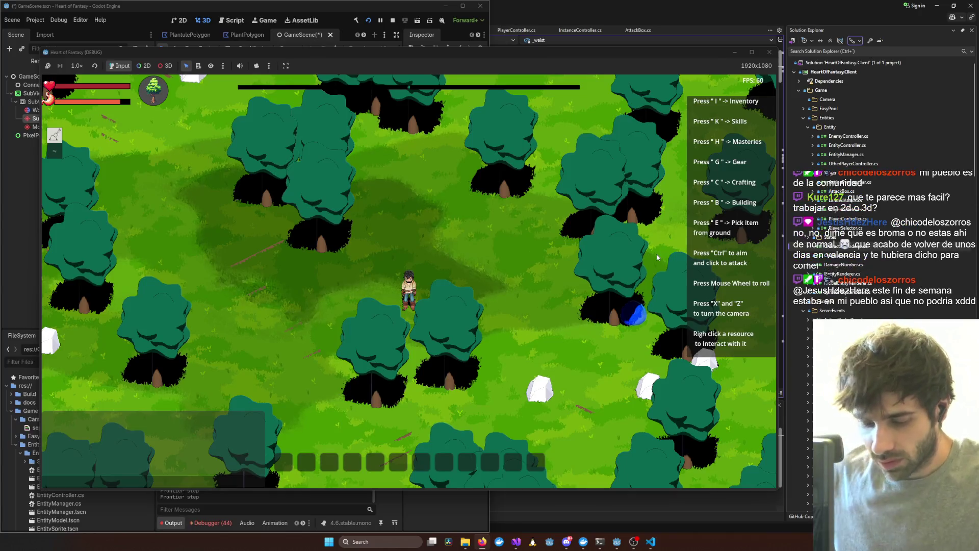
Walk the character right and down through the forest, zooming the view in and out
key(d)
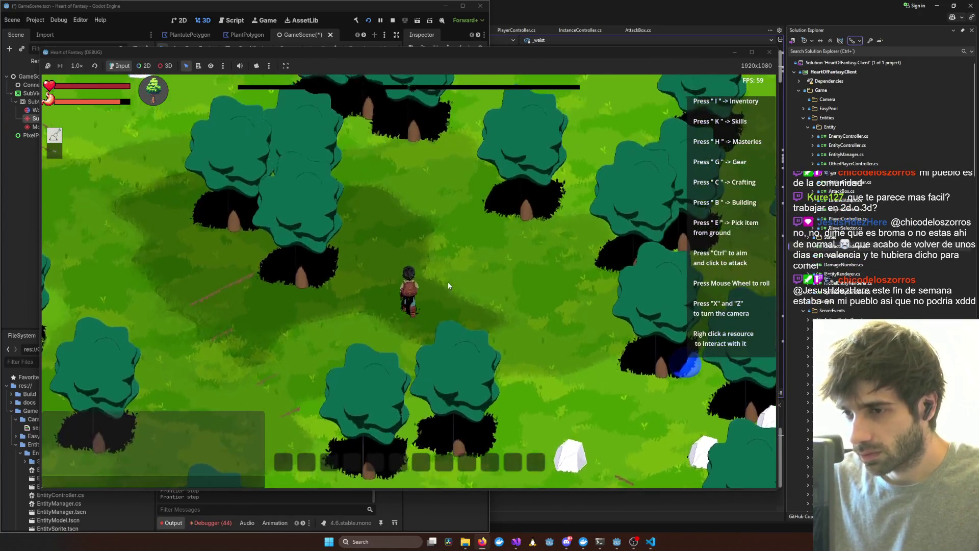
scroll(447, 282, up, 2)
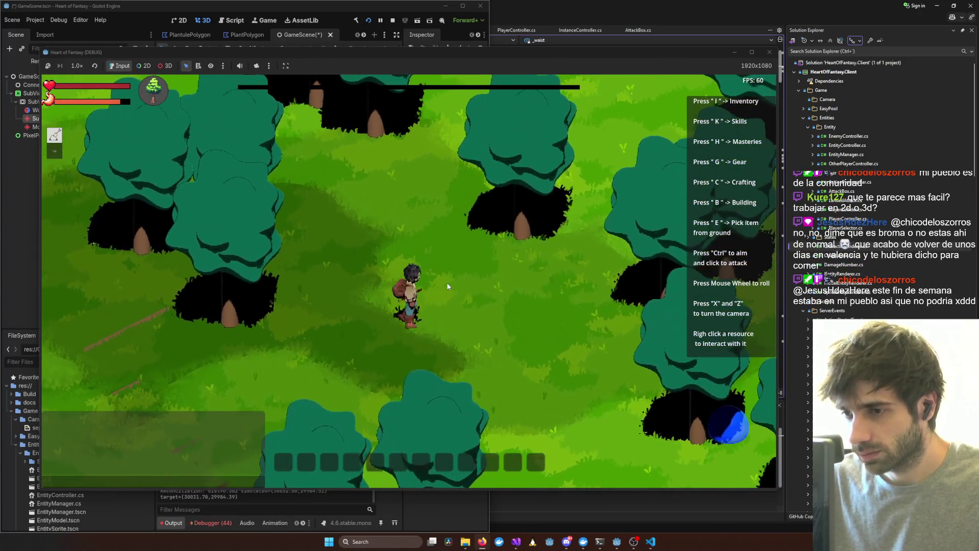
key(s)
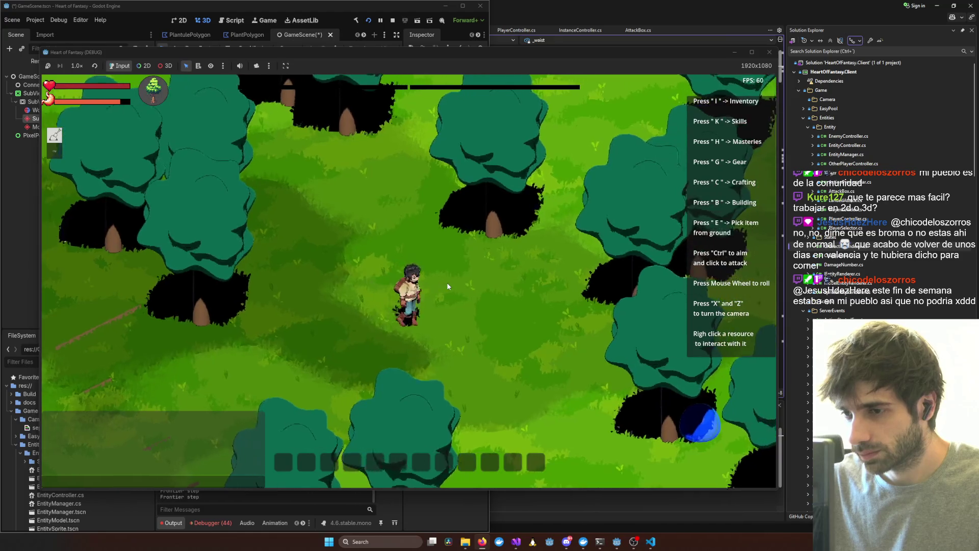
key(s)
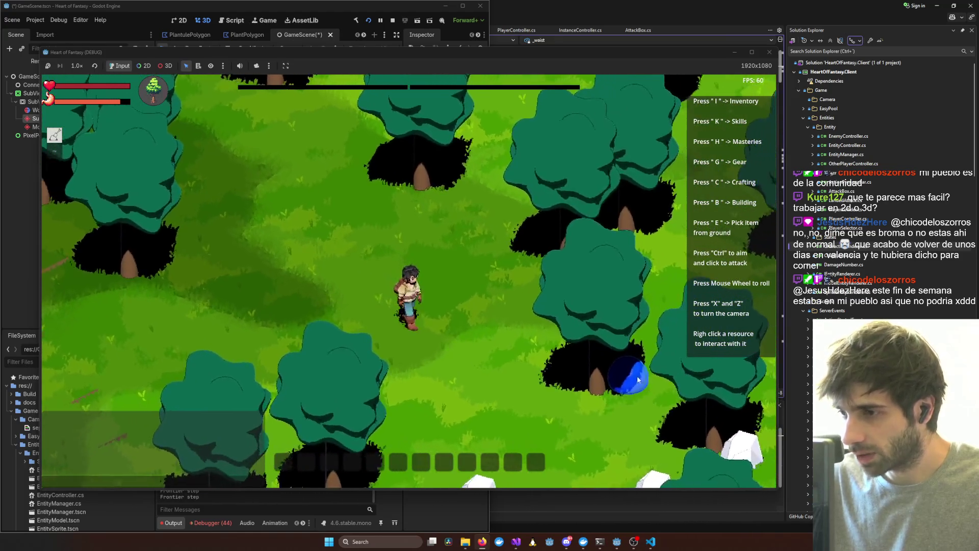
scroll(598, 365, down, 2)
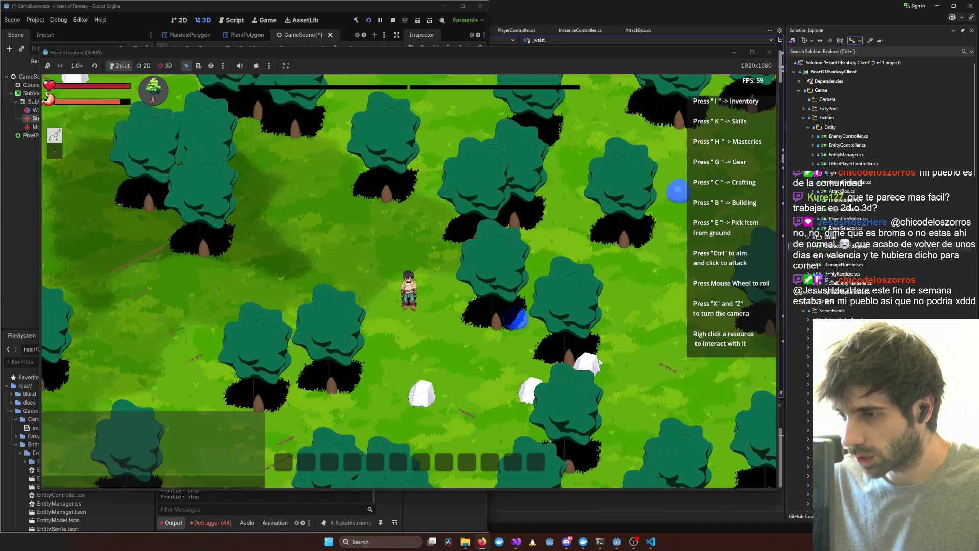
key(d)
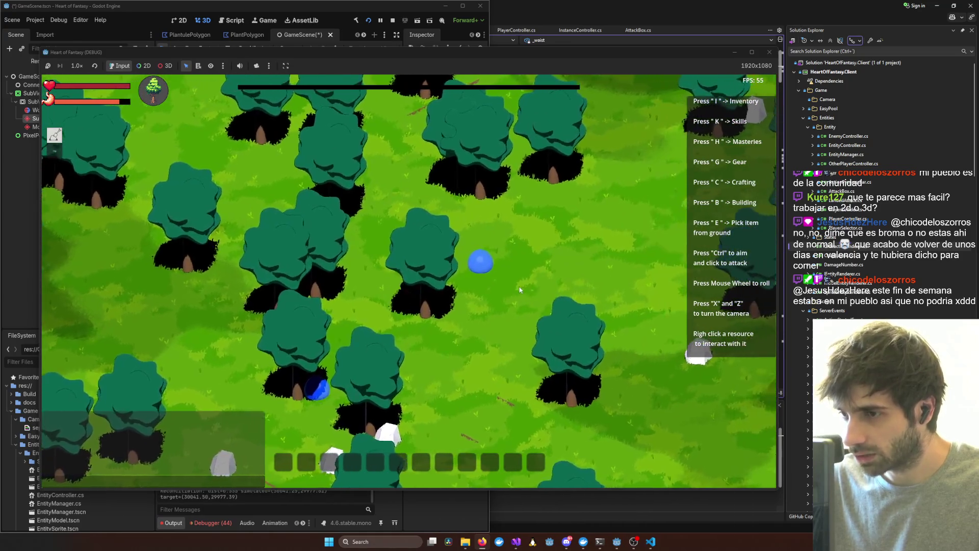
scroll(469, 290, up, 3)
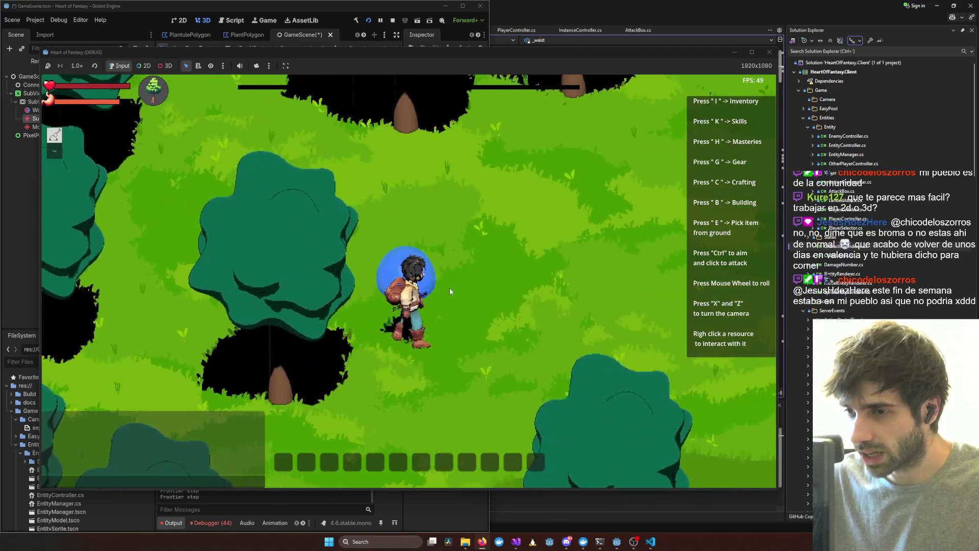
scroll(450, 291, up, 3)
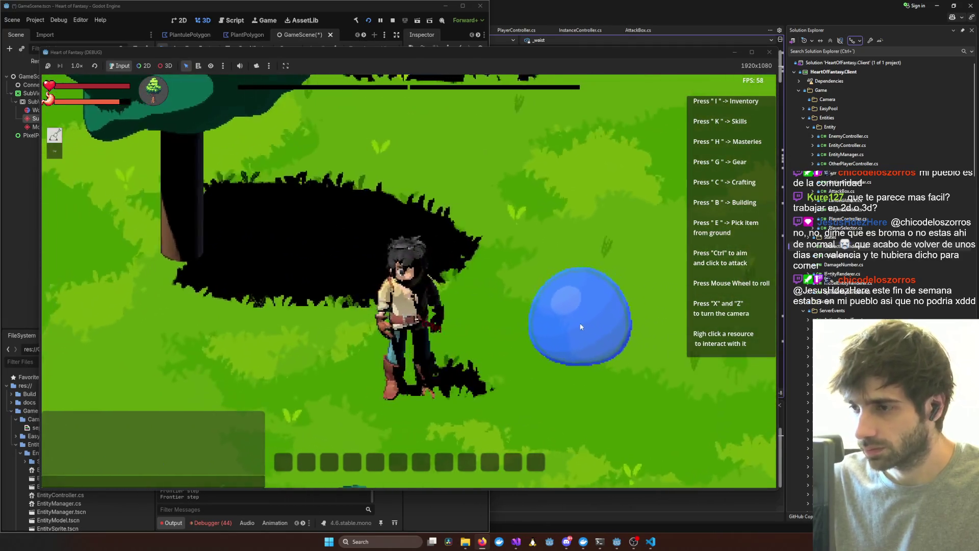
Rotate the camera around toward the slime and hit the slime twice
key(x)
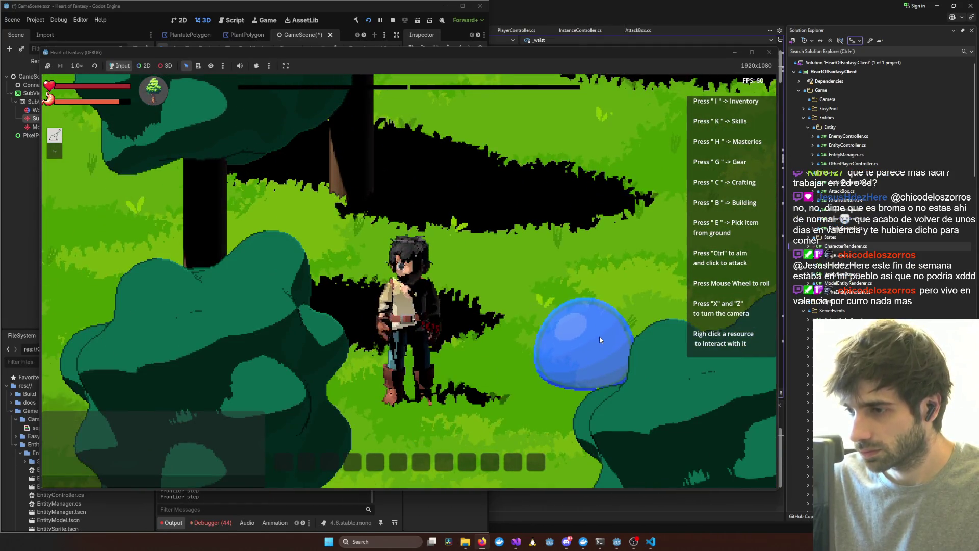
scroll(561, 378, down, 5)
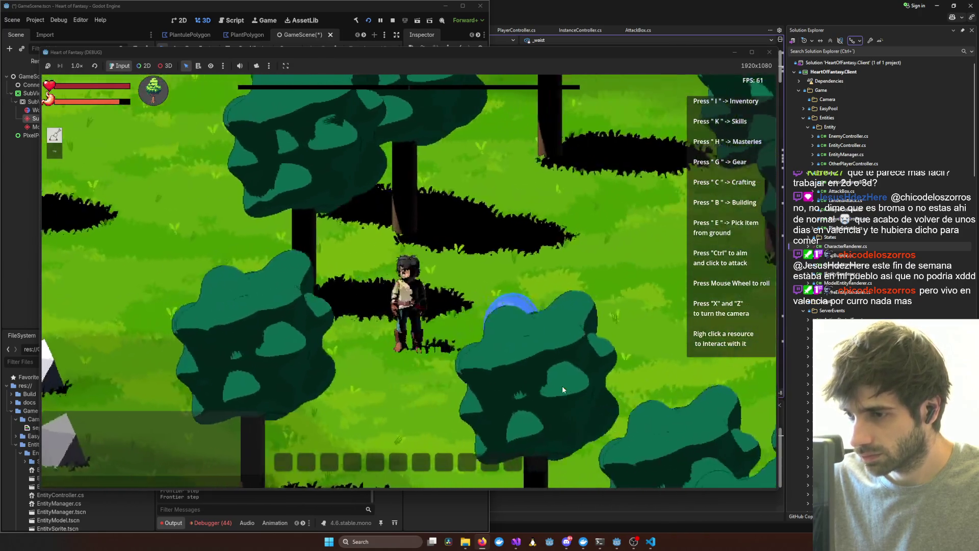
key(x)
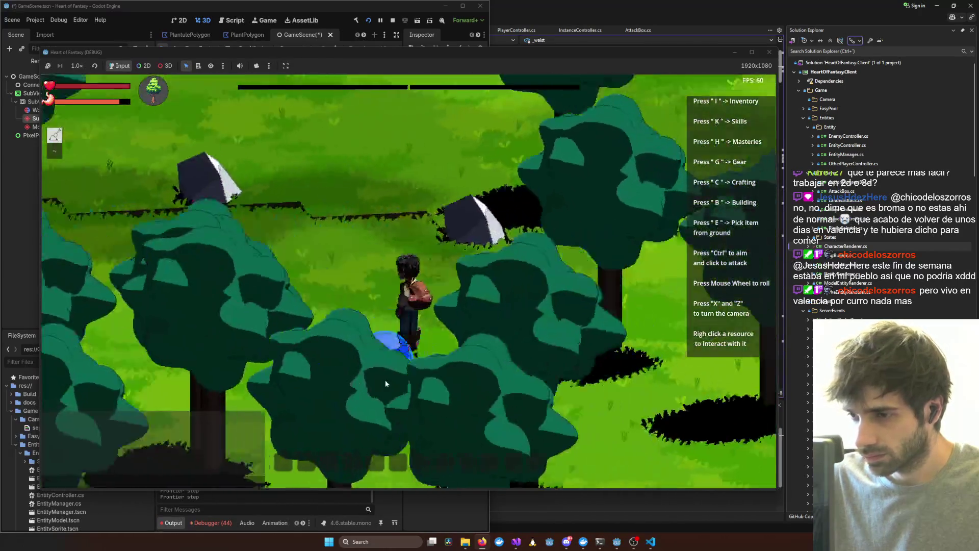
key(x)
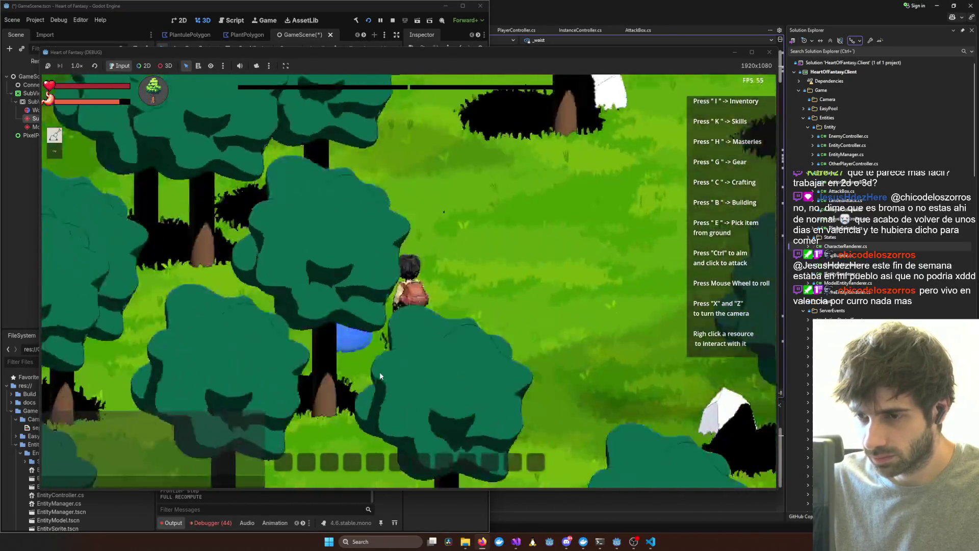
key(x)
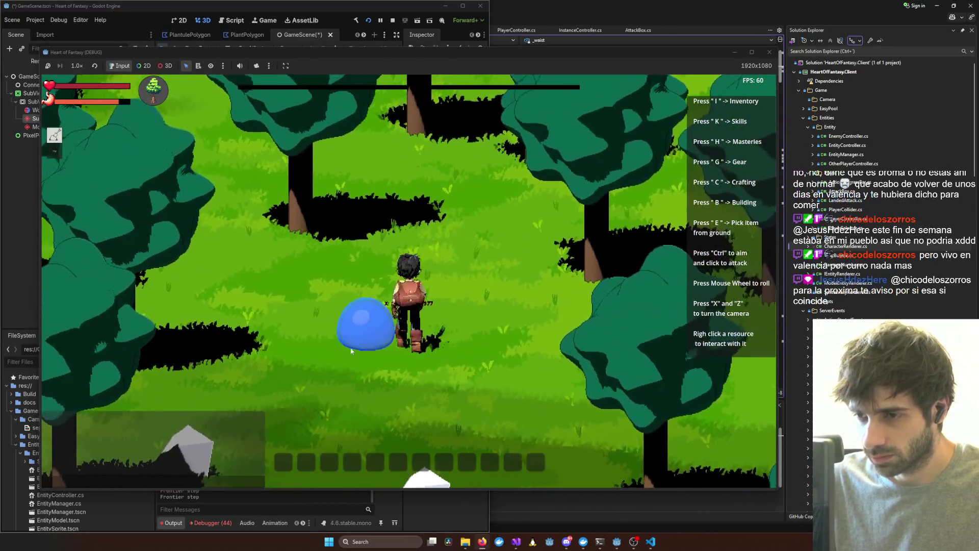
ctrl+click(350, 341)
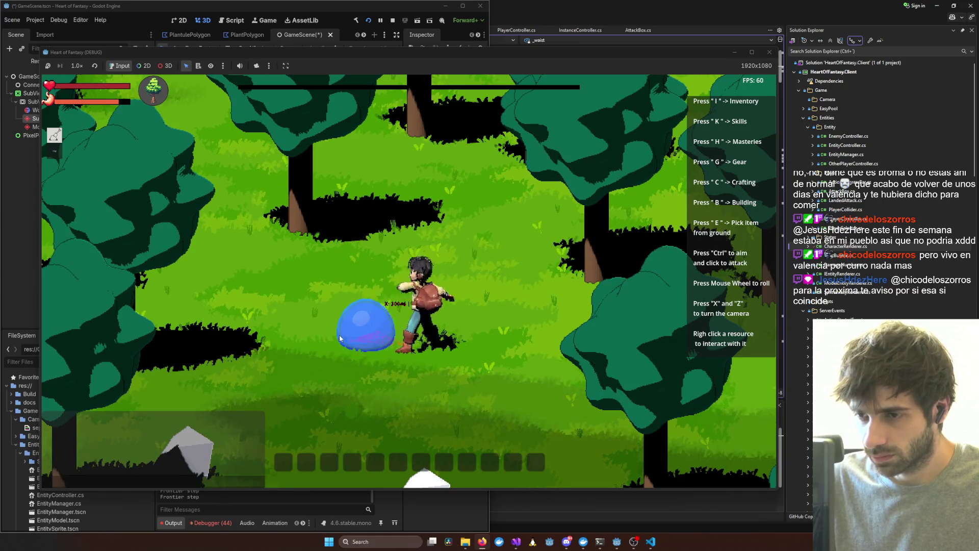
ctrl+click(335, 339)
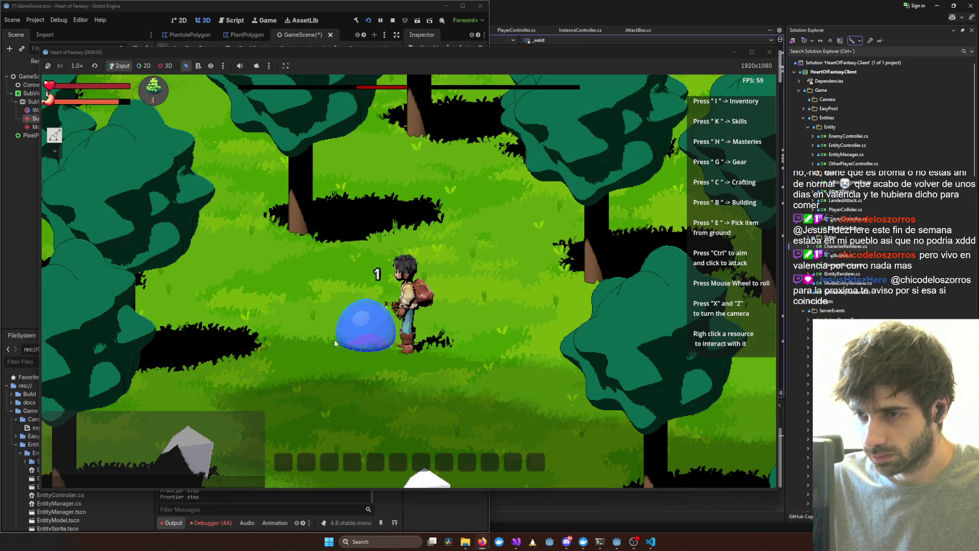
key(x)
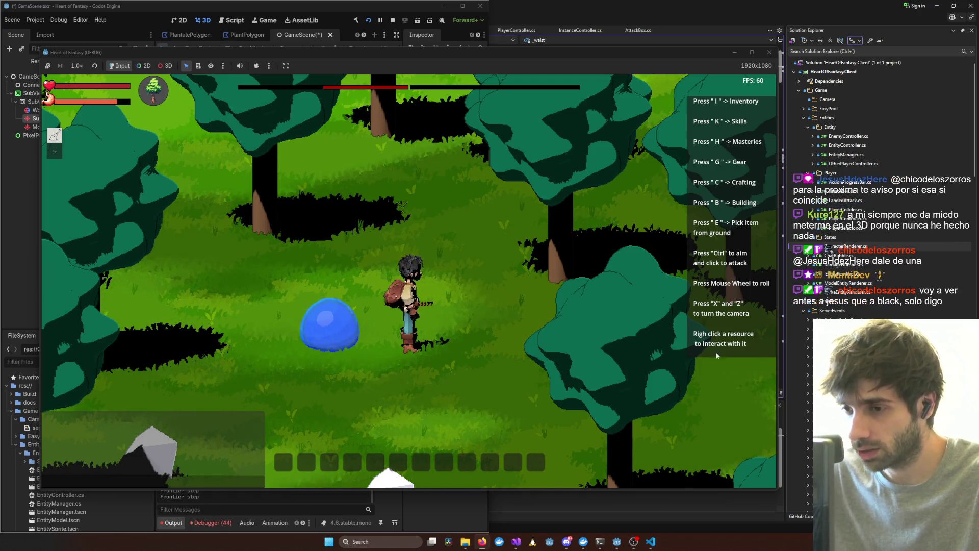
scroll(429, 305, down, 5)
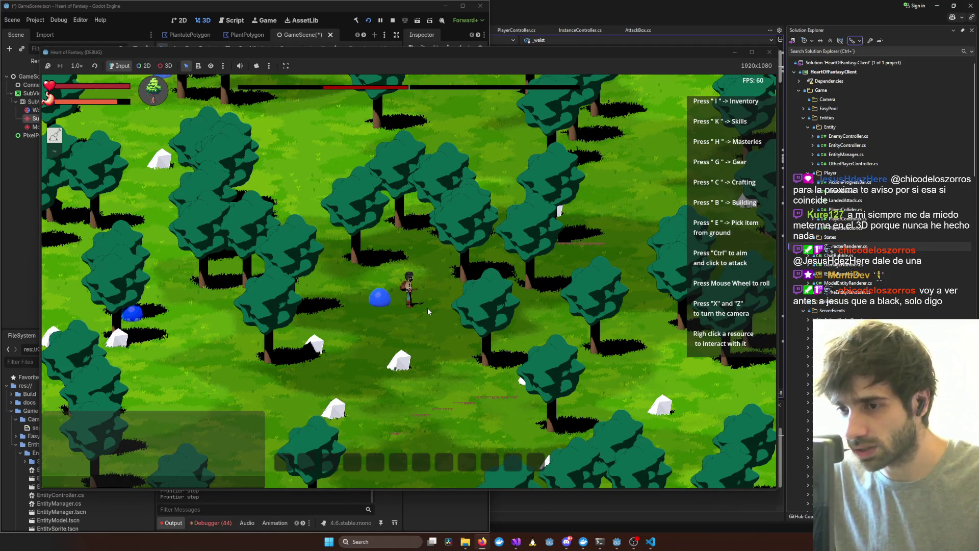
Zoom in, rotate the camera, and walk the character left onto the slime
scroll(427, 307, up, 2)
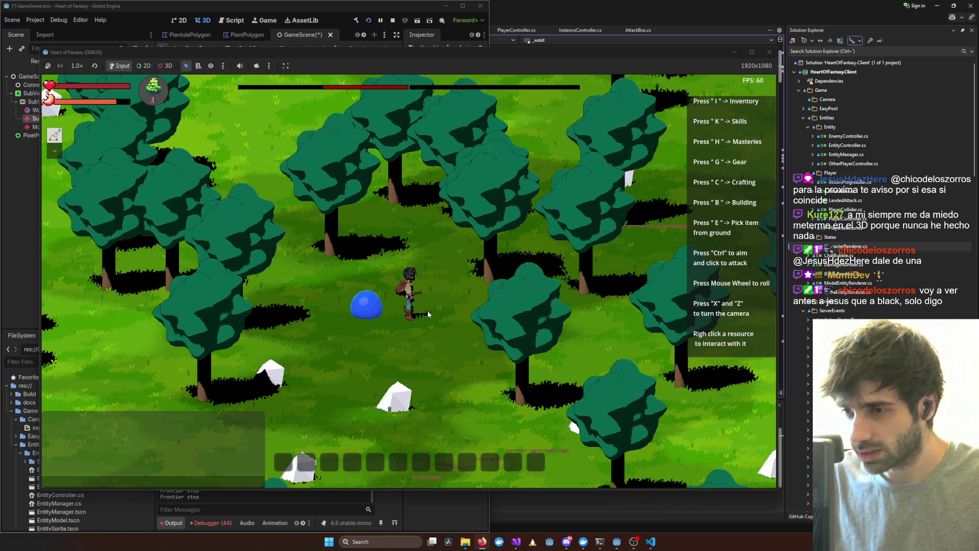
key(x)
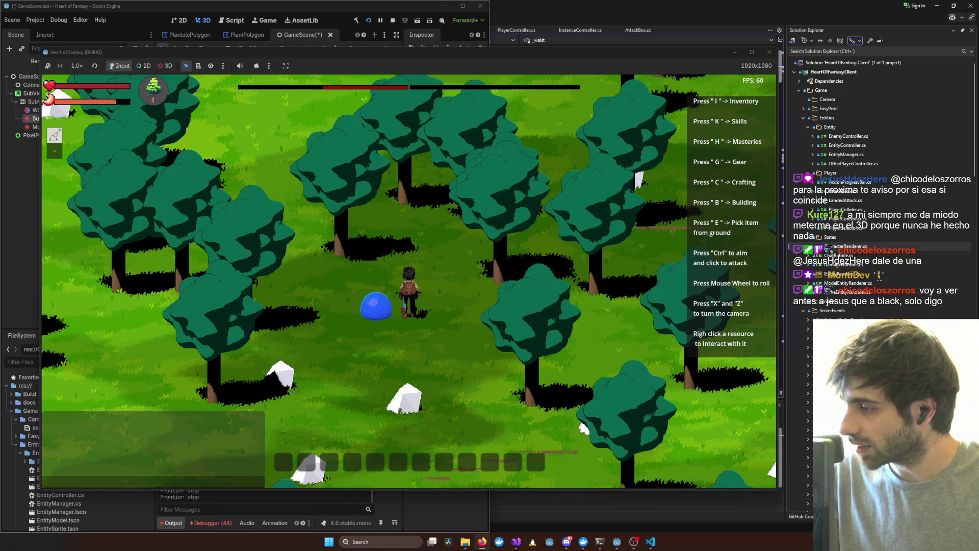
key(a)
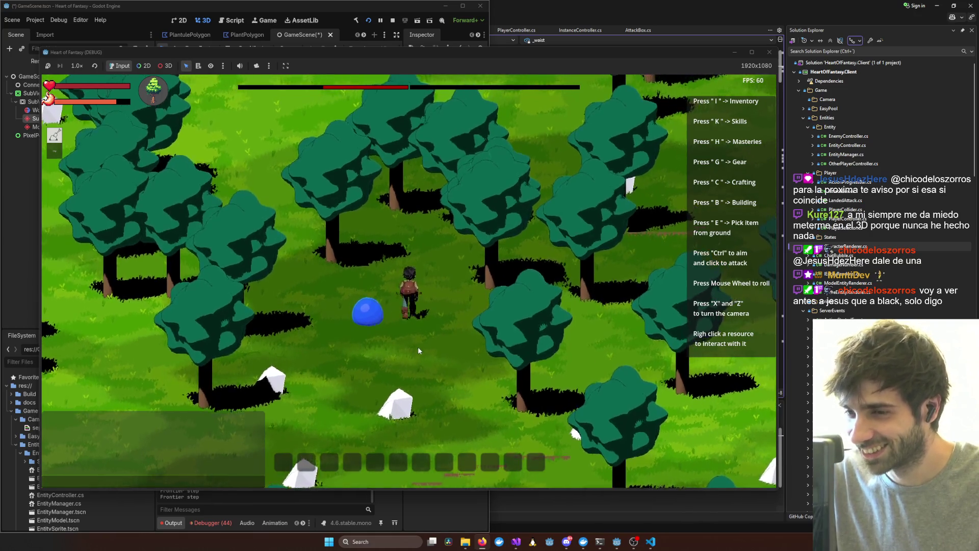
key(a)
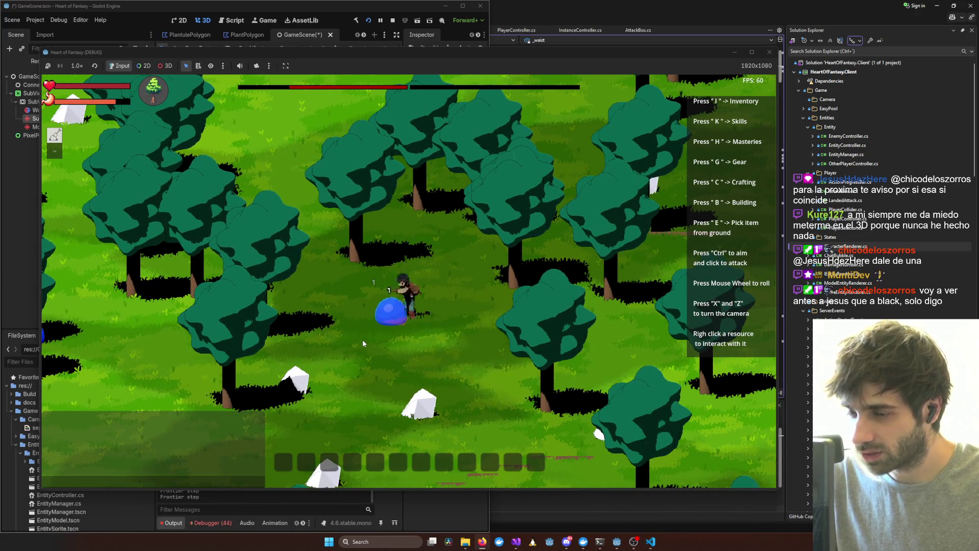
Swing the camera to side-on, behind and higher views, then zoom out to check the lighting
key(x)
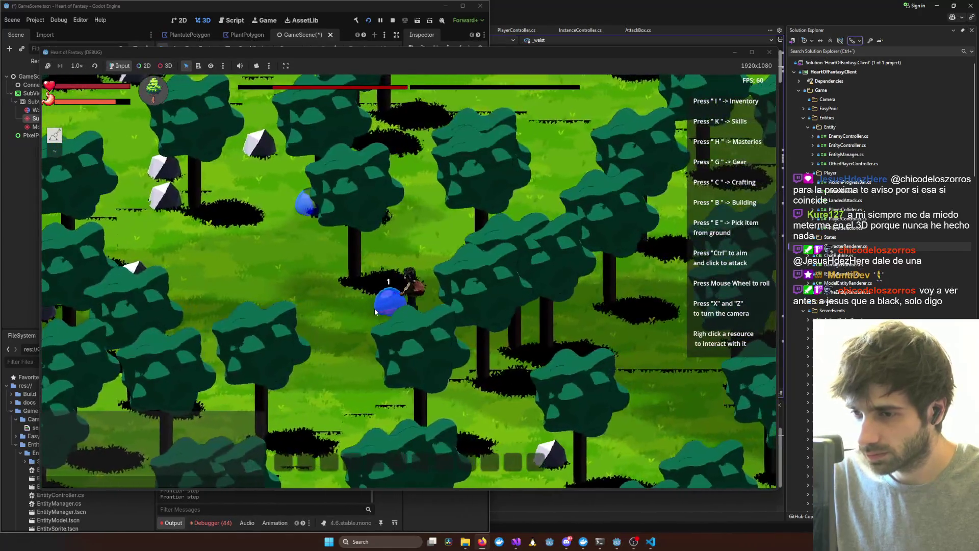
scroll(408, 319, up, 5)
key(x)
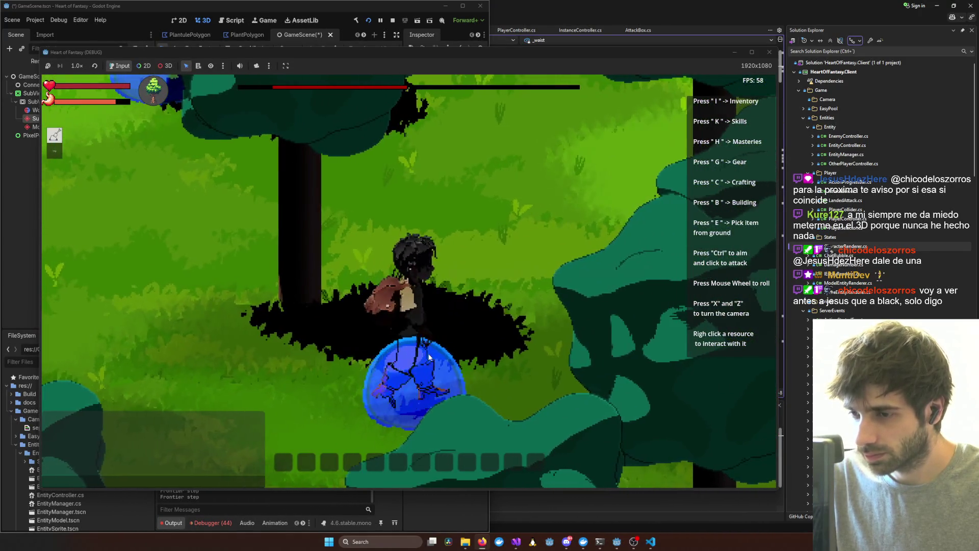
key(x)
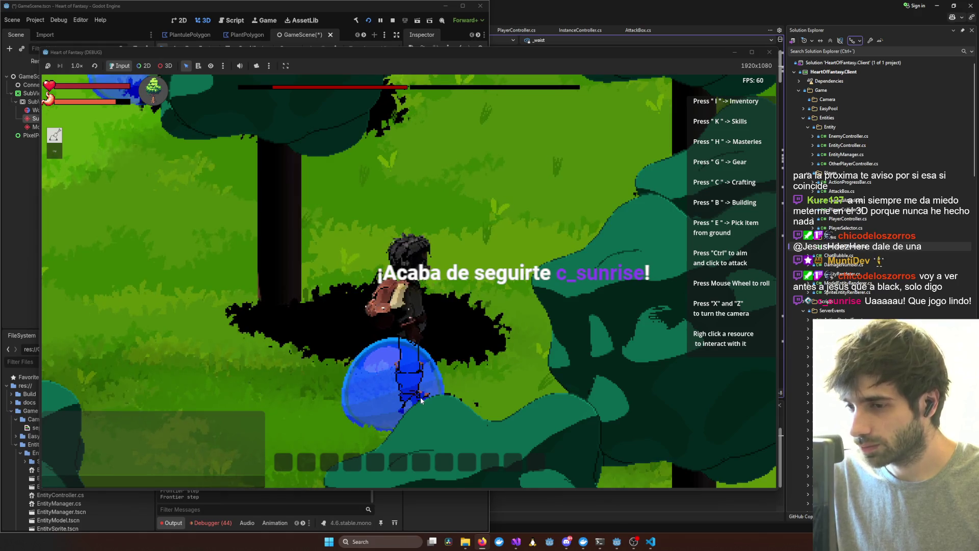
key(x)
key(x)
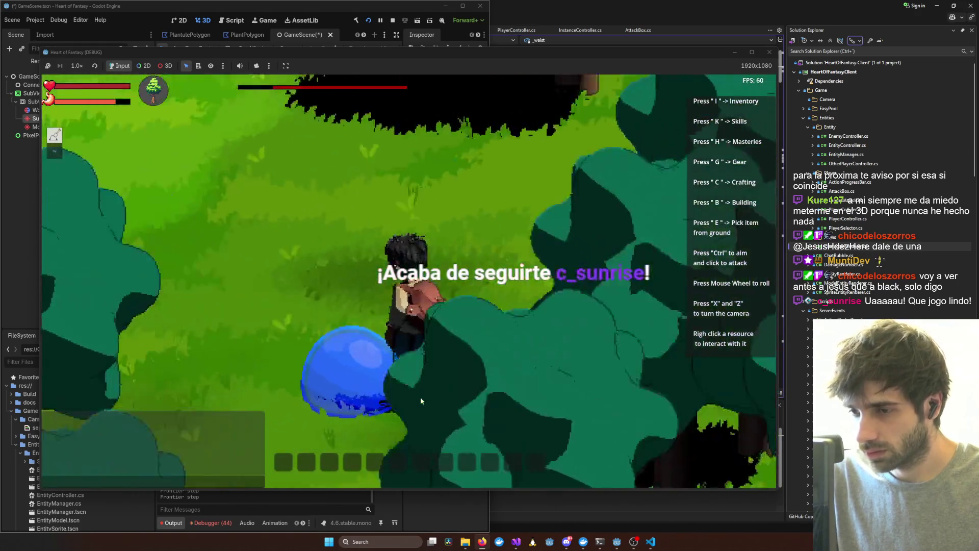
key(x)
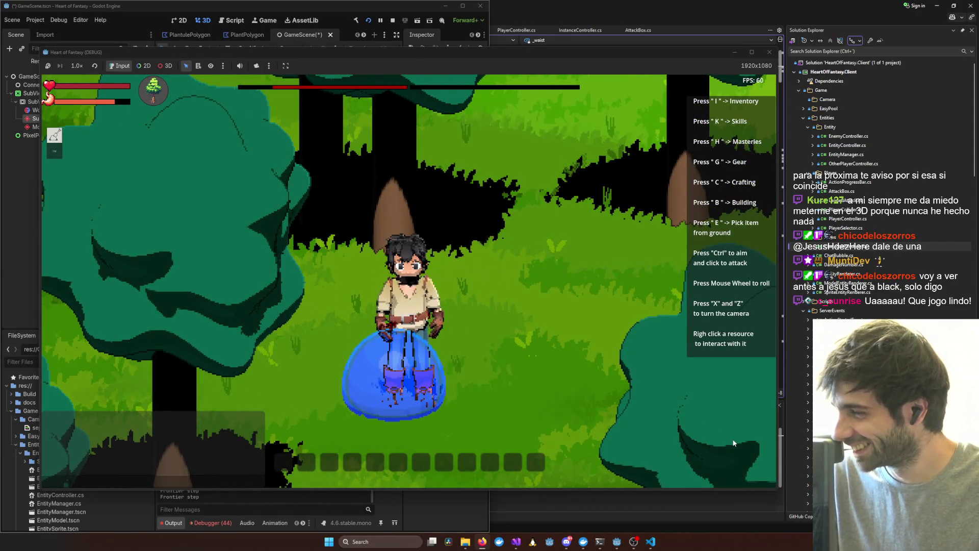
scroll(541, 356, down, 5)
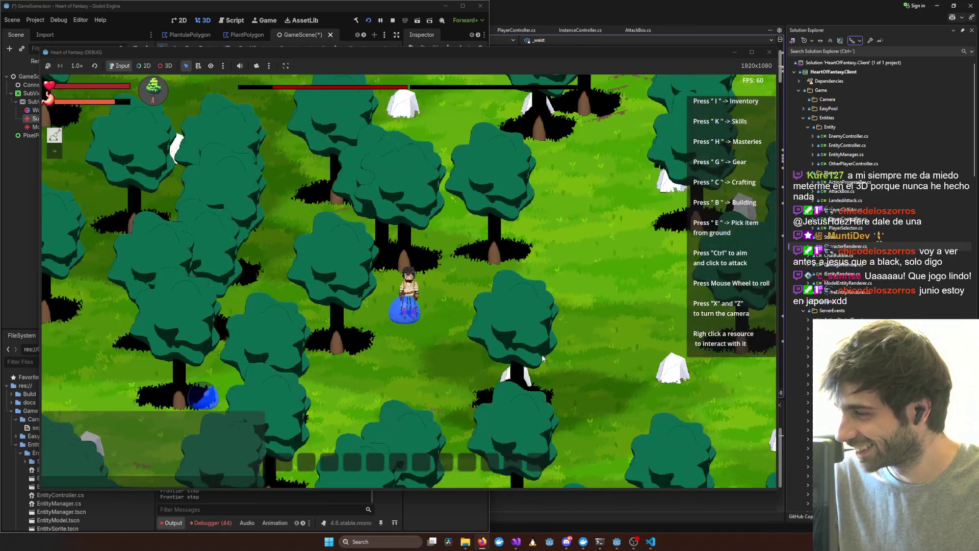
Rotate the game camera around the forest map to view the tree shadows
scroll(439, 359, up, 4)
scroll(439, 358, down, 2)
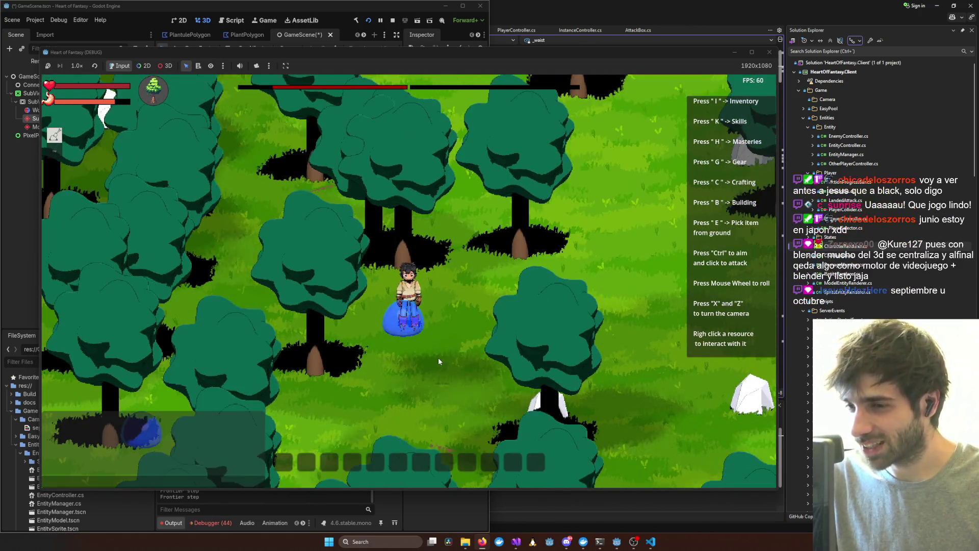
key(x)
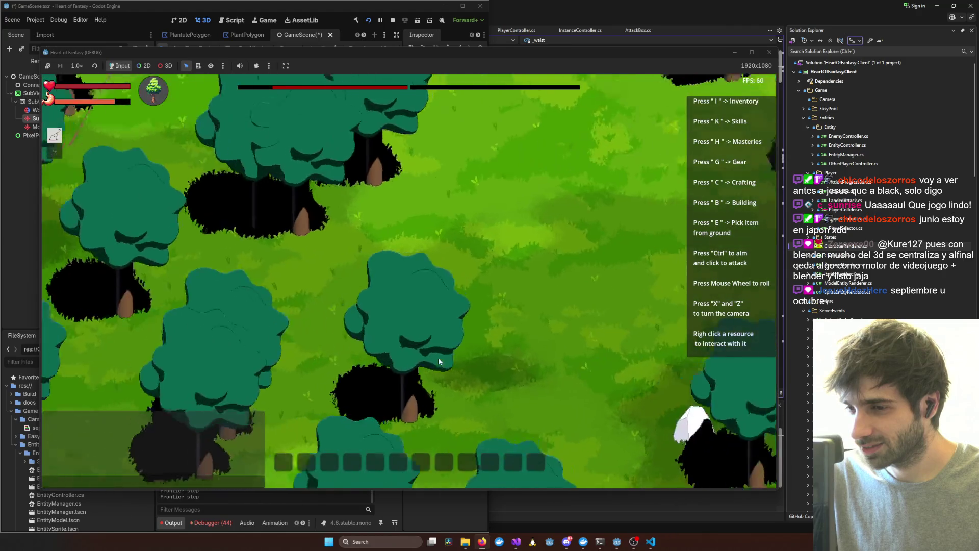
scroll(438, 361, down, 6)
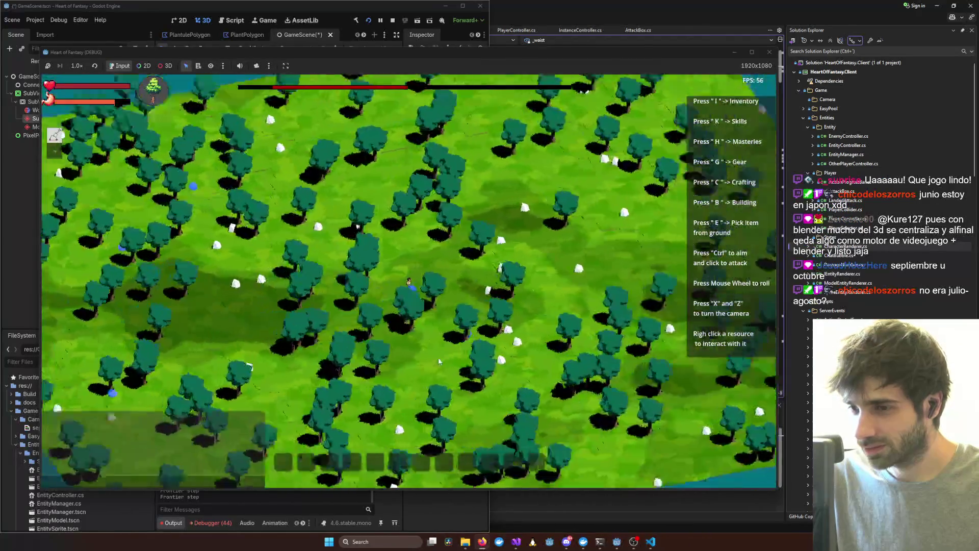
key(x)
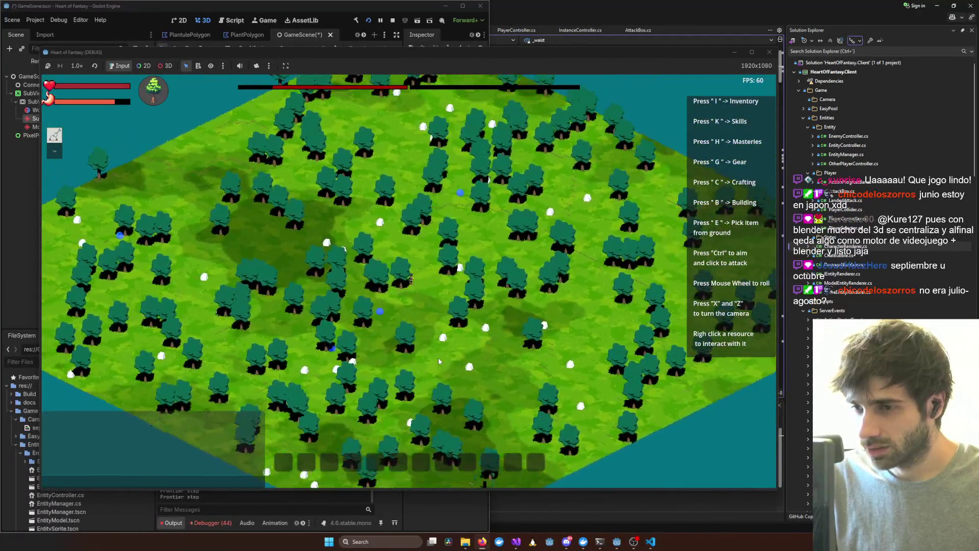
key(x)
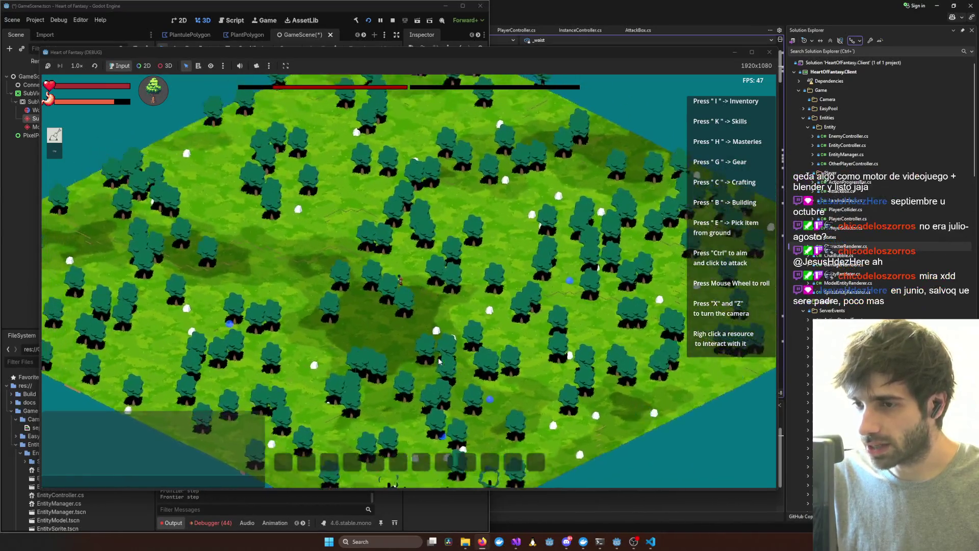
key(x)
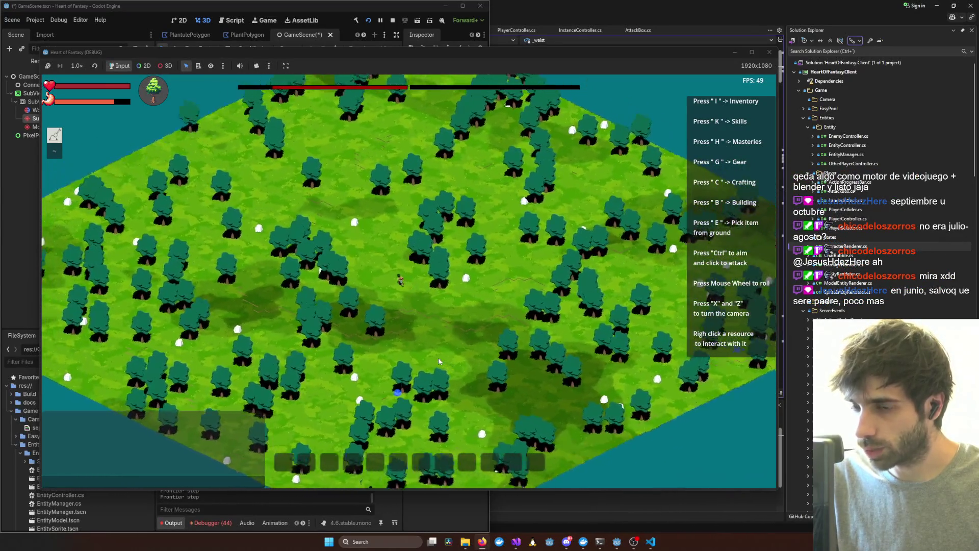
key(x)
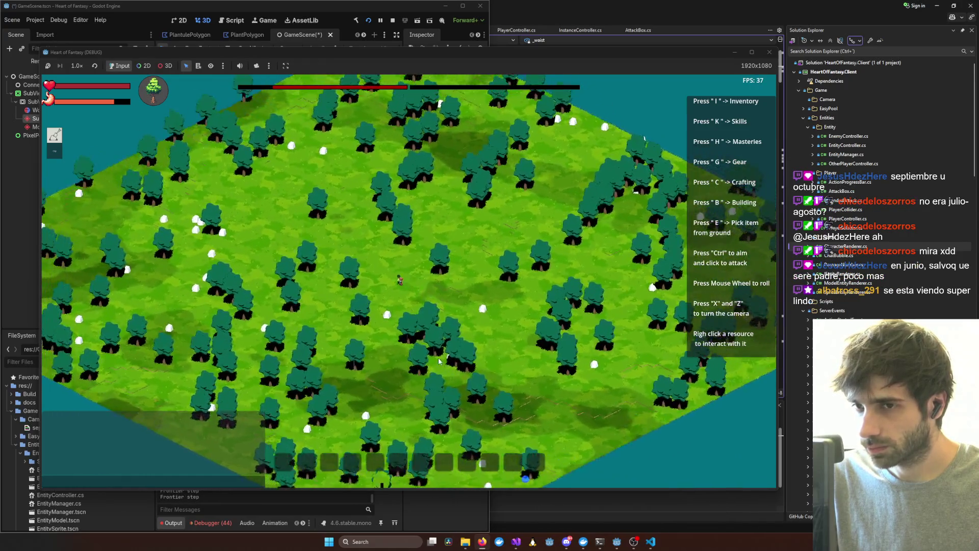
key(x)
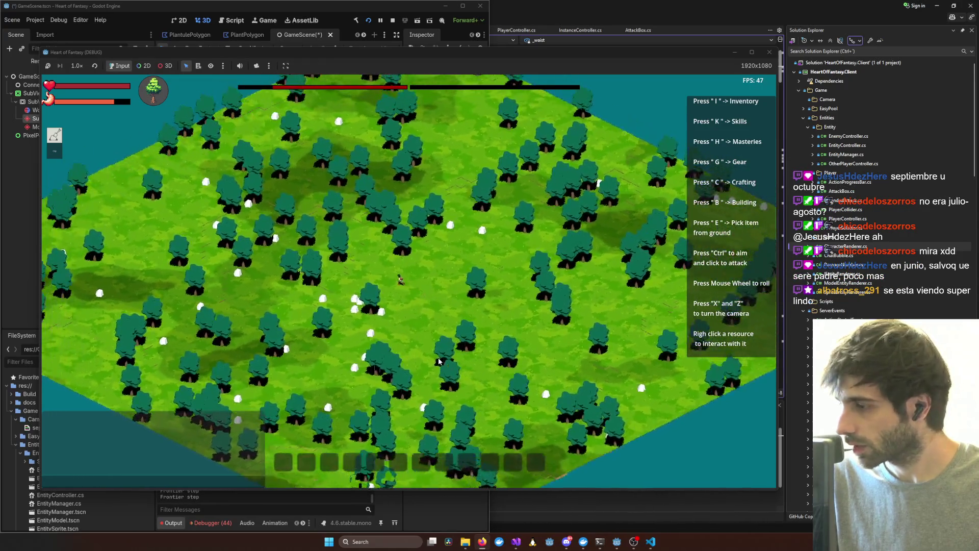
key(x)
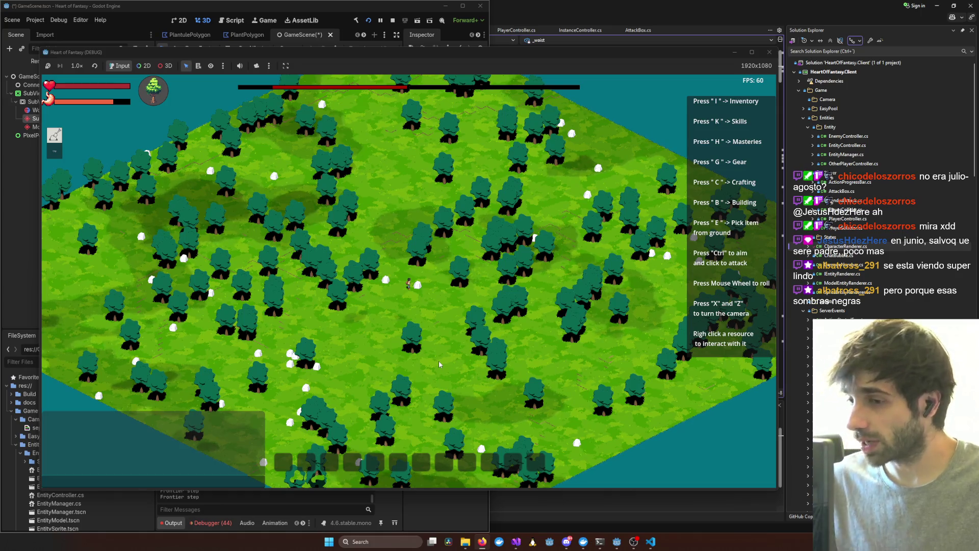
Zoom in close on the character, then bring the Godot editor back to the front
scroll(463, 313, up, 5)
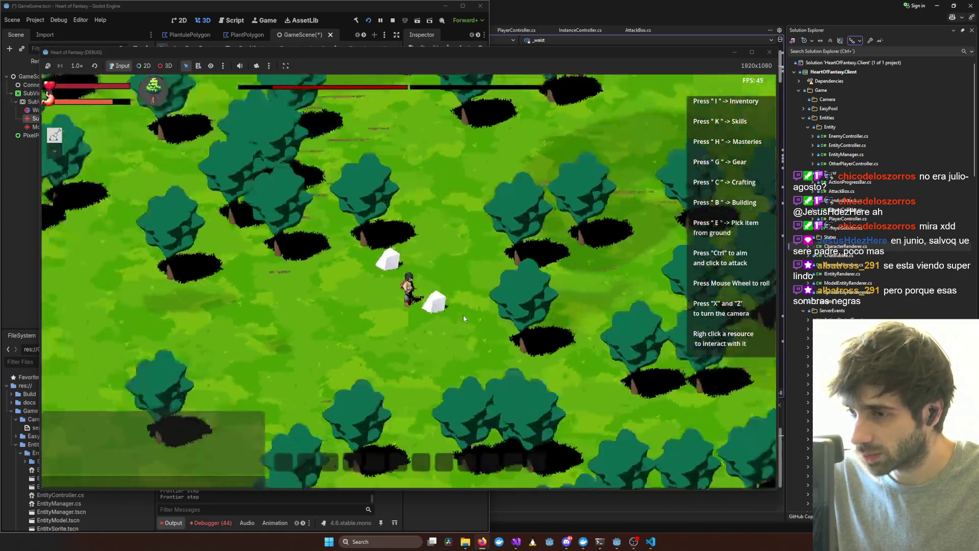
key(x)
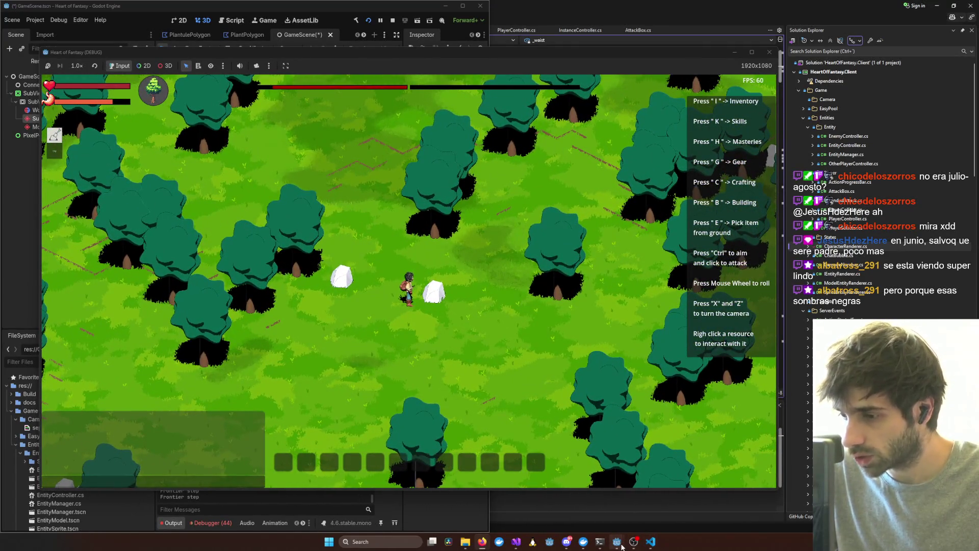
mouse_move(622, 545)
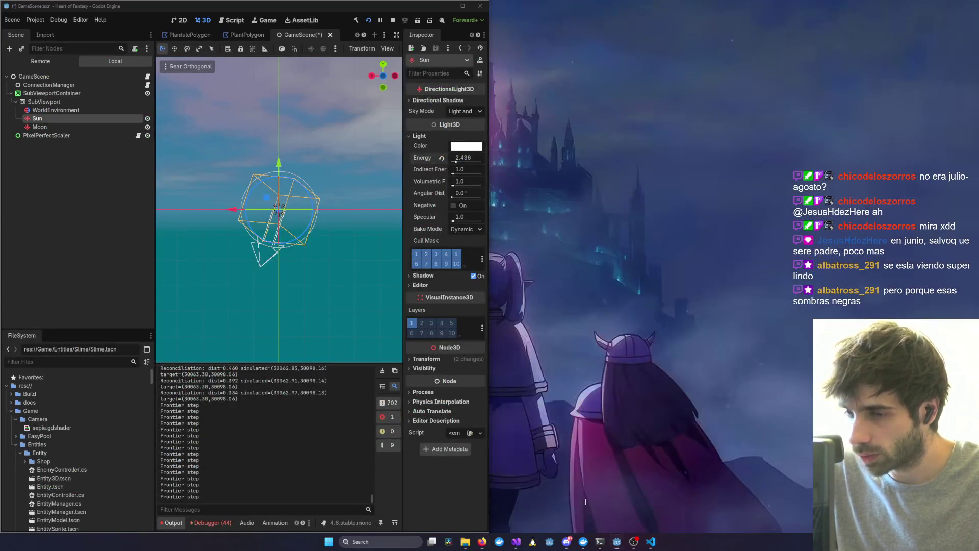
click(576, 497)
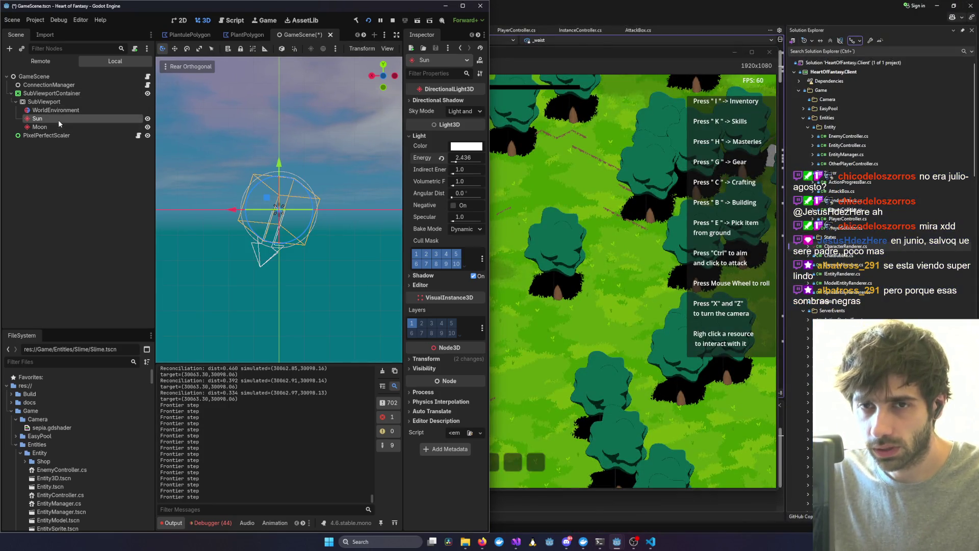
Re-angle the Sun gizmo and hide the Moon light, keeping the Sun visible
mouse_move(319, 203)
mouse_down()
mouse_move(286, 217)
mouse_move(168, 175)
mouse_up()
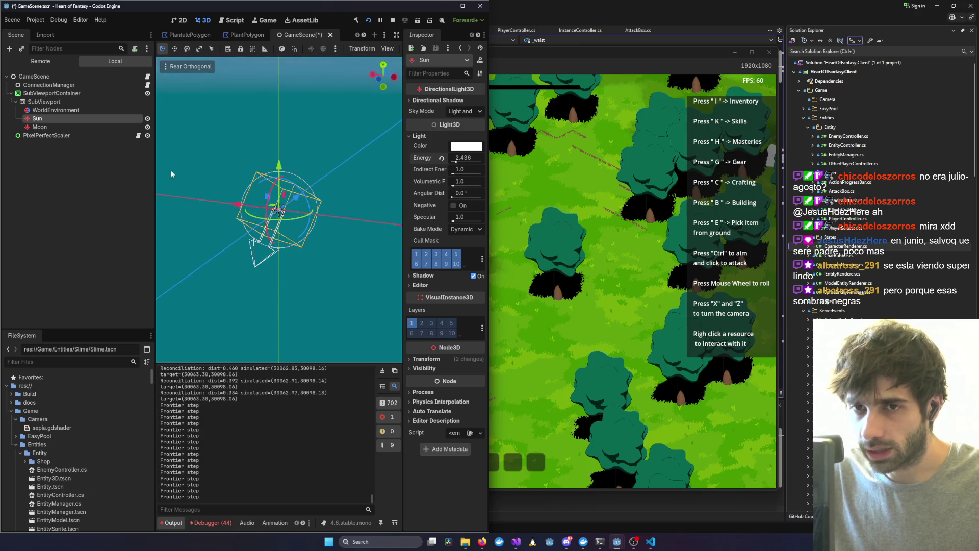
click(147, 127)
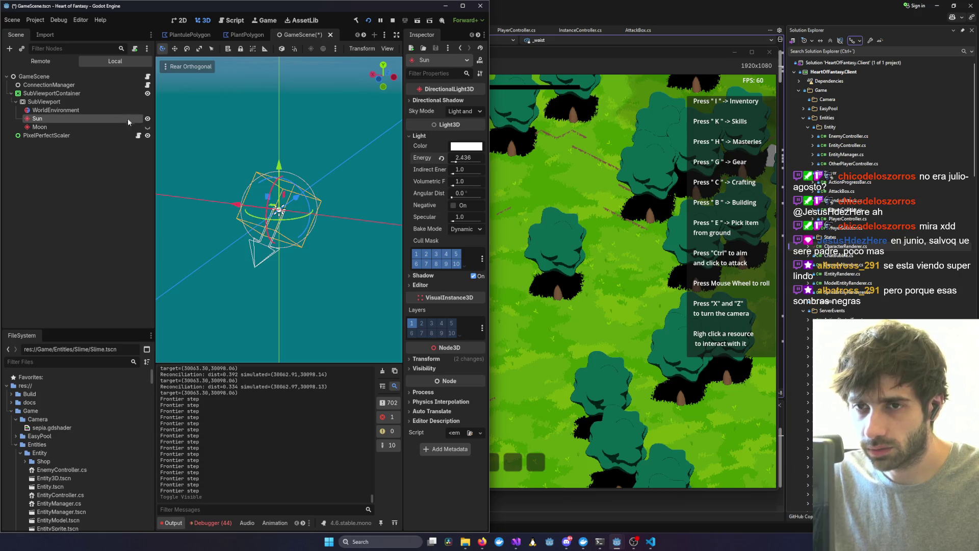
click(147, 119)
click(148, 118)
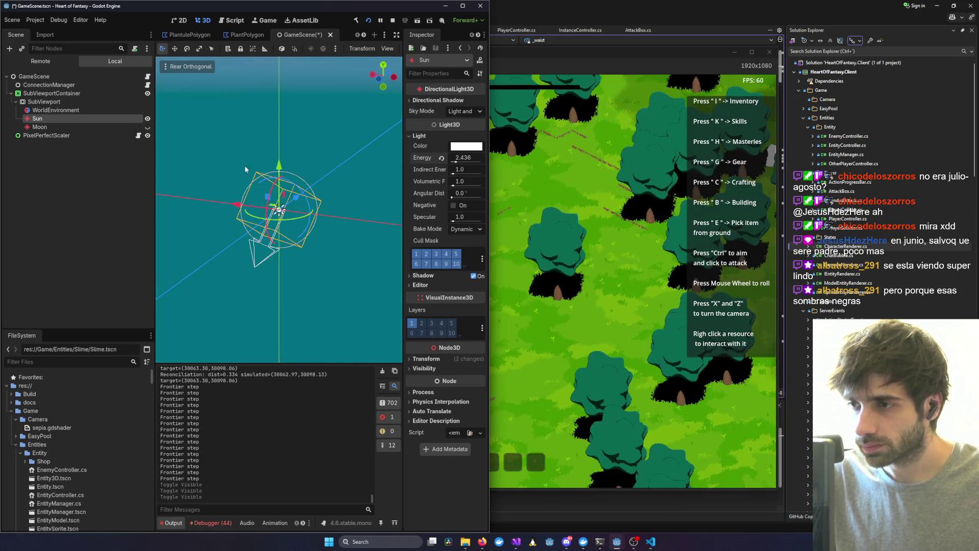
Tint the Sun's Light Color red-orange (d6400c)
click(466, 148)
drag(516, 234, 515, 205)
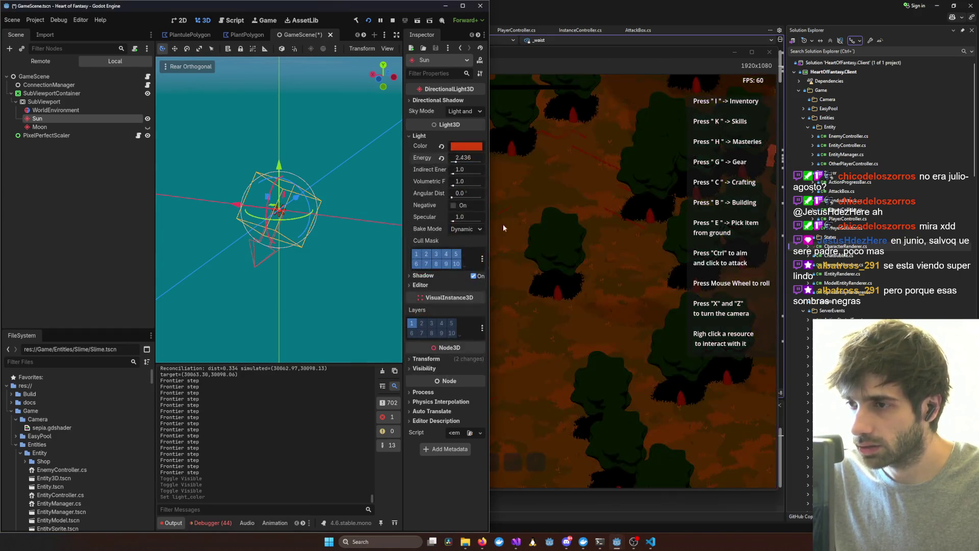
click(503, 225)
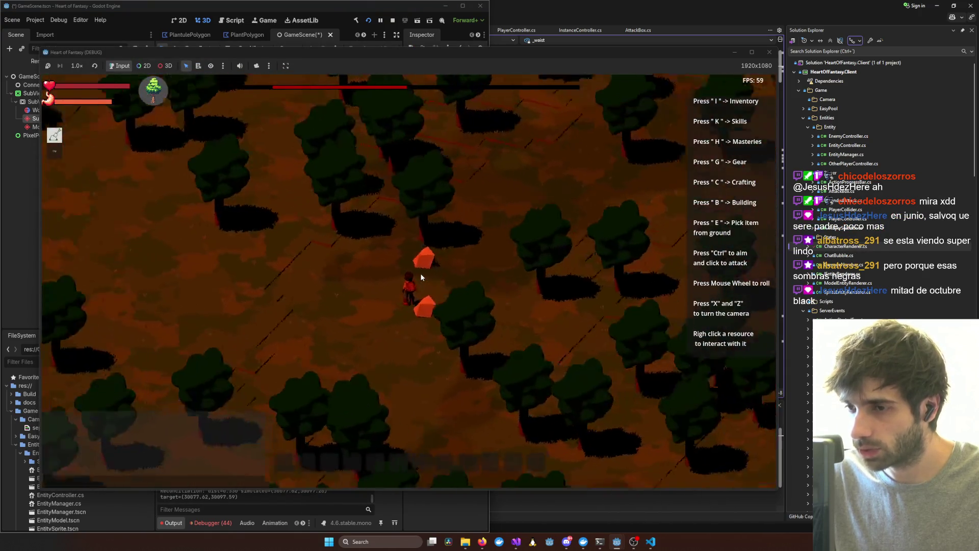
Tilt the Sun gizmo to a lower angle for longer shadows
key(alt+Tab)
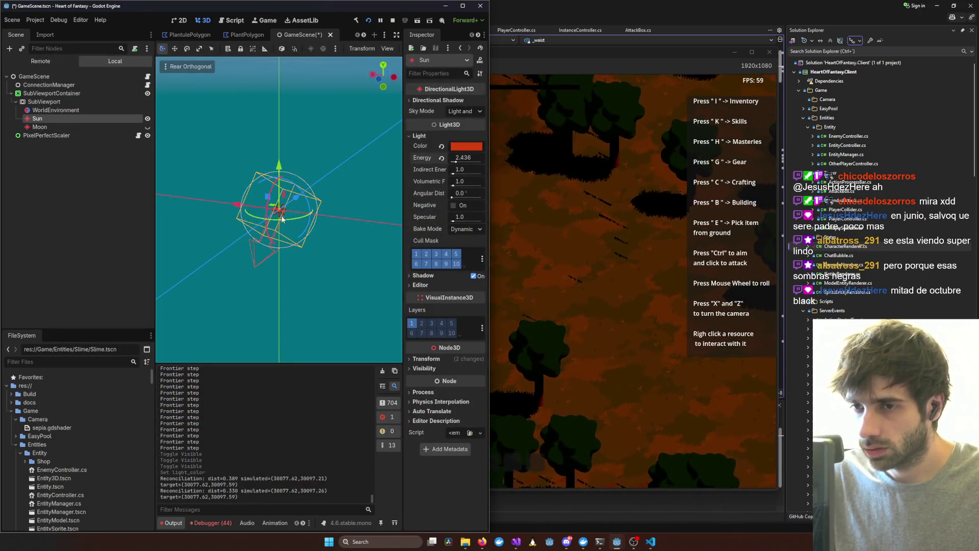
drag(266, 223, 265, 211)
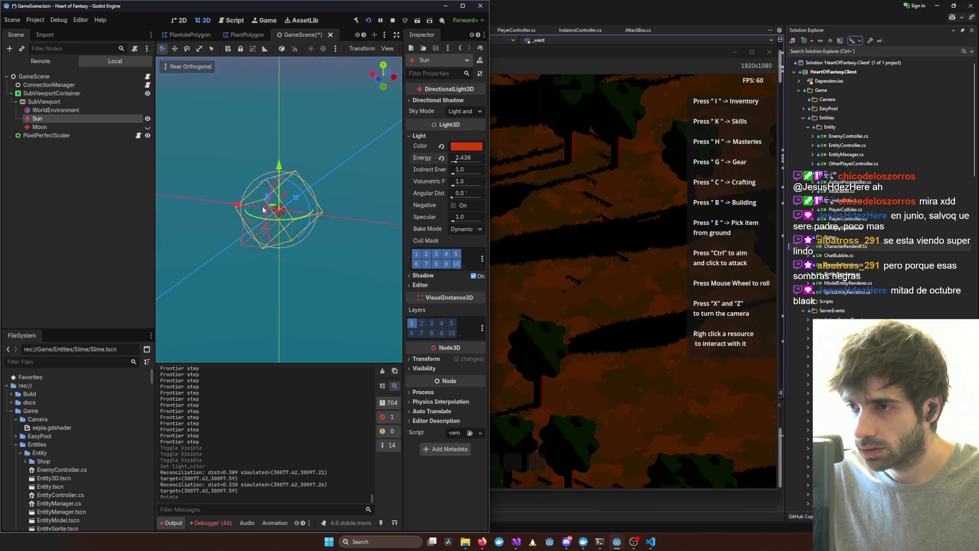
click(574, 226)
Rotate and zoom the game camera to inspect the long shadows, then return to the editor
key(x)
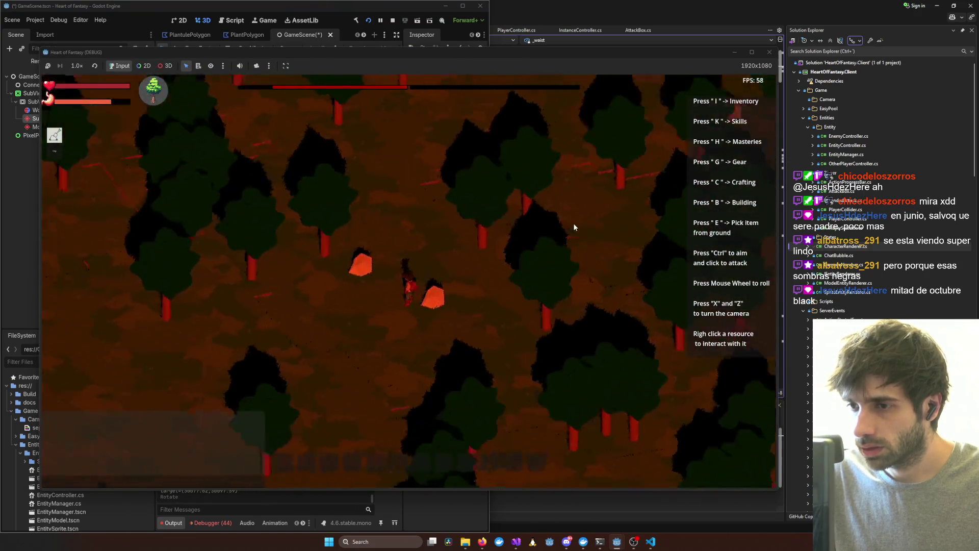
key(x)
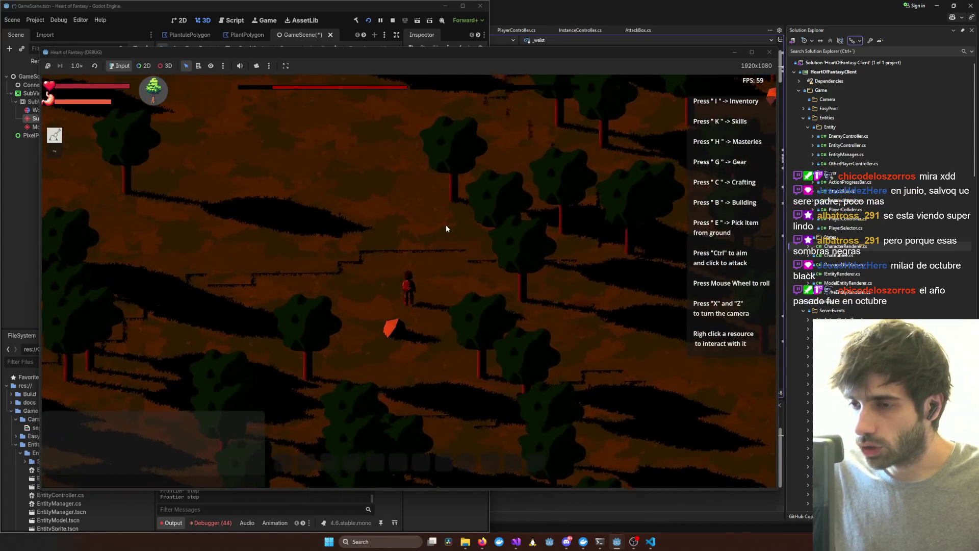
key(x)
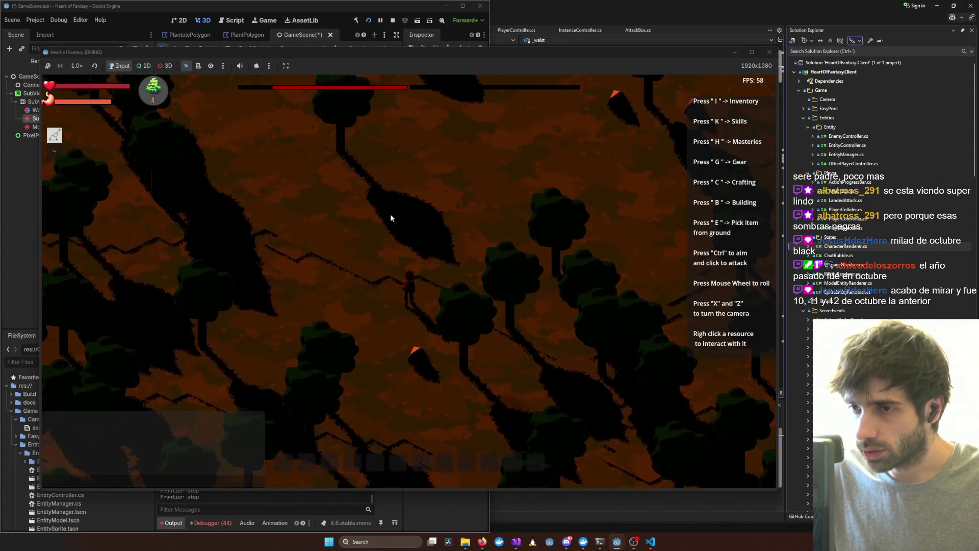
key(x)
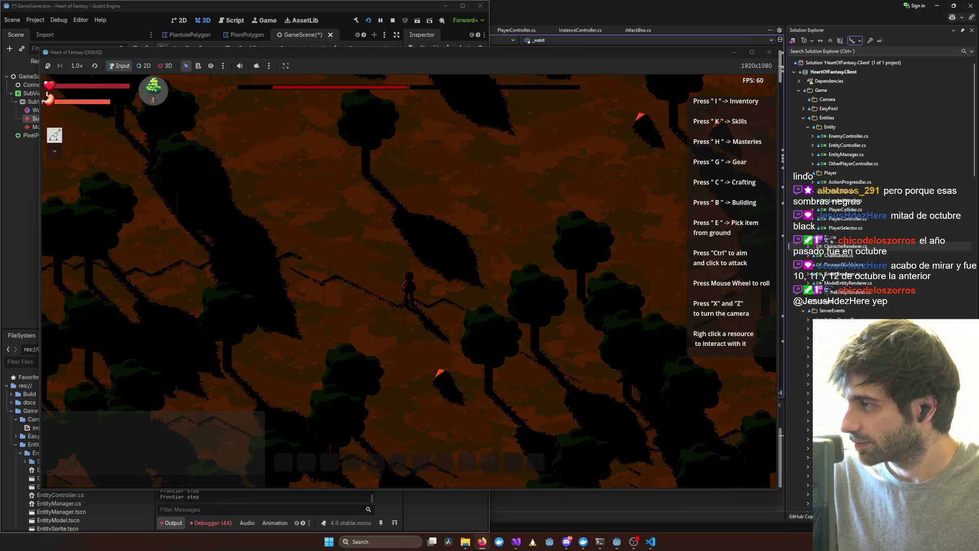
key(x)
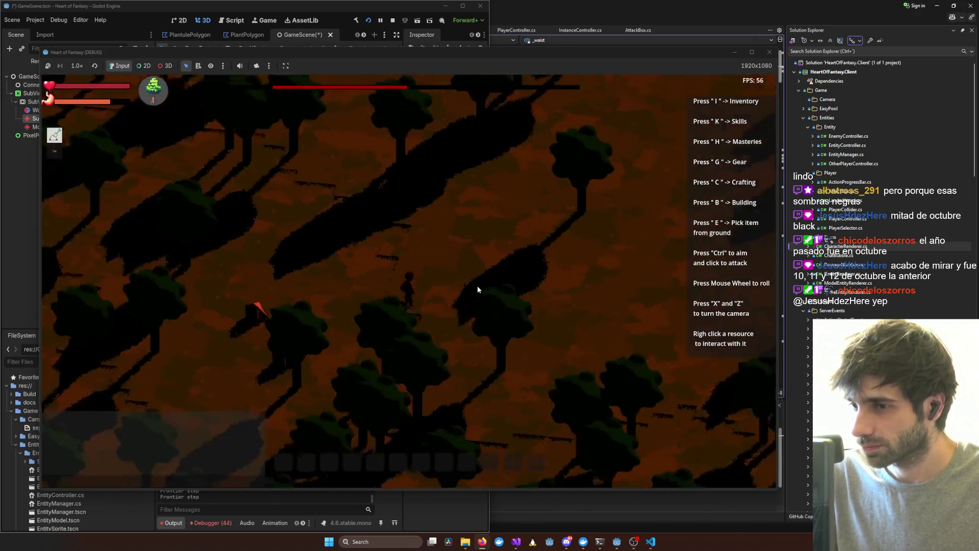
scroll(430, 288, up, 3)
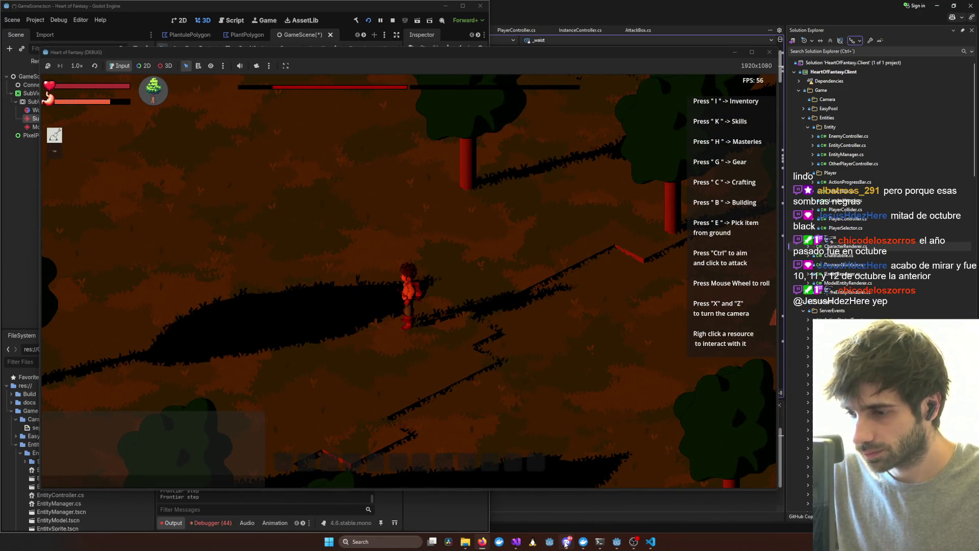
mouse_move(616, 541)
click(571, 502)
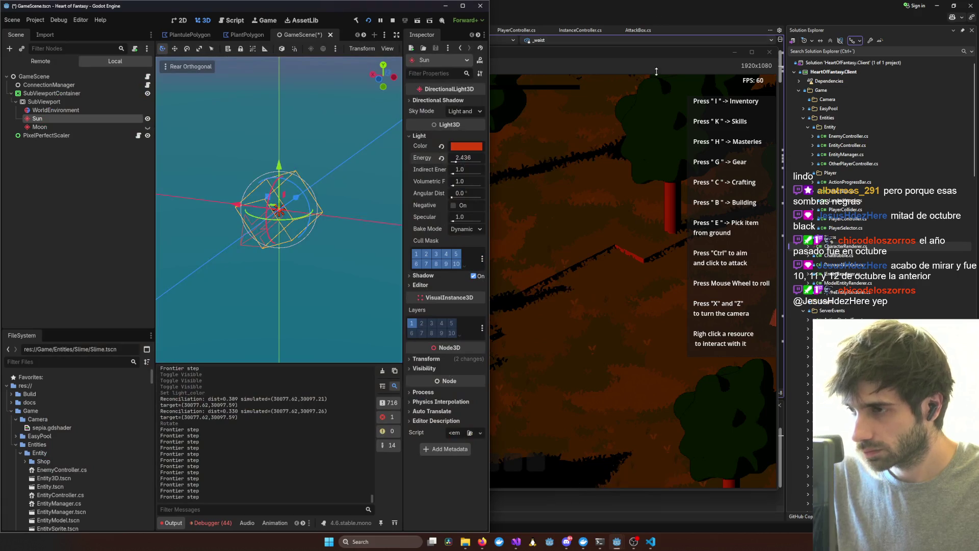
Raise the Sun's indirect energy and move the game window to the right half of the screen
drag(455, 176, 472, 187)
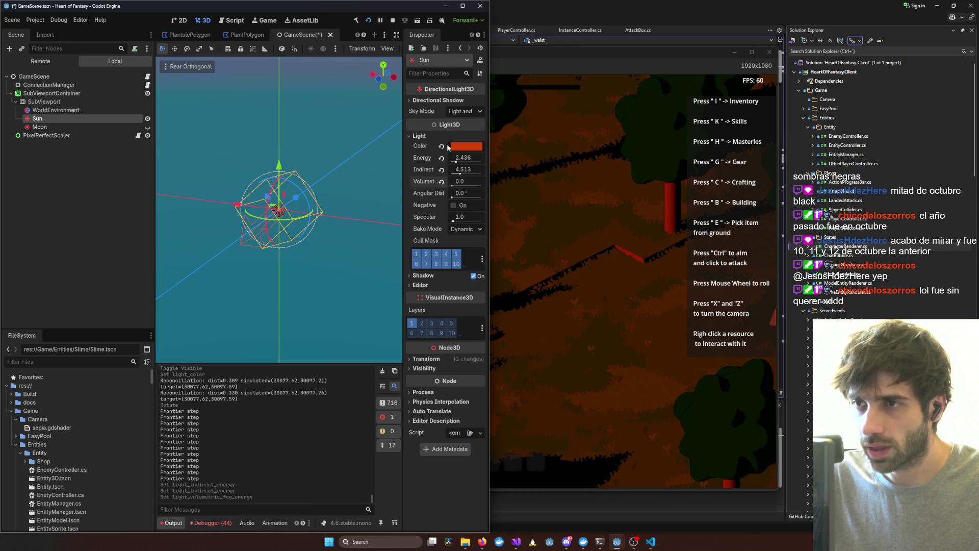
click(602, 59)
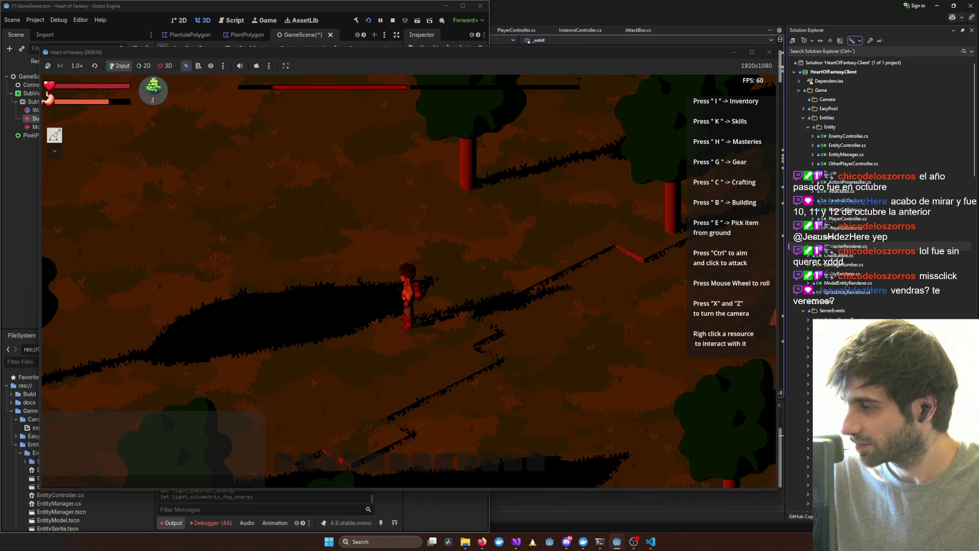
middle_click(541, 319)
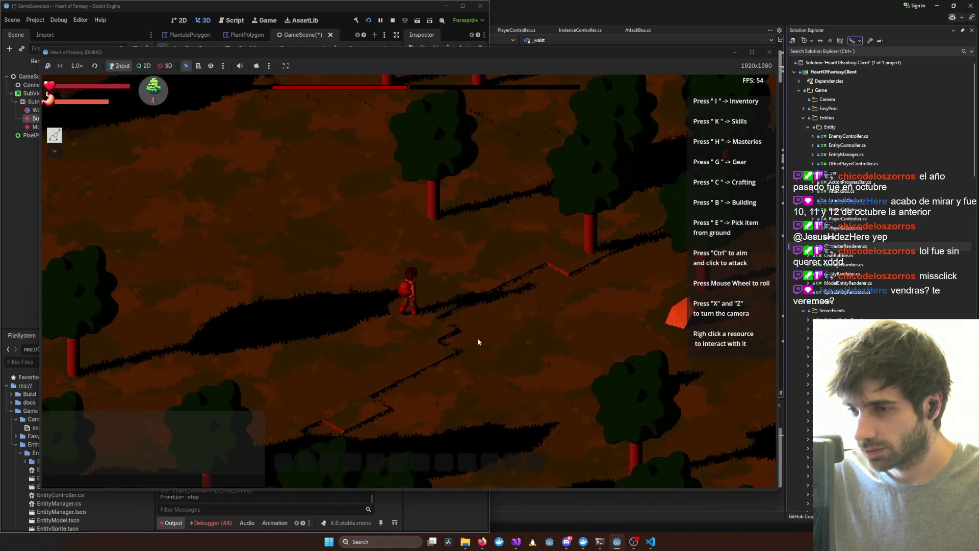
mouse_move(482, 53)
mouse_down()
mouse_move(733, 75)
mouse_move(978, 77)
mouse_up()
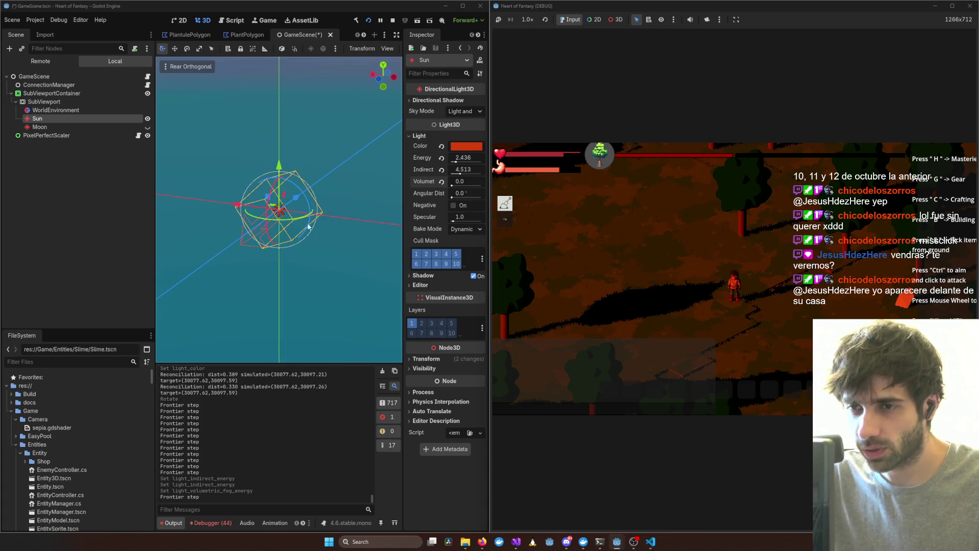
Return the Sun's indirect energy to 4.553 and lower its Energy
drag(459, 174, 459, 174)
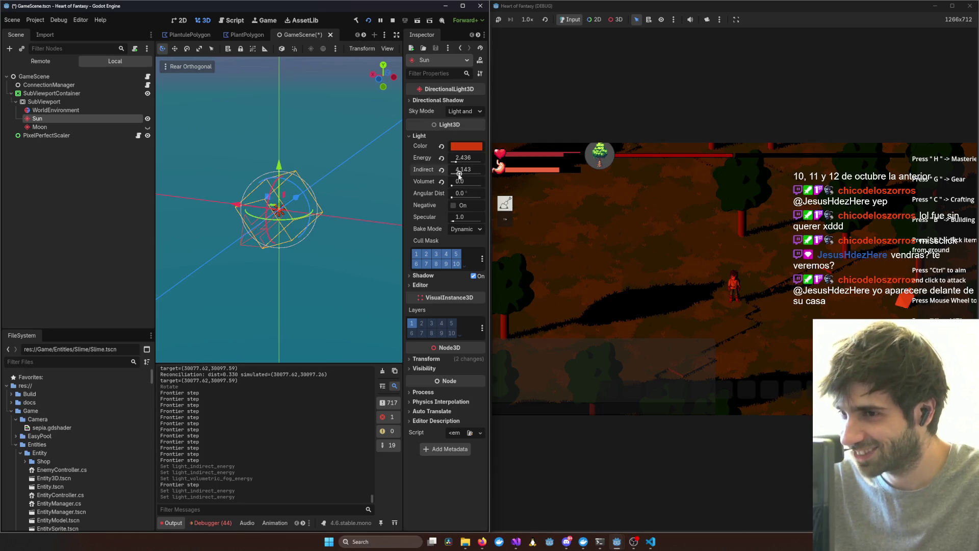
key(ctrl+z)
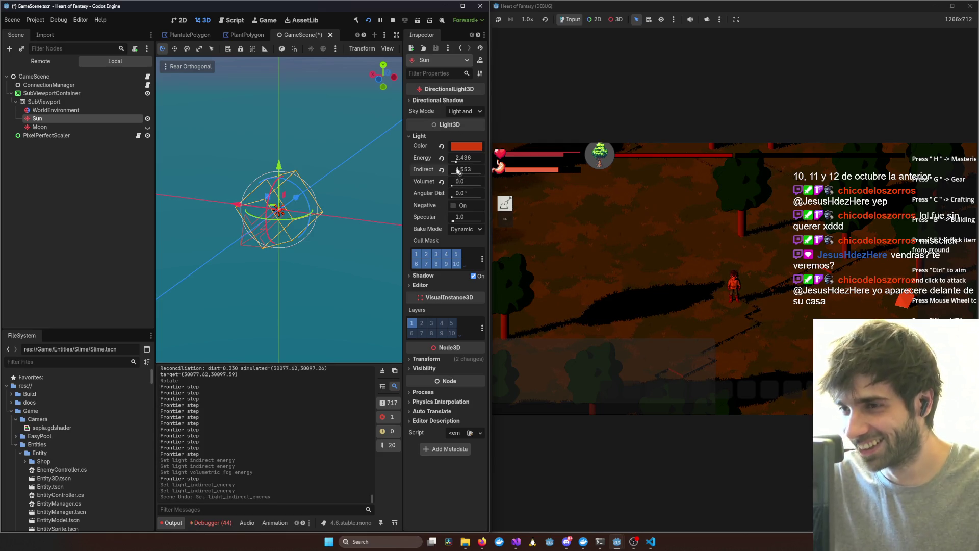
drag(455, 162, 473, 162)
click(465, 146)
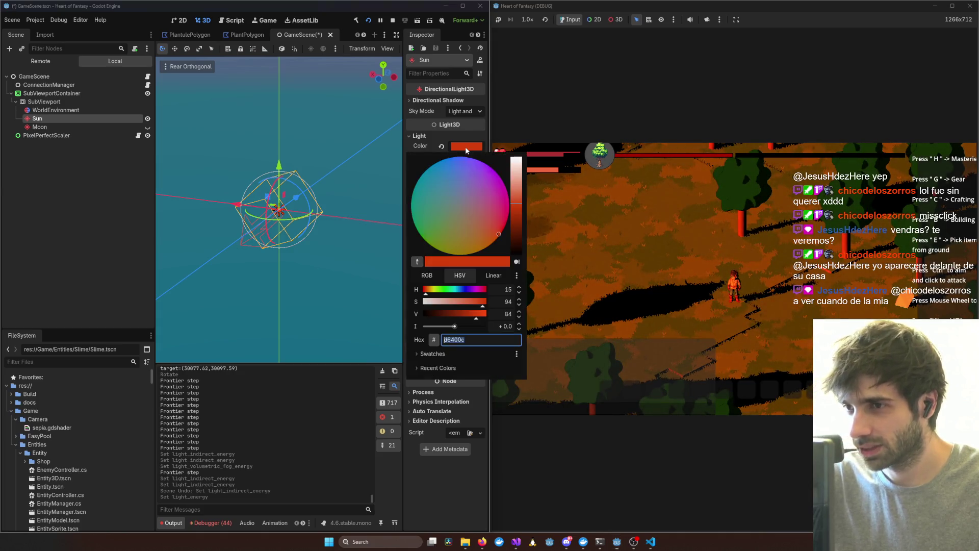
Set the Sun's light color to white
click(514, 156)
click(471, 142)
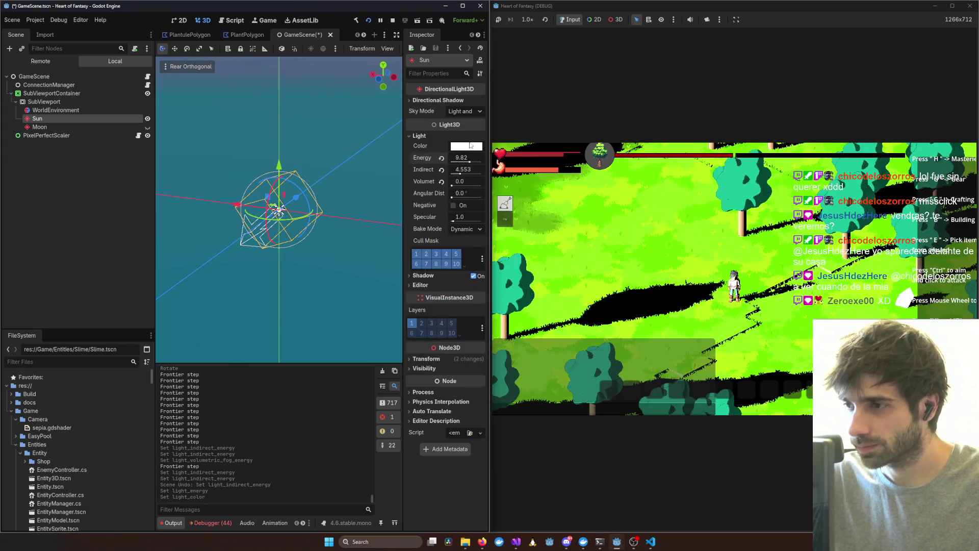
click(468, 148)
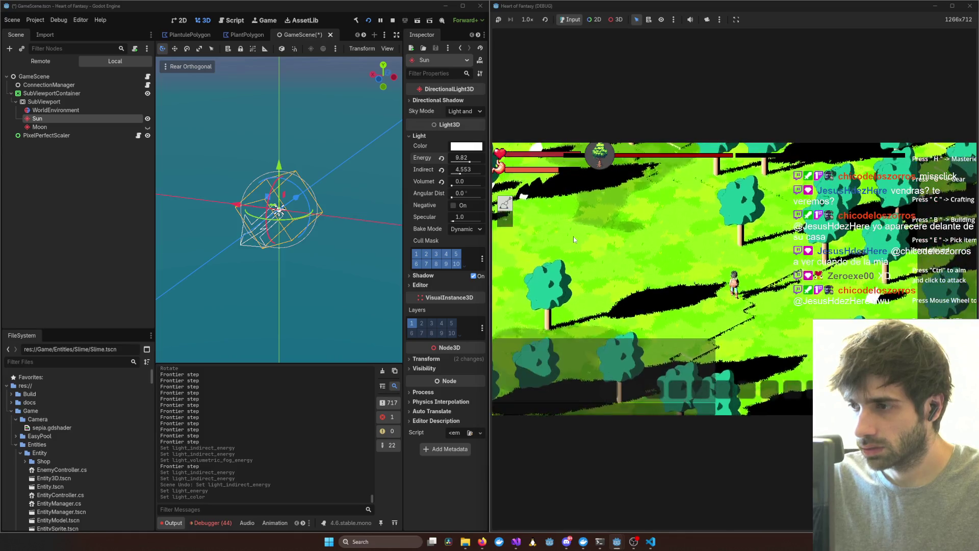
Bring the Sun's energy down from 9.82 to 2.024
drag(469, 162, 455, 161)
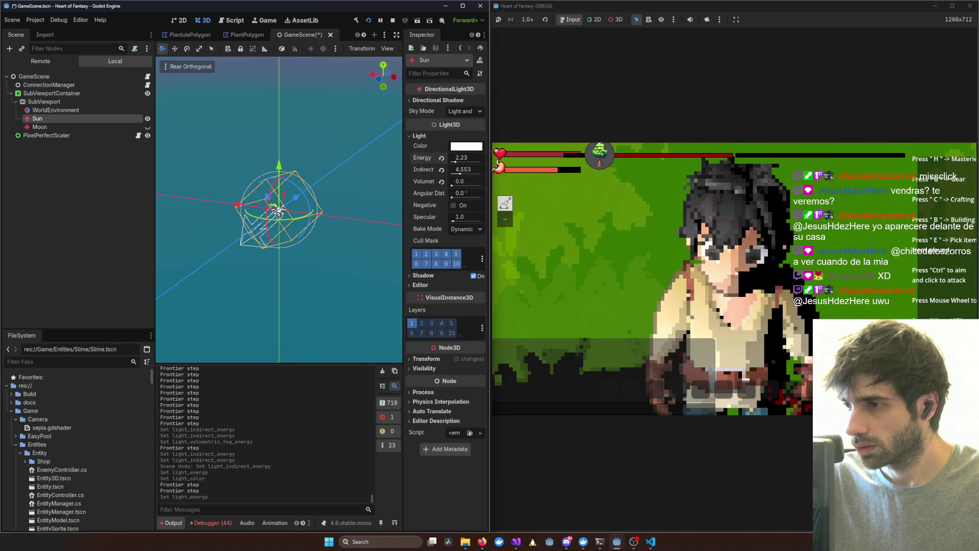
drag(457, 162, 455, 162)
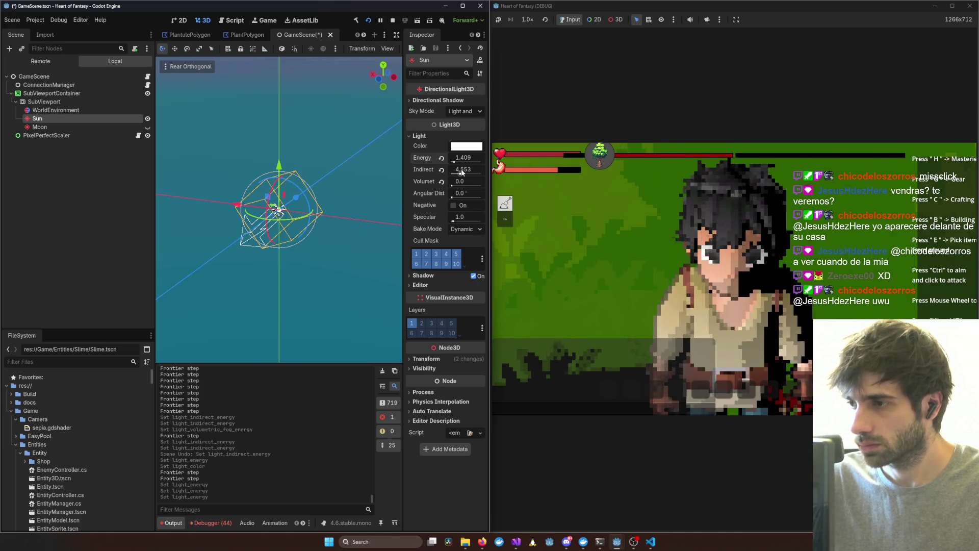
drag(456, 163, 456, 162)
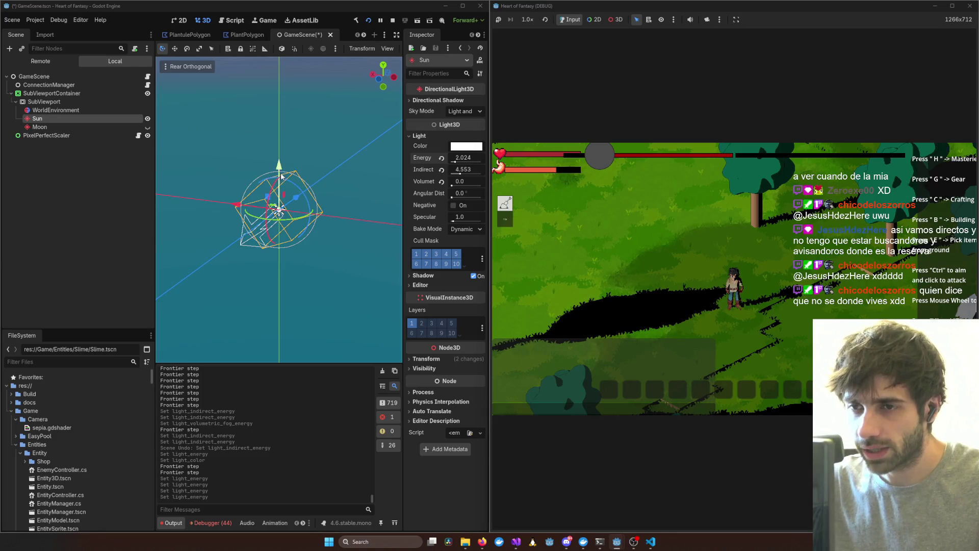
Raise the Sun's specular to 6.008, reverting a trial tilt of the Sun gizmo
drag(288, 182, 281, 178)
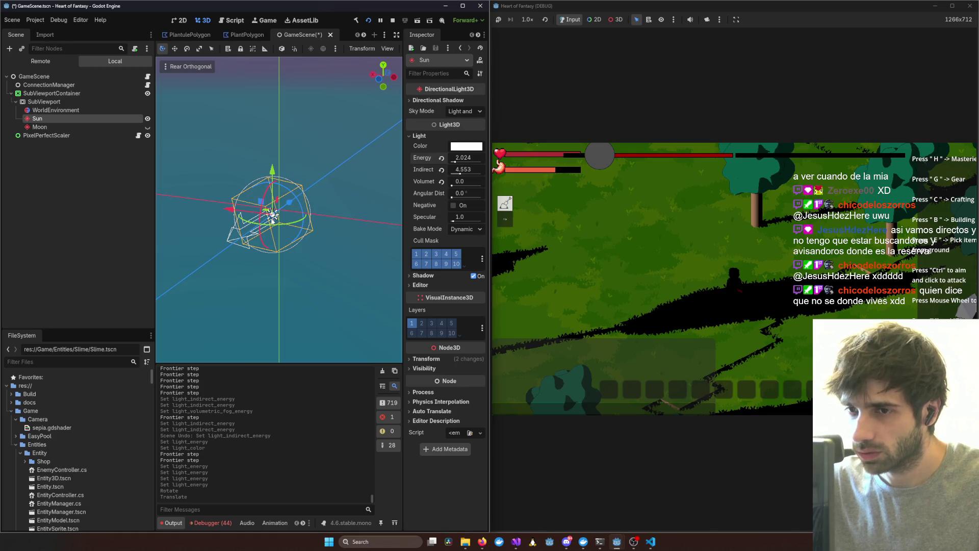
key(ctrl+z)
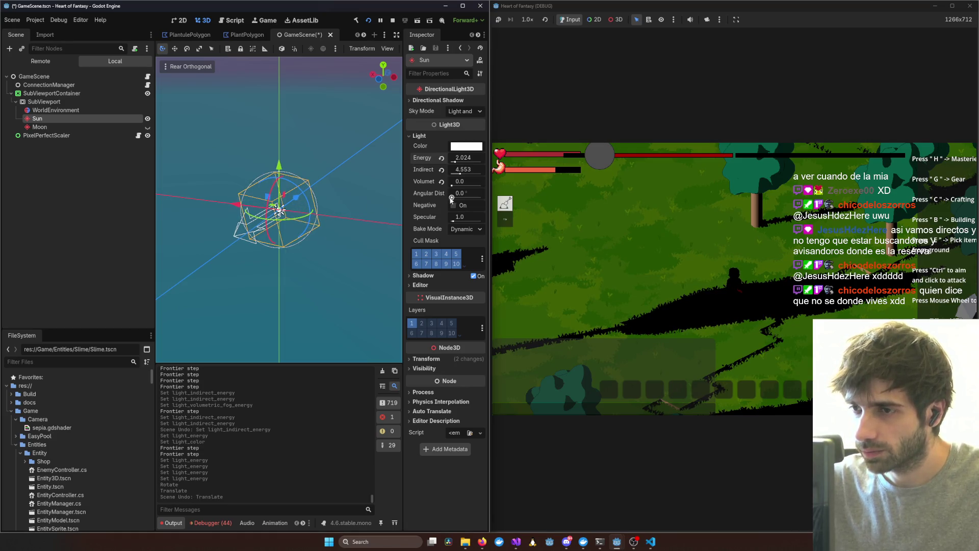
drag(465, 223, 464, 221)
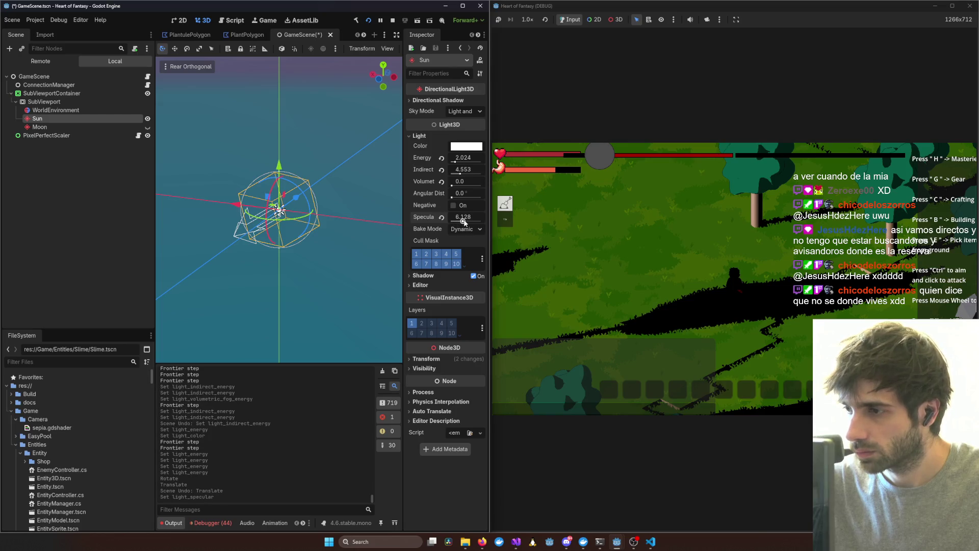
Keep the Sun's bake mode Dynamic after trying other modes, and expand its Shadow settings
click(471, 232)
click(470, 251)
click(465, 229)
click(472, 243)
click(466, 229)
click(470, 260)
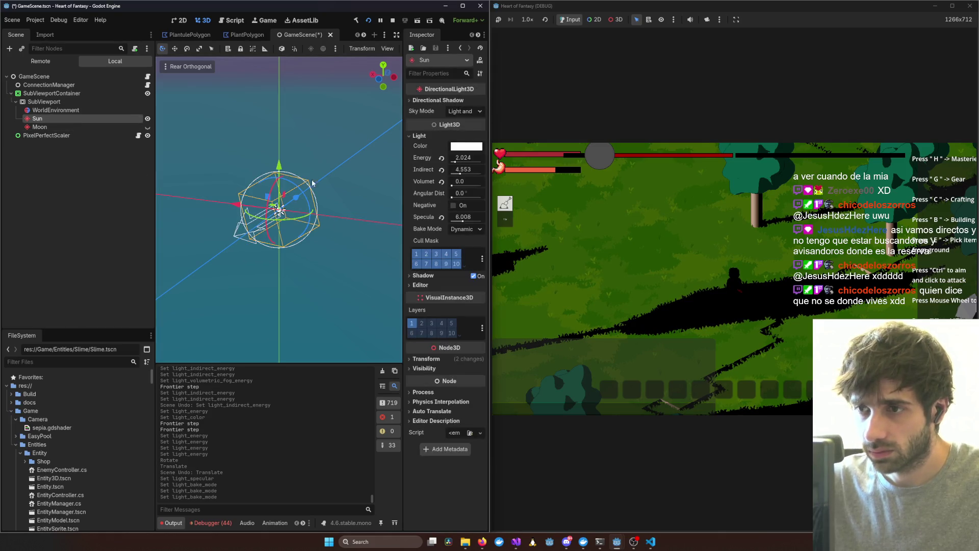
click(418, 275)
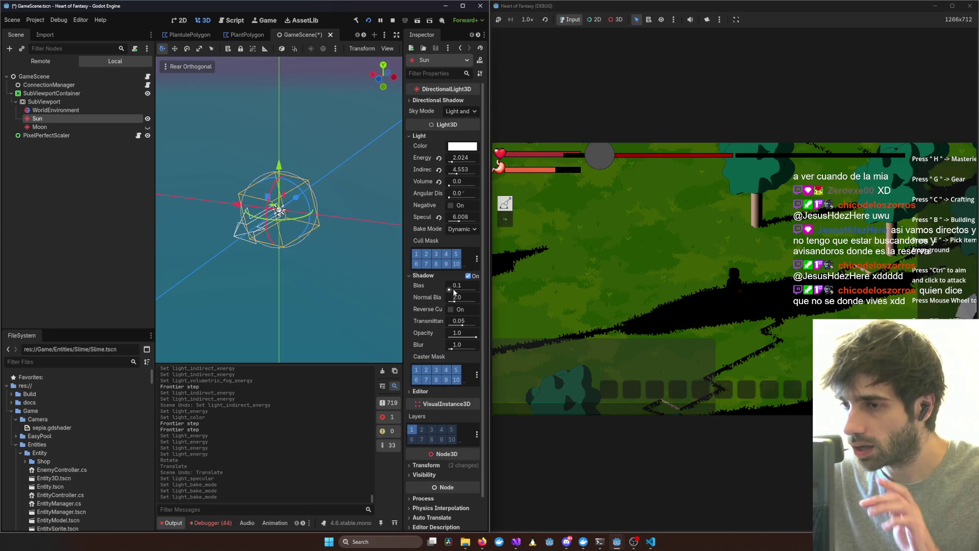
Set the shadow normal bias to 0, reverting a trial bias change
drag(455, 302, 431, 304)
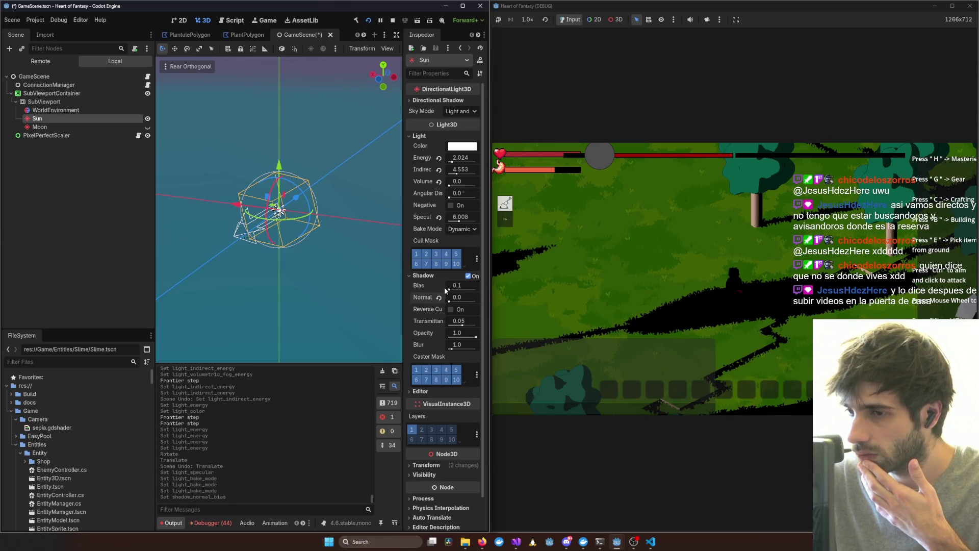
mouse_move(444, 290)
mouse_down()
mouse_move(462, 289)
mouse_move(439, 286)
mouse_up()
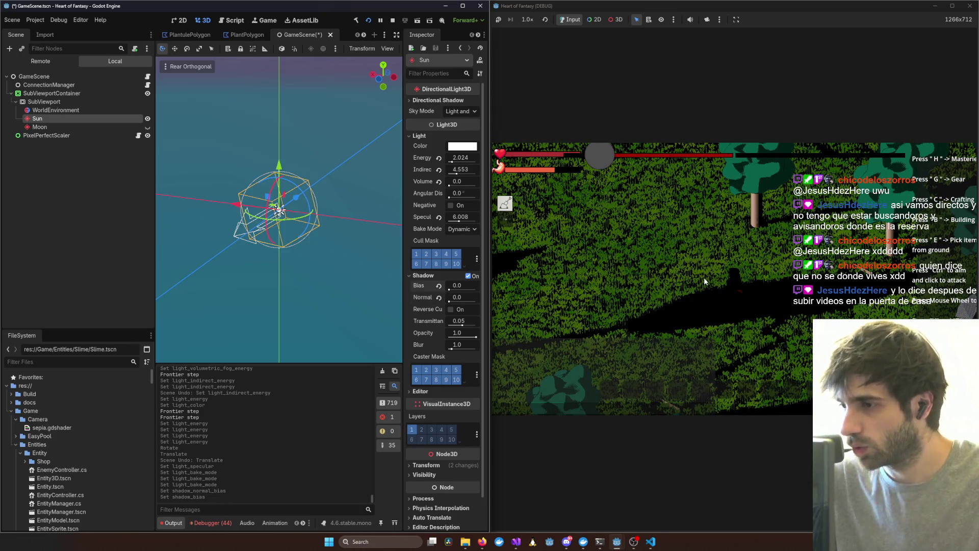
key(ctrl+z)
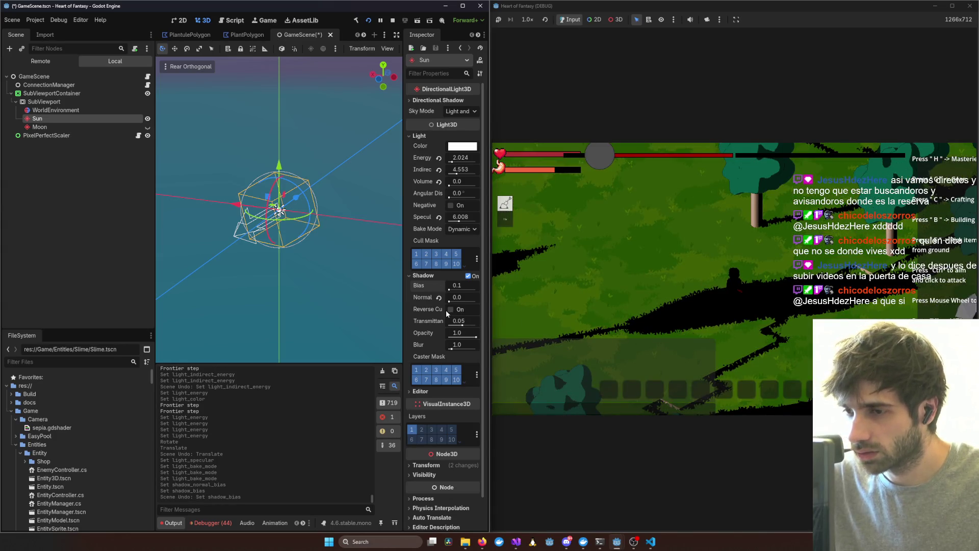
Set shadow transmittance 1.402, opacity 0.31 and blur 3.254, then switch shadows off
mouse_move(462, 326)
mouse_down()
mouse_move(452, 337)
mouse_move(477, 337)
mouse_move(459, 339)
mouse_up()
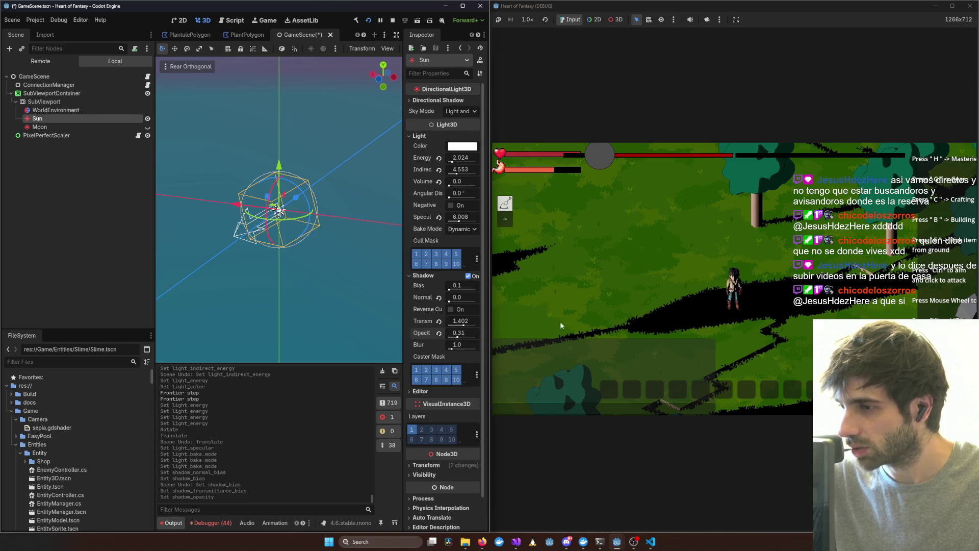
scroll(764, 301, up, 5)
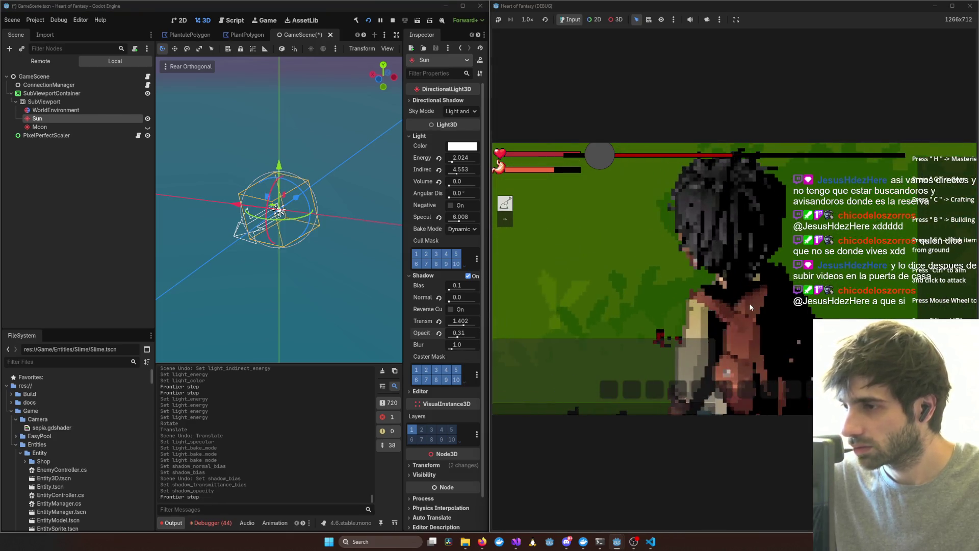
scroll(748, 303, down, 5)
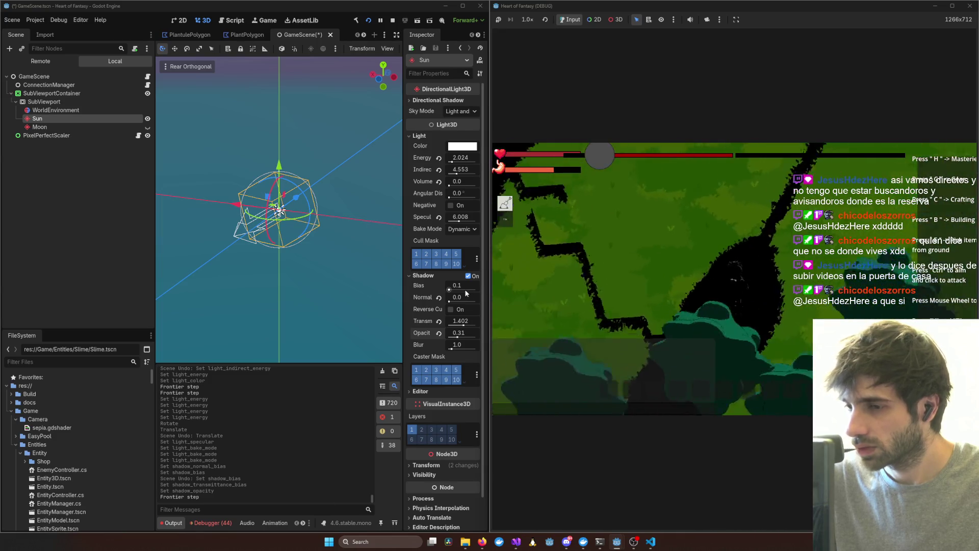
mouse_move(452, 350)
mouse_down()
mouse_move(469, 349)
mouse_move(457, 350)
mouse_up()
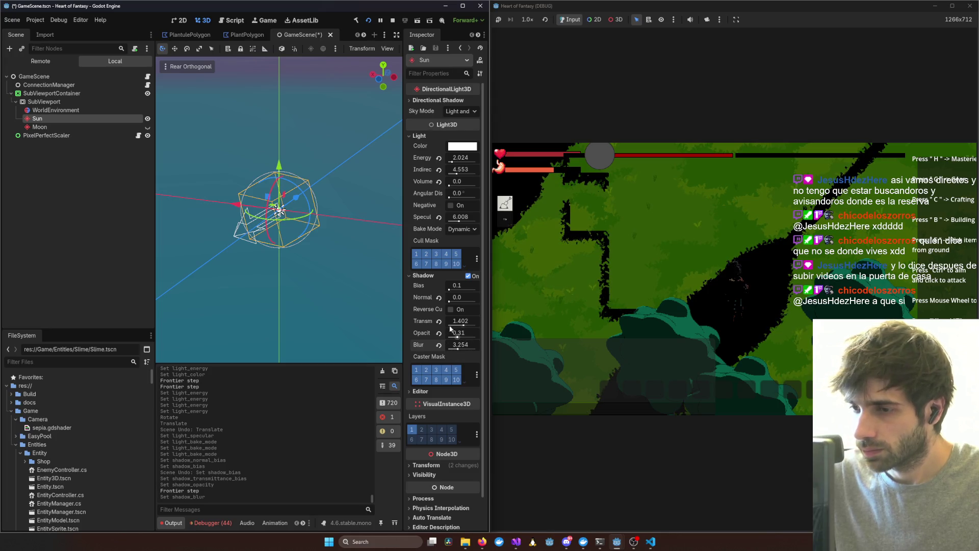
click(468, 276)
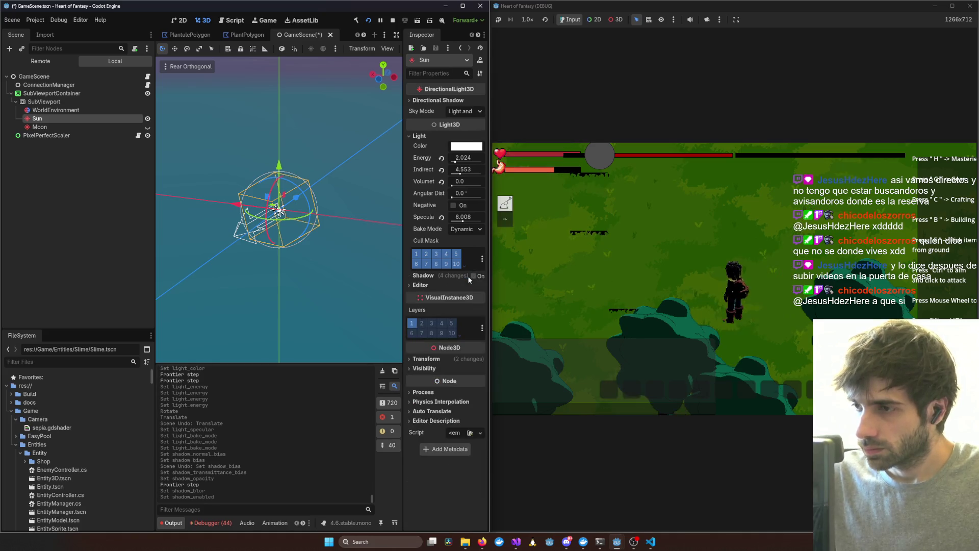
Toggle the Sun's shadows off and on to compare, leaving them enabled
click(473, 276)
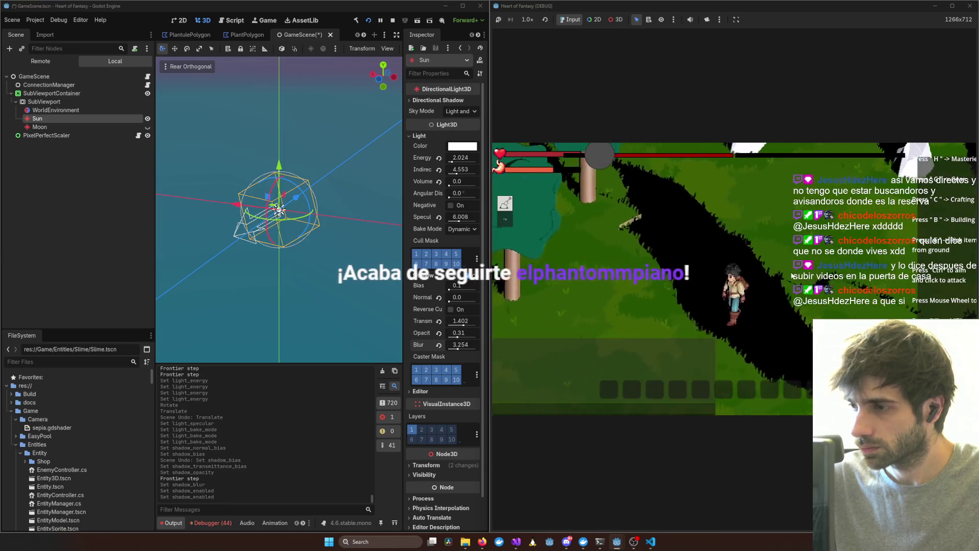
click(470, 275)
click(473, 276)
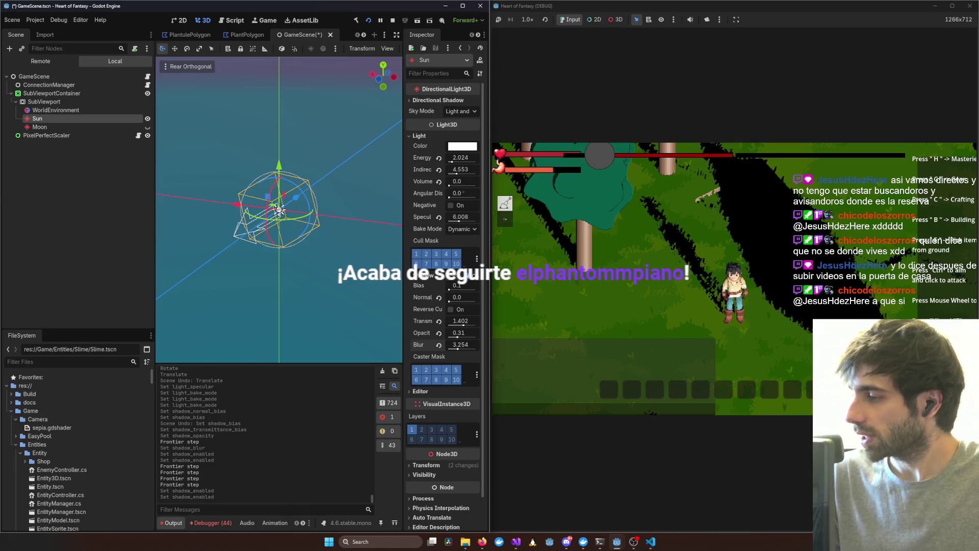
key(alt+Tab)
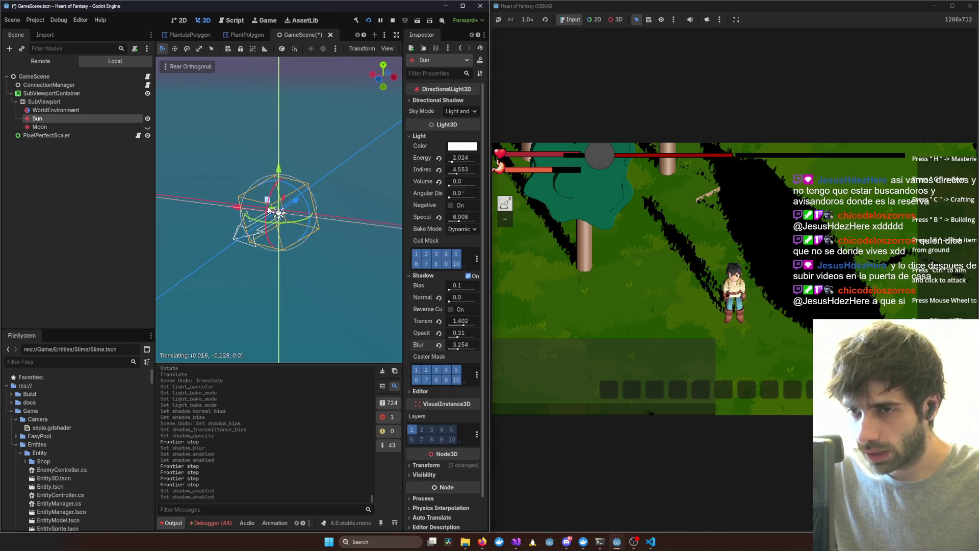
Undo a trial nudge of the Sun, then deselect and reselect the Sun node
drag(266, 209, 275, 219)
key(ctrl+z)
scroll(447, 401, down, 2)
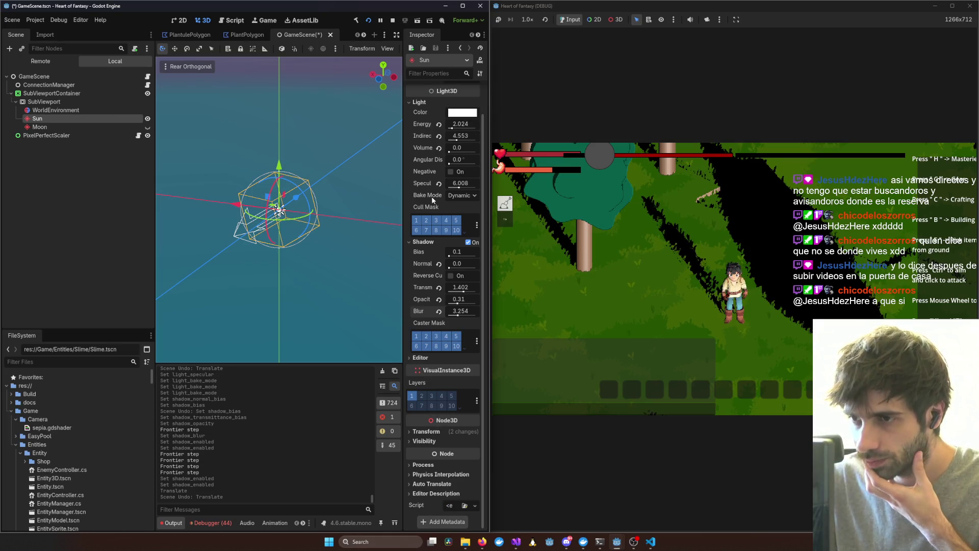
mouse_move(434, 201)
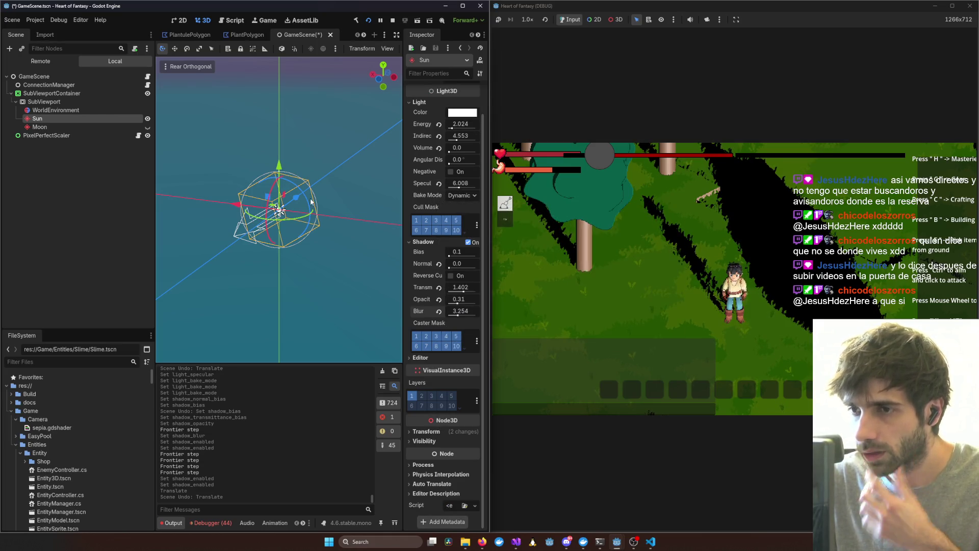
click(335, 197)
click(90, 120)
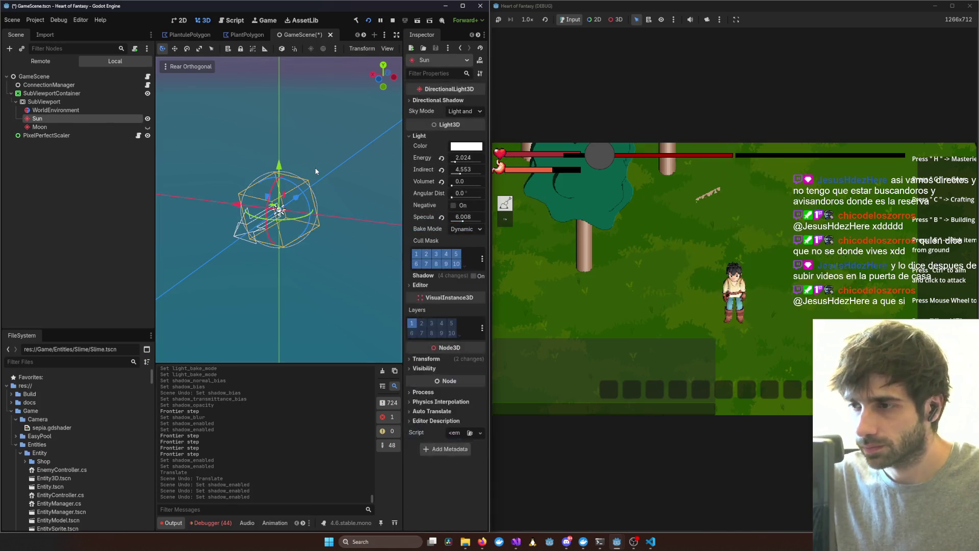
Undo and redo the Sun light edits to compare its angle before and after rotating
key(ctrl+z)
key(ctrl+z)
key(ctrl+z)
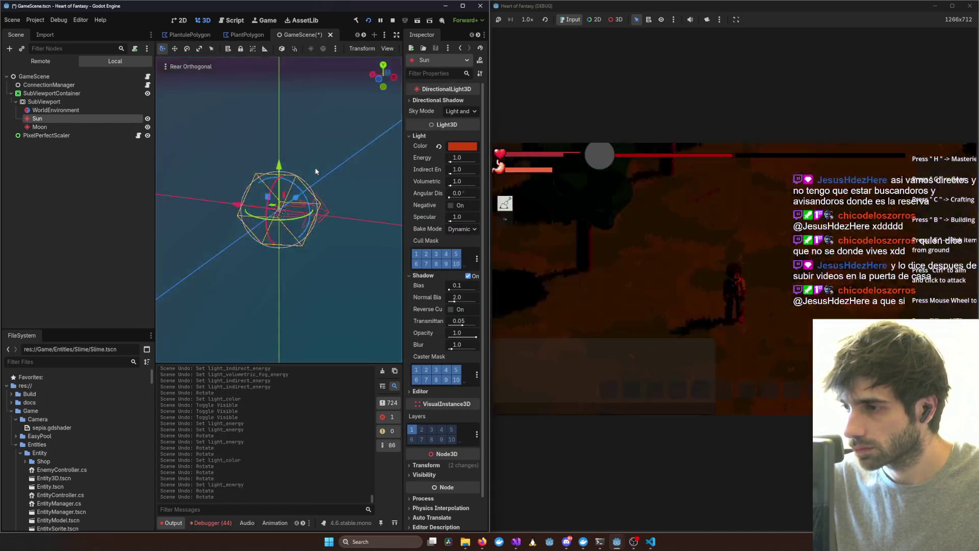
key(ctrl+shift+z)
key(ctrl+shift+z)
key(ctrl+shift+z)
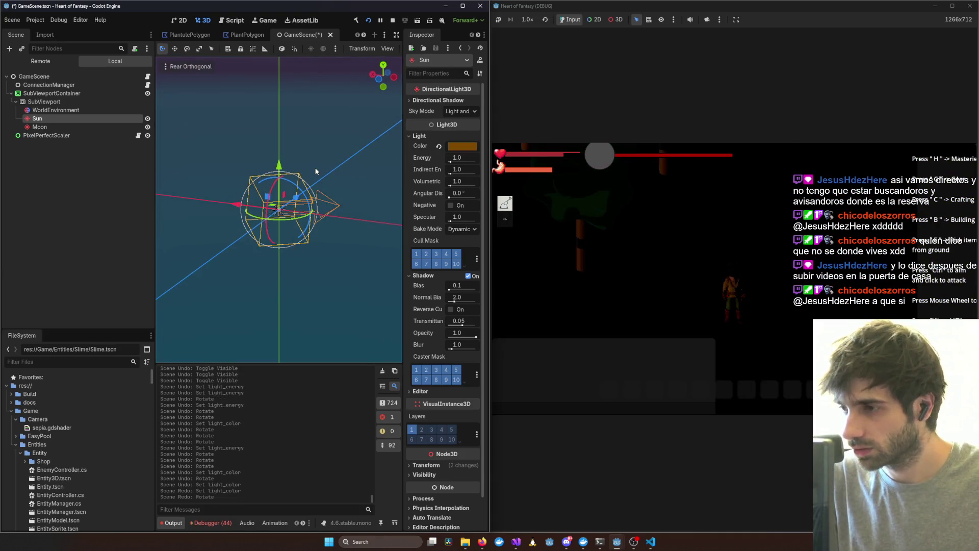
key(ctrl+shift+z)
key(ctrl+shift+z)
key(ctrl+shift+z)
key(ctrl+z)
key(ctrl+shift+z)
key(ctrl+z)
key(ctrl+shift+z)
key(ctrl+z)
key(ctrl+shift+z)
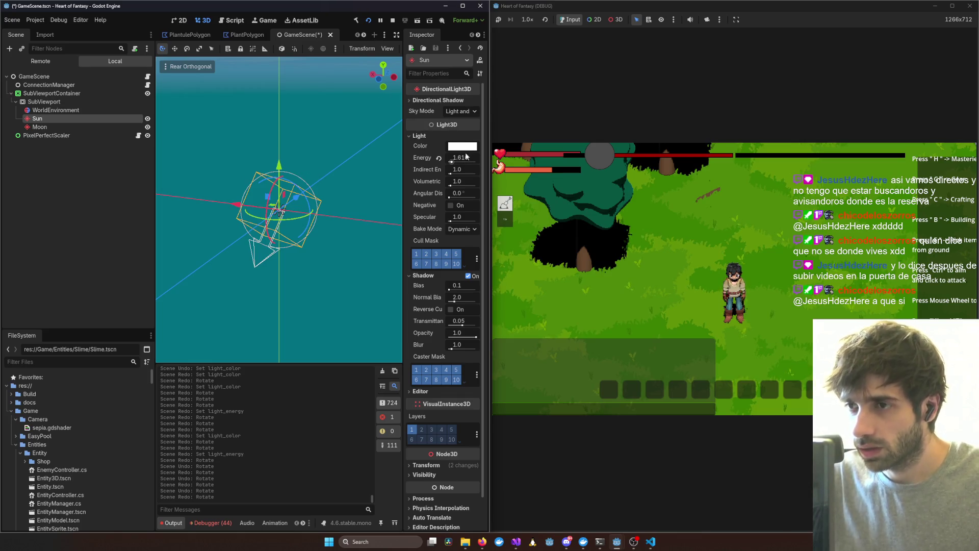
Keep the Sun's Sky Mode as Light and Sky, then walk the player to check the shadows
click(462, 113)
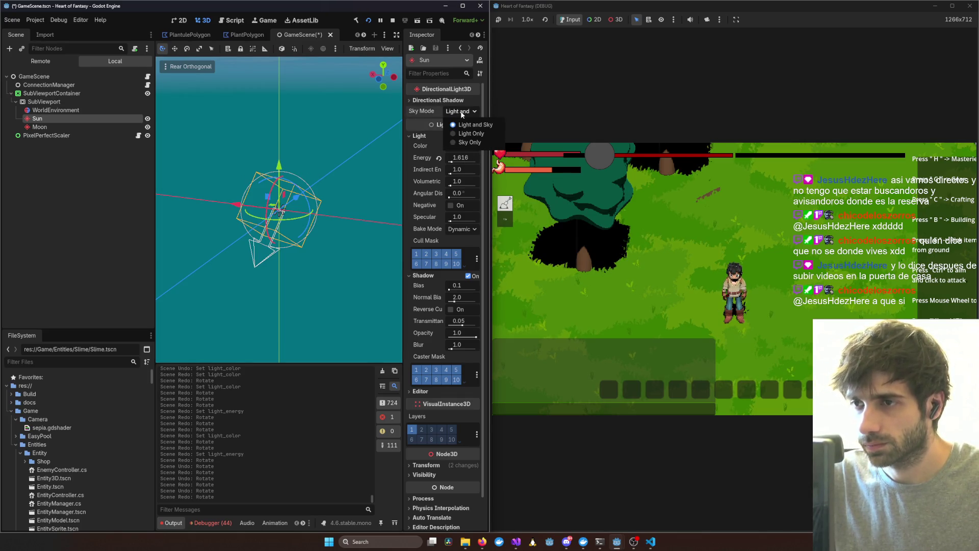
click(464, 122)
click(522, 195)
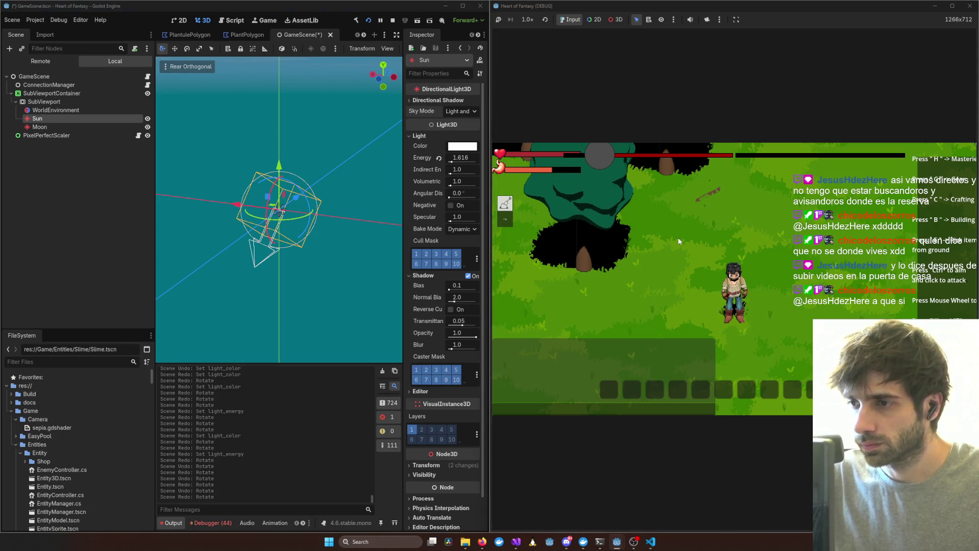
key(d)
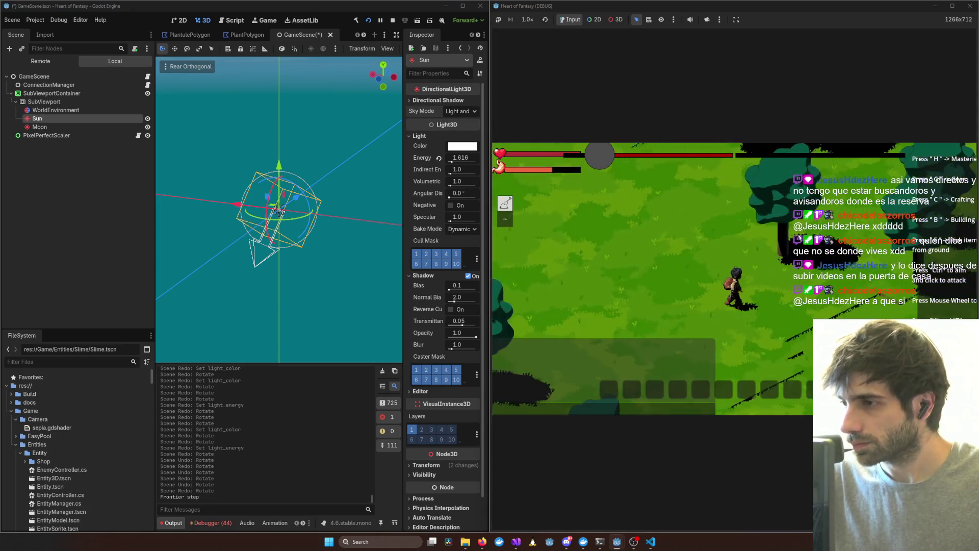
key(d)
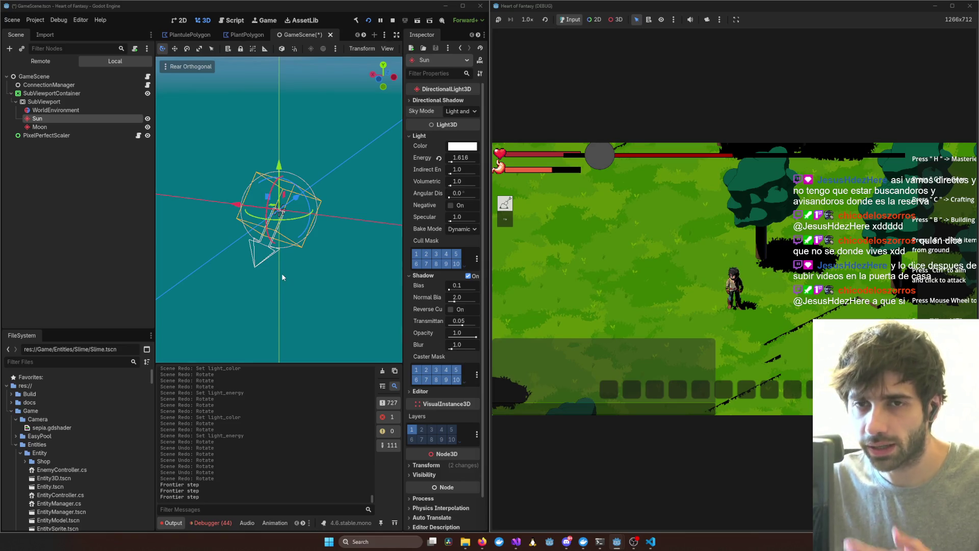
scroll(445, 326, down, 2)
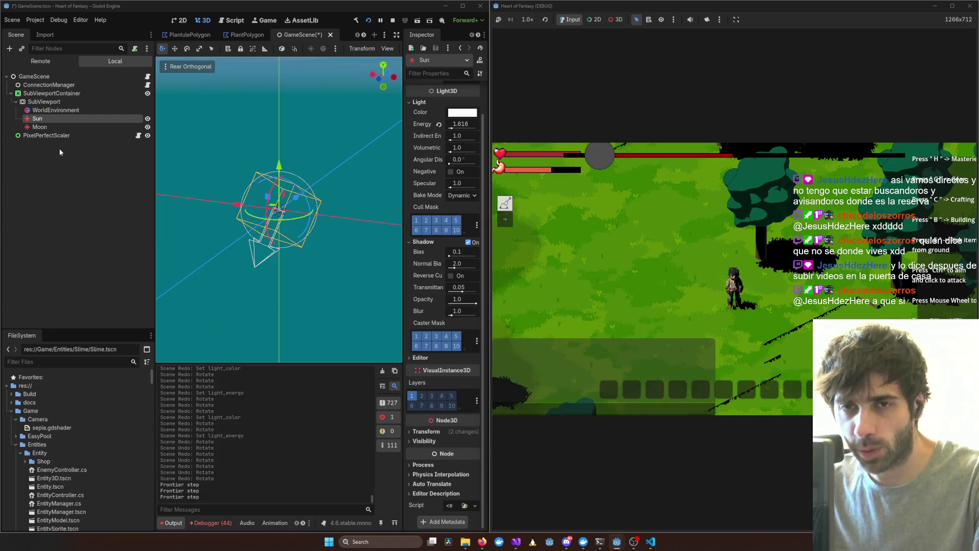
click(46, 123)
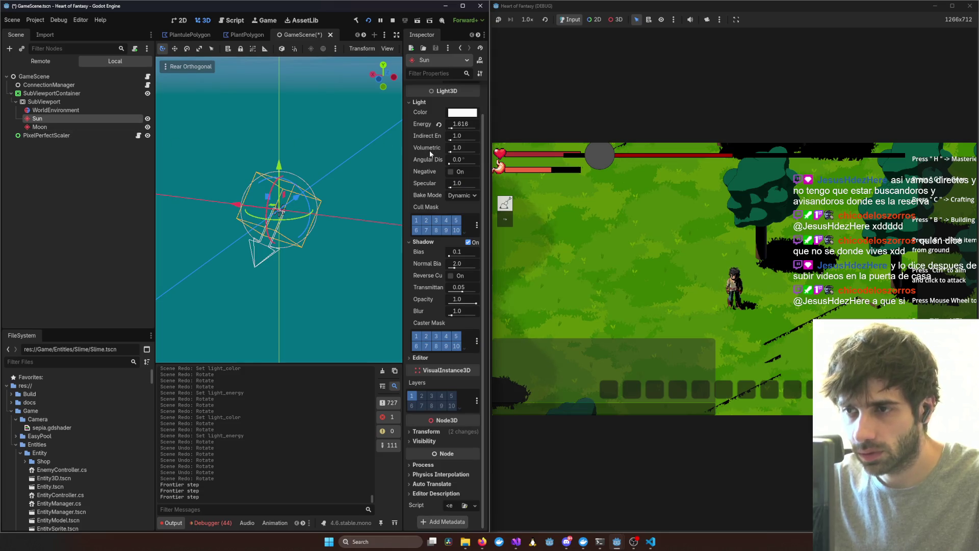
Deselect the Sun light and save GameScene with Ctrl+S
click(678, 225)
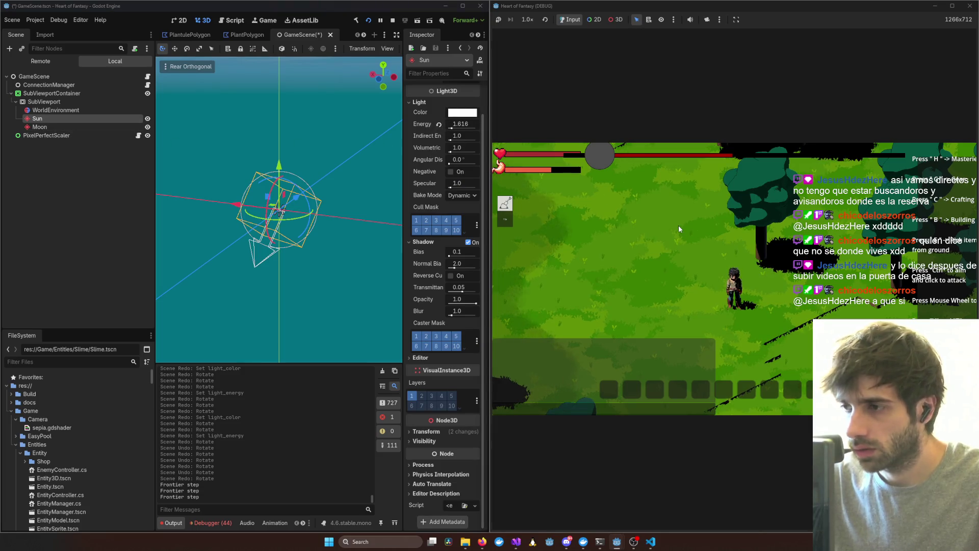
click(294, 146)
key(ctrl+s)
key(s)
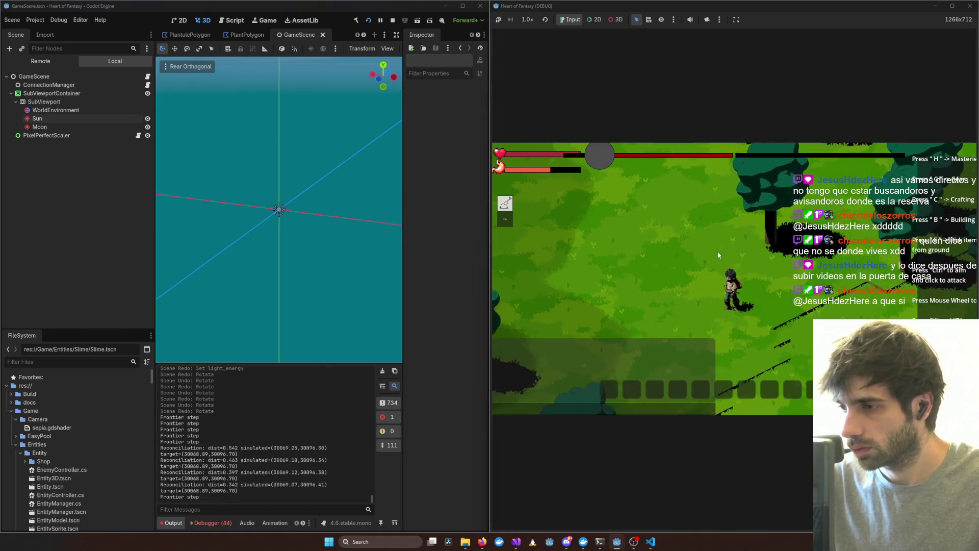
key(w)
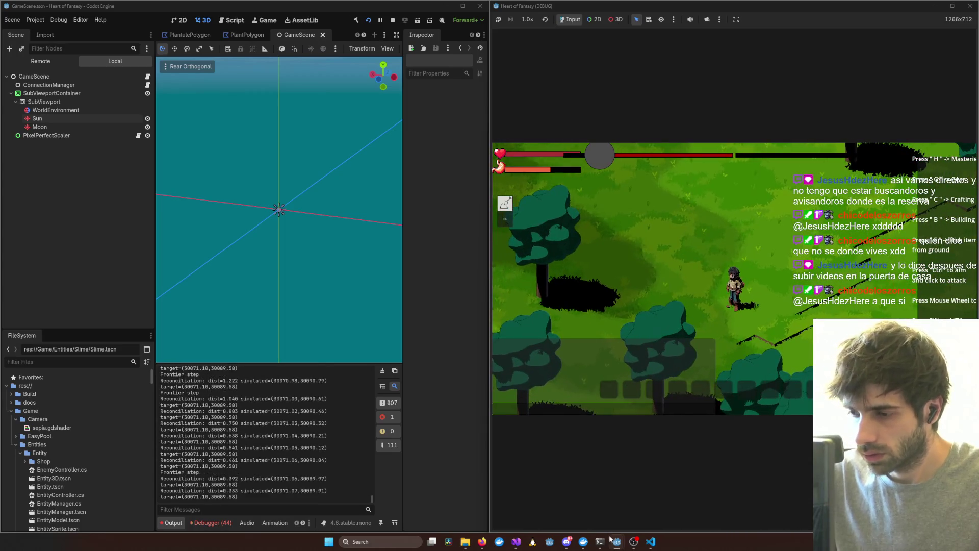
middle_click(594, 546)
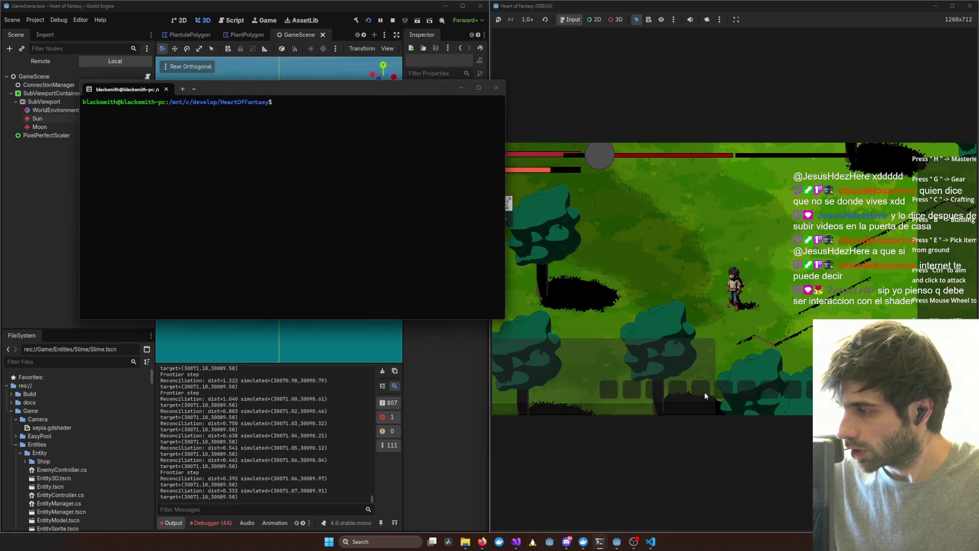
click(496, 87)
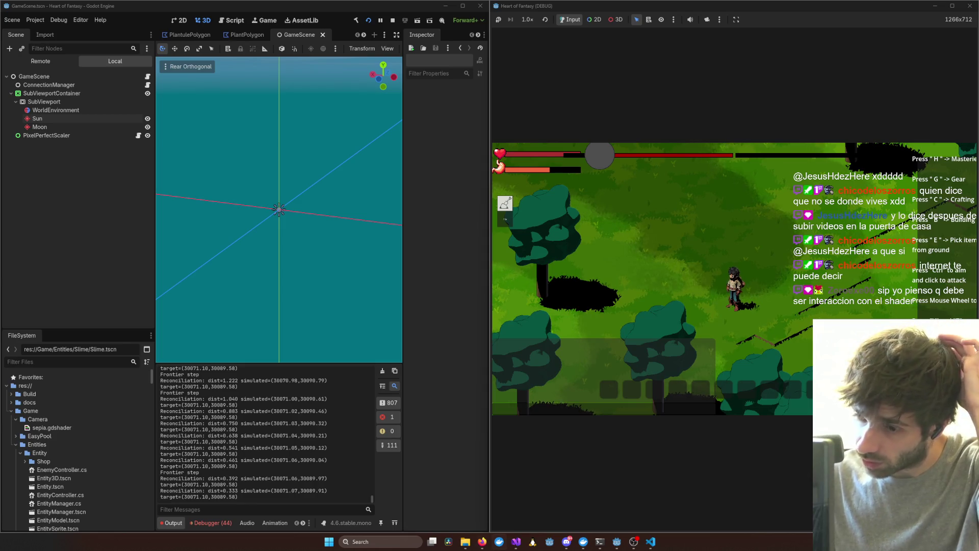
mouse_move(516, 542)
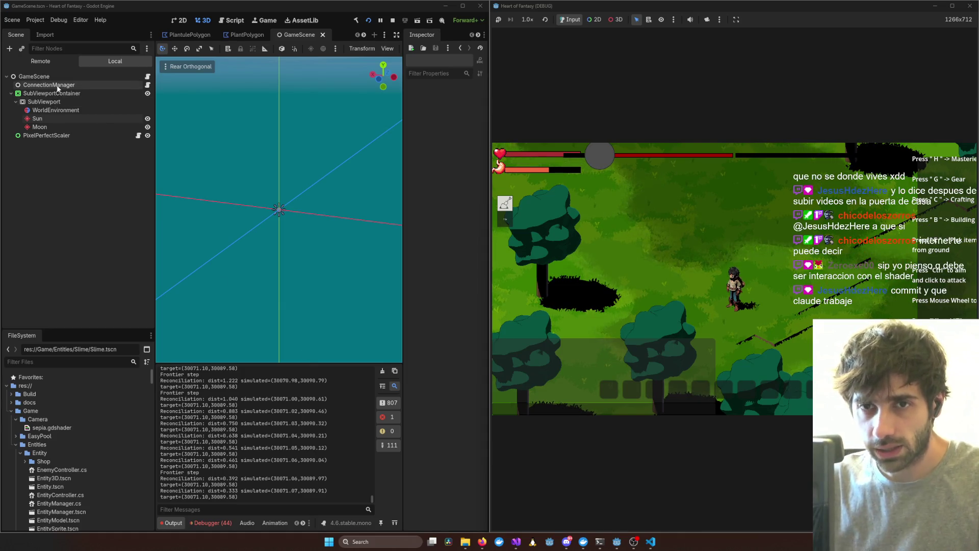
scroll(65, 428, down, 10)
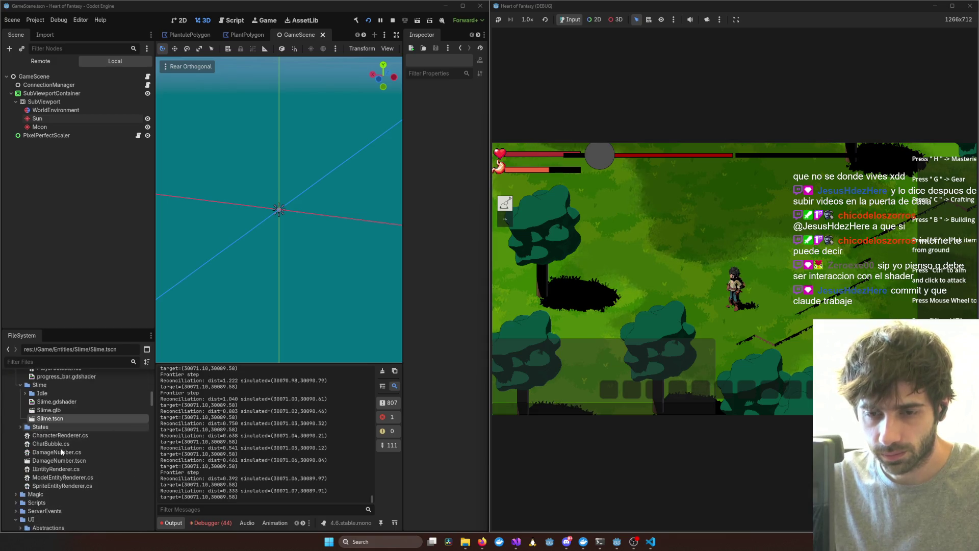
click(59, 361)
scroll(79, 407, down, 8)
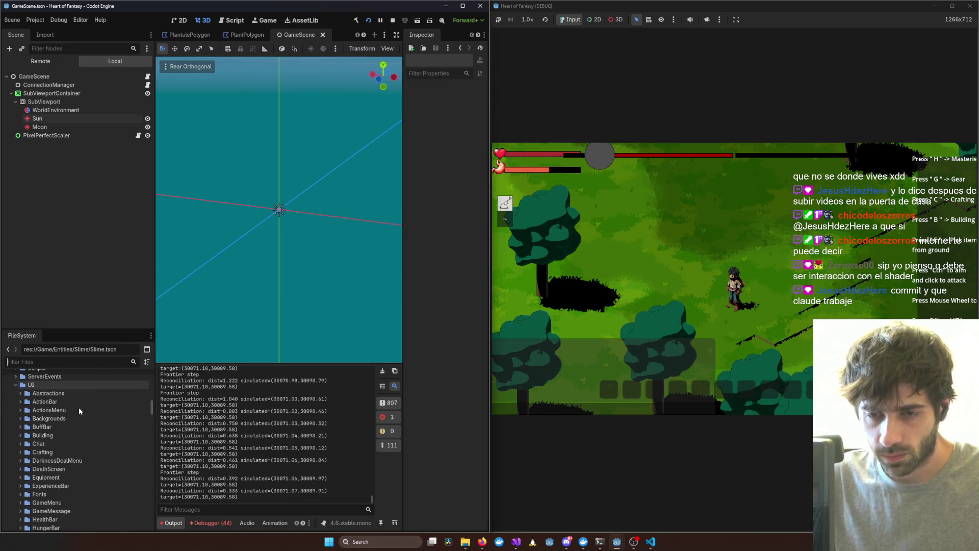
scroll(79, 408, down, 3)
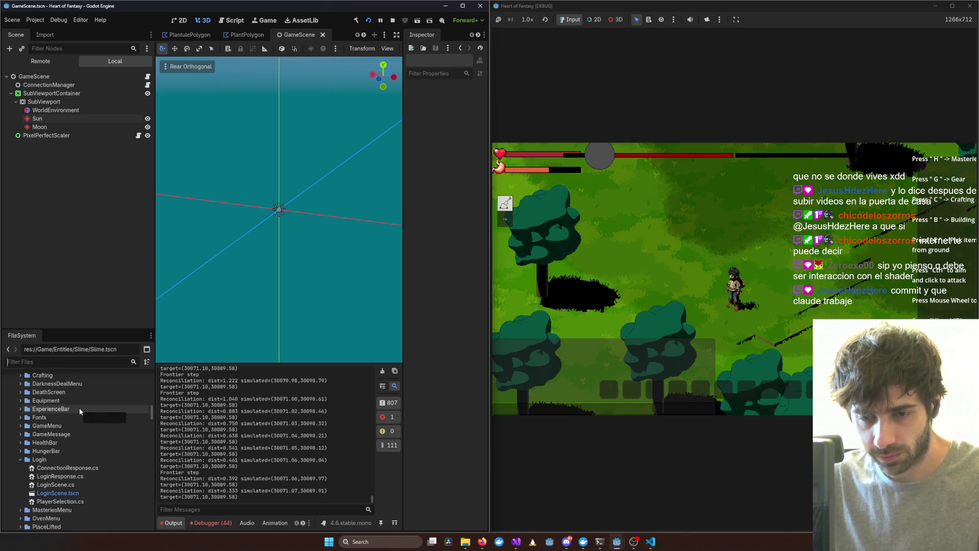
mouse_move(612, 544)
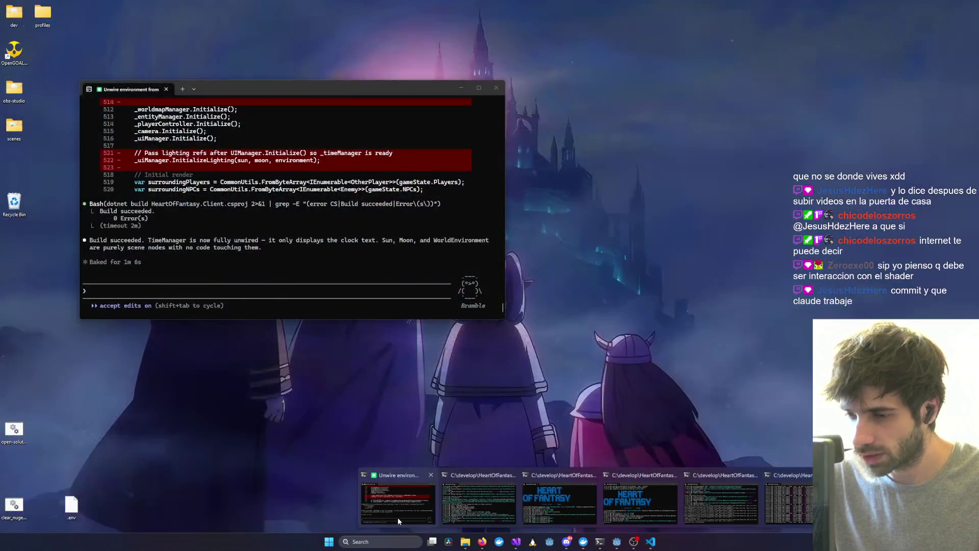
click(397, 513)
text(/clear)
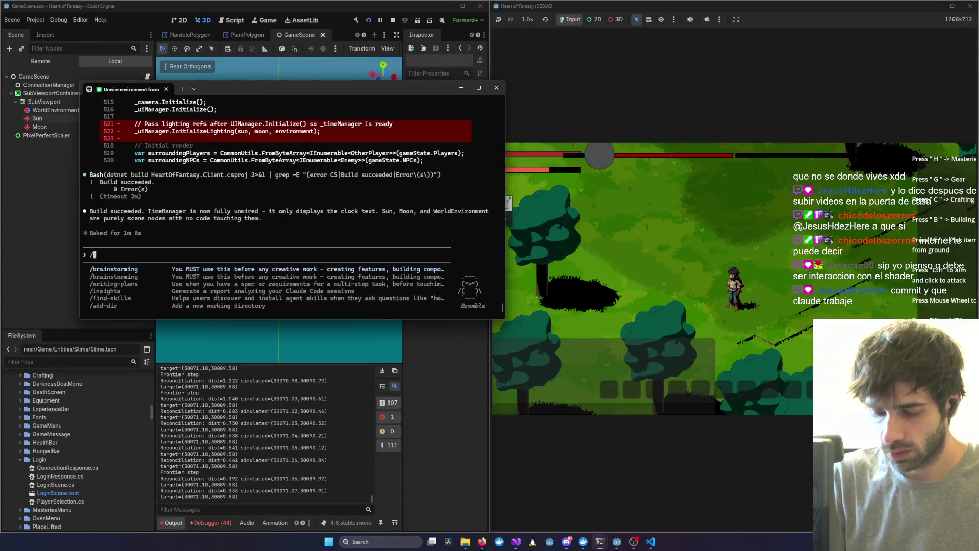
key(Return)
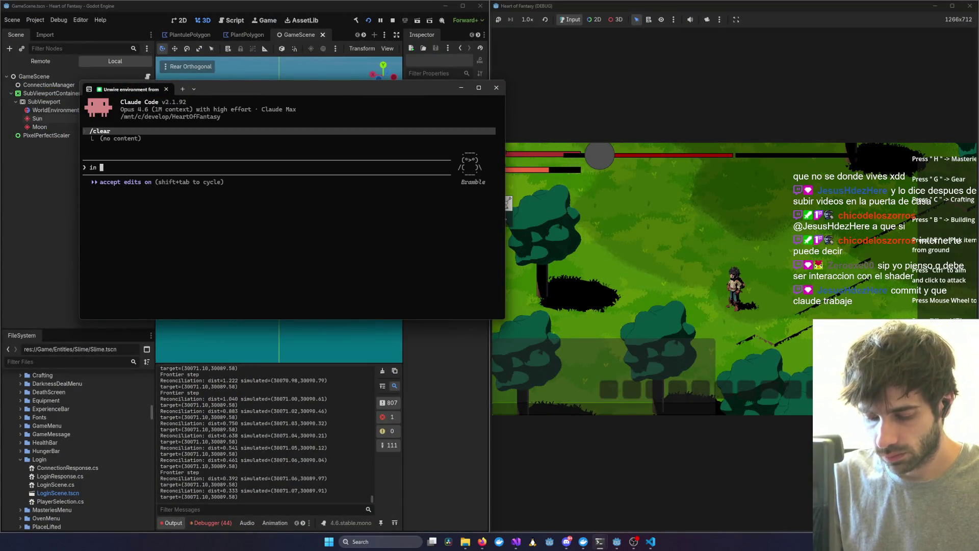
text(@HeartOfFantasy.Shard/)
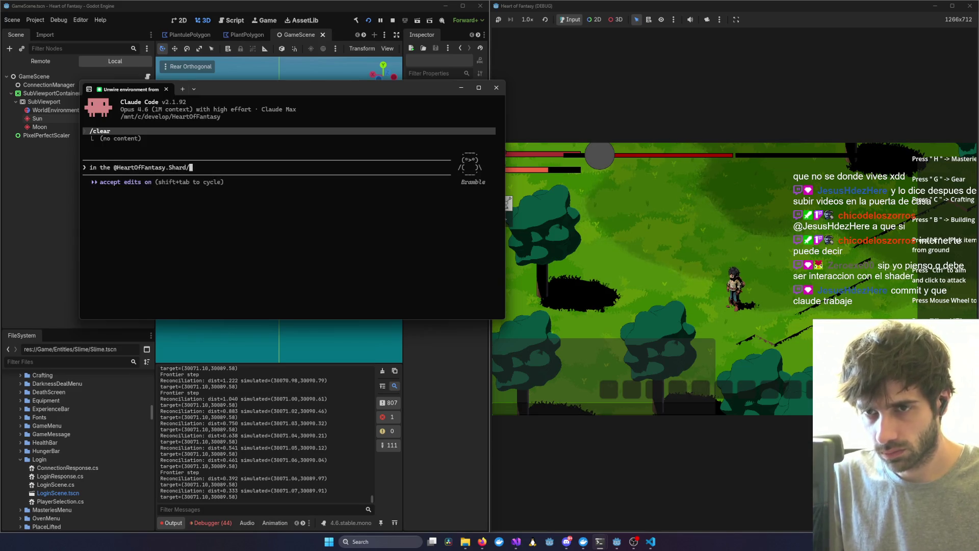
key(BackSpace)
key(BackSpace)
key(BackSpace)
text(Client, sha)
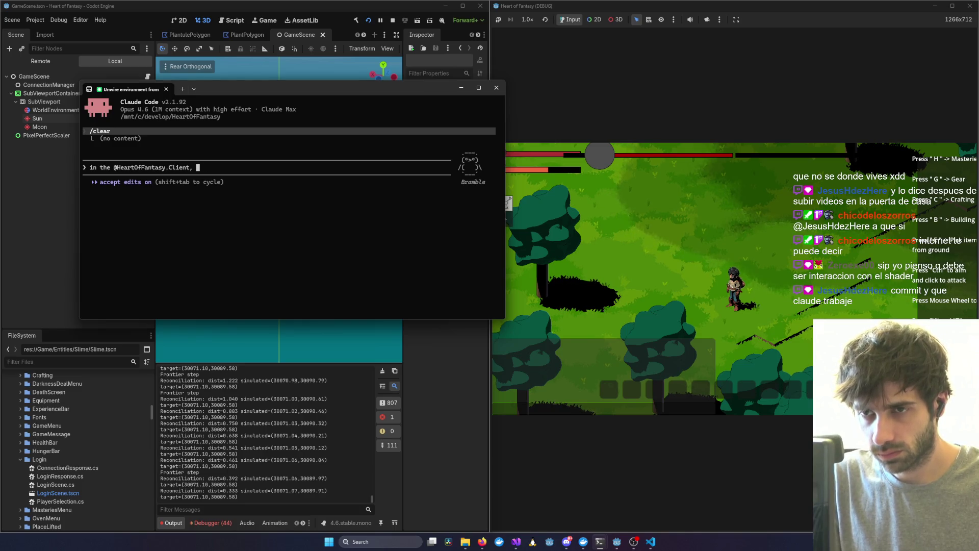
text(dows are so dark, how can we make them less dar)
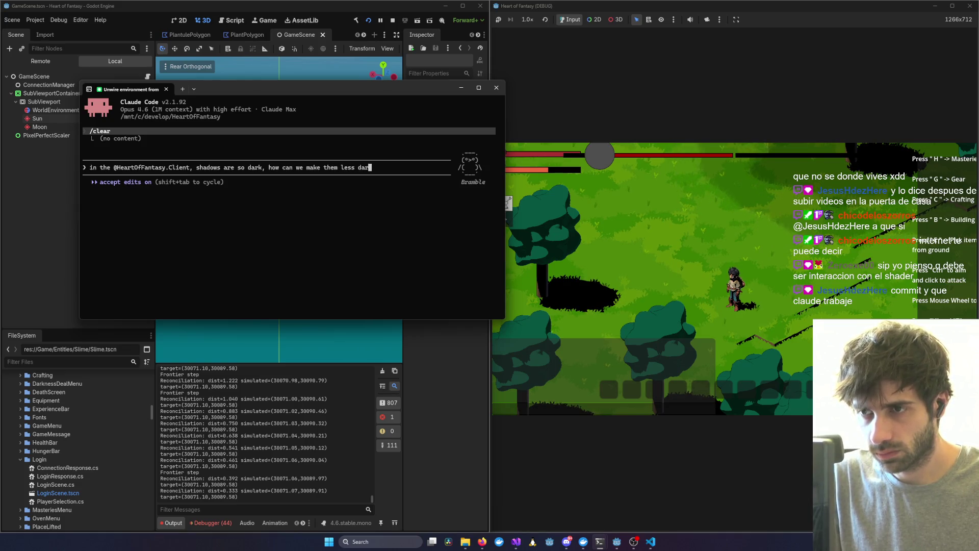
text(why are they d)
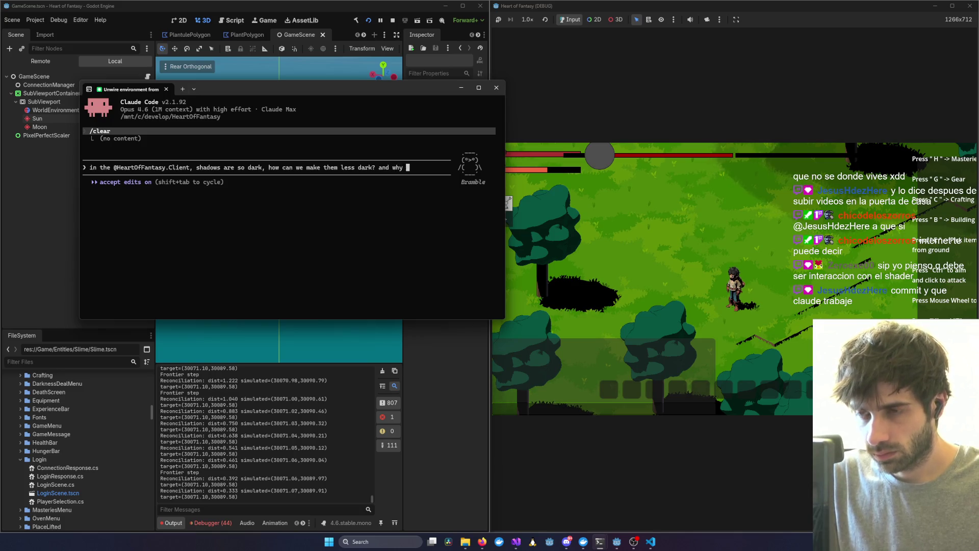
text(o dark? dont )
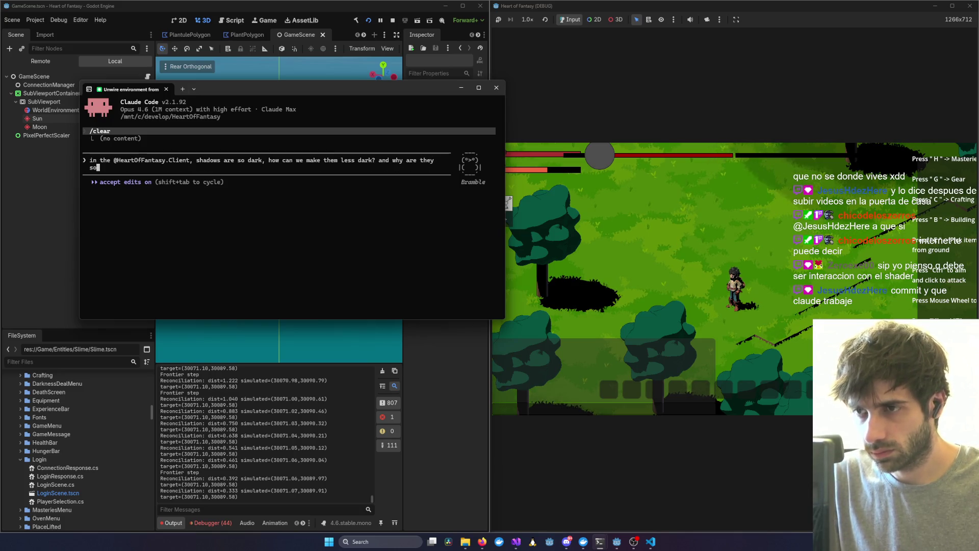
text(change anything j)
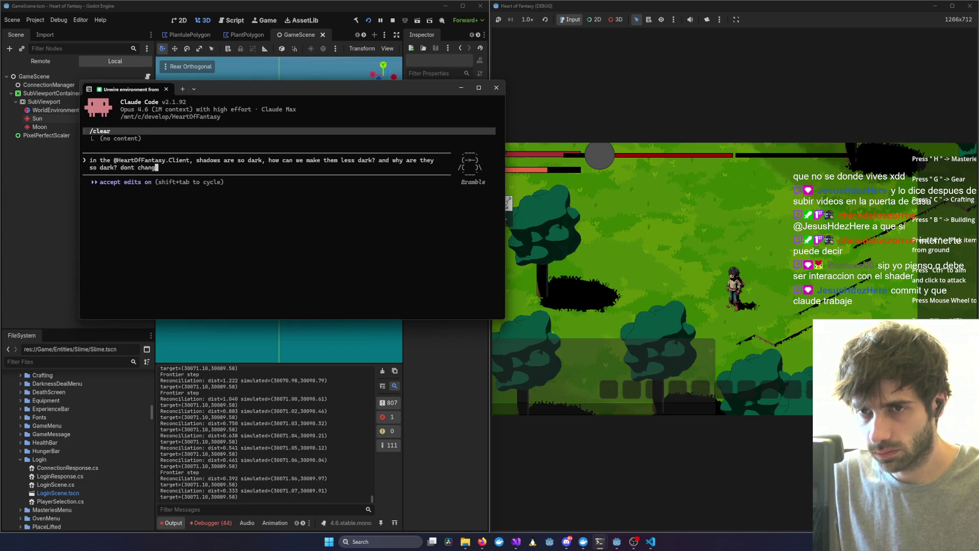
text(ust tell me)
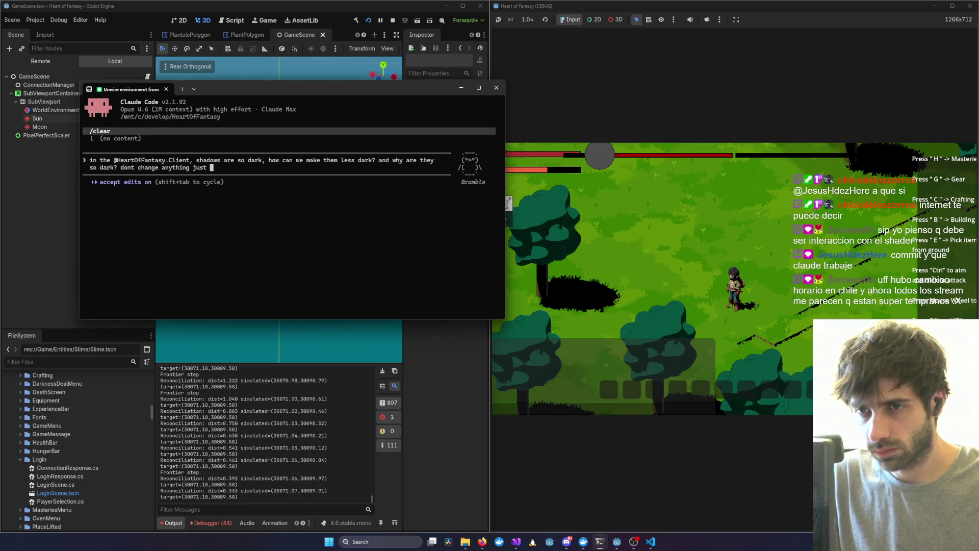
key(Return)
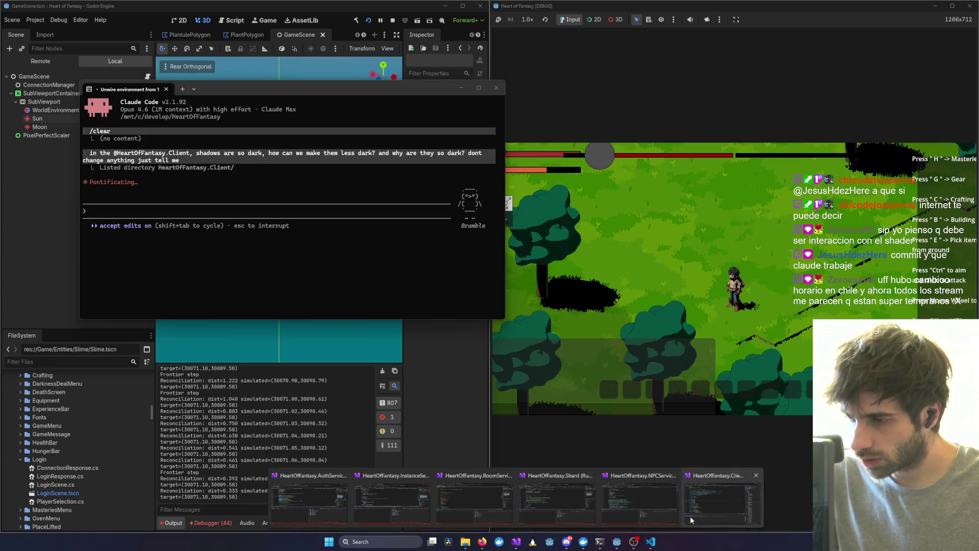
click(516, 489)
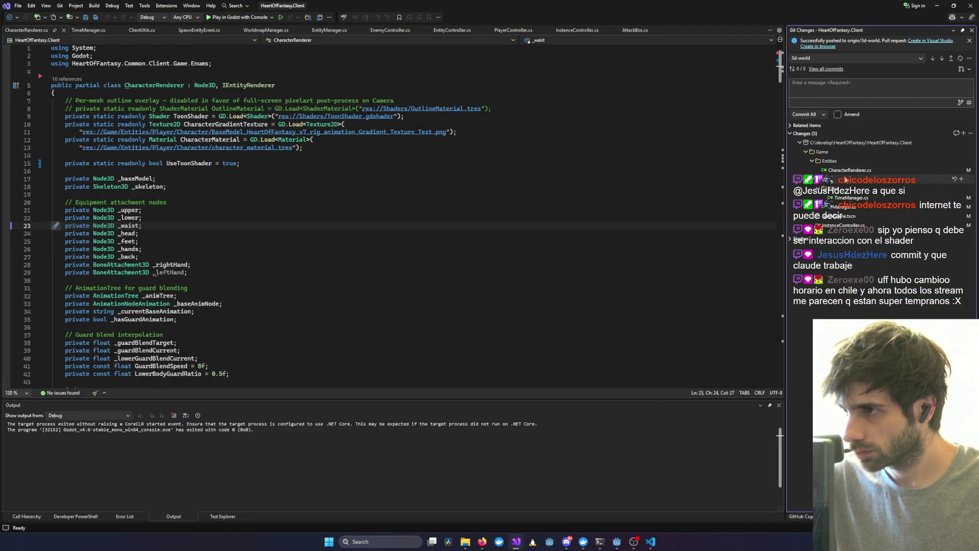
Open the CharacterRenderer.cs and TimeManager.cs diffs side by side and scroll through them
double_click(850, 170)
scroll(204, 224, down, 18)
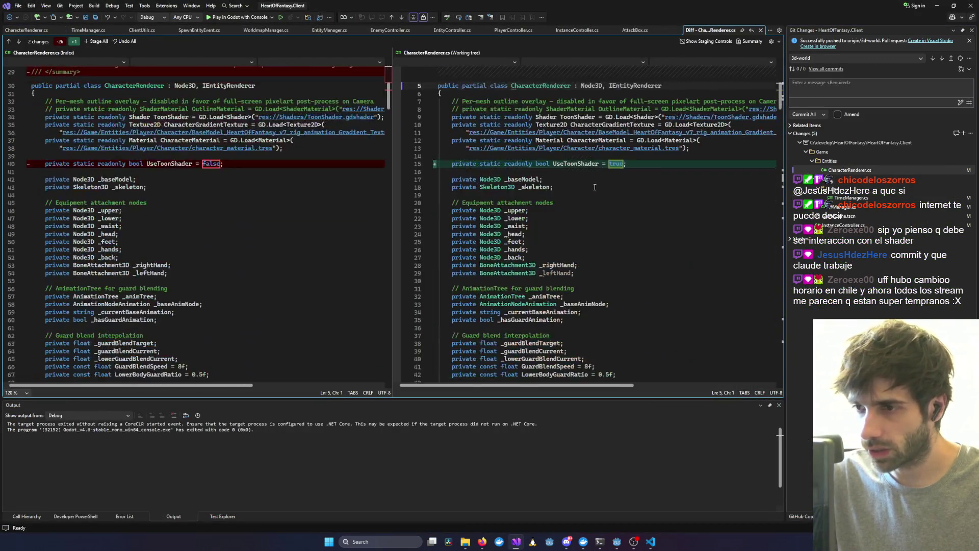
double_click(850, 197)
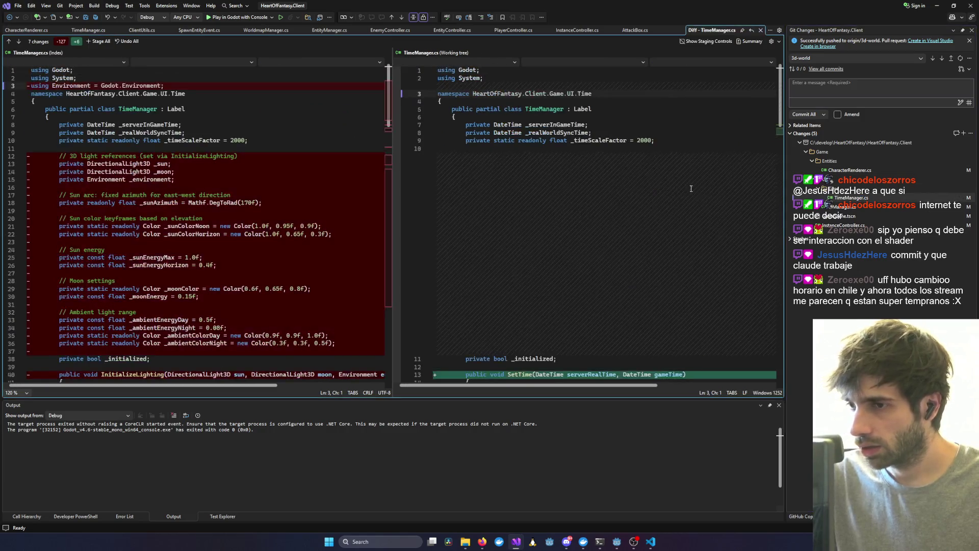
scroll(691, 189, down, 7)
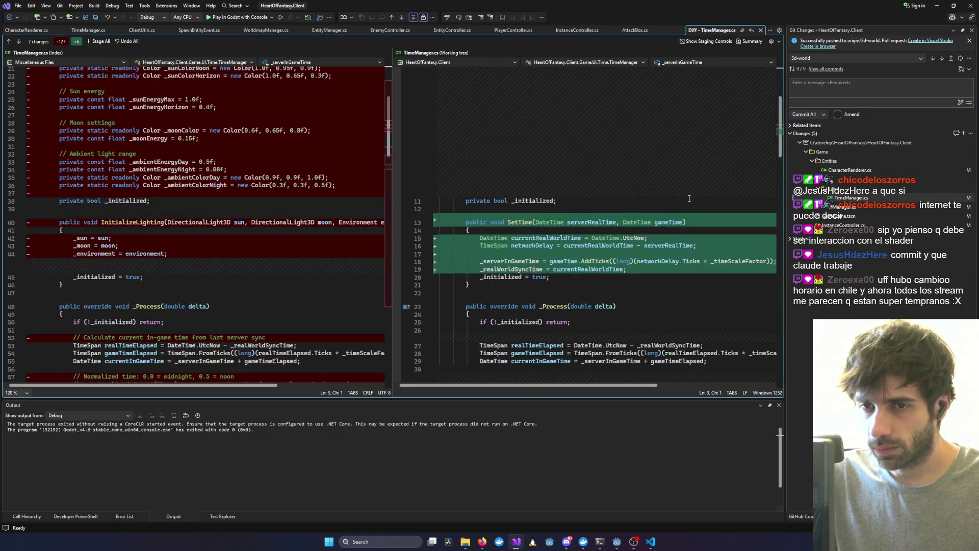
scroll(569, 223, down, 16)
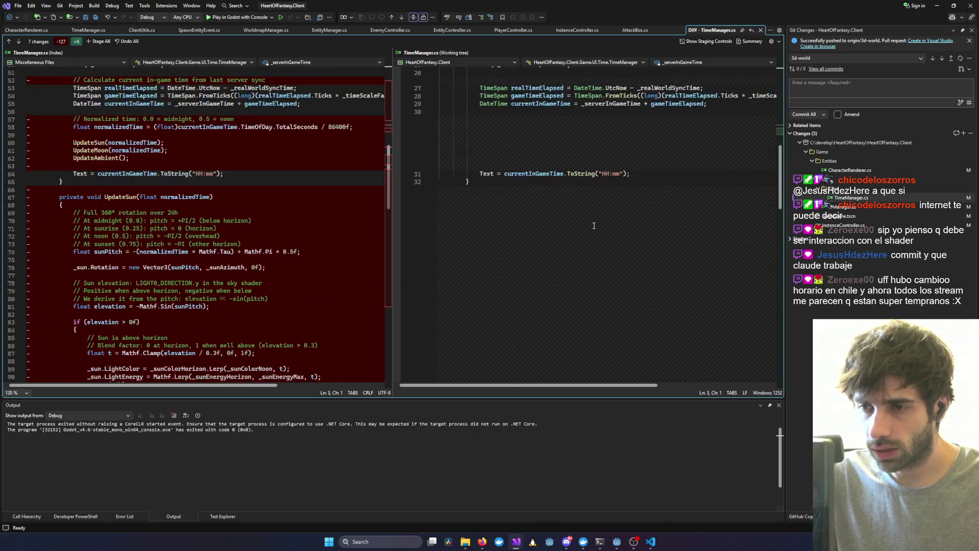
scroll(494, 222, up, 20)
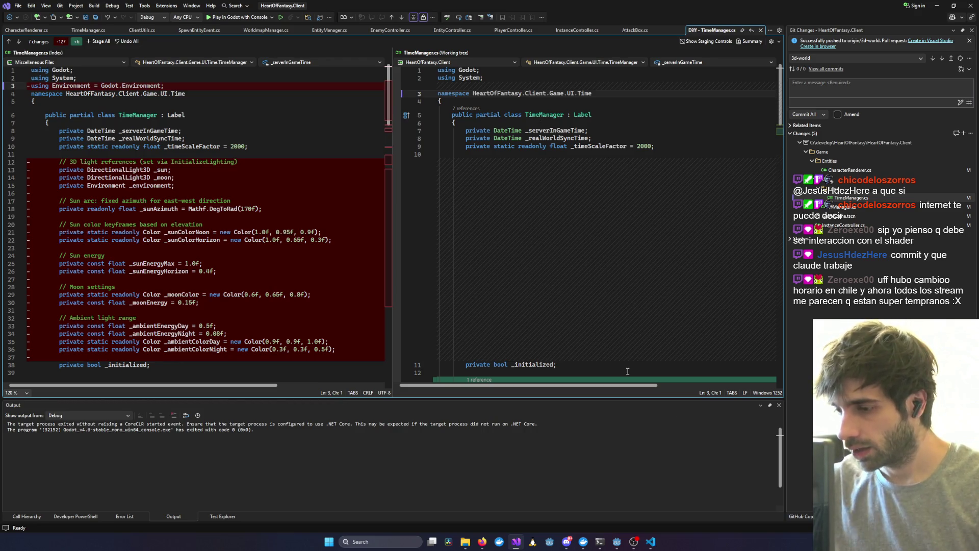
mouse_move(615, 544)
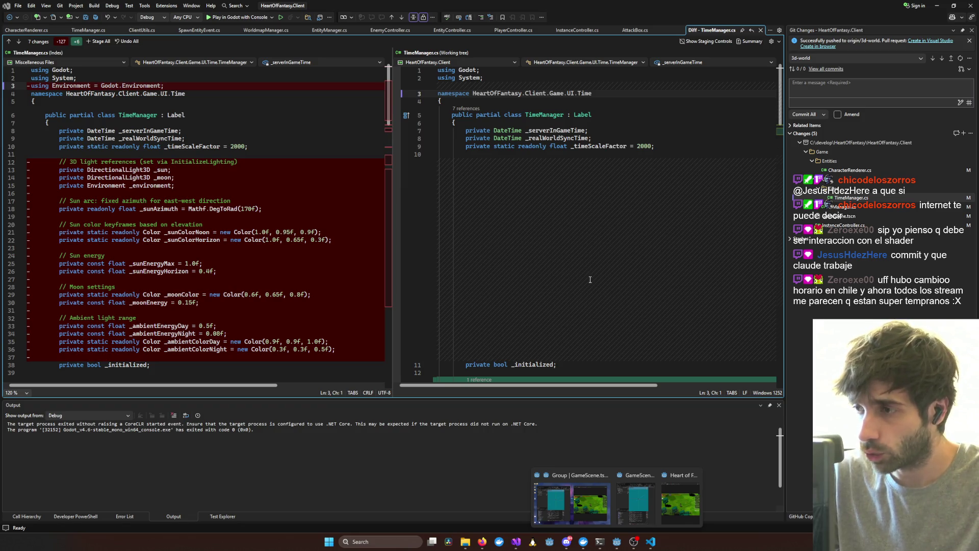
scroll(589, 279, down, 5)
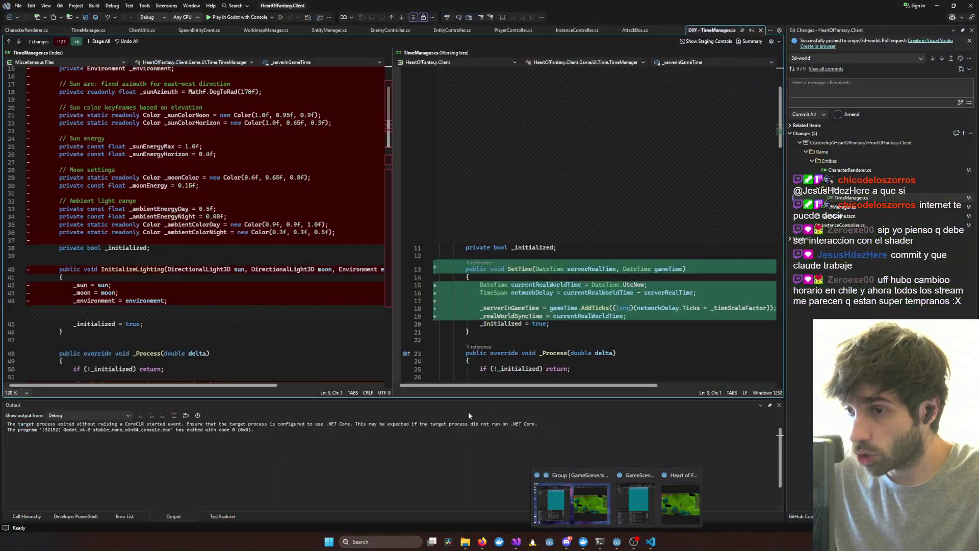
Inspect the new SetTime method and the removed lighting fields in TimeManager.cs, then minimize Visual Studio
click(607, 308)
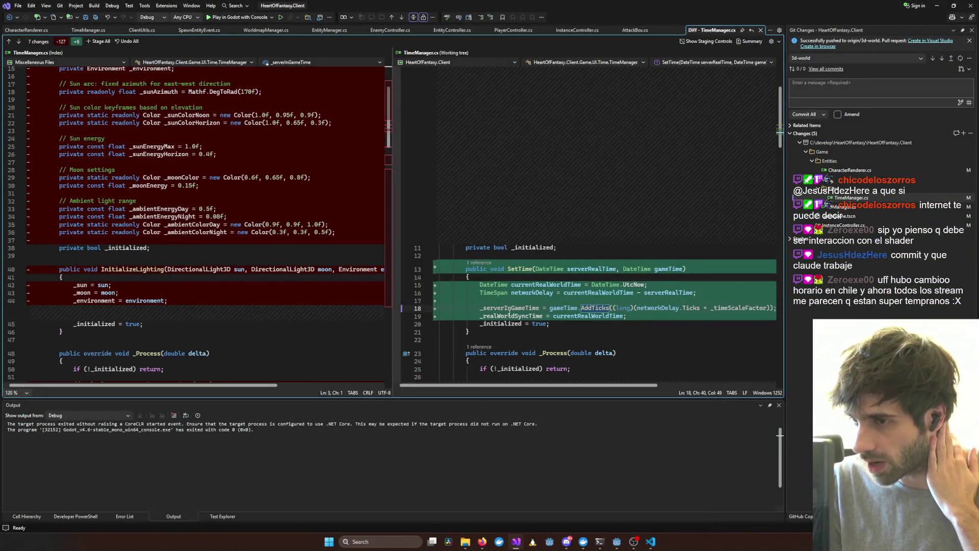
scroll(510, 313, down, 1)
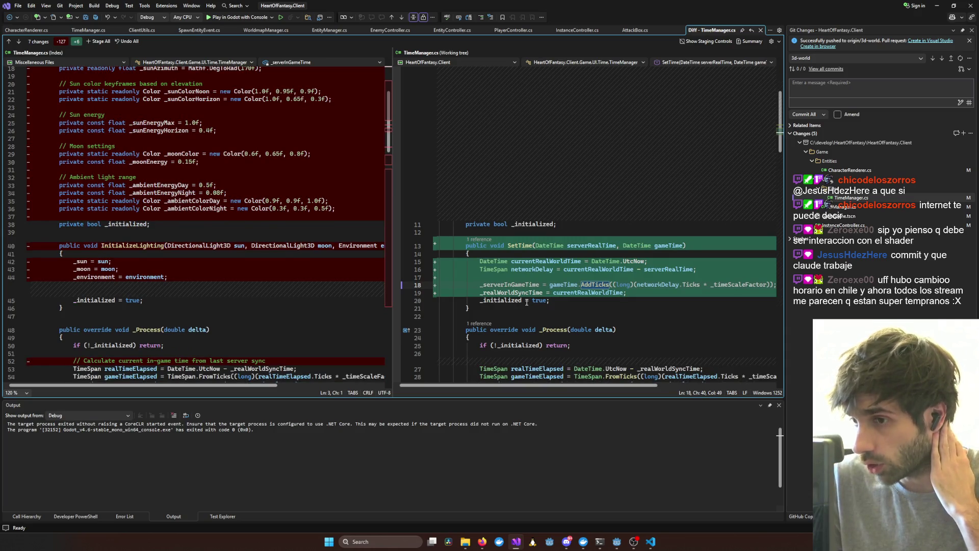
scroll(527, 302, up, 6)
double_click(544, 115)
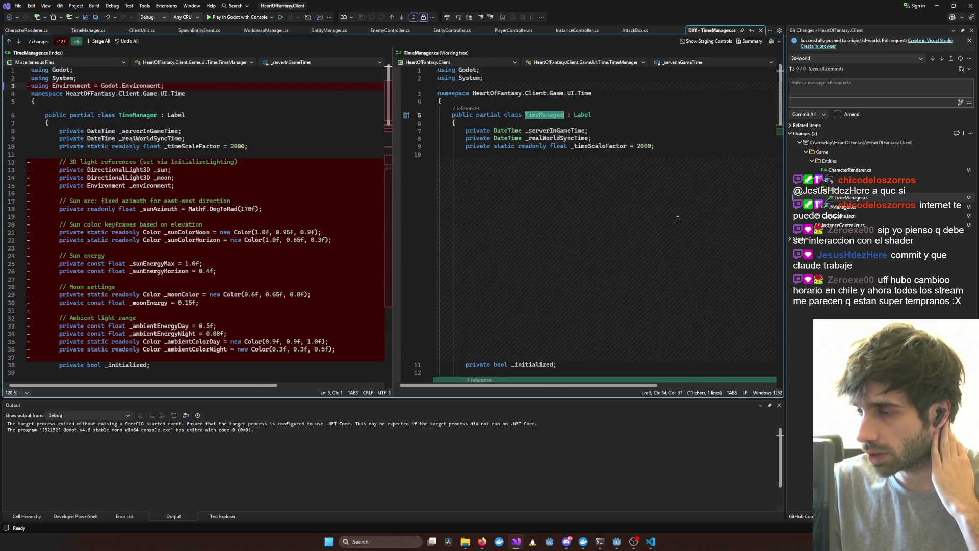
scroll(677, 220, down, 8)
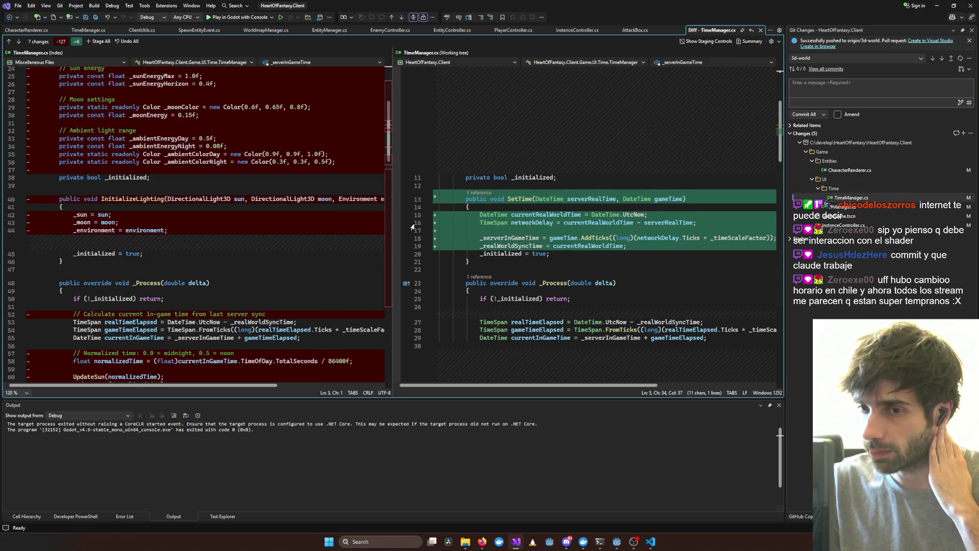
scroll(306, 229, up, 7)
mouse_move(31, 135)
mouse_down()
mouse_move(286, 285)
mouse_move(288, 303)
mouse_up()
scroll(288, 303, down, 3)
scroll(305, 288, down, 20)
scroll(323, 275, down, 12)
scroll(323, 275, up, 20)
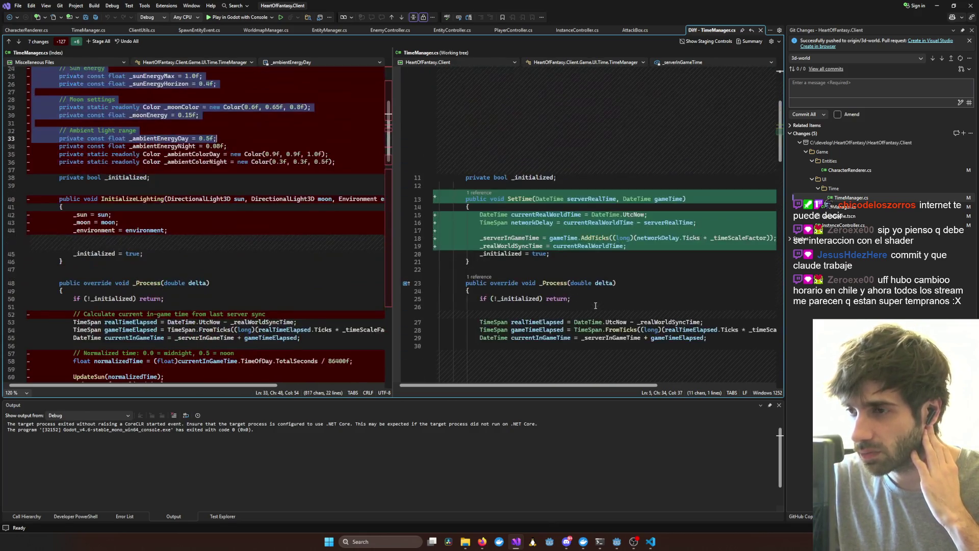
click(937, 5)
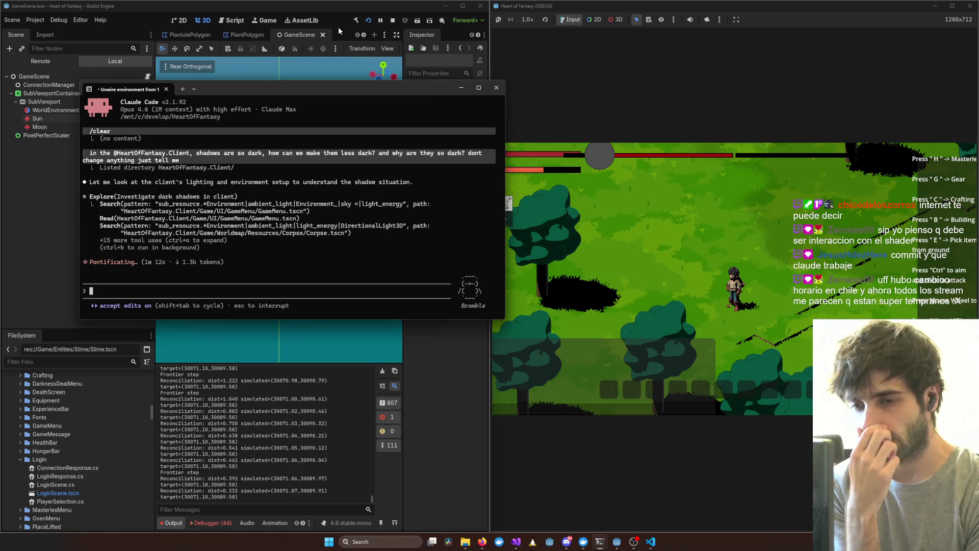
scroll(72, 468, down, 3)
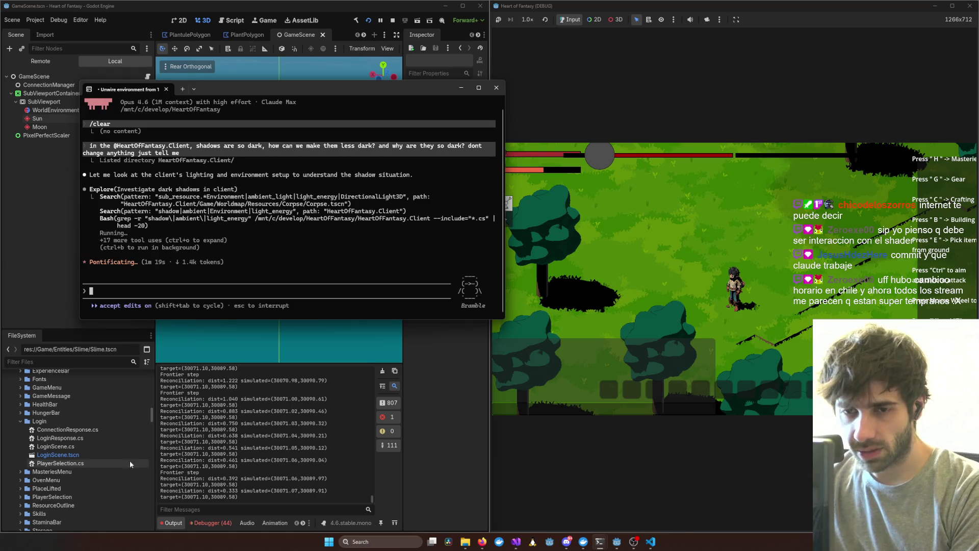
Filter the FileSystem for 'Floor', open floor.tscn, and widen the Inspector
click(60, 361)
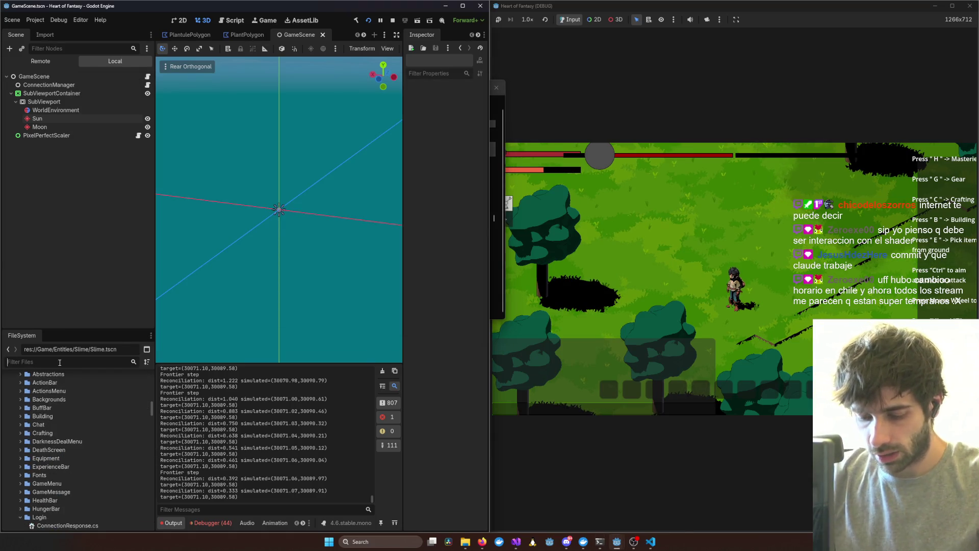
text(Floor)
double_click(56, 427)
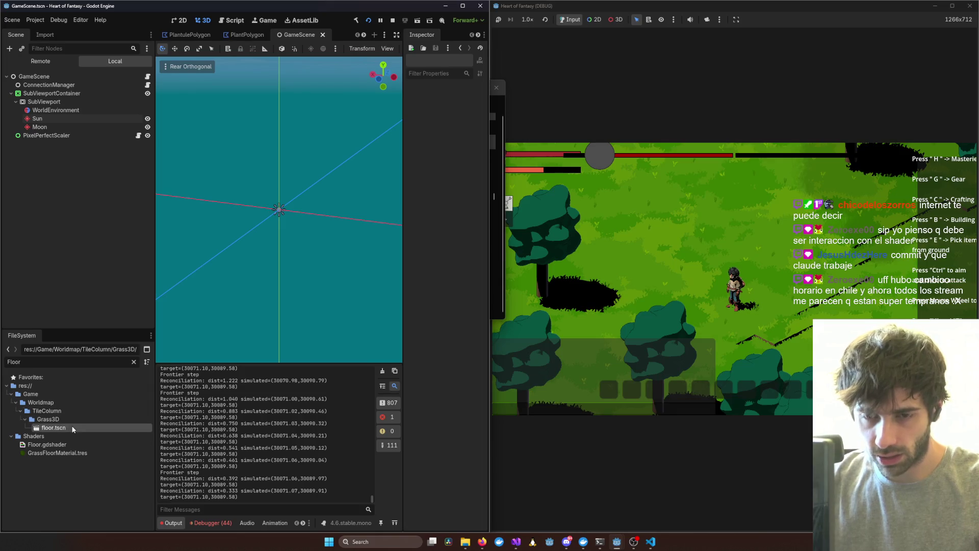
scroll(444, 347, down, 5)
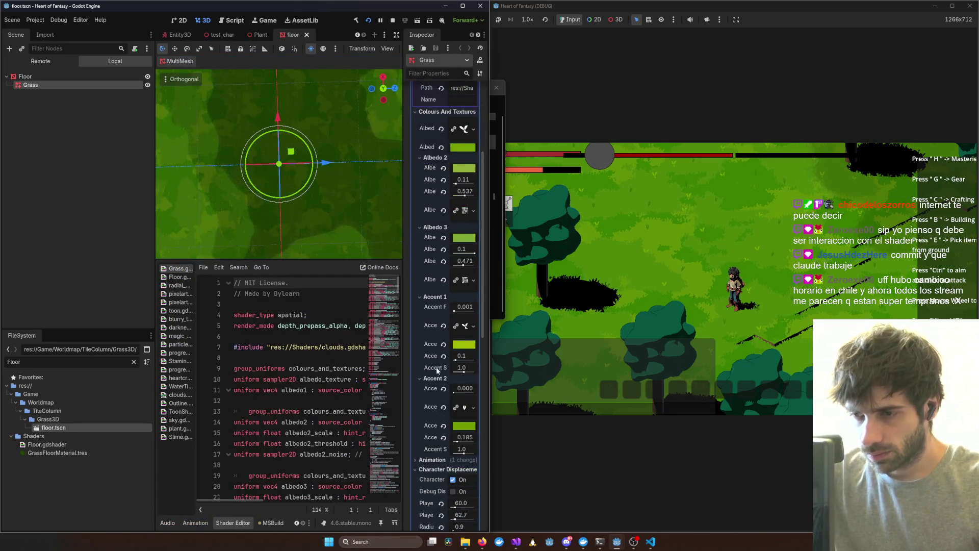
drag(407, 369, 288, 372)
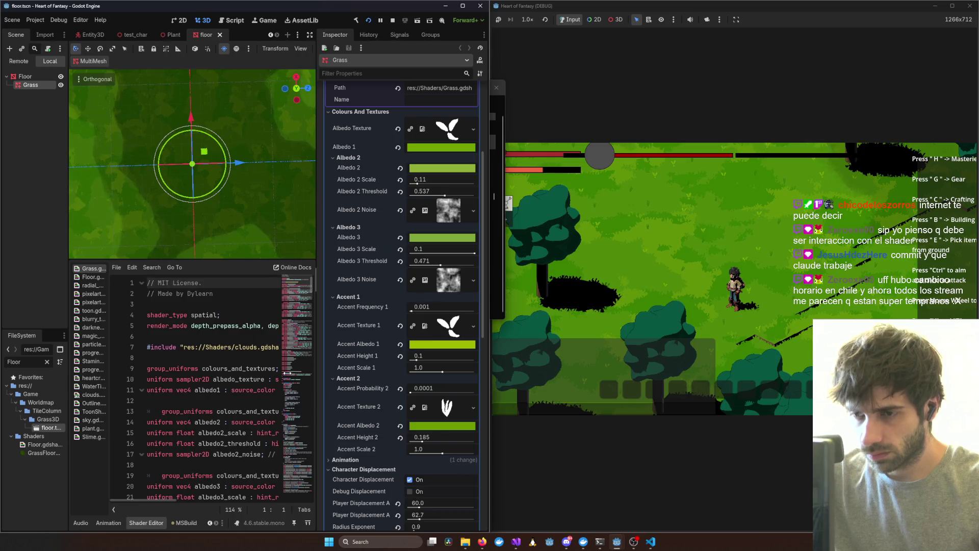
scroll(396, 404, down, 2)
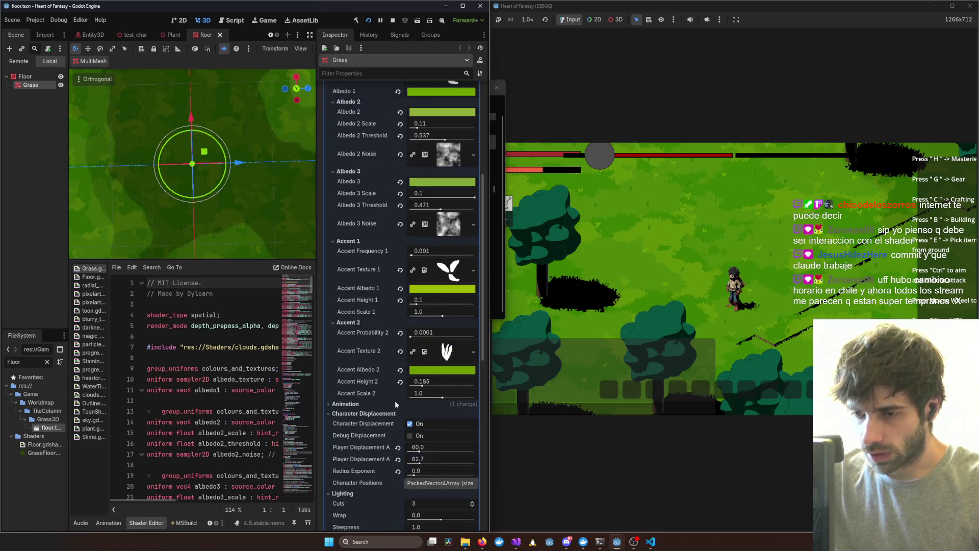
Show the Floor.gdshader code and scroll down through its comments to the light() function
click(89, 269)
key(Down)
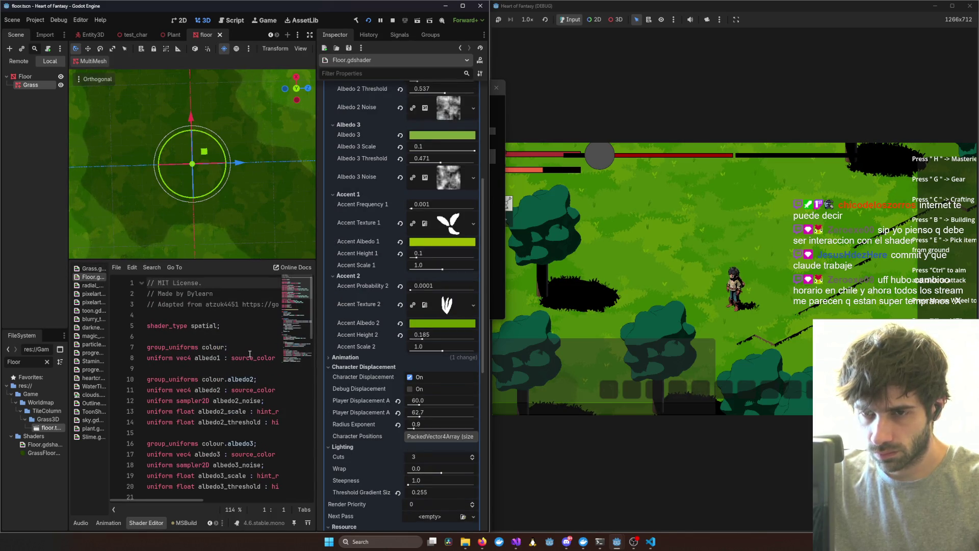
double_click(186, 283)
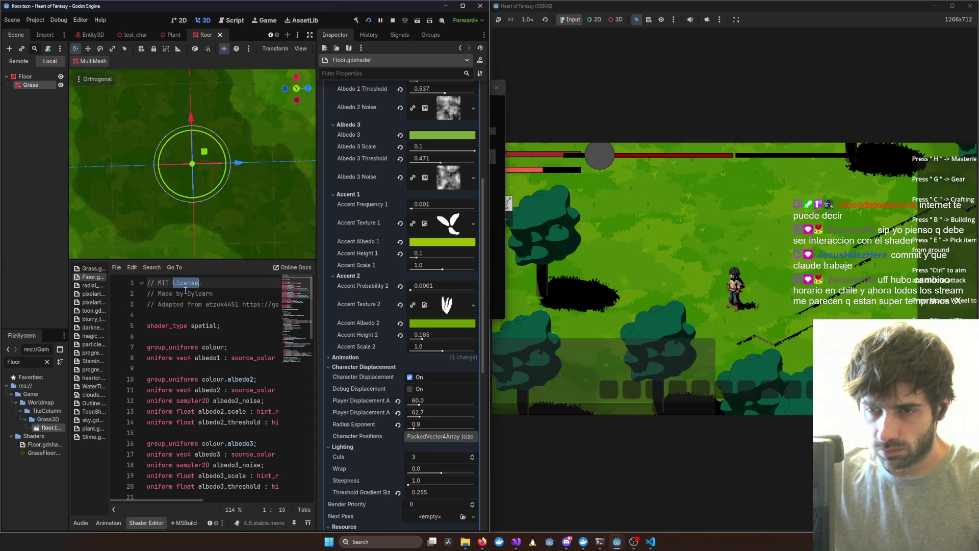
double_click(186, 294)
double_click(188, 304)
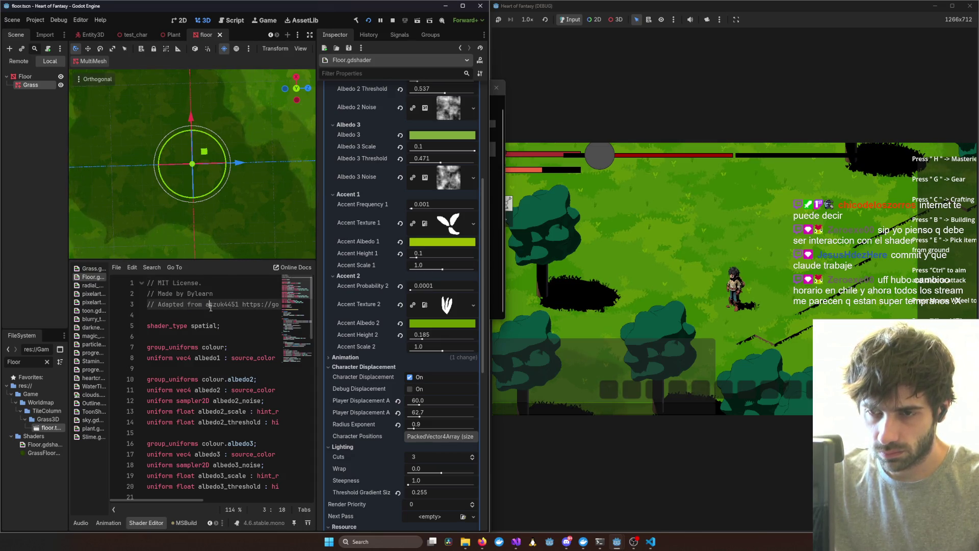
scroll(215, 469, down, 10)
scroll(221, 444, up, 10)
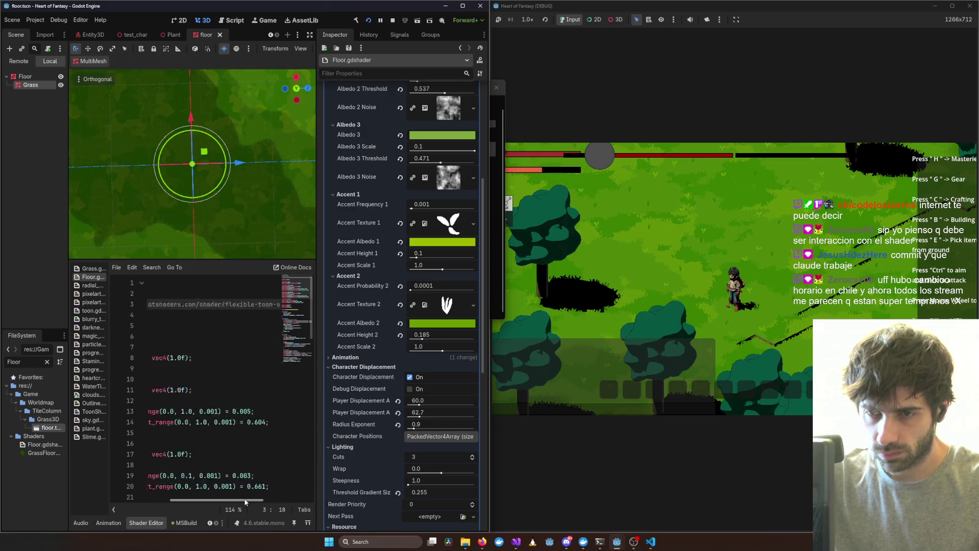
scroll(221, 439, down, 7)
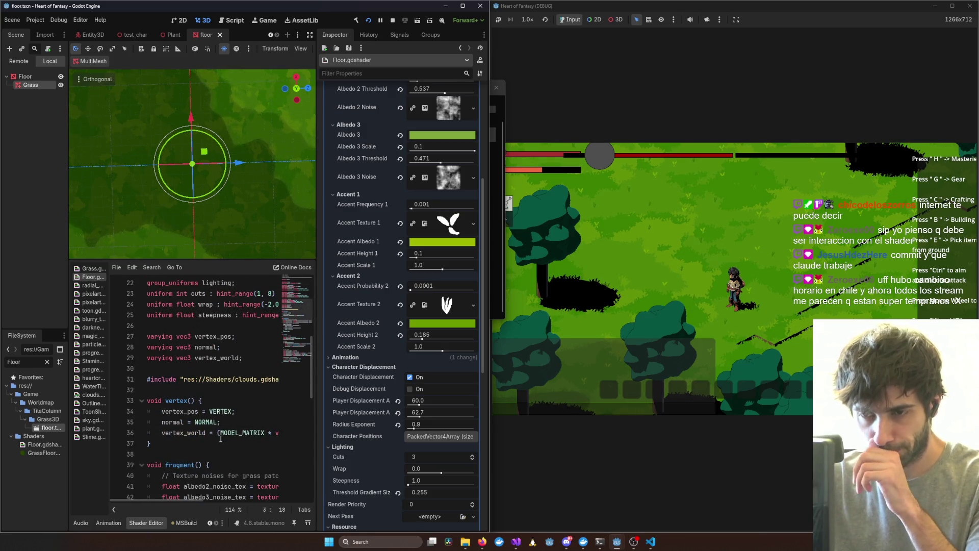
scroll(220, 438, down, 2)
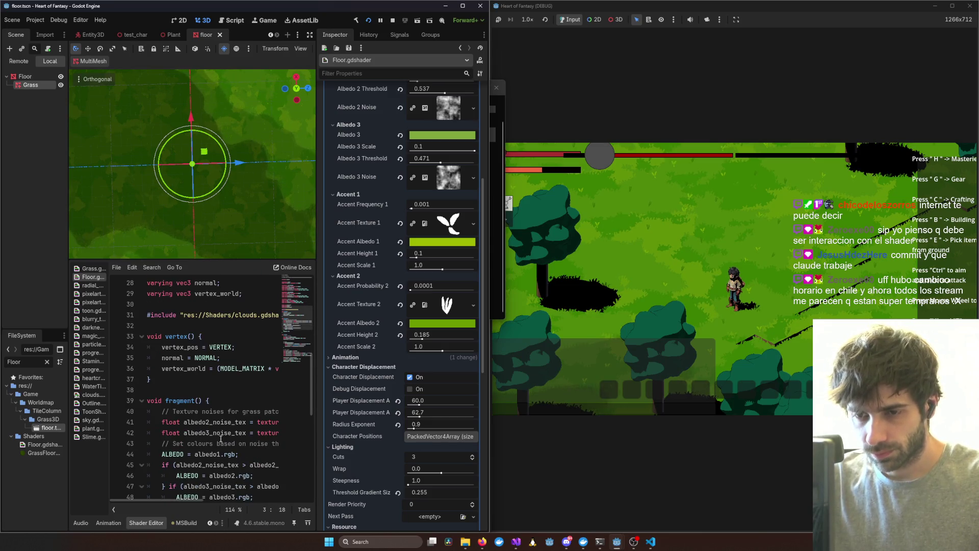
scroll(221, 438, down, 6)
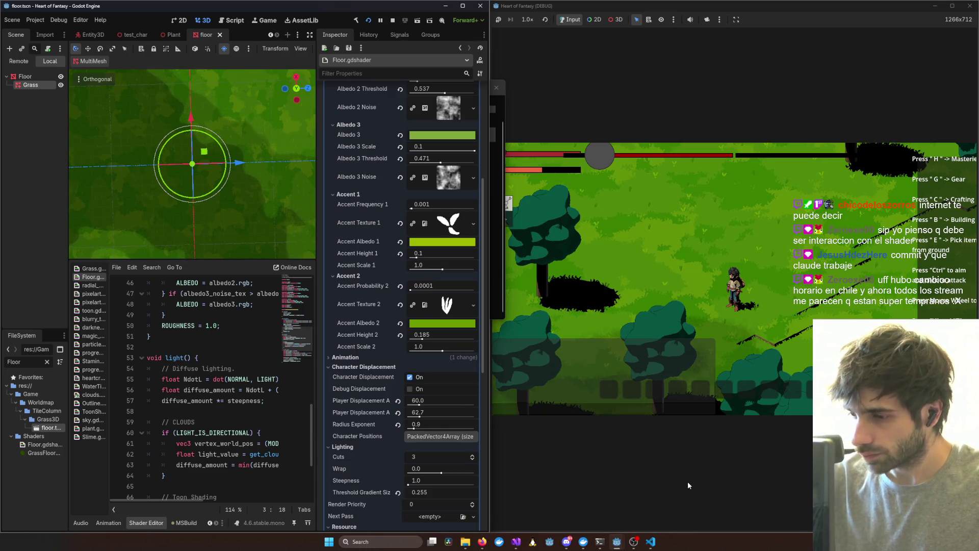
mouse_move(600, 542)
click(425, 507)
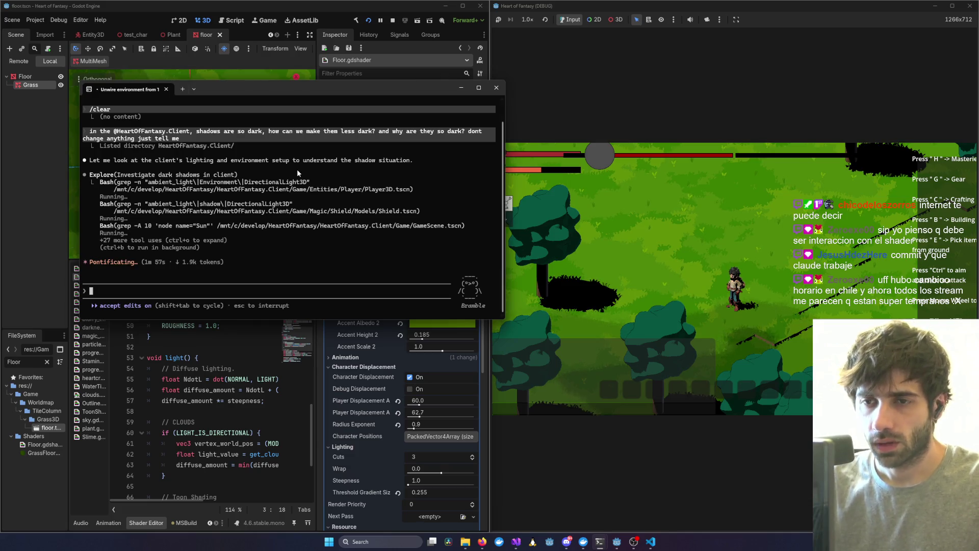
Centre the Claude Code terminal over the game, open pixelart2.gdshader, and bring Claude's answer forward
mouse_move(328, 93)
mouse_down()
mouse_move(359, 110)
mouse_move(515, 148)
mouse_move(463, 154)
mouse_up()
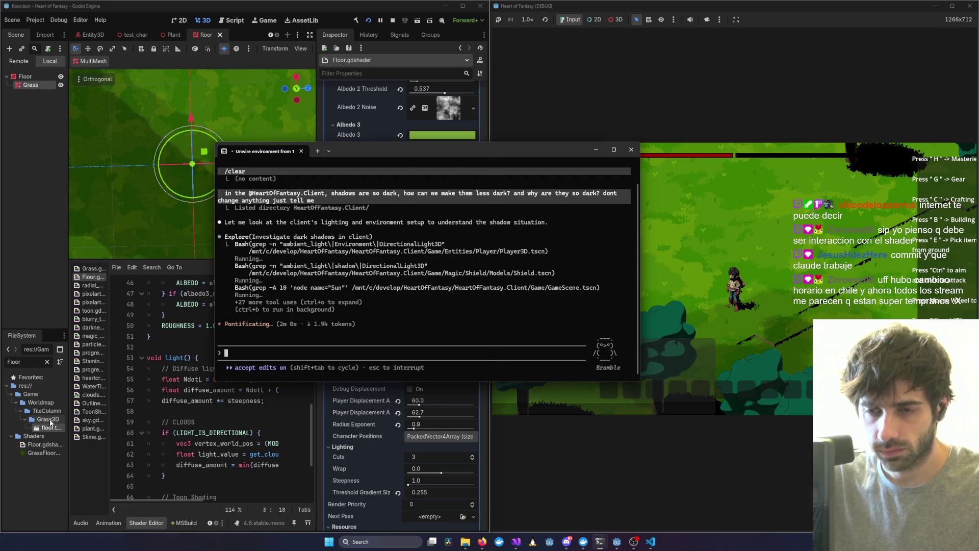
click(51, 419)
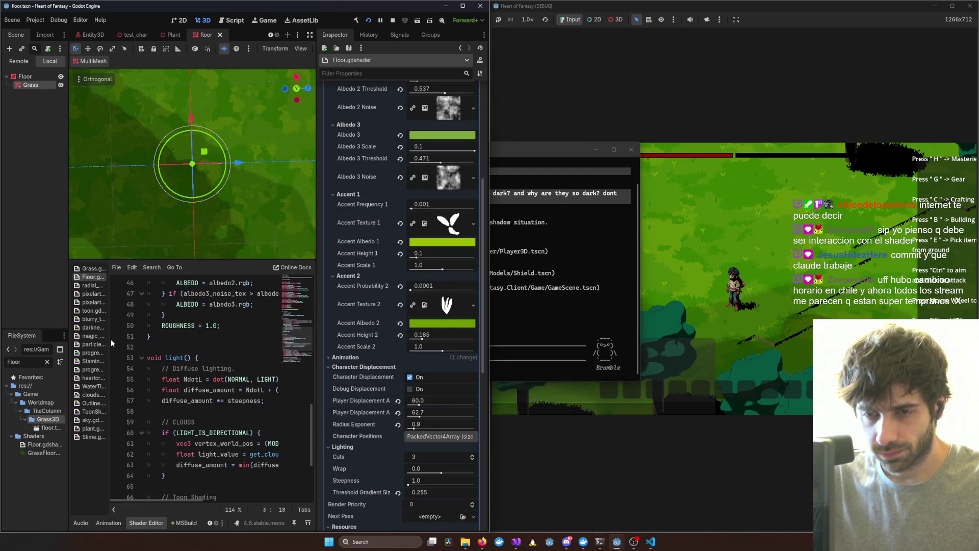
drag(109, 343, 169, 344)
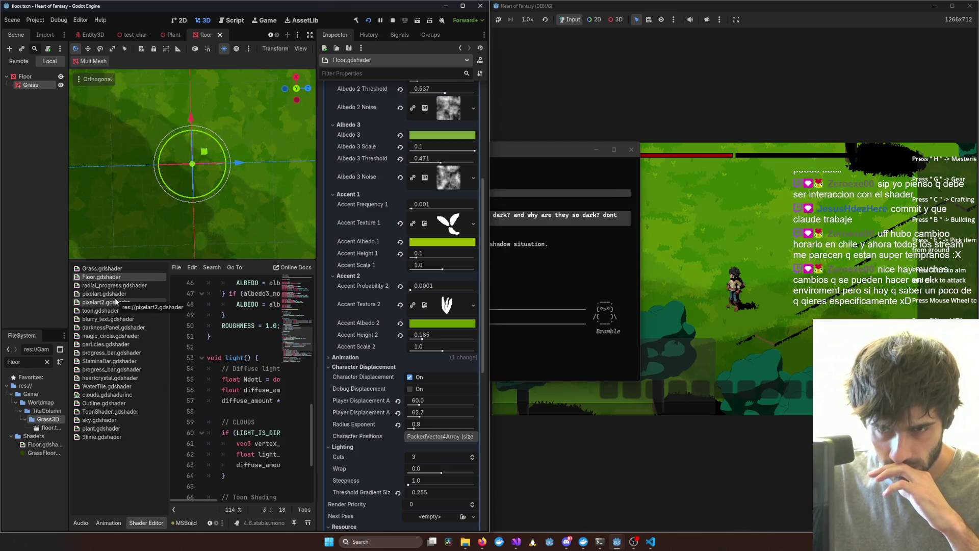
click(116, 302)
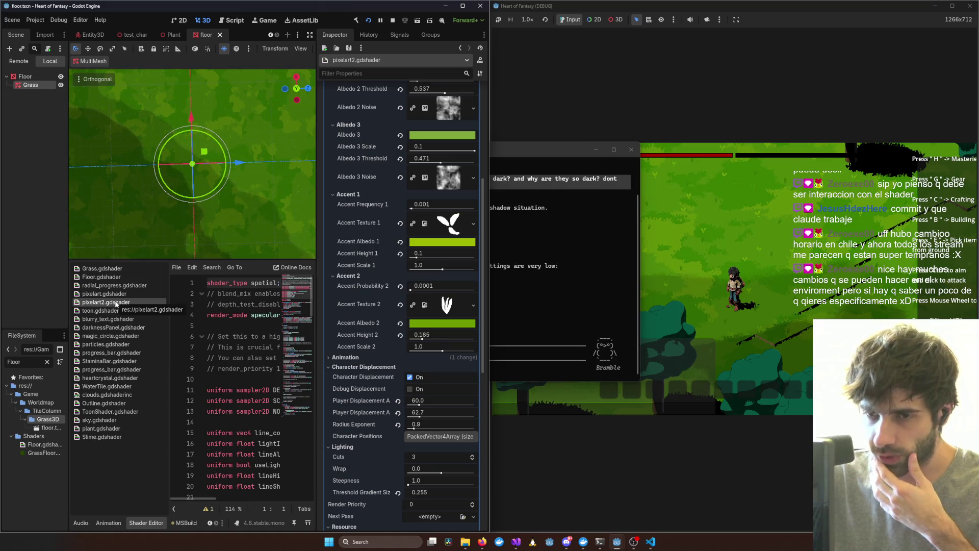
right_click(116, 302)
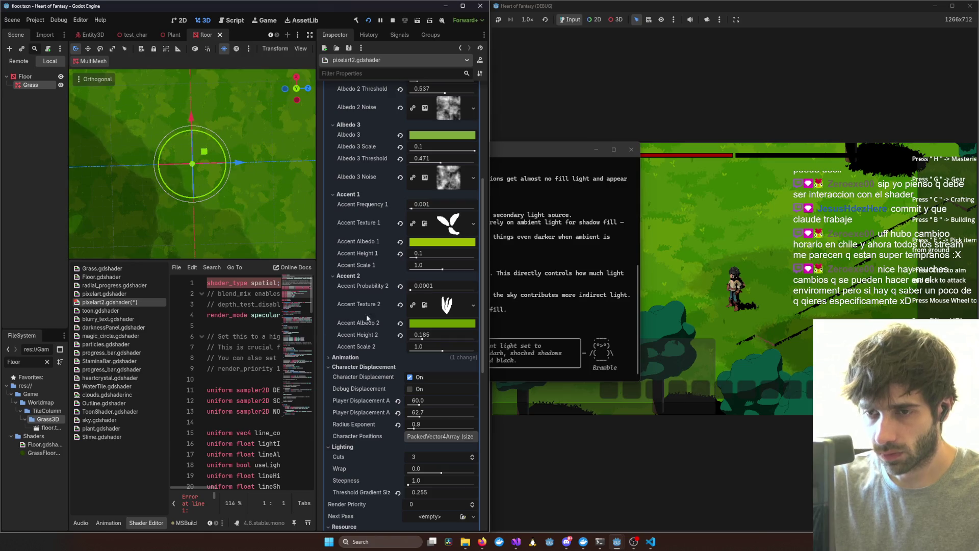
click(531, 151)
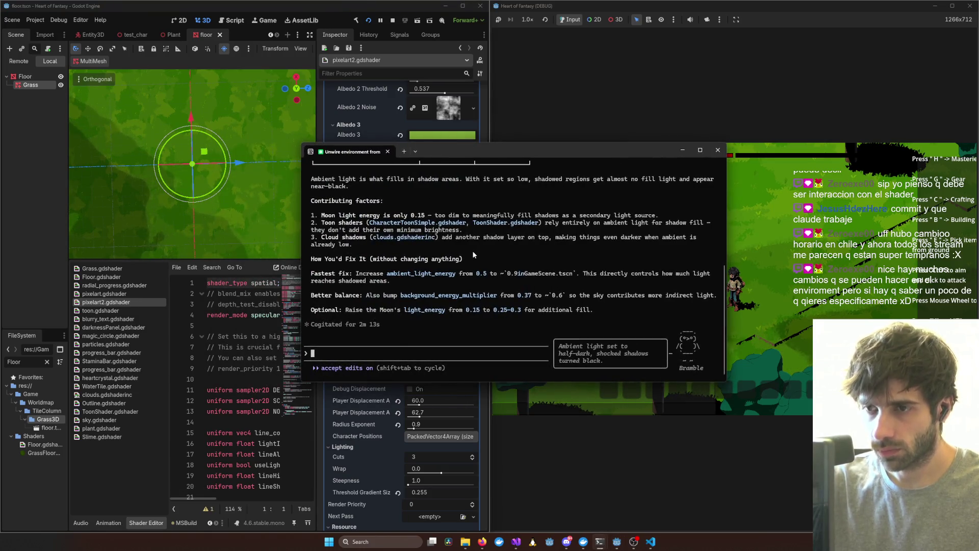
scroll(472, 250, up, 3)
scroll(472, 250, up, 4)
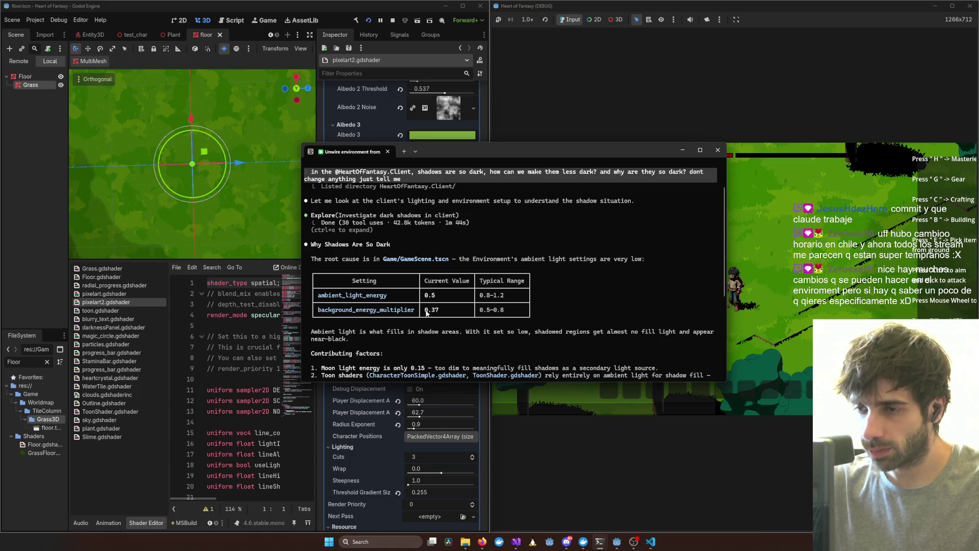
scroll(429, 310, down, 2)
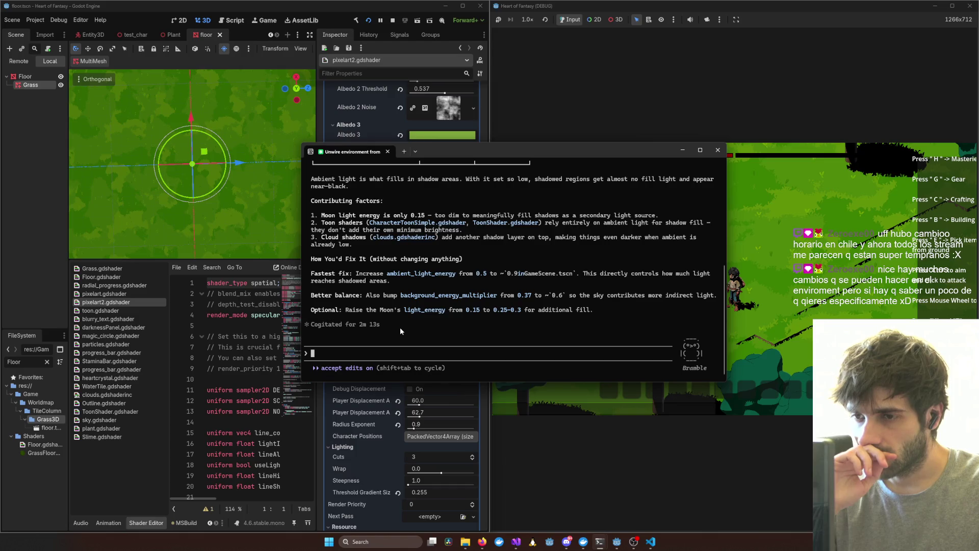
click(387, 47)
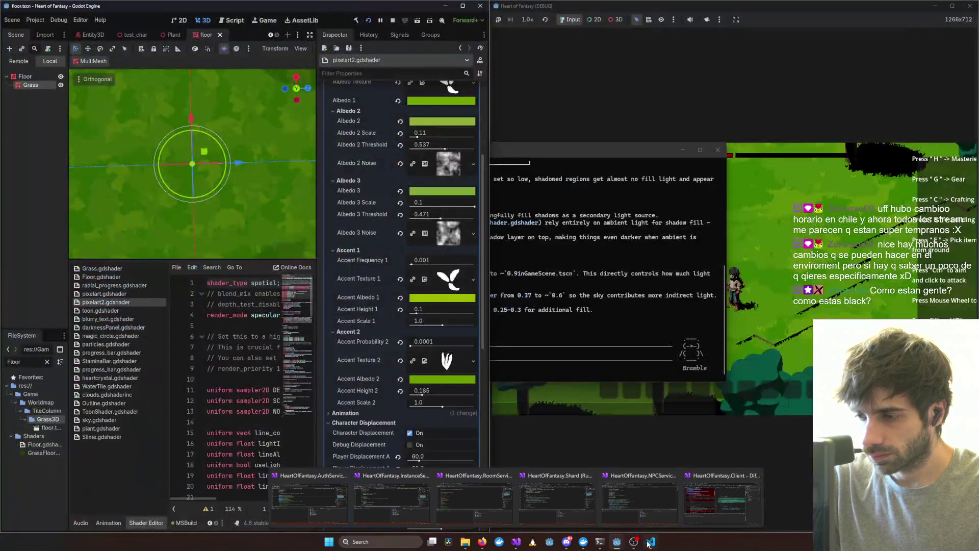
Switch to the GameScene tab and select the WorldEnvironment node to view its sky and ambient settings
mouse_move(617, 544)
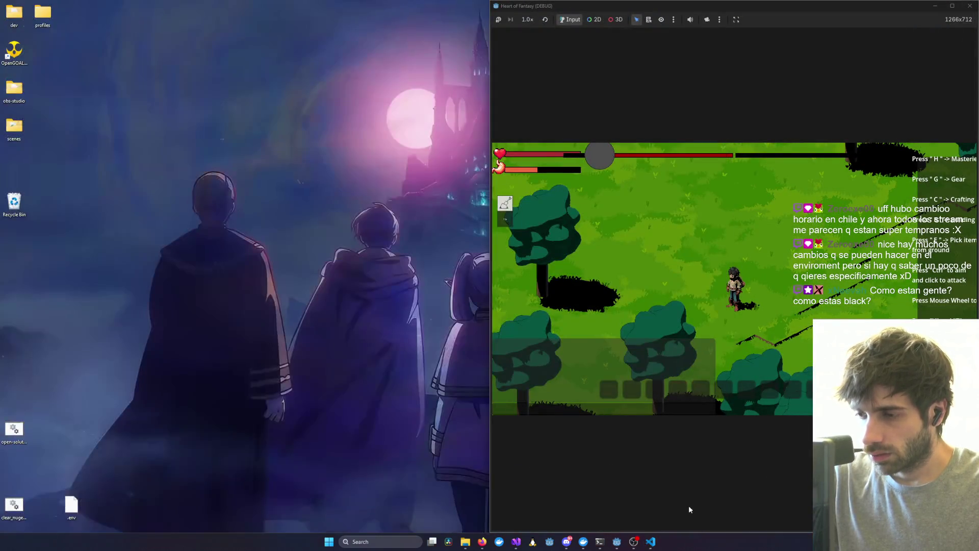
click(688, 505)
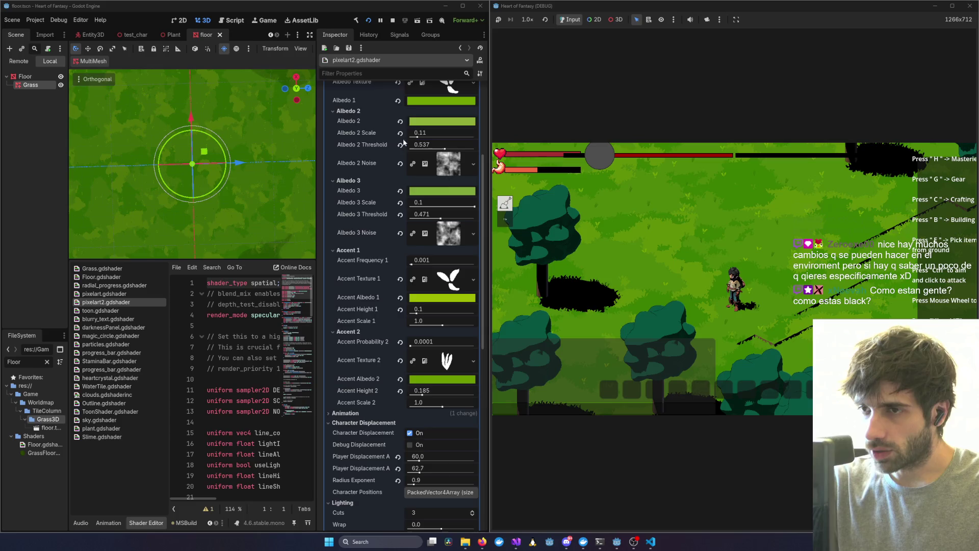
scroll(402, 139, up, 5)
scroll(52, 35, up, 5)
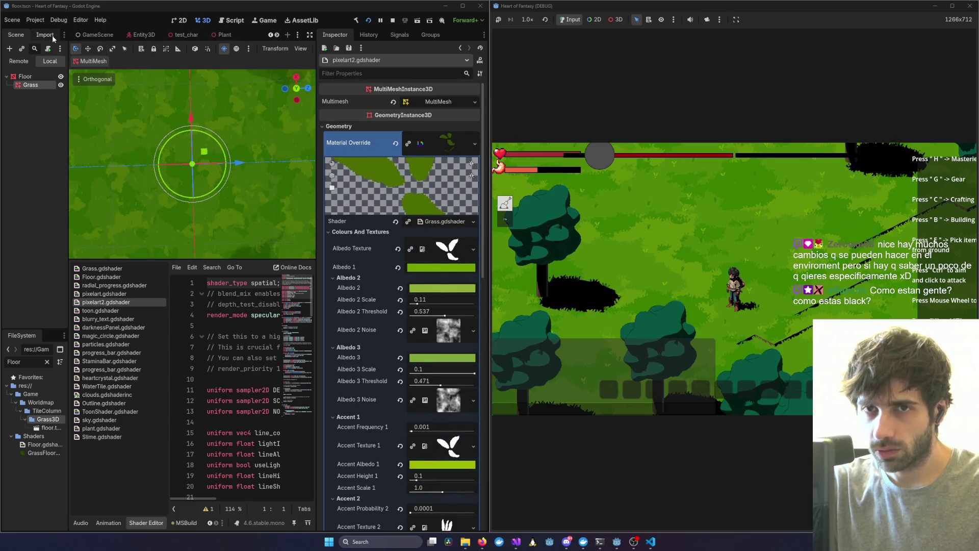
click(210, 34)
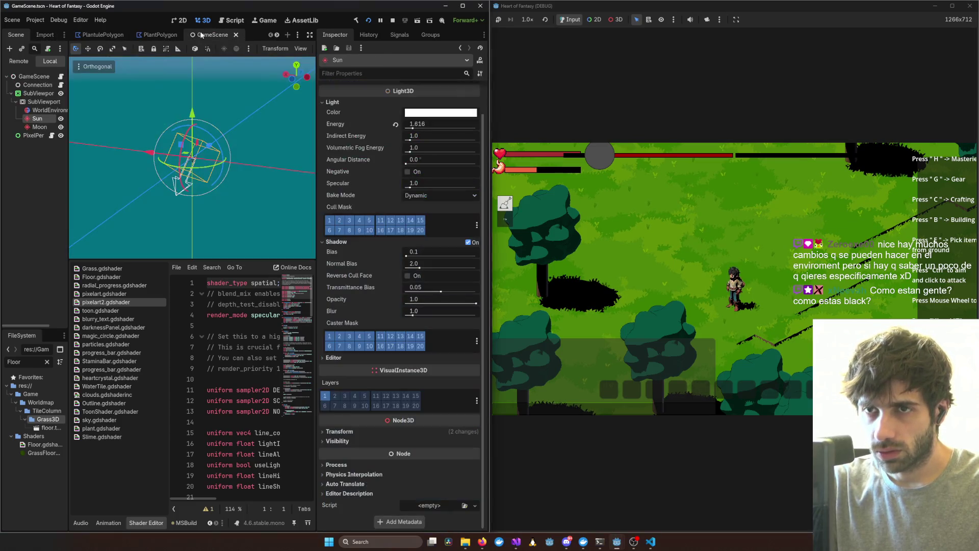
click(42, 110)
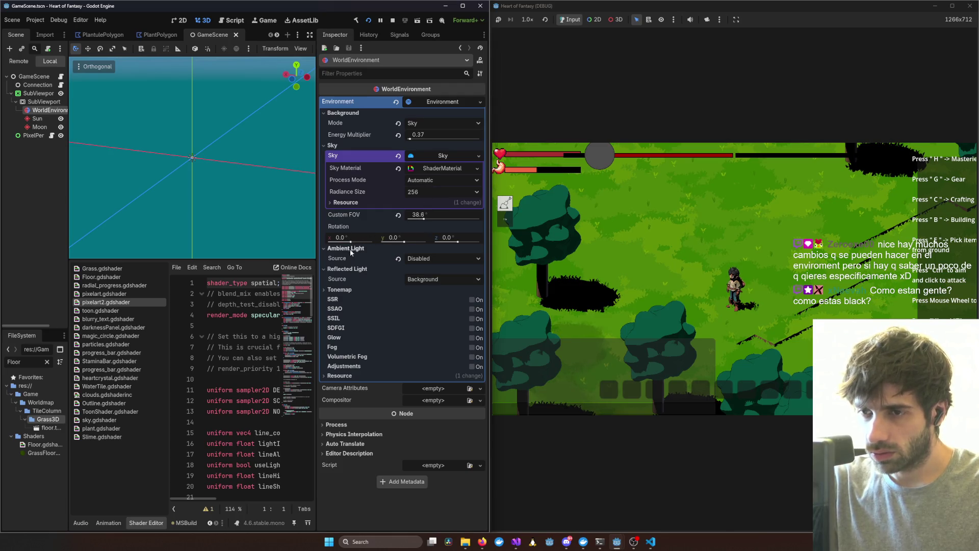
Change the WorldEnvironment Ambient Light Source from Disabled to Background
click(434, 258)
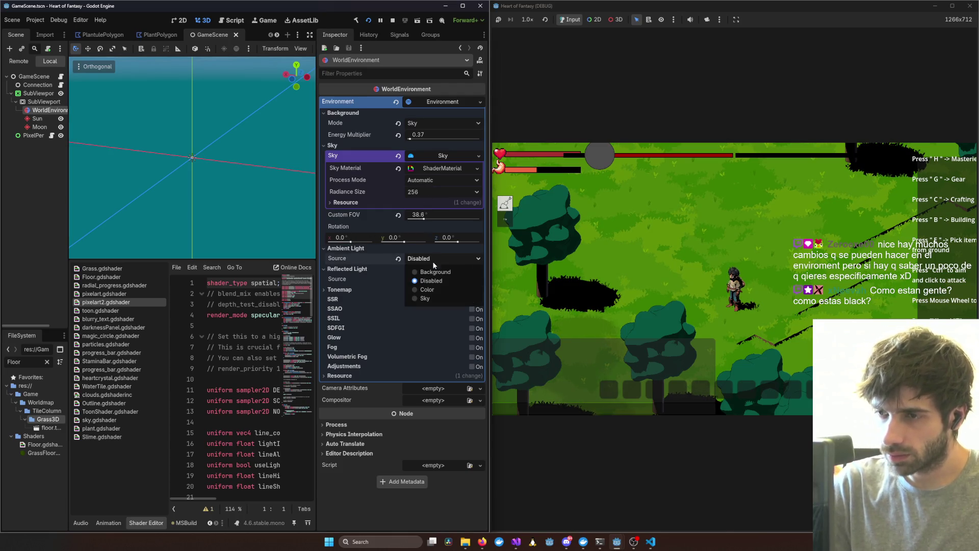
click(435, 272)
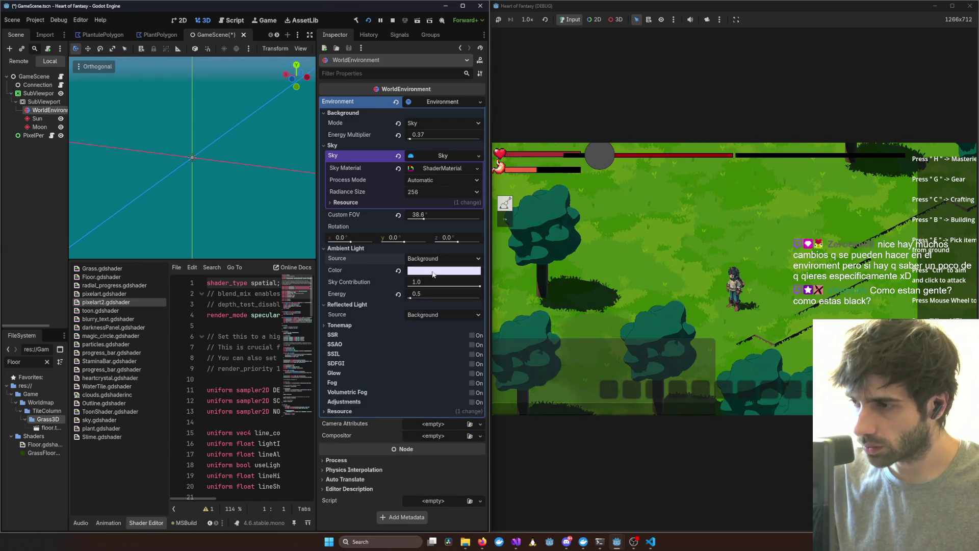
scroll(730, 252, up, 3)
scroll(734, 286, down, 2)
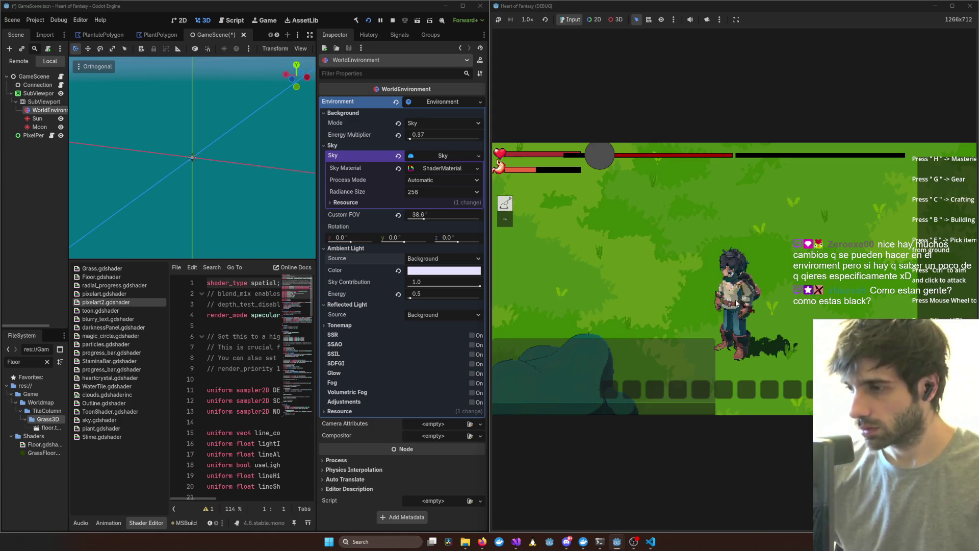
scroll(672, 314, down, 3)
Walk the character around the running game to check the shadows, then raise the ambient light energy
key(a)
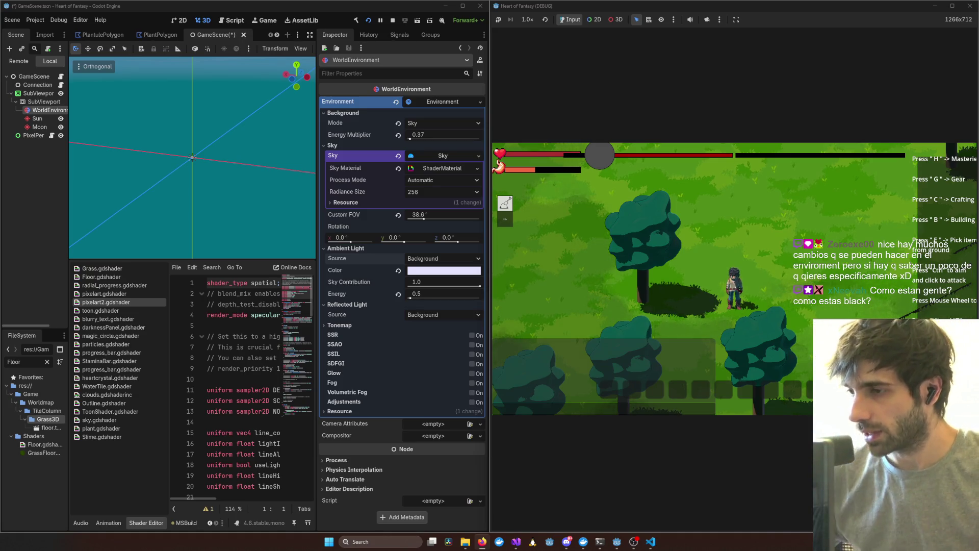
scroll(711, 269, up, 5)
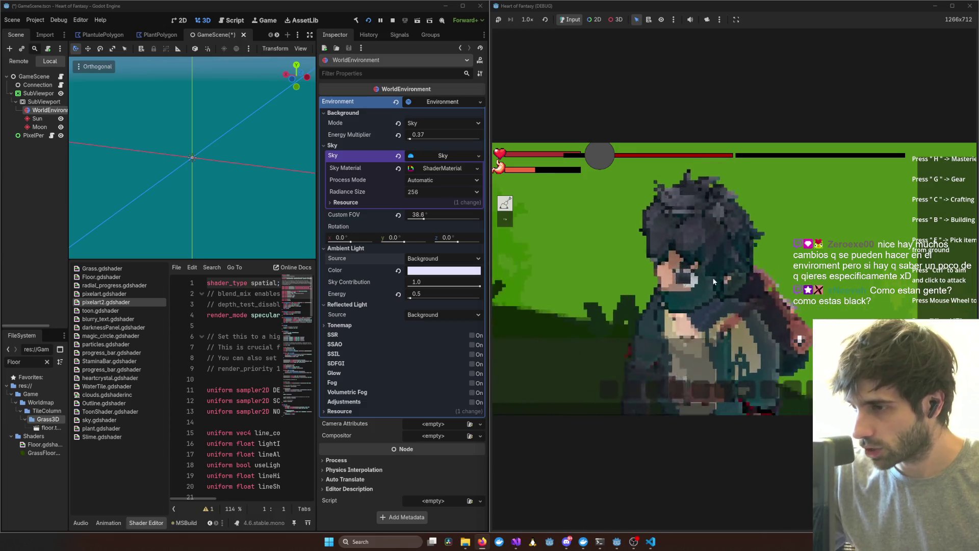
scroll(745, 278, down, 5)
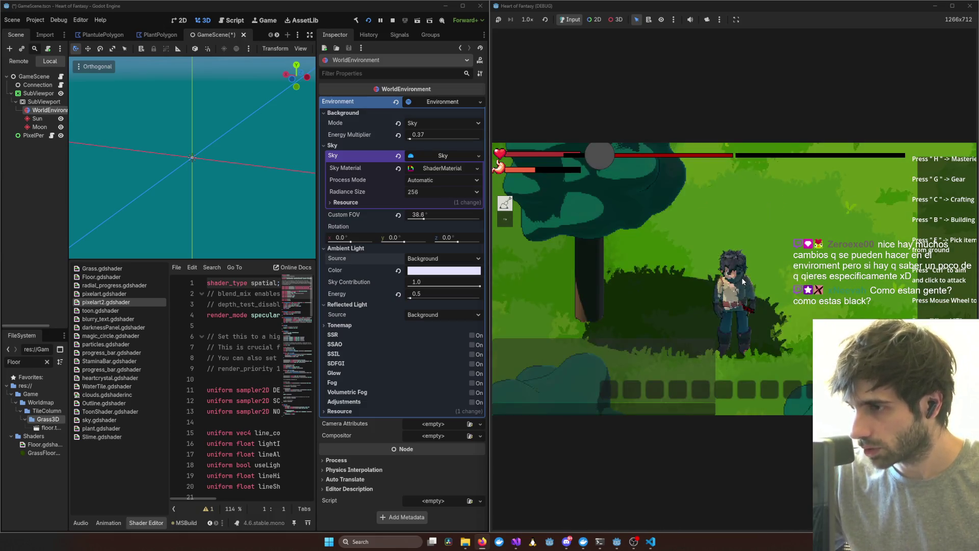
key(s)
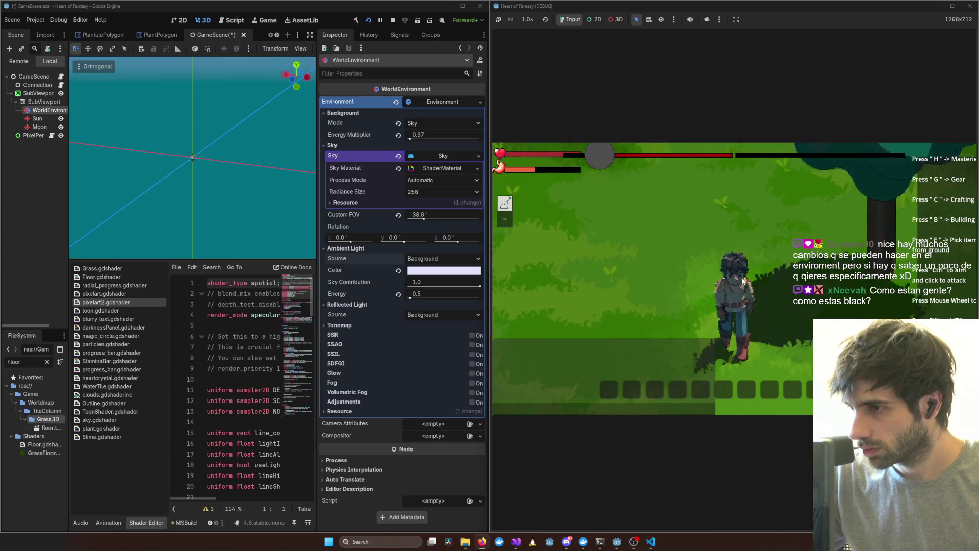
key(w)
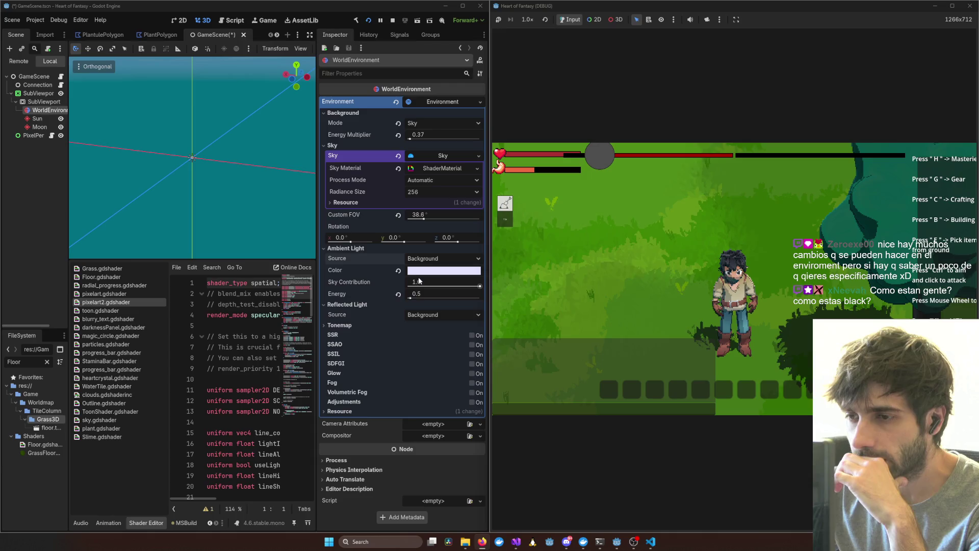
drag(416, 292, 482, 298)
Raise ambient sky contribution to 0.74 and bring ambient energy back down to about 0.94
click(435, 289)
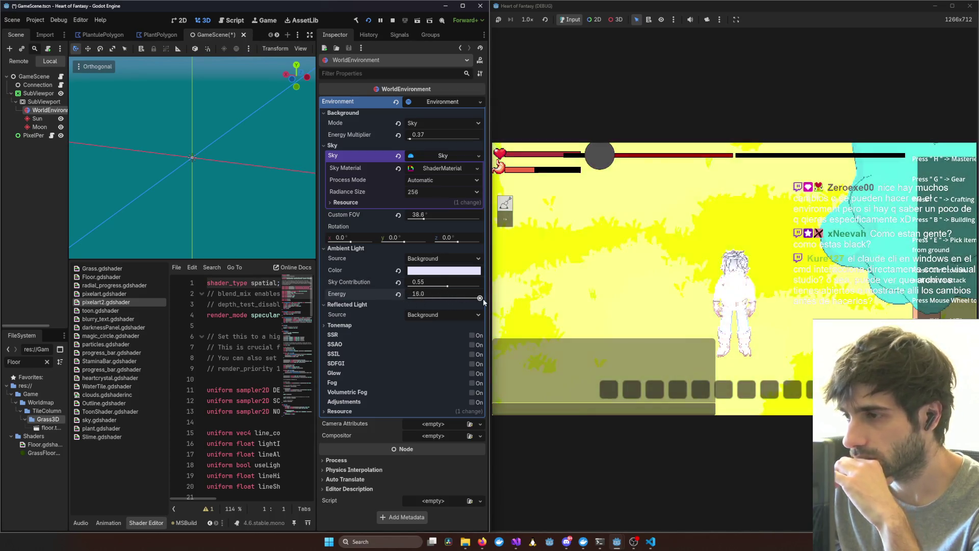
scroll(749, 284, down, 2)
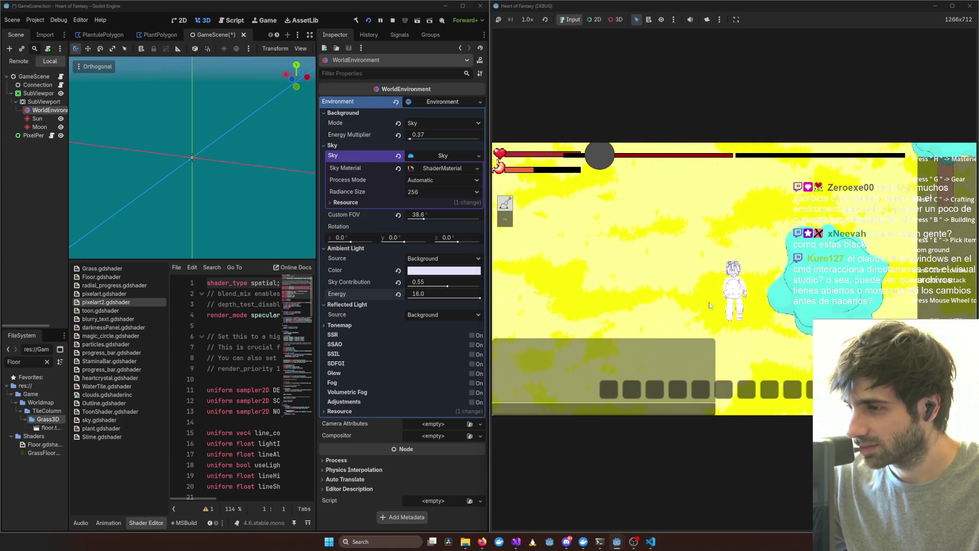
mouse_move(480, 299)
mouse_down()
mouse_move(410, 300)
mouse_move(482, 283)
mouse_move(462, 287)
mouse_up()
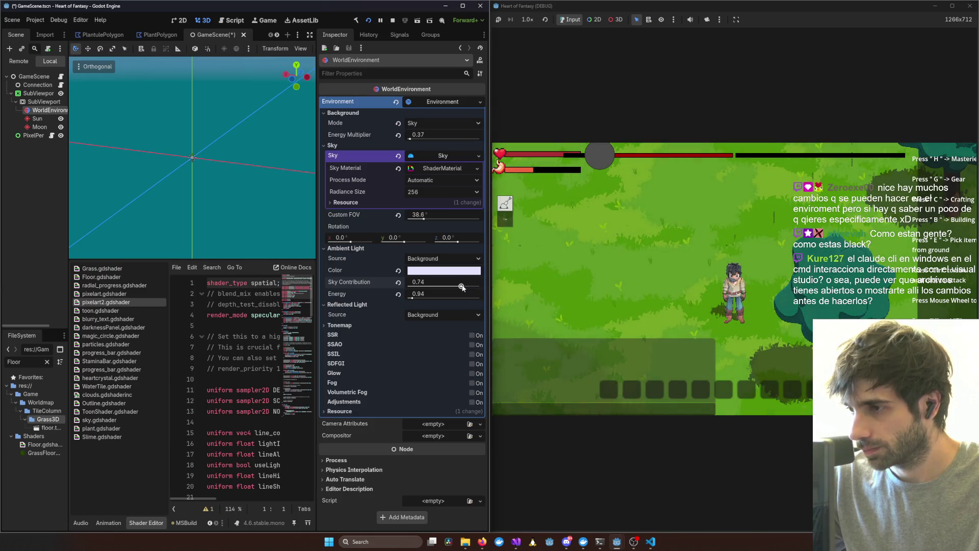
scroll(617, 287, up, 3)
scroll(685, 288, down, 3)
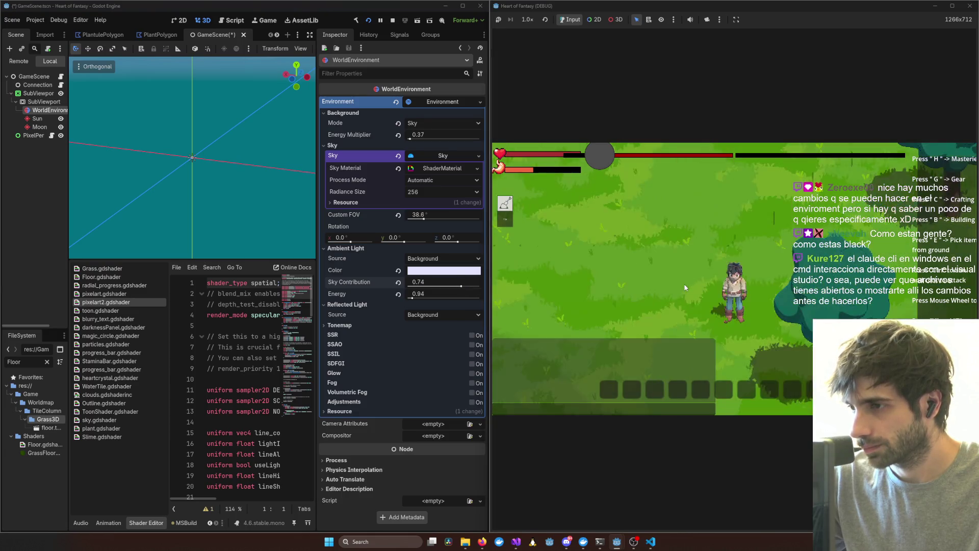
scroll(685, 288, down, 3)
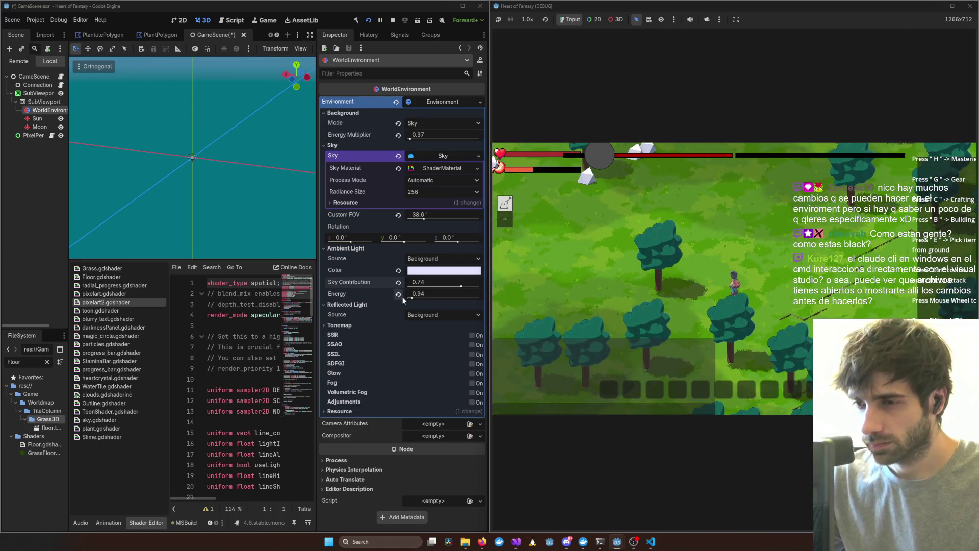
click(449, 270)
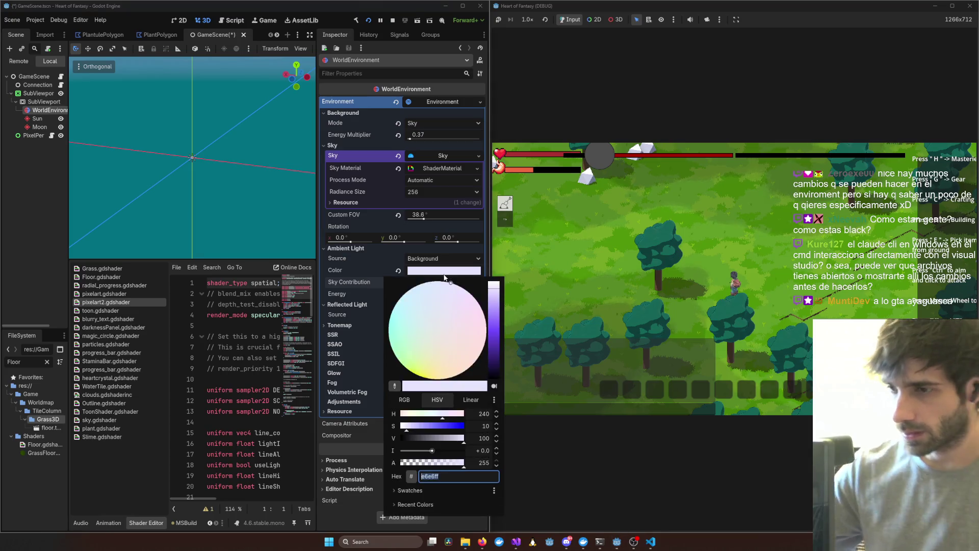
Set the ambient light colour to white ffffff, then try paler, darker and black tints
text(ffffff)
key(Return)
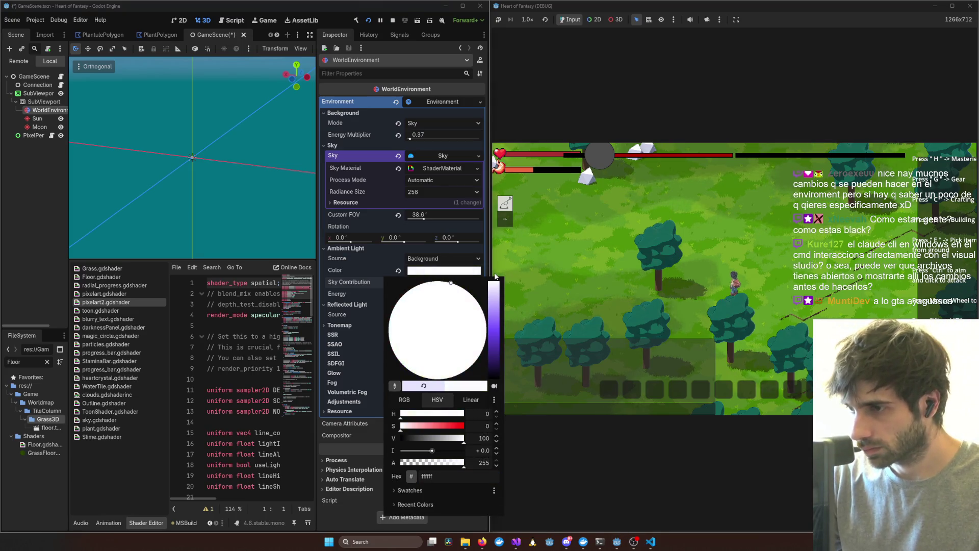
click(430, 309)
mouse_move(499, 317)
mouse_down()
mouse_move(485, 352)
mouse_move(497, 382)
mouse_up()
drag(491, 345, 497, 276)
drag(499, 349, 497, 382)
click(602, 307)
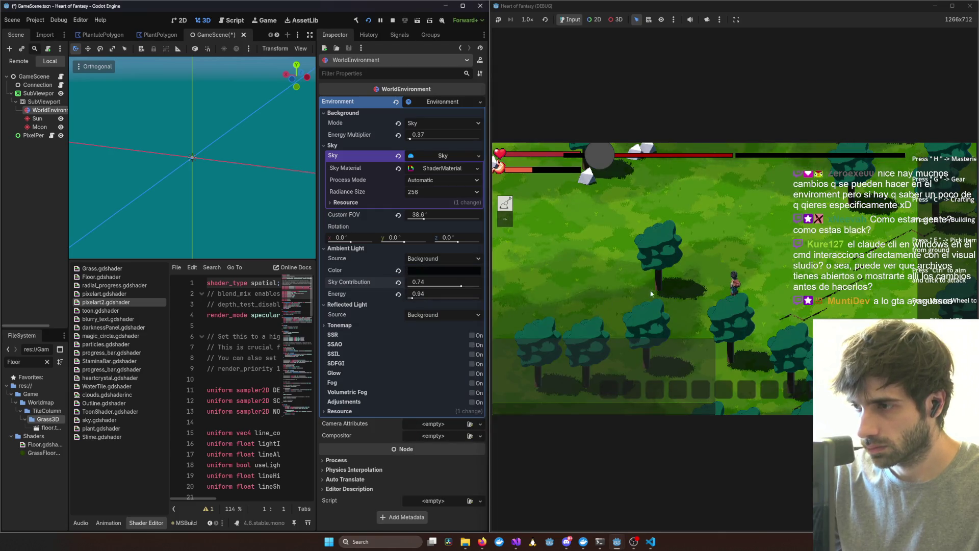
Turn the ambient colour back to white, then settle on a light grey
scroll(663, 290, up, 5)
scroll(662, 292, down, 3)
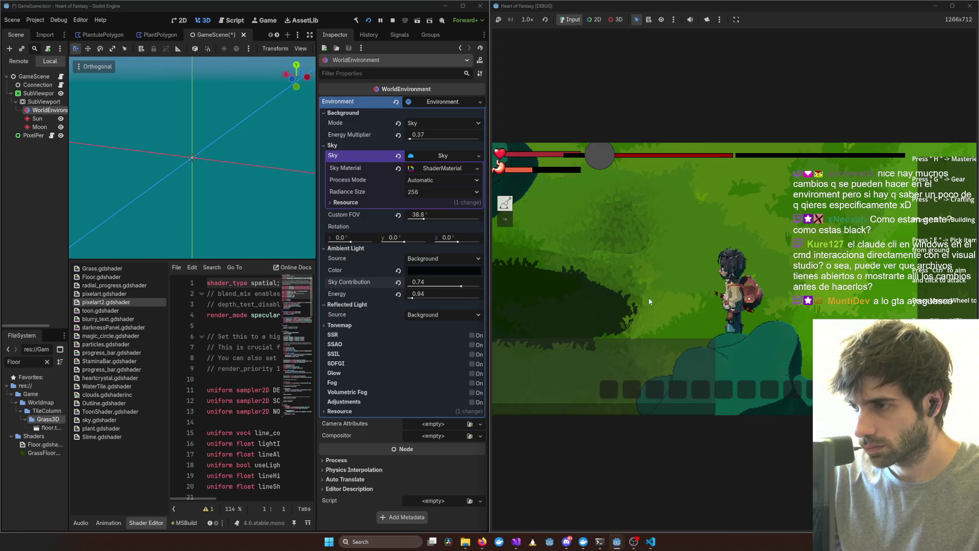
click(444, 270)
drag(493, 357, 496, 283)
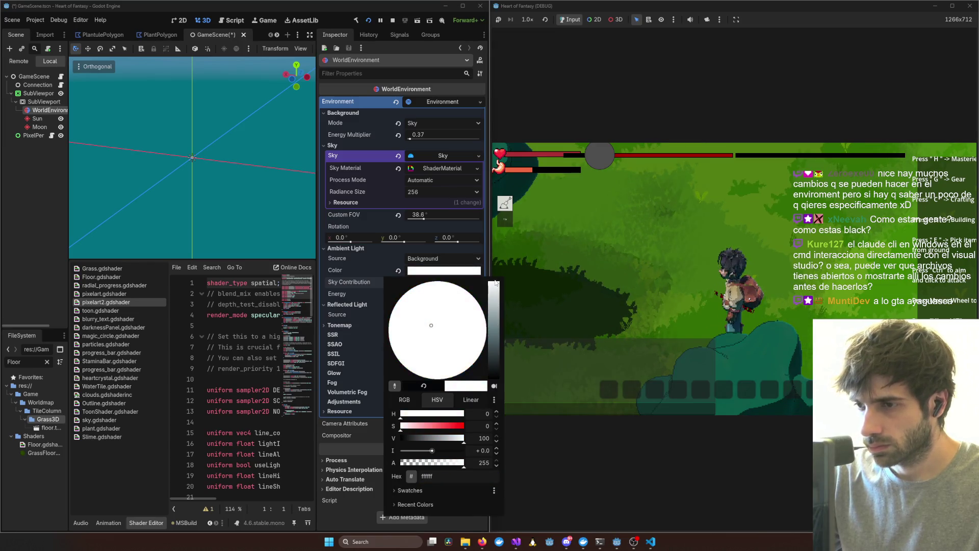
click(623, 245)
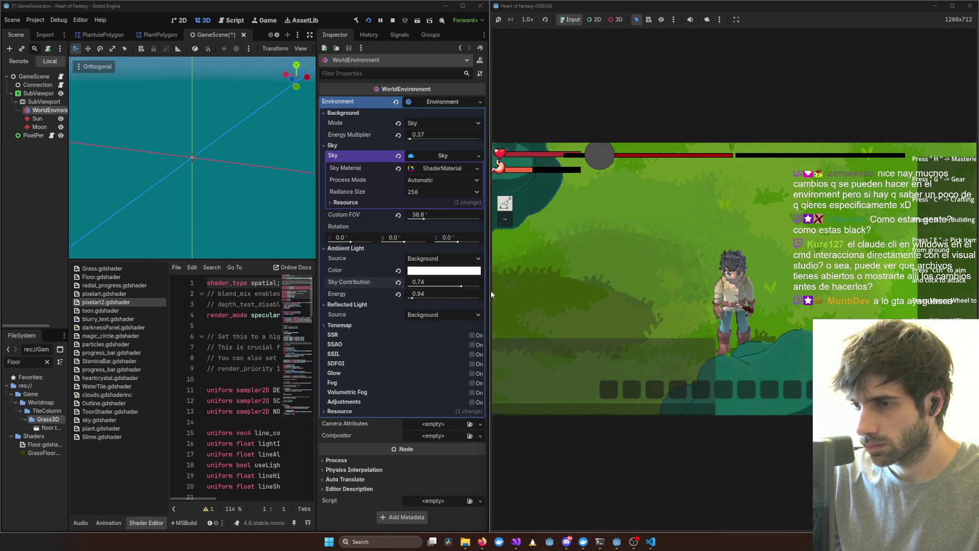
click(464, 273)
drag(494, 311, 494, 321)
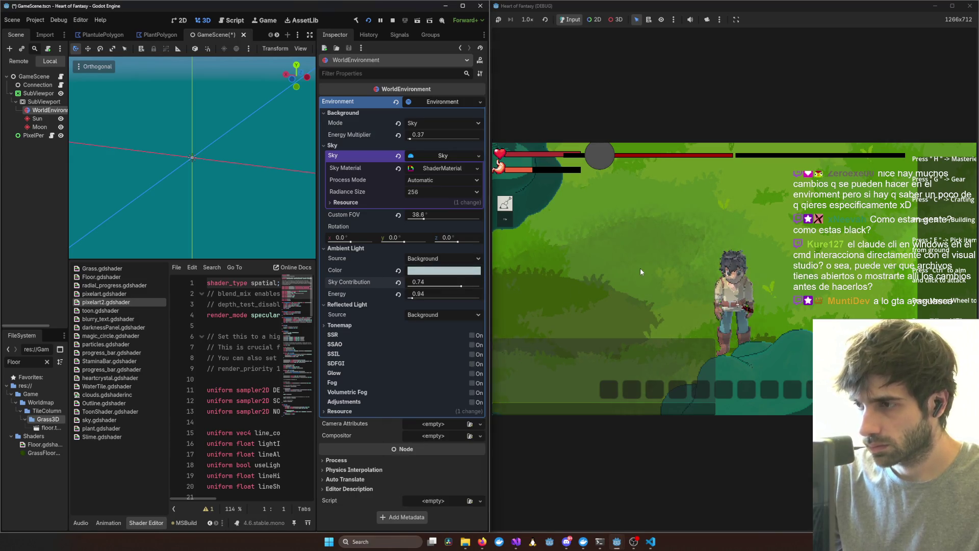
click(641, 267)
Walk the character left and up past the tree to inspect the new ambient lighting
key(a)
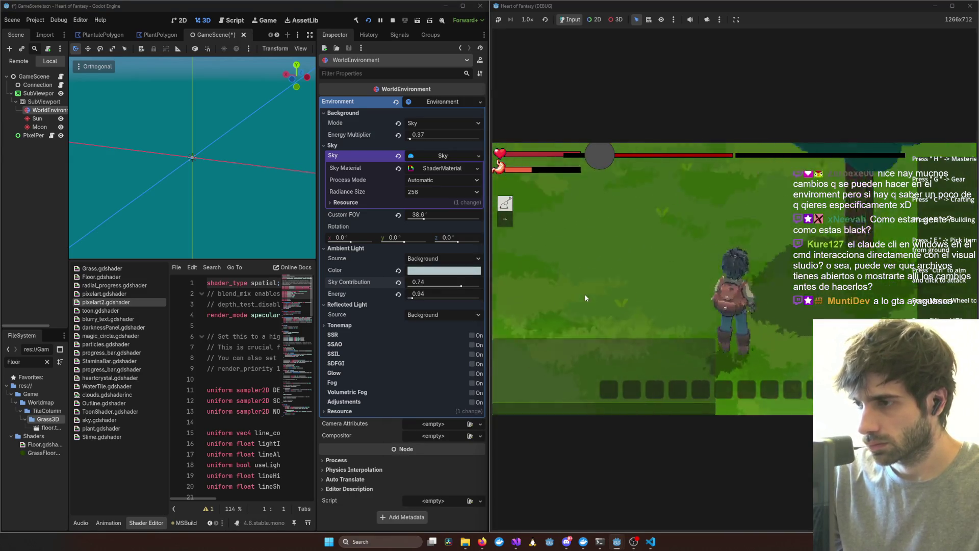
key(w)
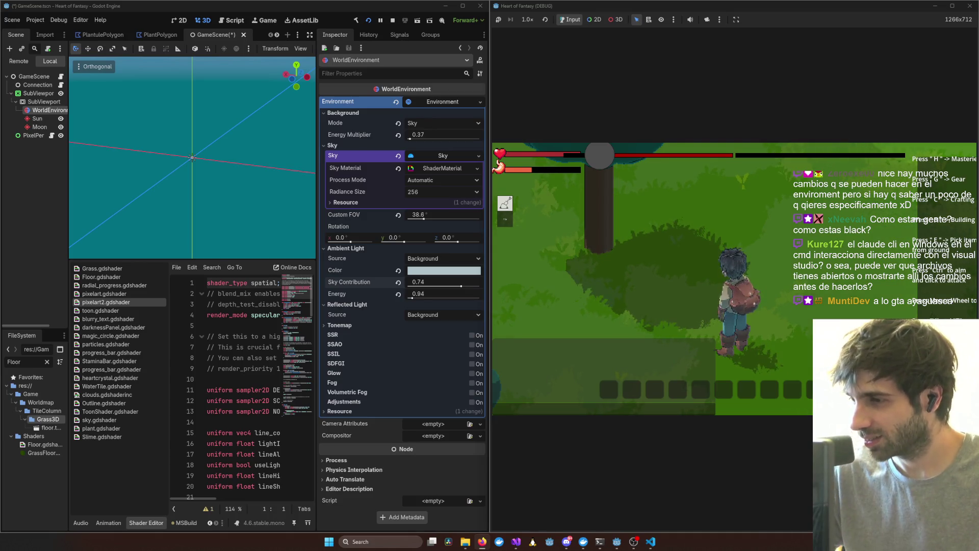
scroll(729, 264, up, 3)
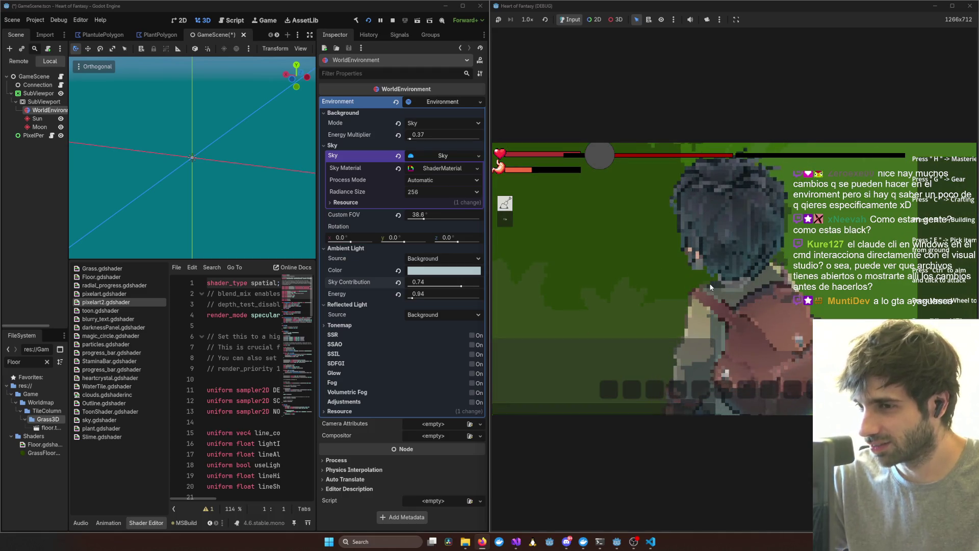
click(459, 271)
Set the ambient light colour to f2f6f7 and the ambient source to Sky
text(f2f6f7)
key(Return)
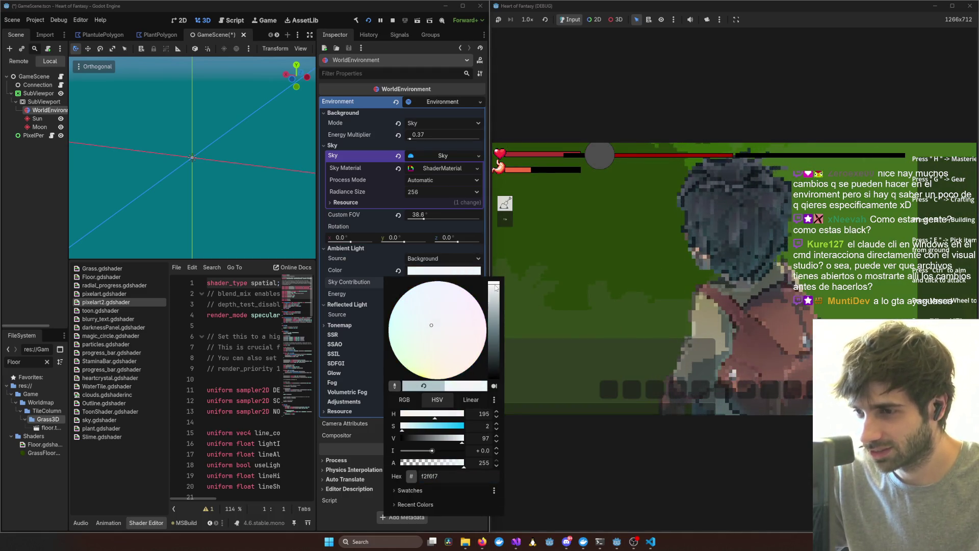
click(535, 270)
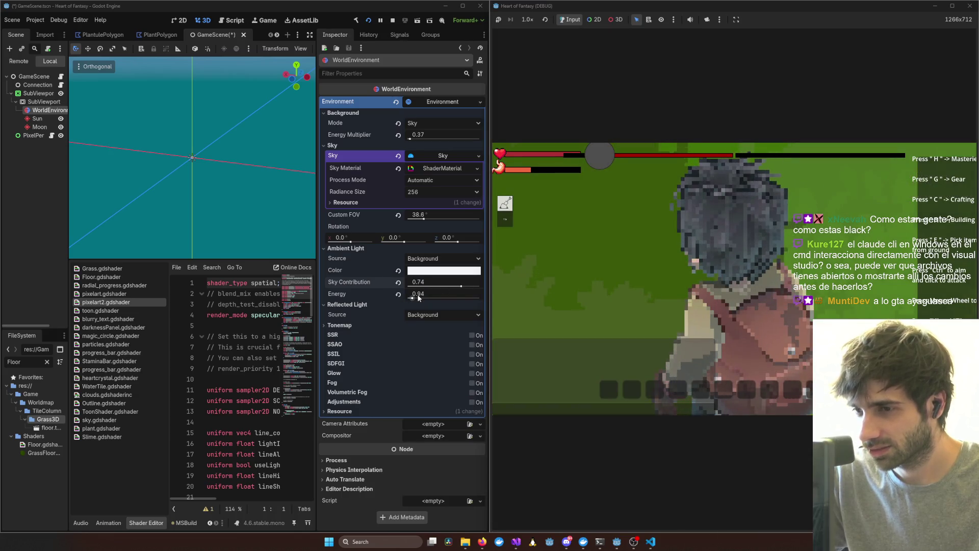
click(431, 258)
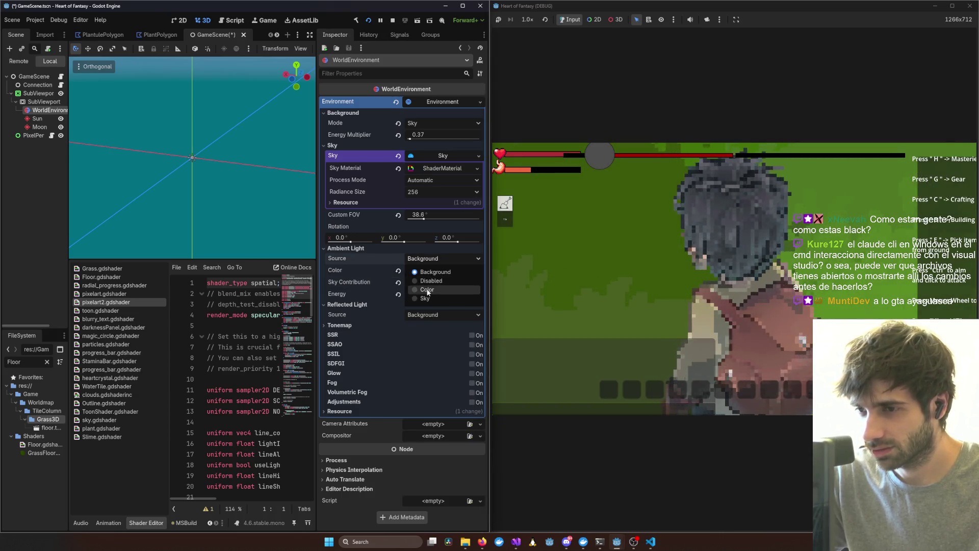
click(445, 280)
click(445, 272)
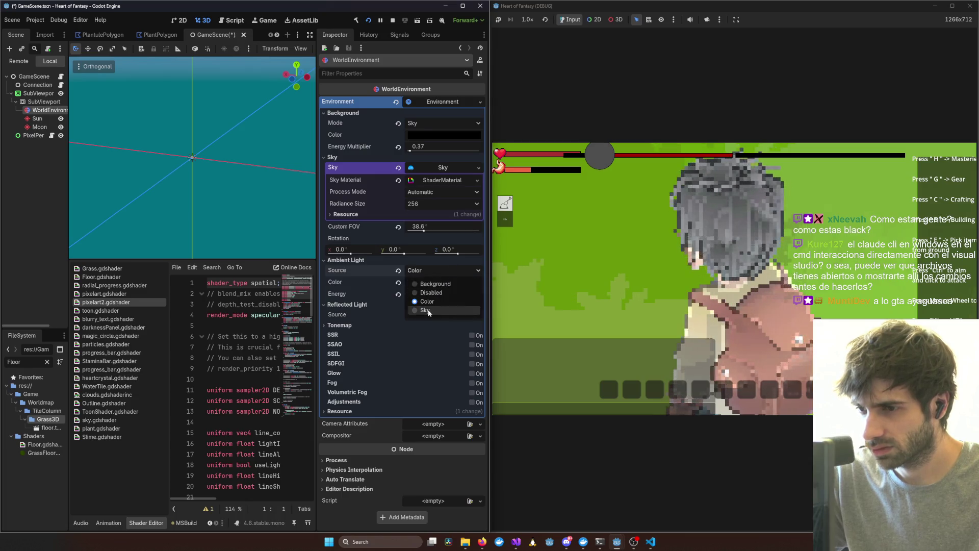
click(438, 311)
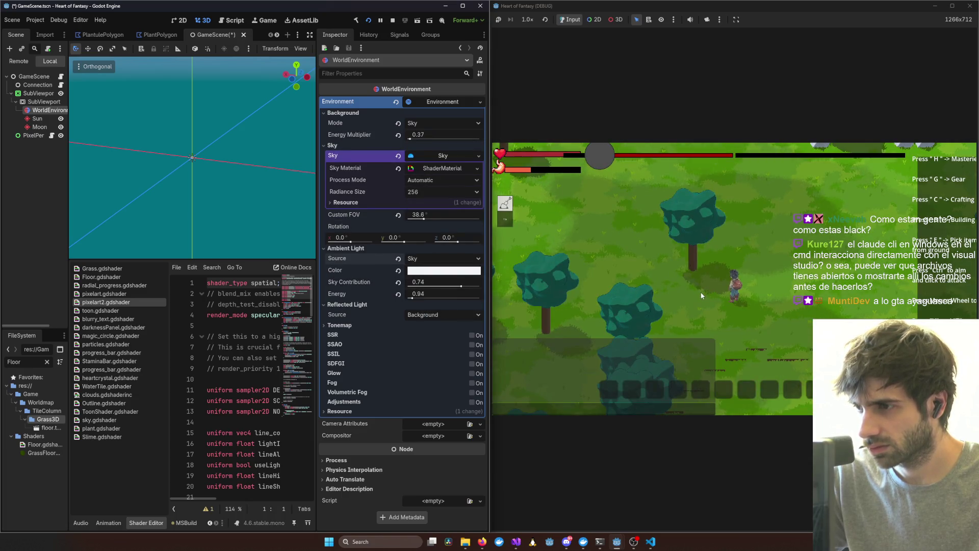
Keep Reflected Light Source on Background and collapse the Sky resource's settings
scroll(699, 291, up, 3)
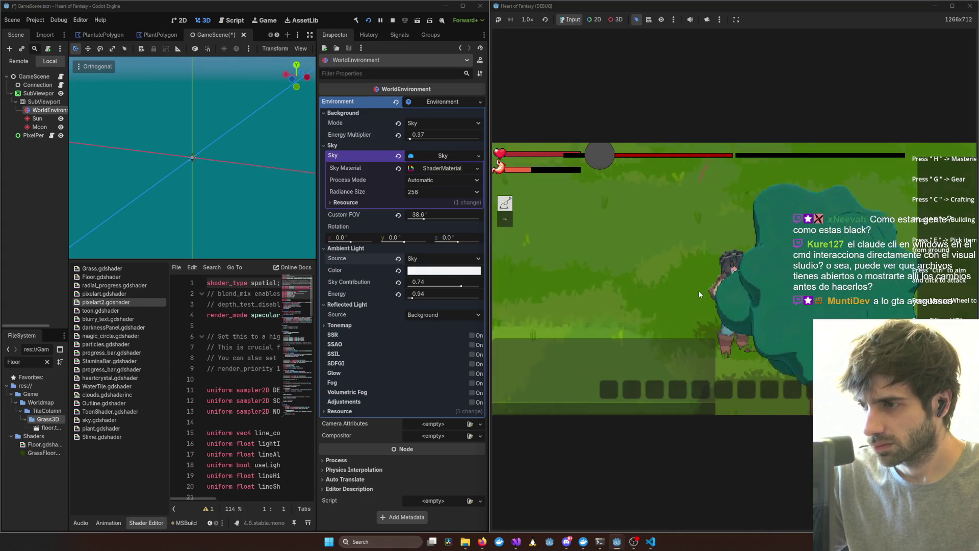
click(416, 315)
click(426, 345)
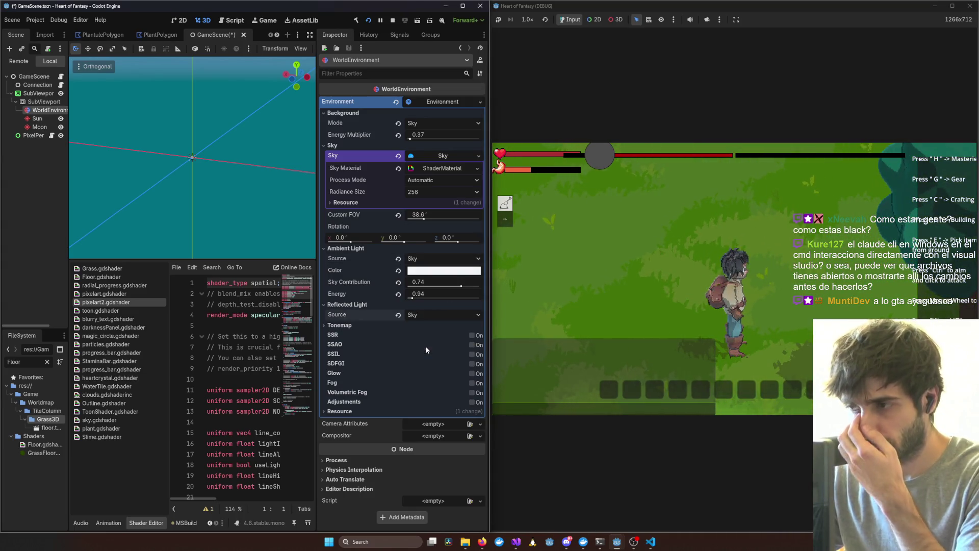
click(438, 315)
click(436, 329)
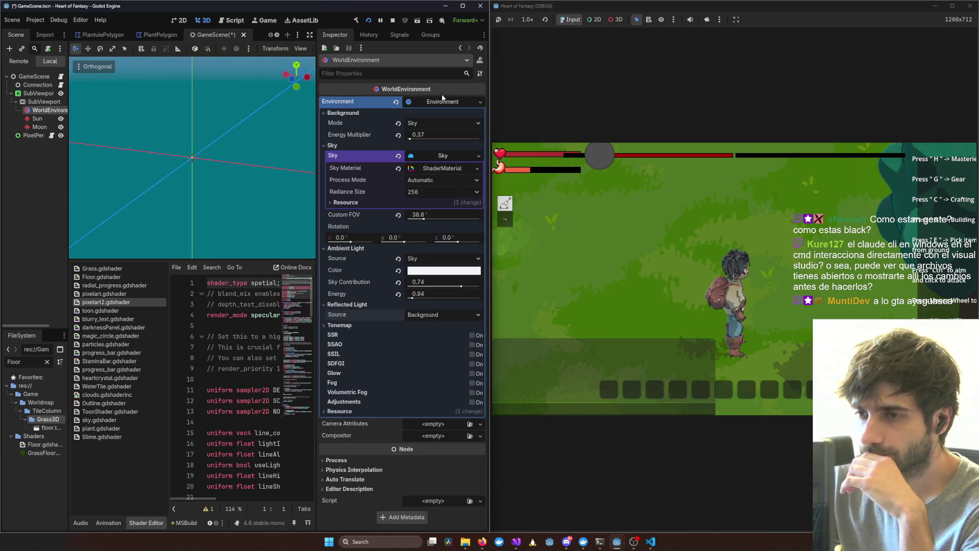
click(450, 160)
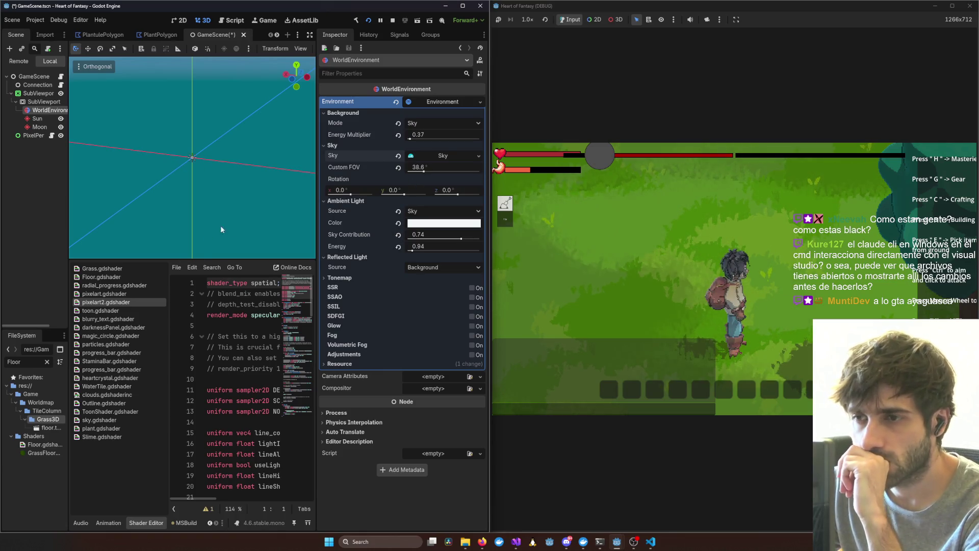
Set the background energy multiplier to 0.0, after briefly comparing a higher value
scroll(788, 273, down, 2)
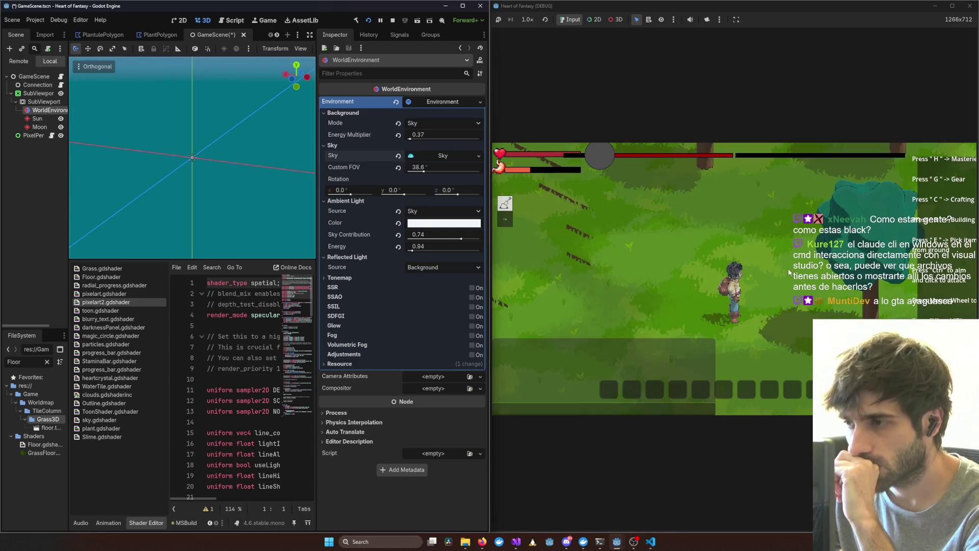
scroll(789, 273, up, 5)
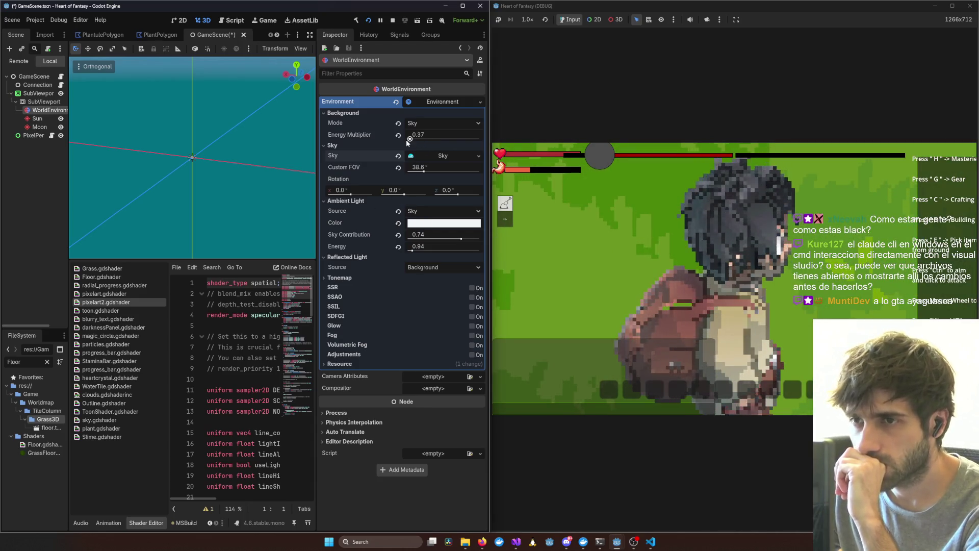
drag(406, 142, 408, 141)
scroll(733, 305, down, 5)
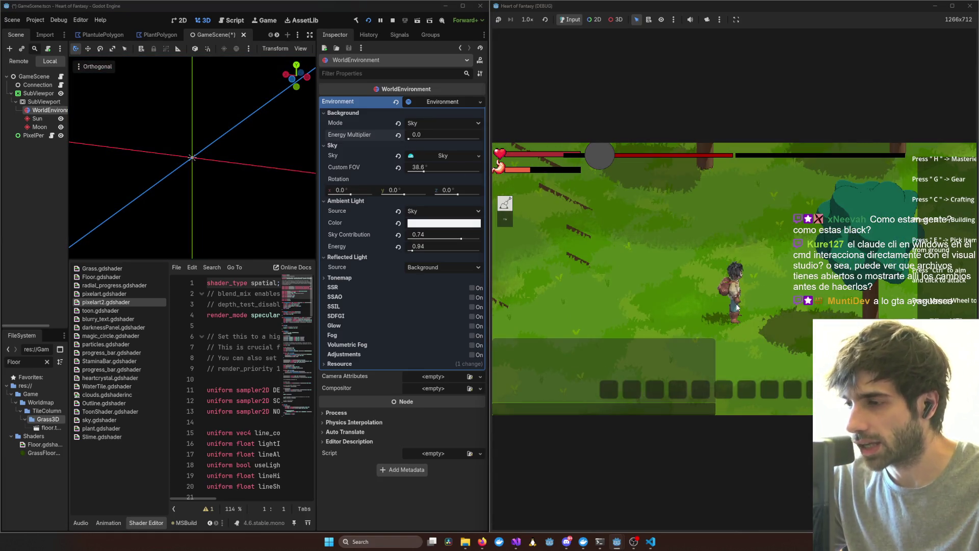
scroll(737, 306, up, 5)
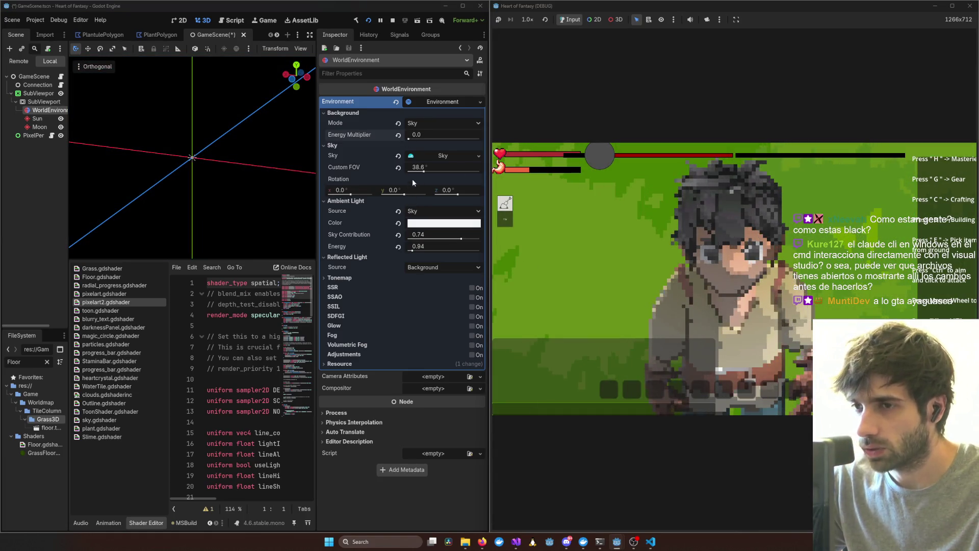
drag(408, 140, 470, 142)
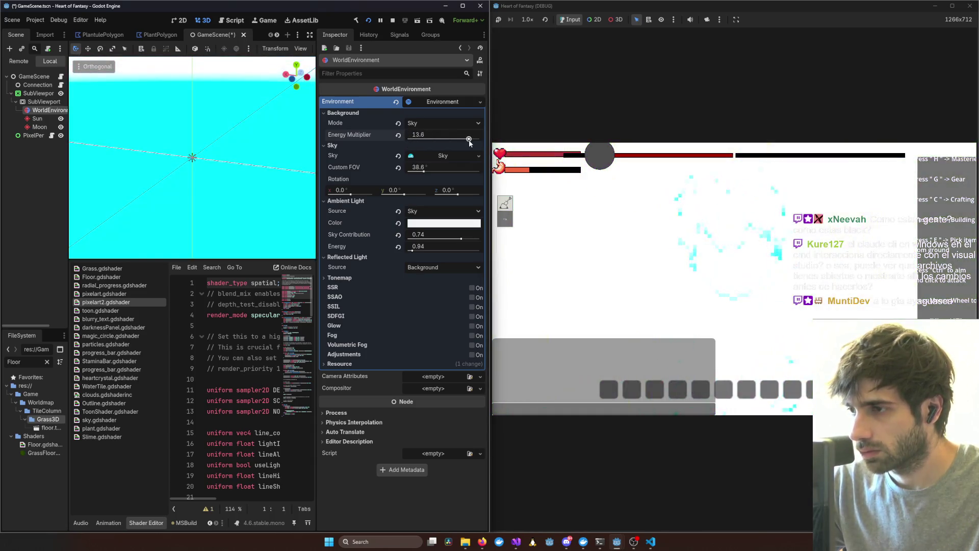
key(ctrl+z)
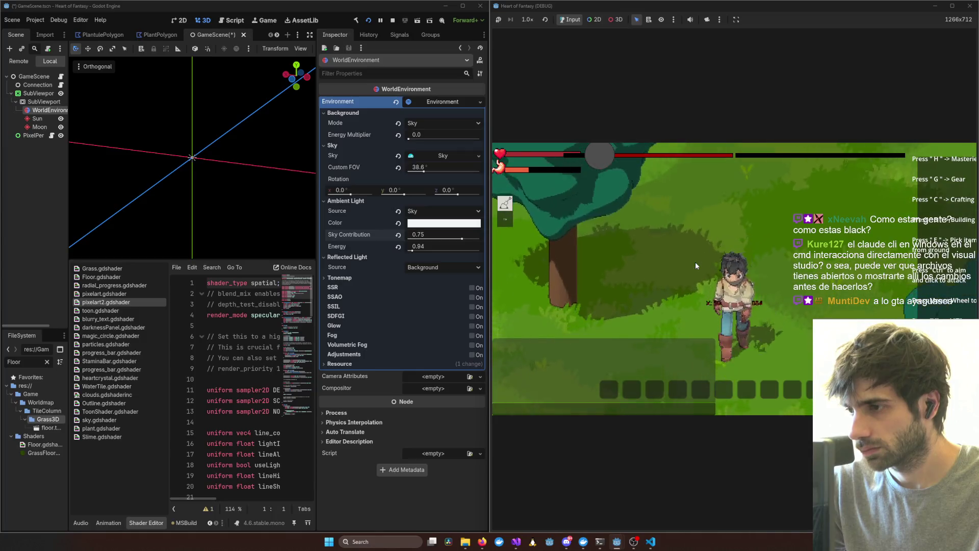
Keep Sky as the ambient source, set the sky's custom FOV to 18.4, and select the Sun
key(a)
key(s)
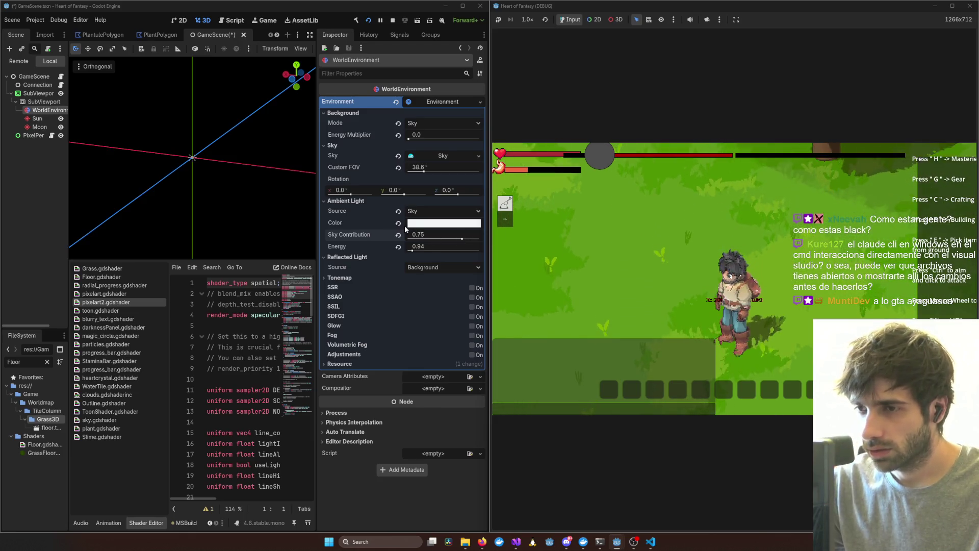
click(413, 212)
click(414, 212)
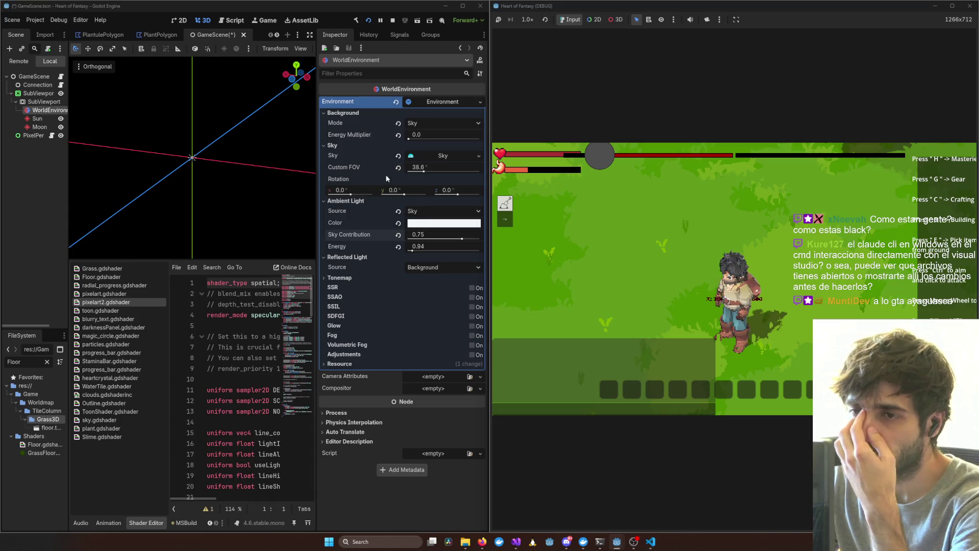
click(437, 172)
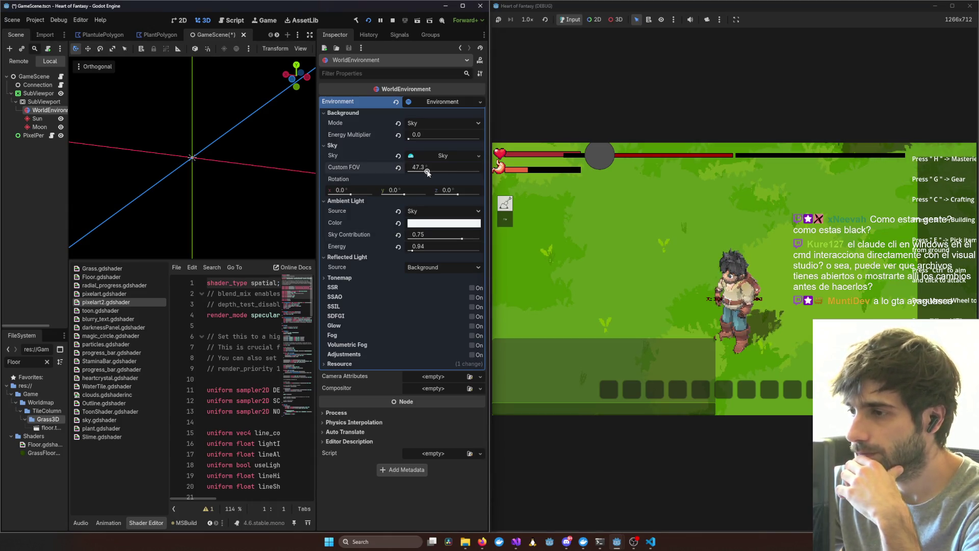
click(34, 119)
Raise the Sun's energy to 1.864, briefly toggle Negative, and set shadow bias to 0.0
mouse_move(413, 129)
mouse_down()
mouse_move(419, 143)
mouse_move(369, 157)
mouse_move(414, 163)
mouse_move(384, 165)
mouse_up()
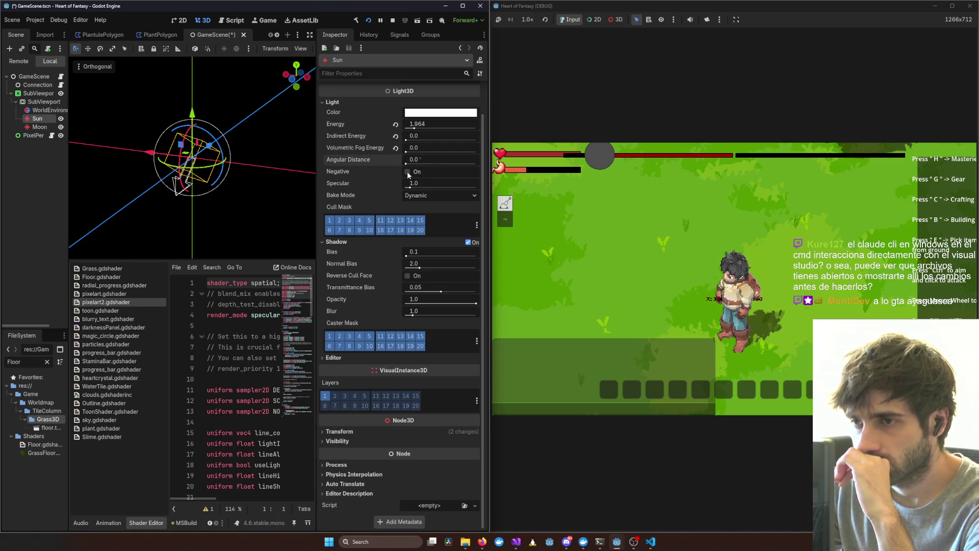
click(407, 172)
scroll(755, 265, down, 5)
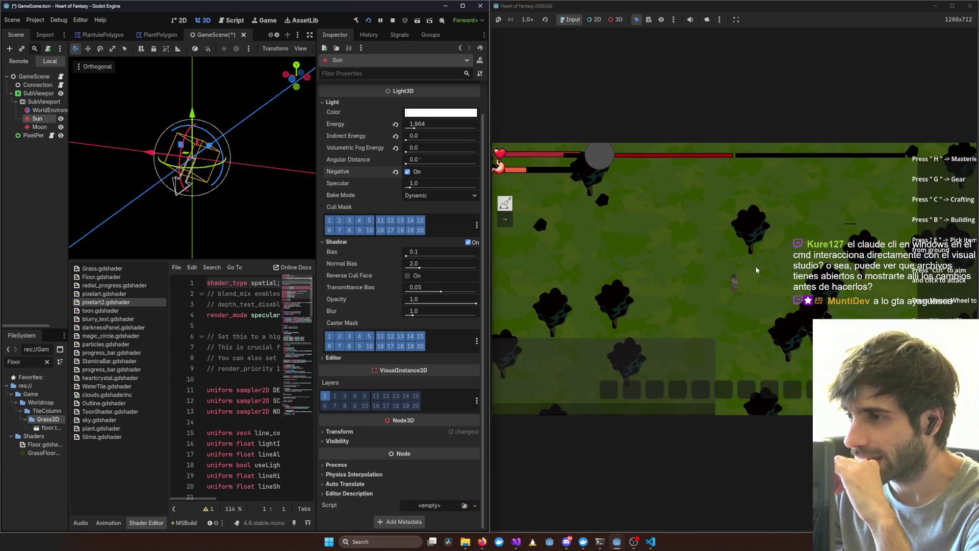
click(408, 176)
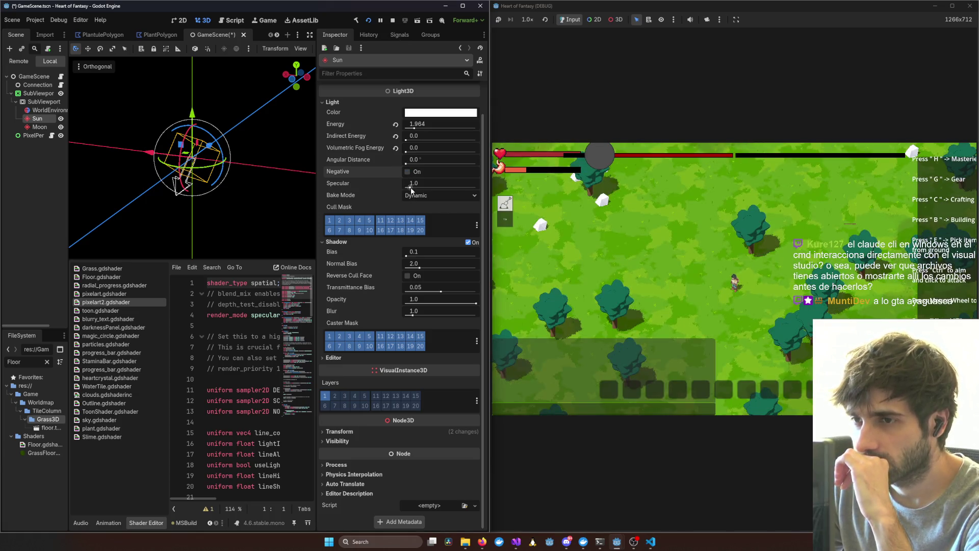
scroll(712, 282, up, 5)
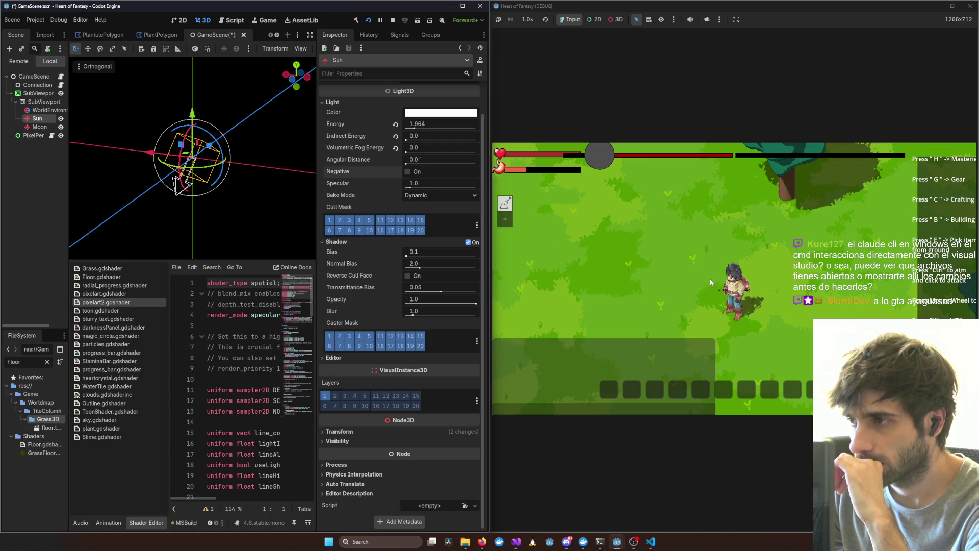
scroll(712, 282, down, 2)
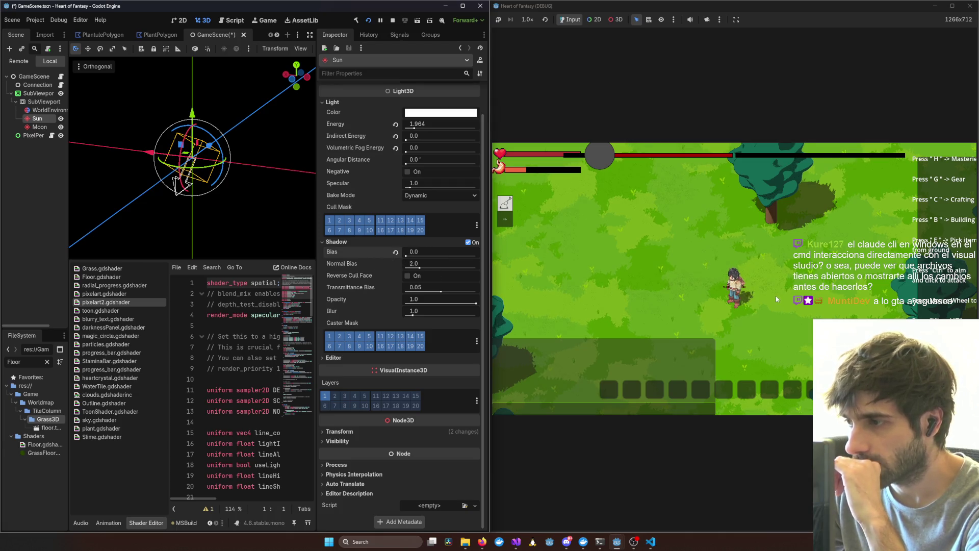
scroll(732, 300, down, 2)
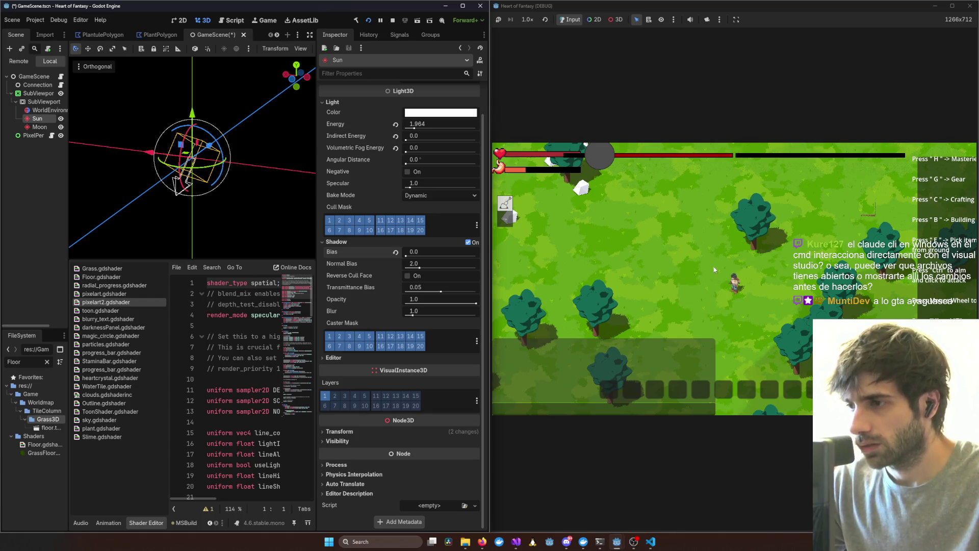
scroll(714, 270, up, 5)
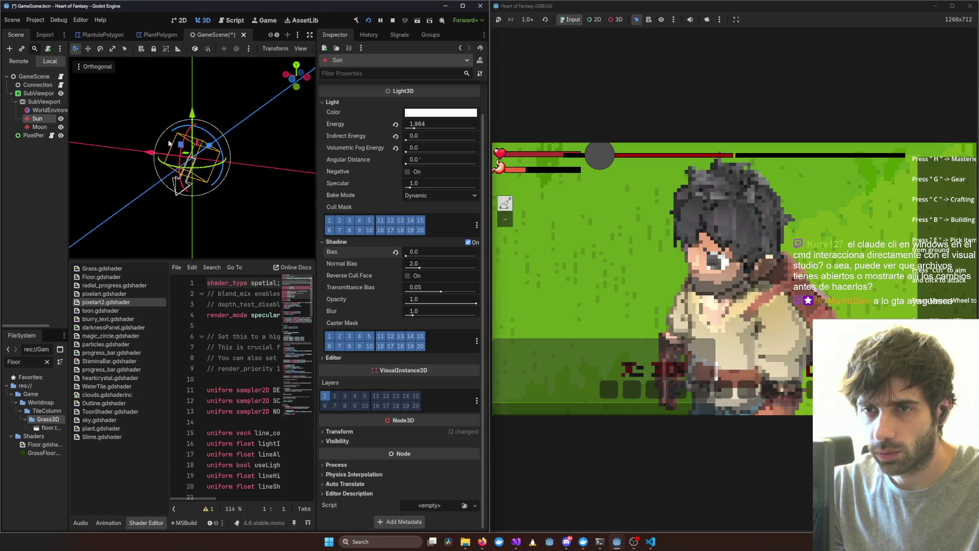
Rotate the Sun with its gizmo to aim it downward at a new angle, then deselect it
mouse_move(169, 144)
mouse_down()
mouse_move(176, 168)
mouse_move(235, 157)
mouse_move(283, 164)
mouse_up()
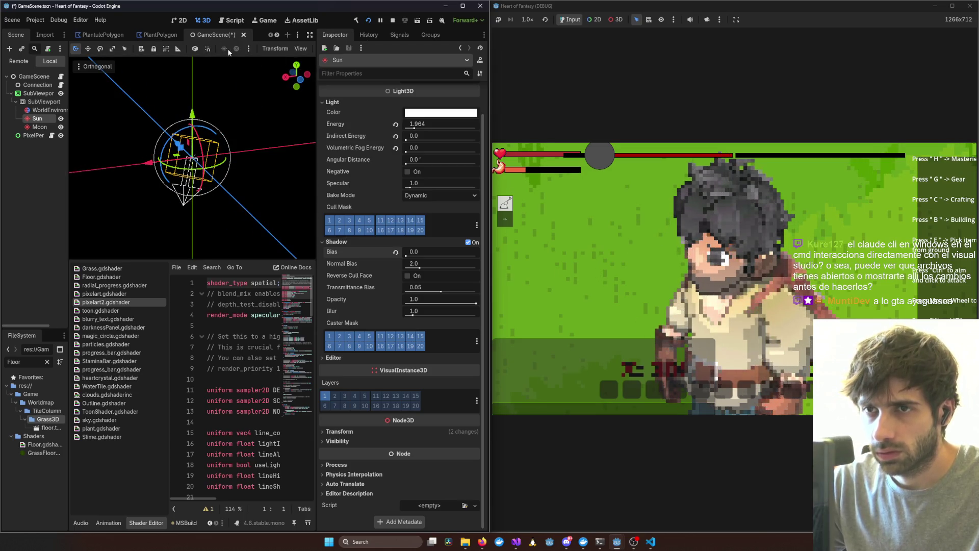
scroll(159, 157, up, 3)
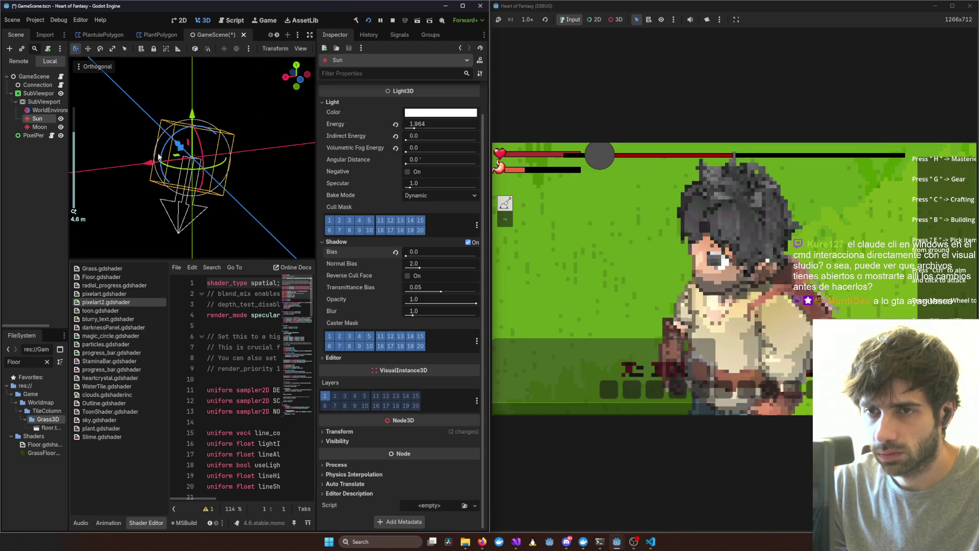
drag(159, 157, 162, 154)
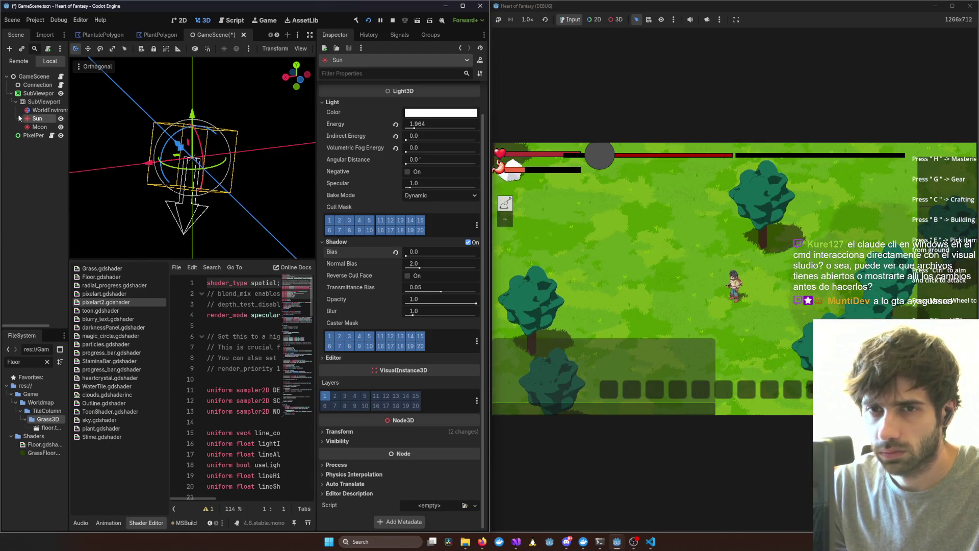
click(32, 118)
mouse_move(184, 153)
mouse_down()
mouse_move(206, 170)
mouse_move(250, 168)
mouse_up()
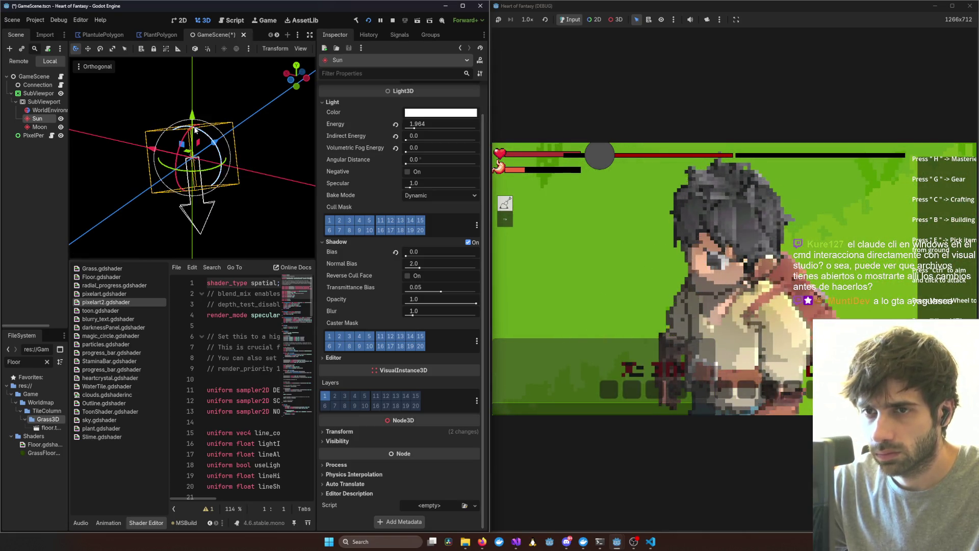
mouse_move(209, 163)
mouse_down()
mouse_move(175, 125)
mouse_move(244, 146)
mouse_up()
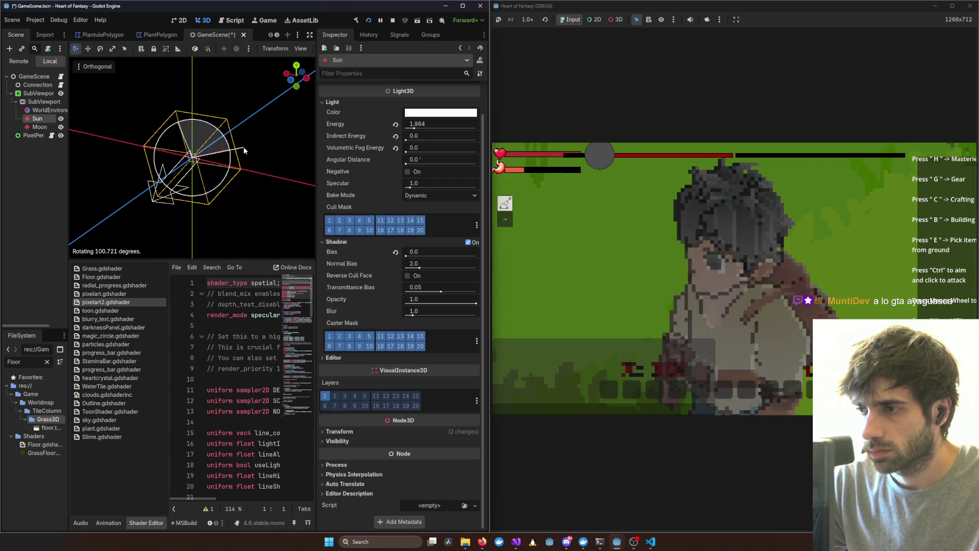
scroll(778, 255, down, 3)
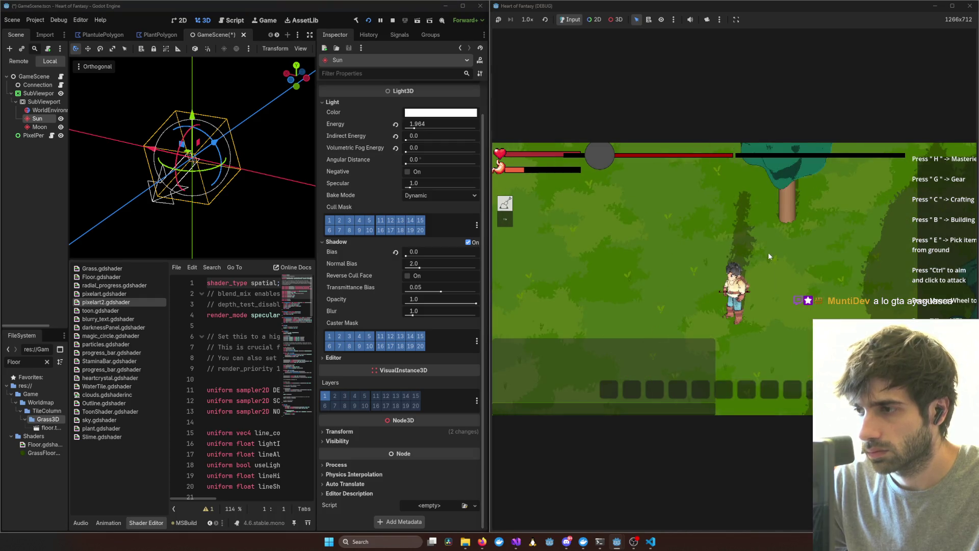
scroll(768, 255, up, 3)
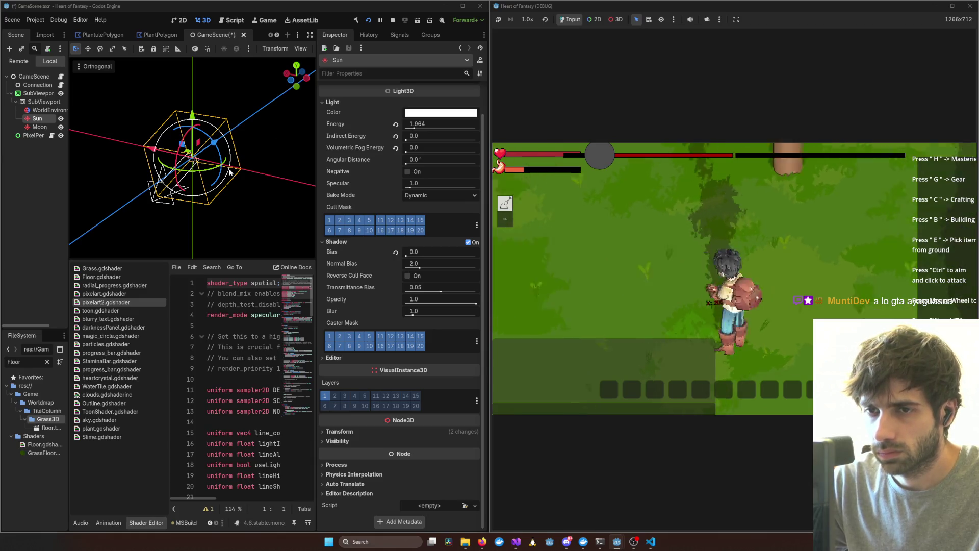
click(268, 160)
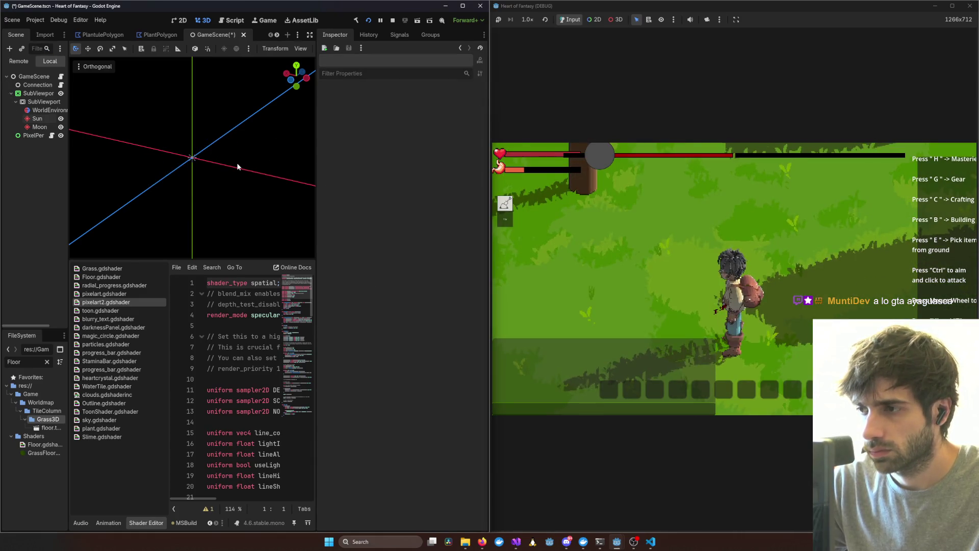
Check the re-aimed Sun in the running game and save GameScene with Ctrl+S
scroll(643, 239, down, 3)
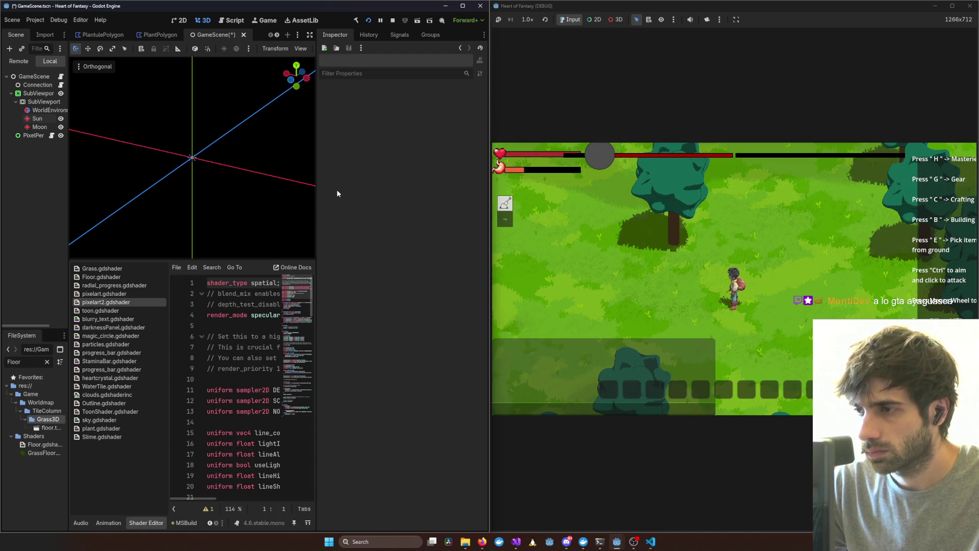
scroll(736, 258, up, 4)
scroll(737, 258, down, 4)
scroll(738, 262, up, 2)
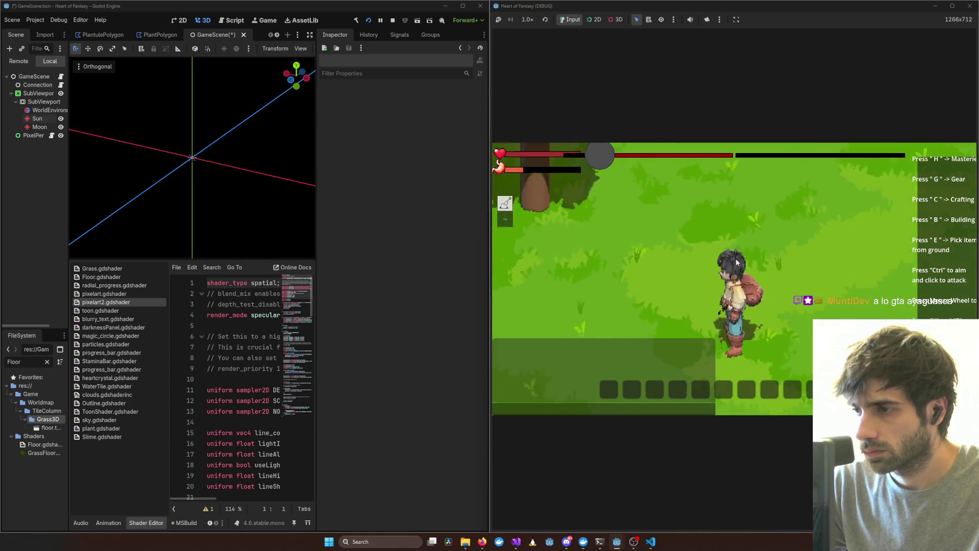
scroll(740, 251, up, 4)
scroll(747, 245, down, 4)
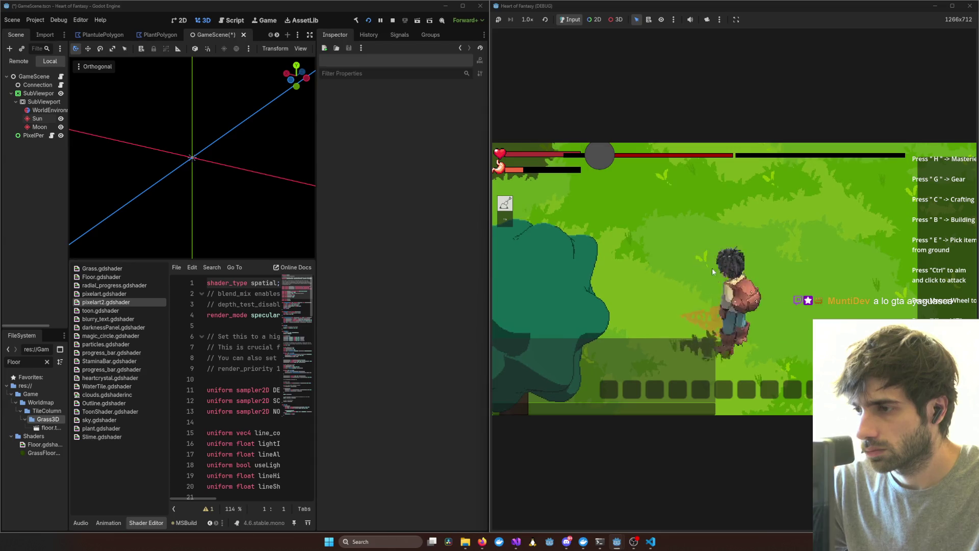
ctrl+click(800, 353)
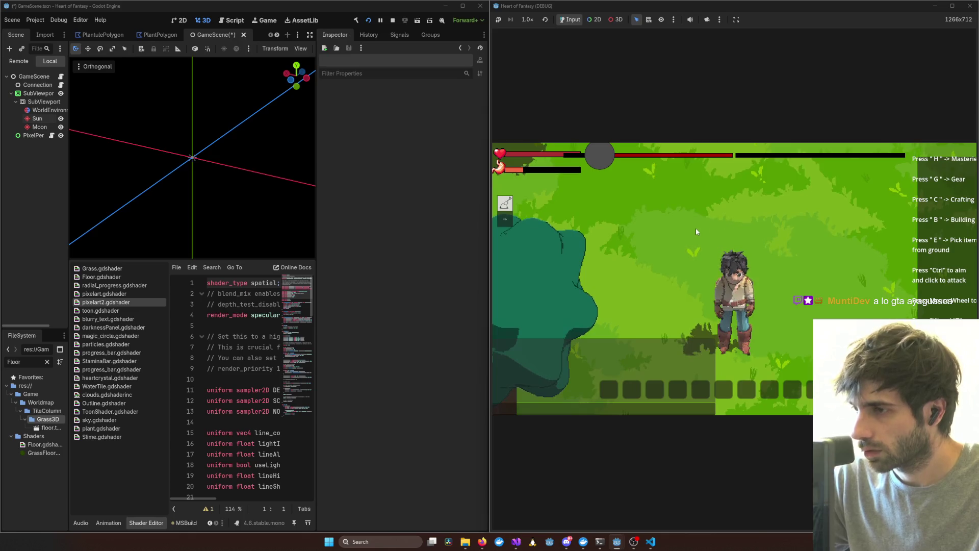
click(406, 201)
key(ctrl+s)
scroll(776, 243, up, 5)
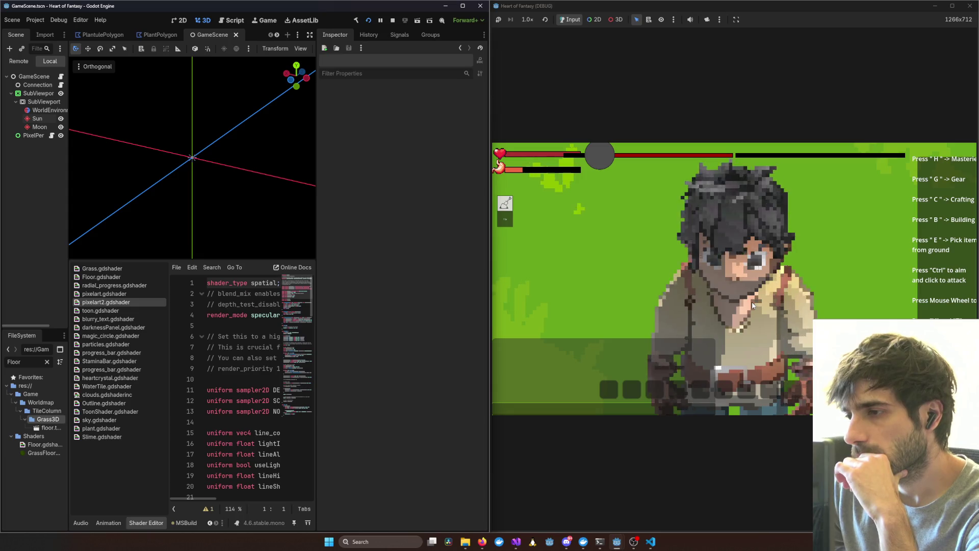
scroll(752, 305, down, 5)
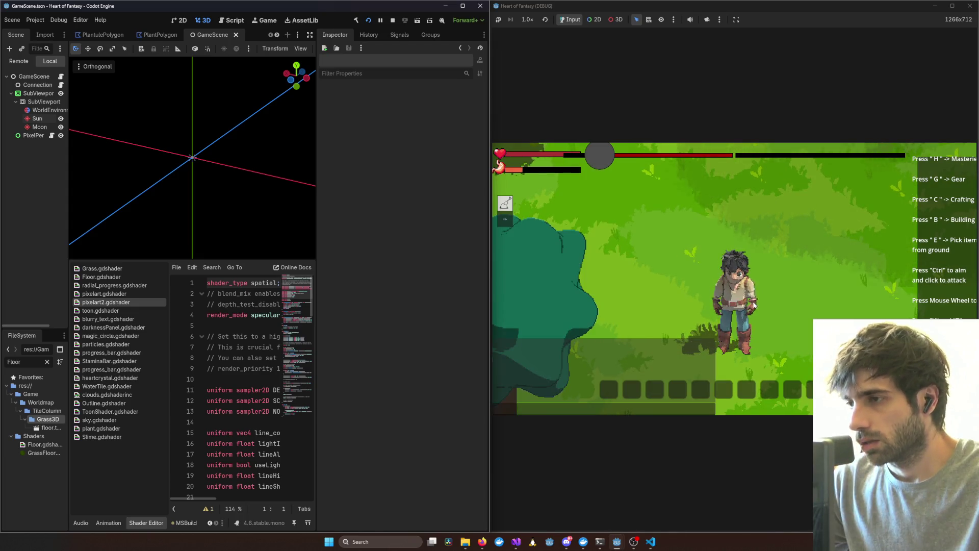
key(a)
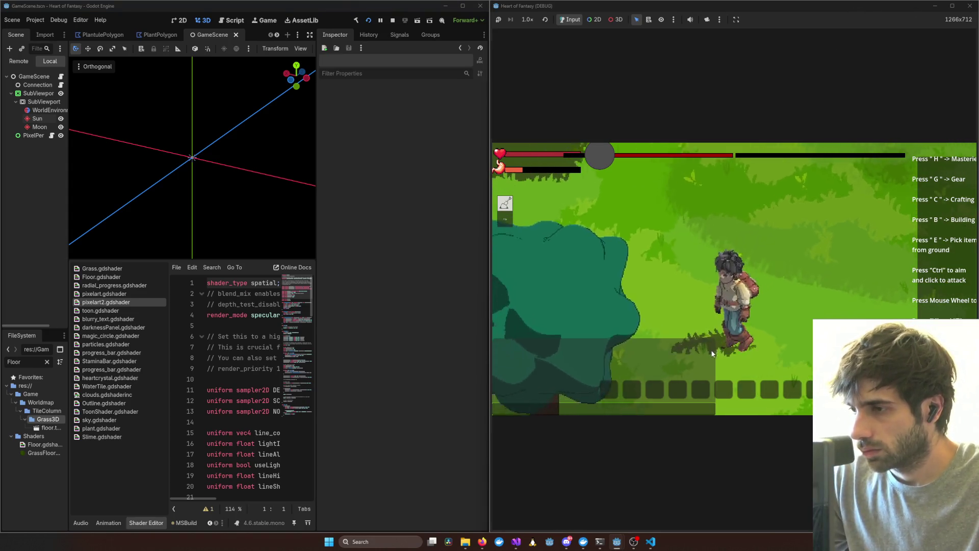
Tint the Sun light orange, moving from red to orange in the colour picker
click(183, 153)
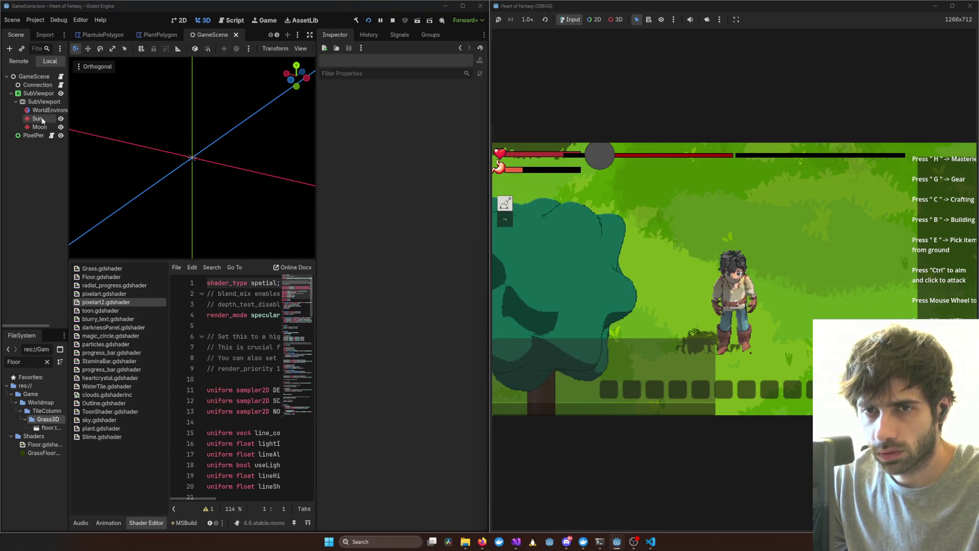
click(440, 112)
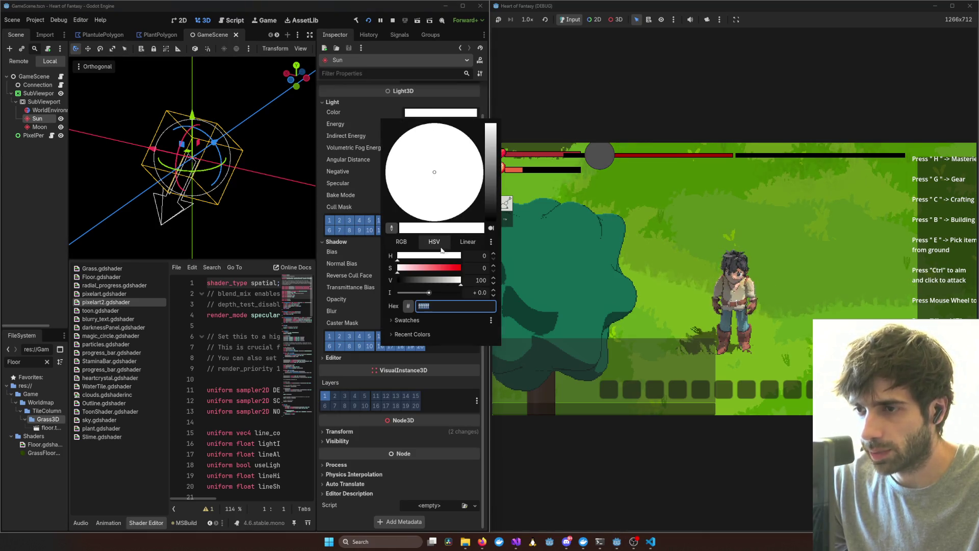
drag(442, 267, 455, 270)
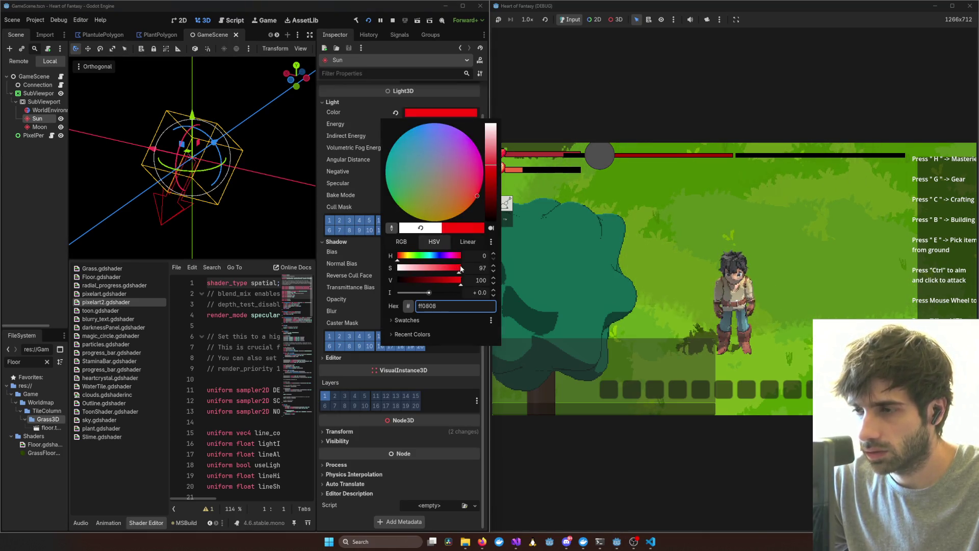
click(631, 271)
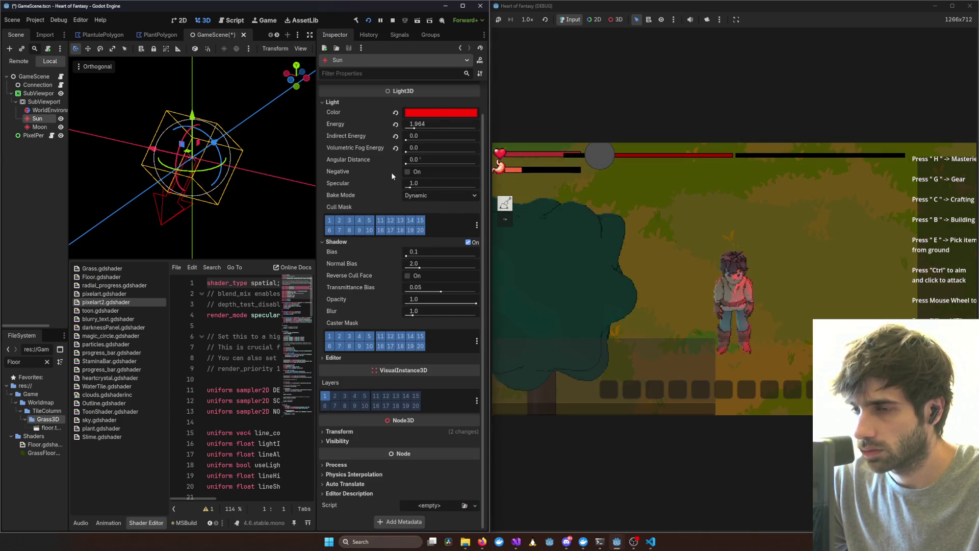
click(439, 113)
click(473, 201)
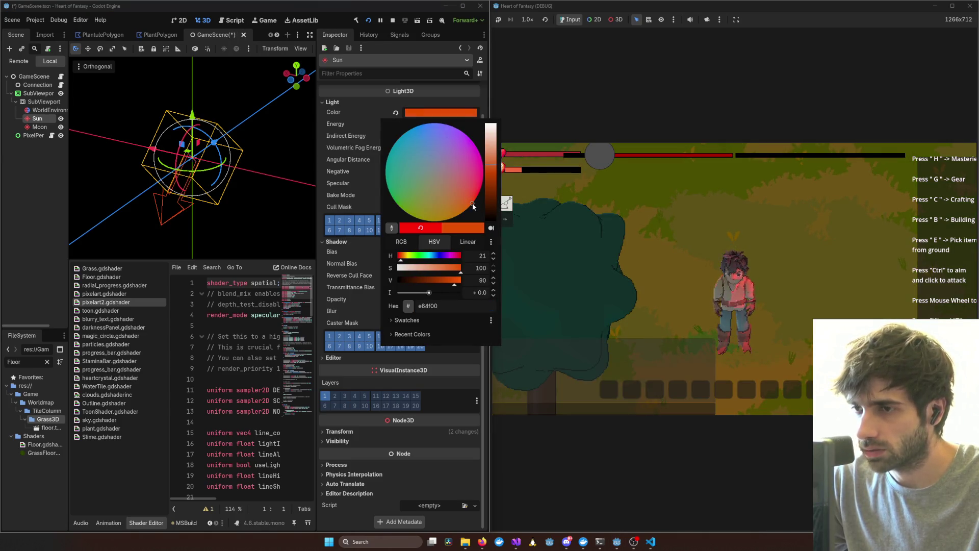
click(658, 236)
Raise the Sun's energy to 6.051 and walk around the warm, bright forest
scroll(687, 238, down, 3)
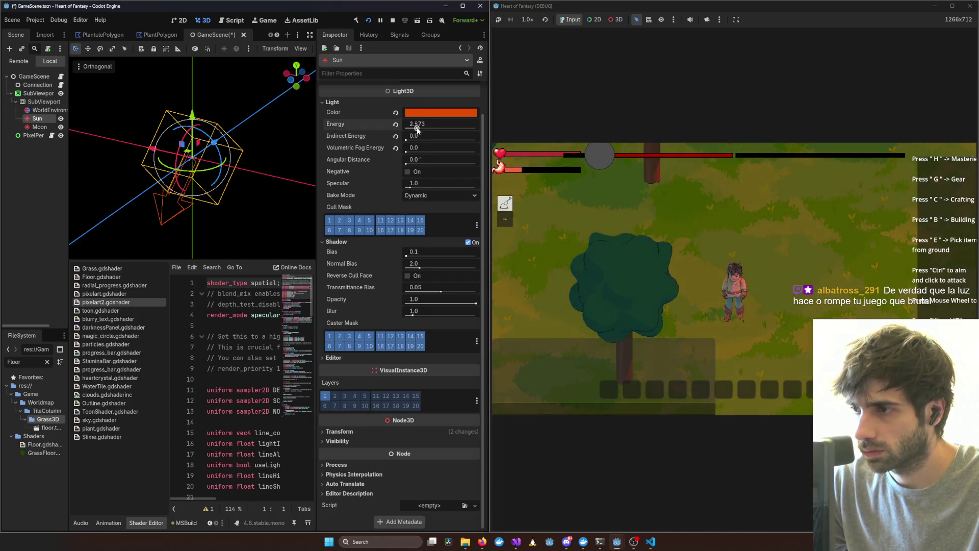
drag(417, 129, 432, 129)
scroll(732, 256, up, 5)
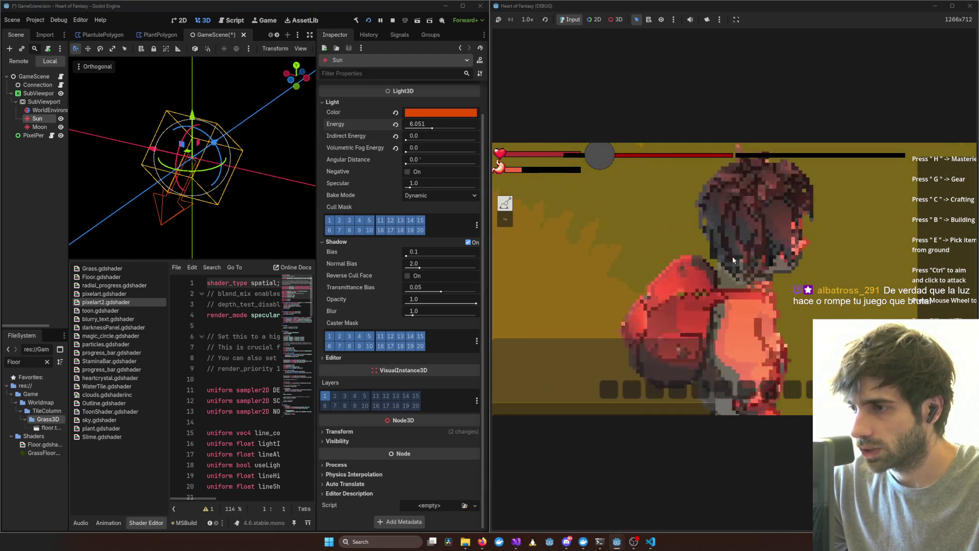
scroll(732, 256, down, 5)
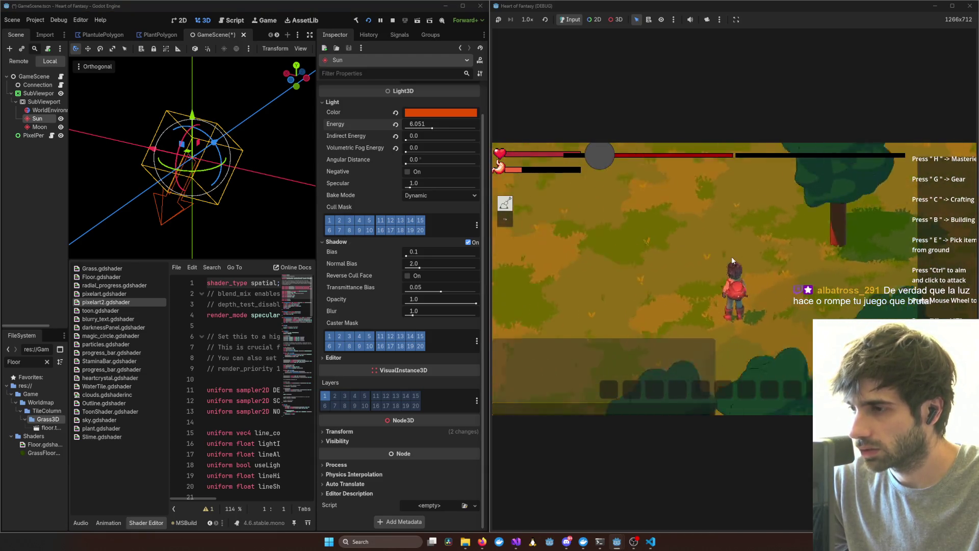
key(w)
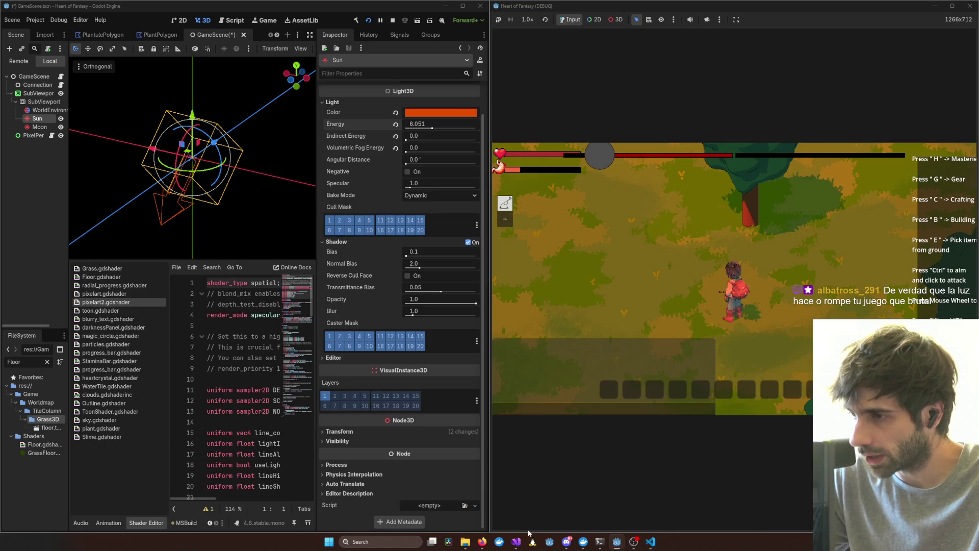
mouse_move(599, 542)
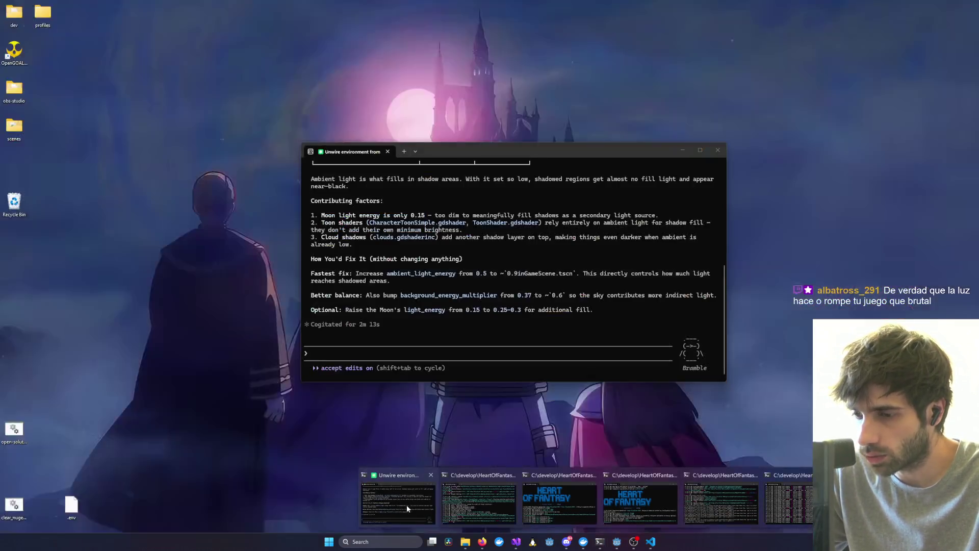
Show the assistant's ambient-energy advice, then close the TimeManager.cs diff and minimize Visual Studio
click(406, 504)
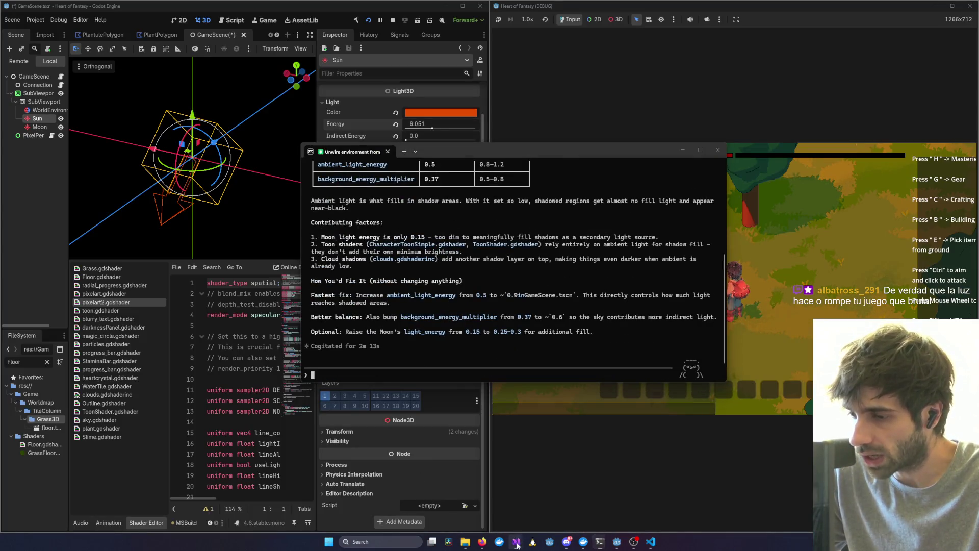
mouse_move(517, 545)
click(722, 507)
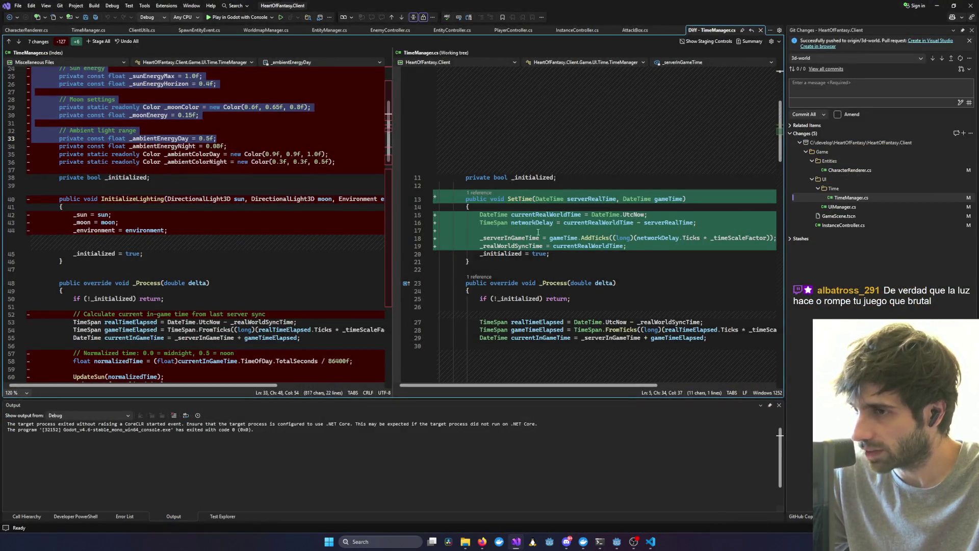
scroll(538, 232, down, 7)
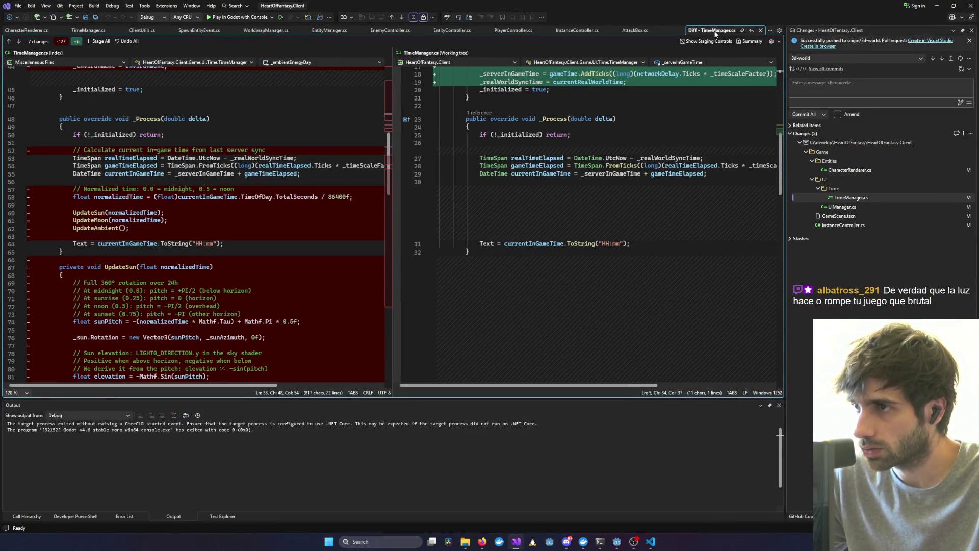
middle_click(715, 32)
click(941, 5)
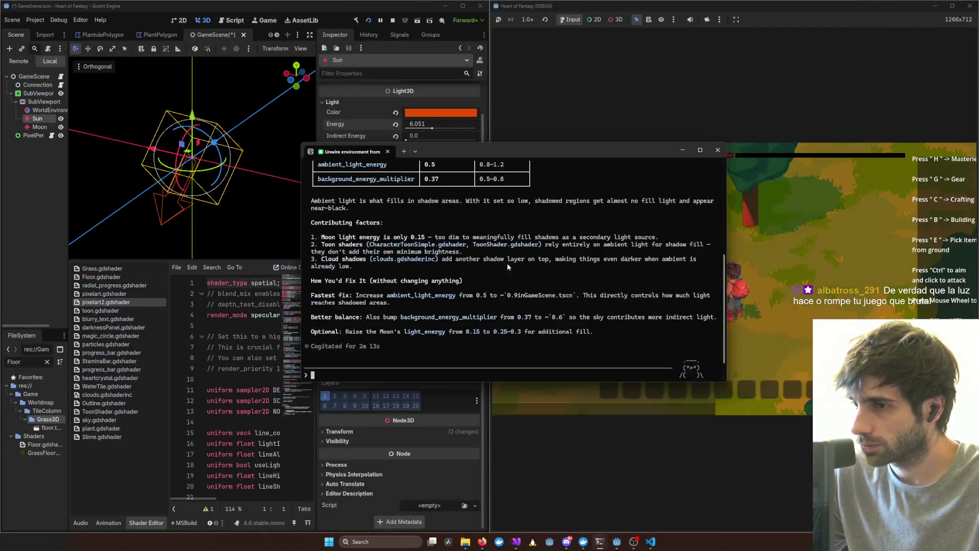
Walk the character upward in the running game, then bring the Godot editor forward
click(861, 315)
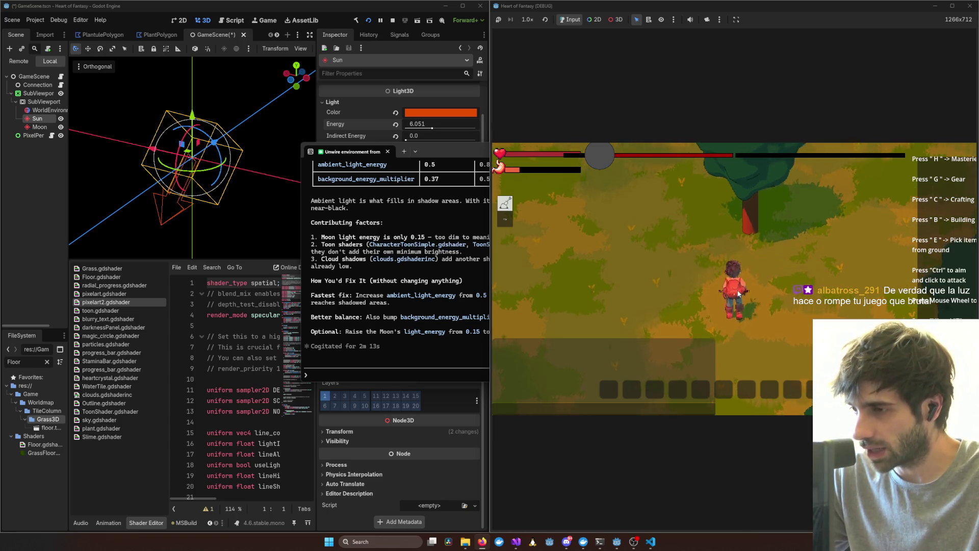
key(w)
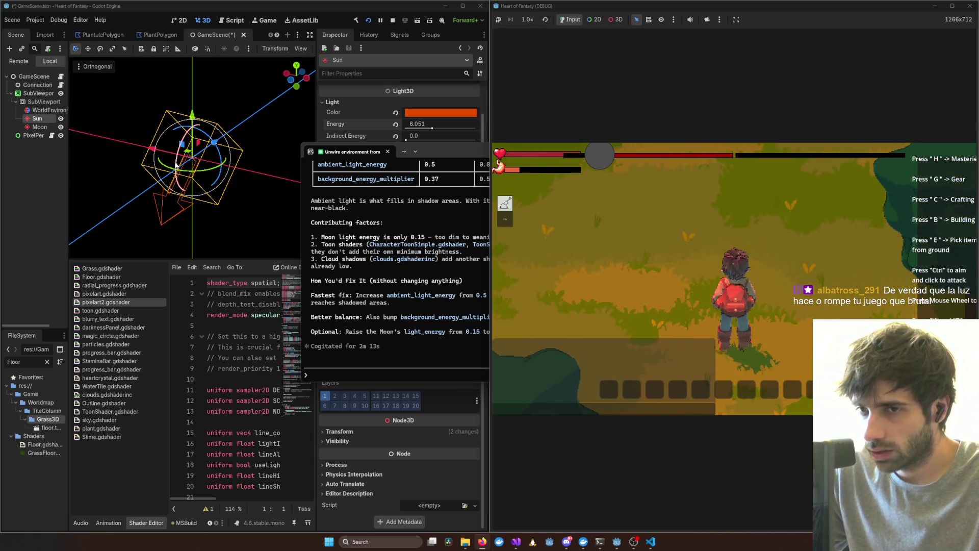
click(219, 94)
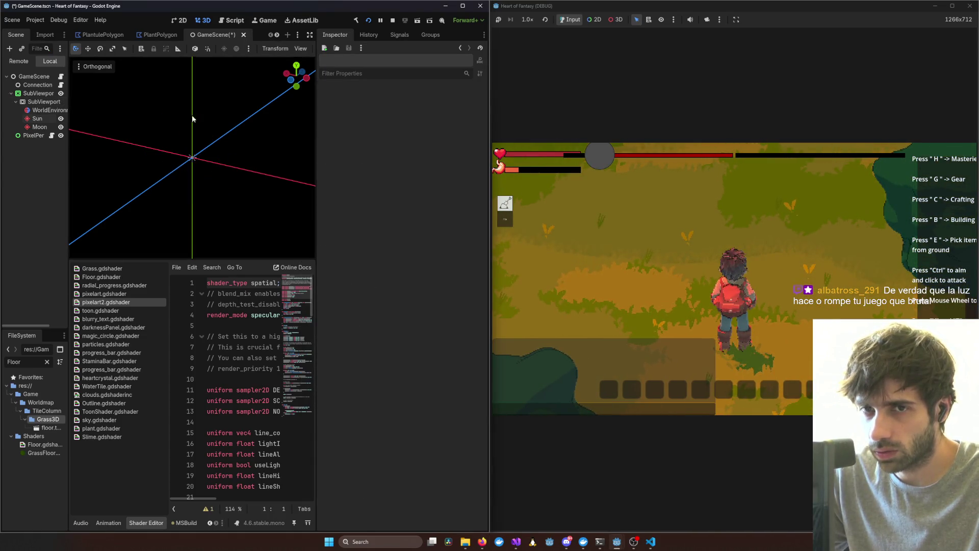
Save the scene, then retint the Sun light to deep orange cd4808
key(ctrl+s)
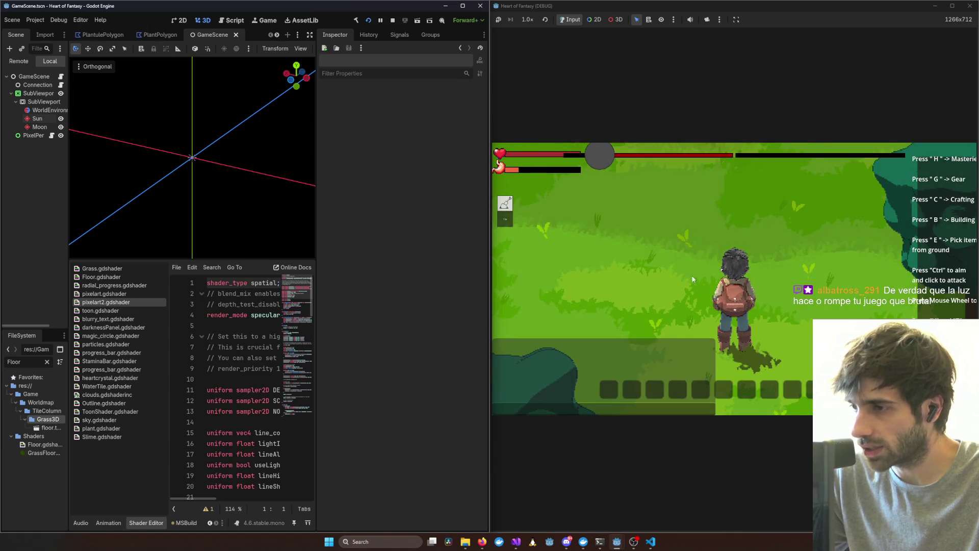
scroll(689, 278, up, 5)
scroll(690, 277, down, 5)
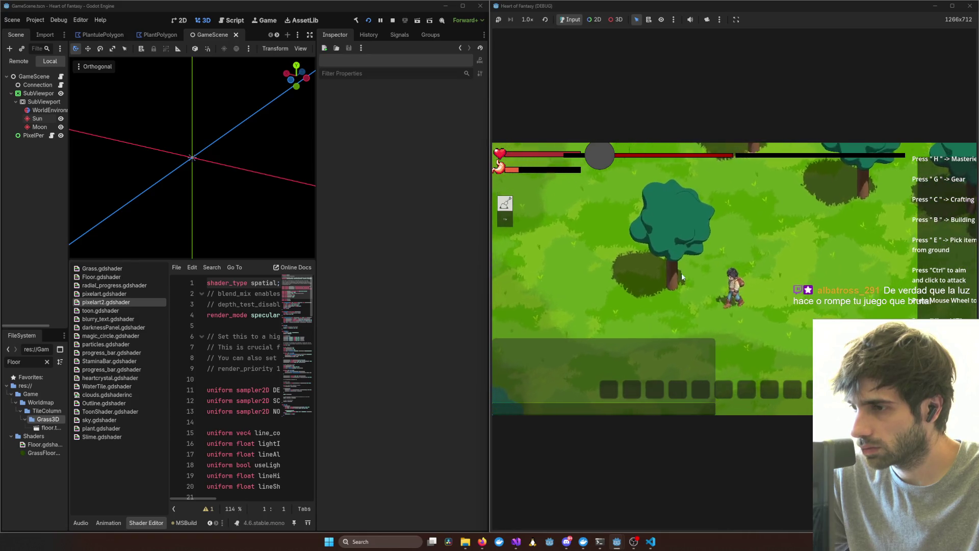
click(51, 119)
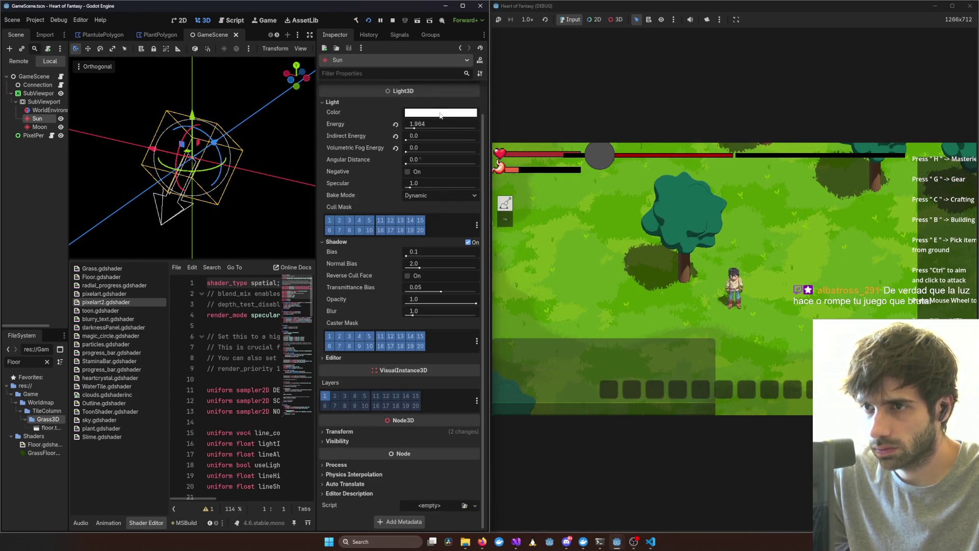
click(441, 113)
mouse_move(490, 128)
mouse_down()
mouse_move(489, 177)
mouse_move(489, 143)
mouse_up()
click(472, 205)
click(515, 214)
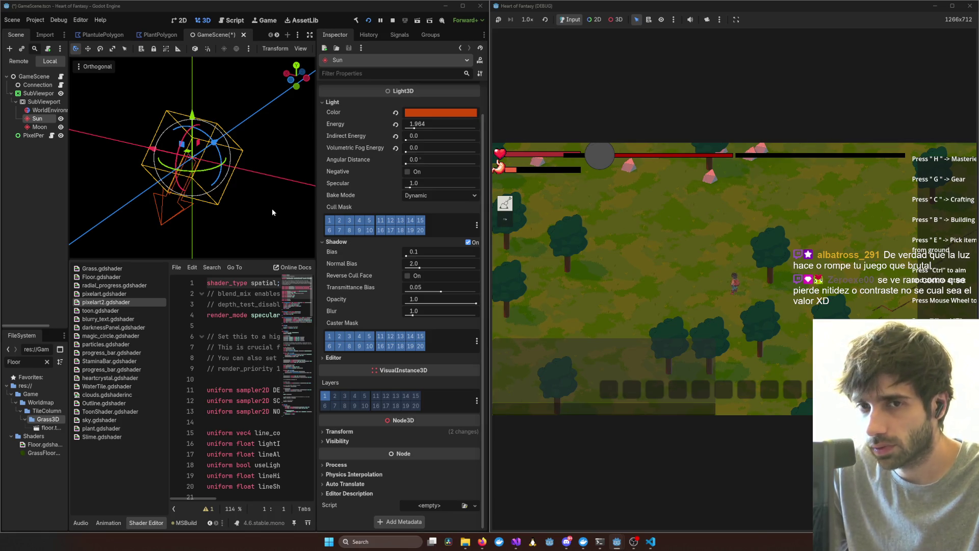
Switch between the Moon, Sun and WorldEnvironment nodes, ending with the Moon light selected
click(38, 126)
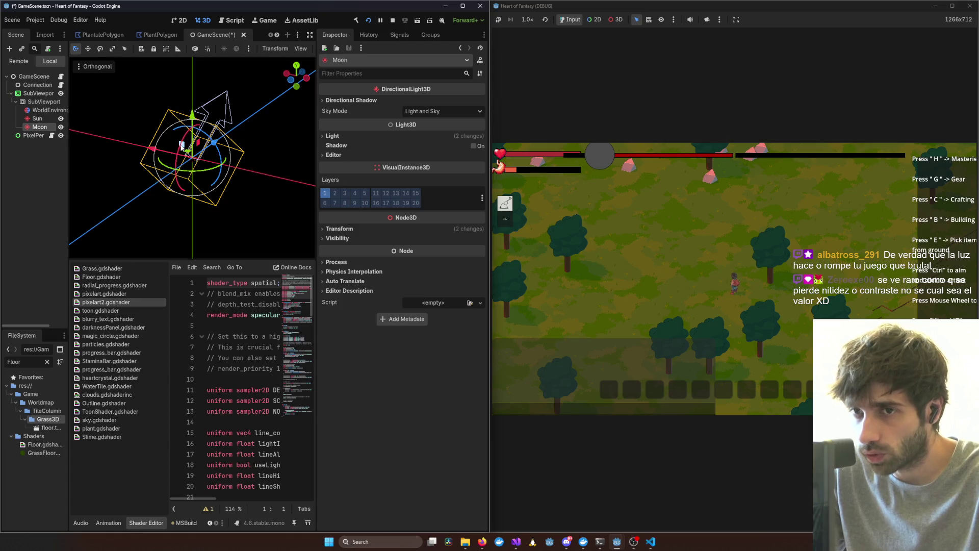
click(37, 118)
scroll(781, 365, up, 3)
scroll(782, 366, down, 3)
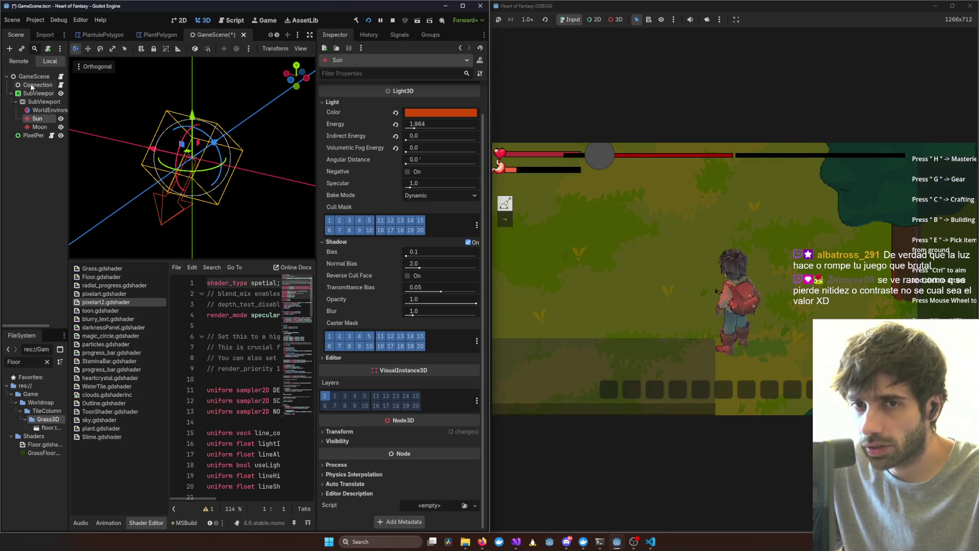
click(44, 111)
click(37, 119)
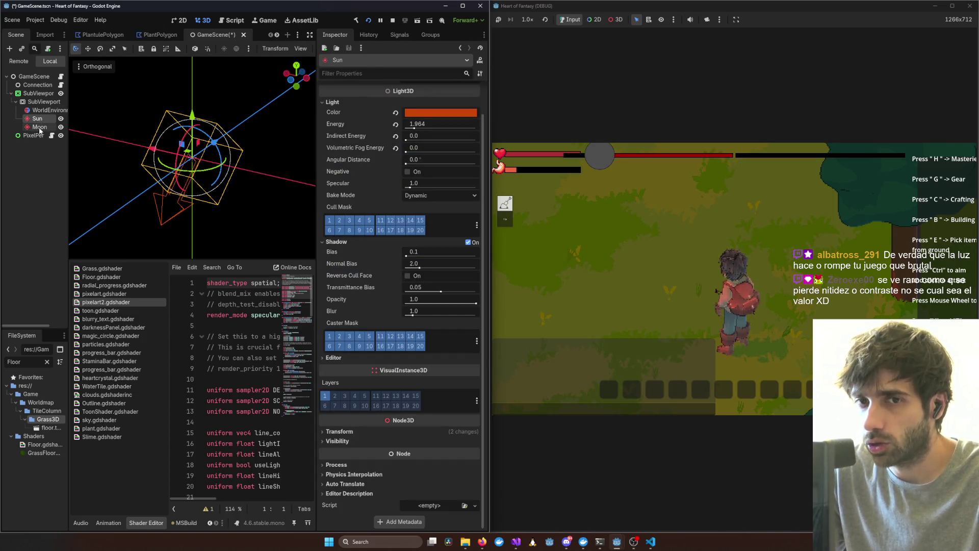
click(39, 127)
mouse_move(517, 546)
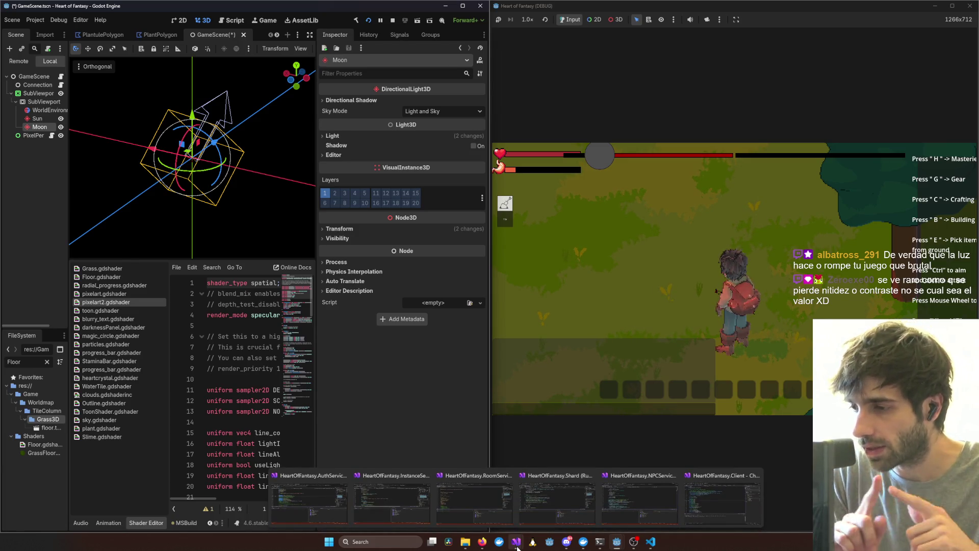
Open the TimeManager.cs diff from Git Changes, scroll through the removed lighting code, then minimize
click(724, 501)
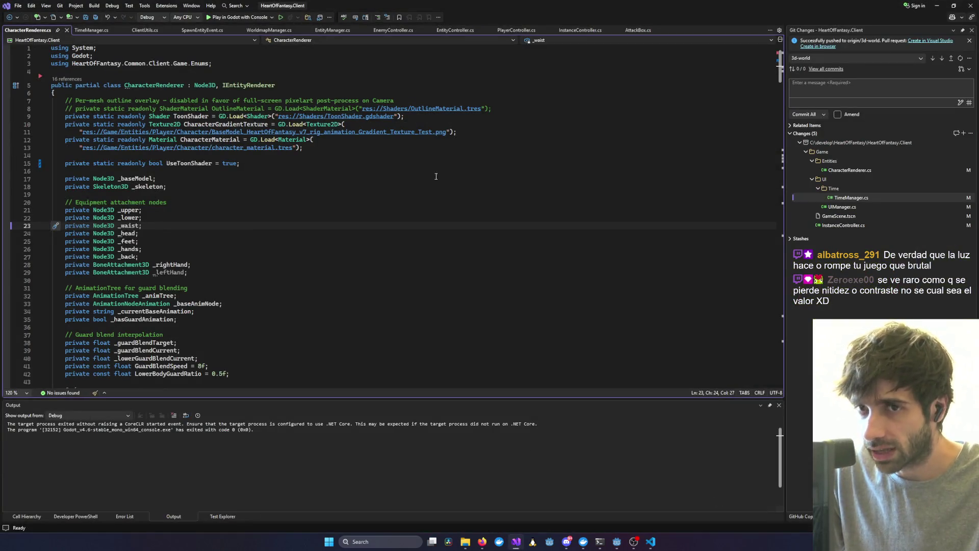
double_click(856, 199)
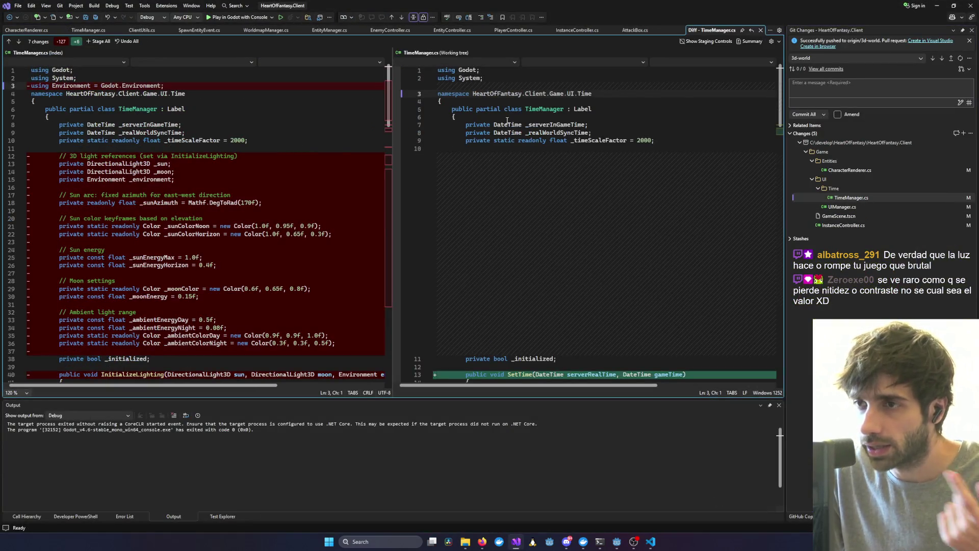
scroll(144, 120, down, 13)
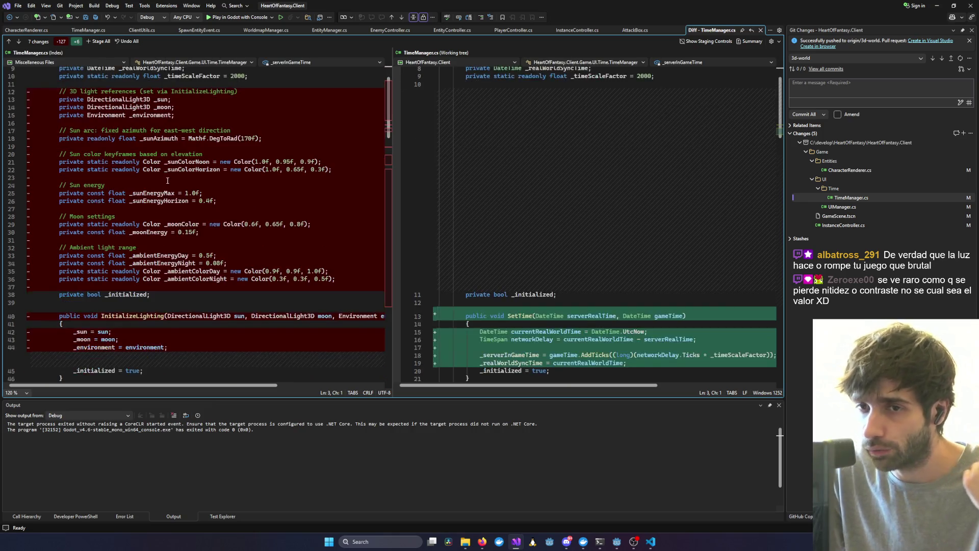
scroll(171, 181, down, 4)
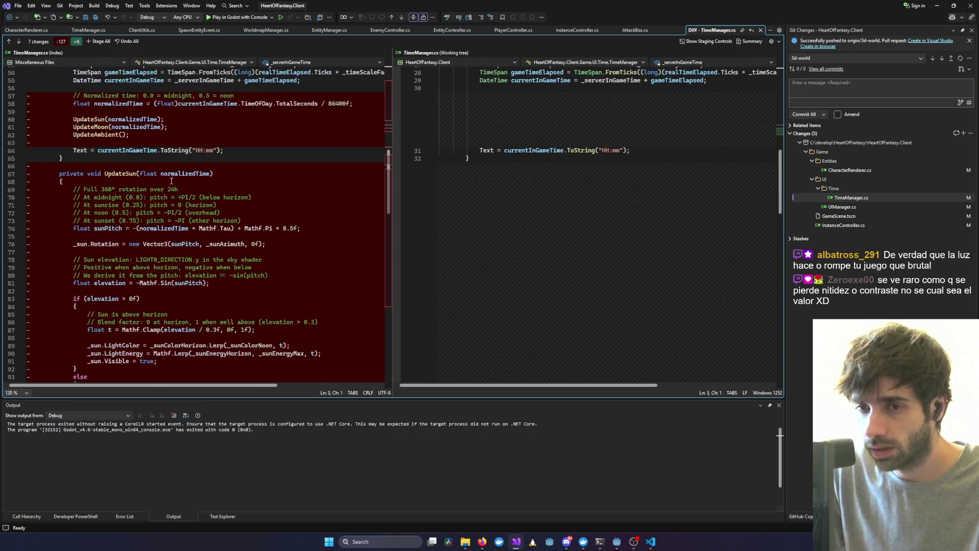
scroll(171, 182, down, 5)
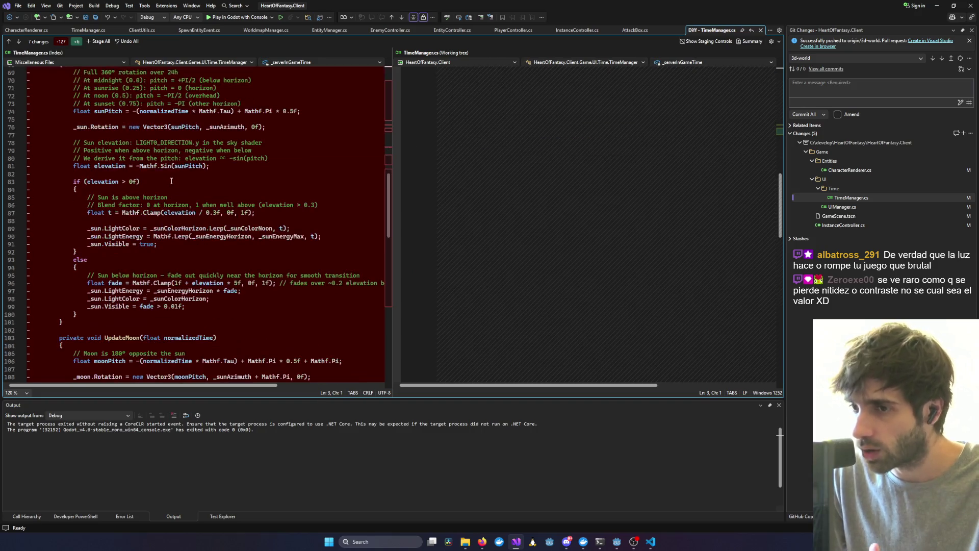
scroll(172, 182, down, 20)
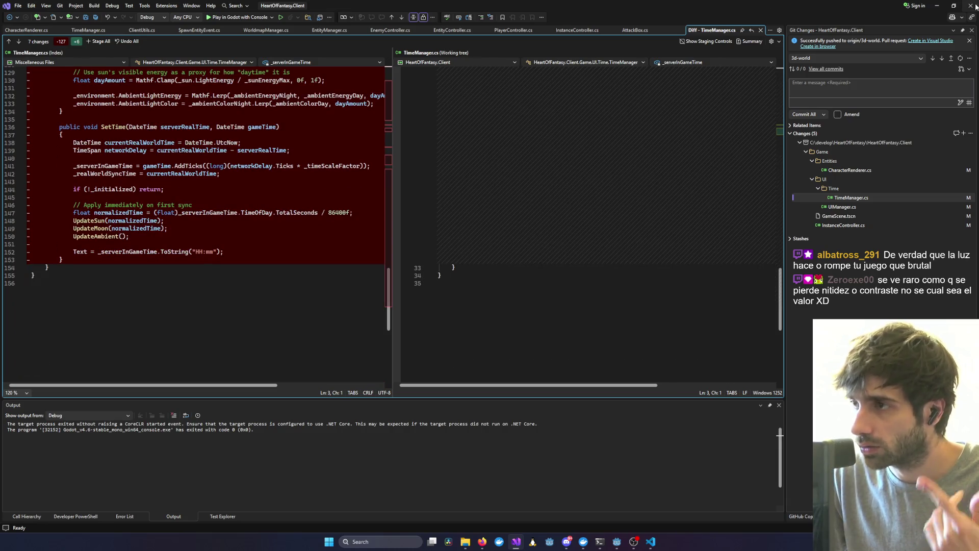
click(941, 6)
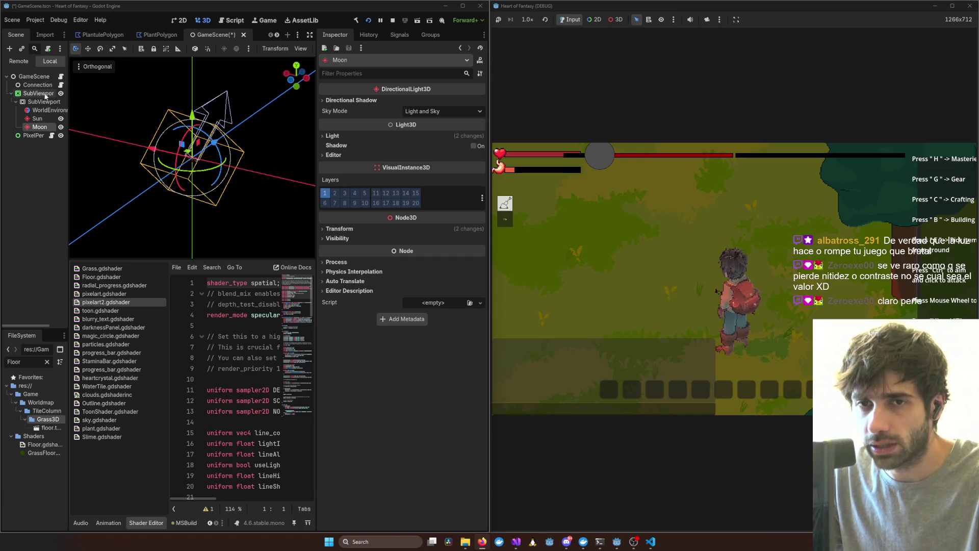
Set the WorldEnvironment's Ambient Light Source to Disabled, then change it to Background
click(50, 110)
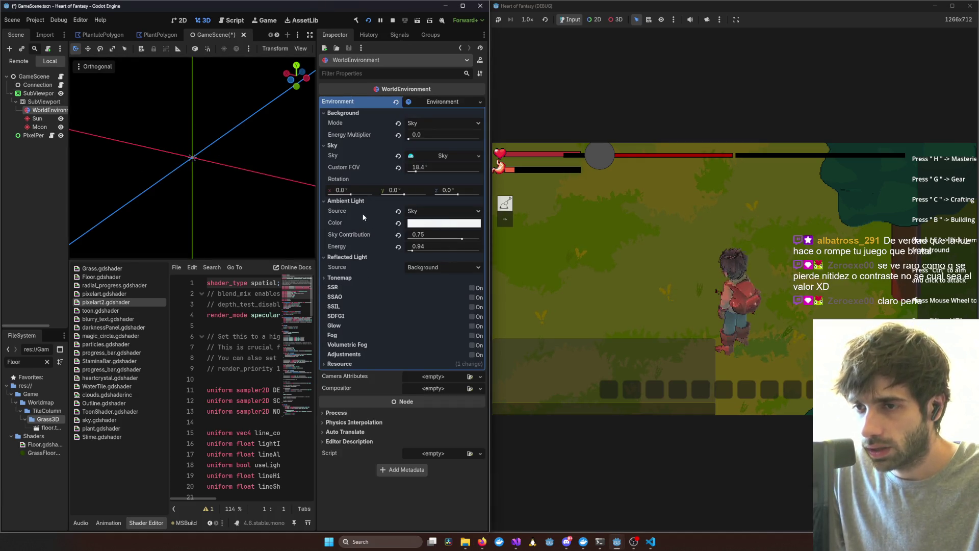
click(461, 212)
click(423, 230)
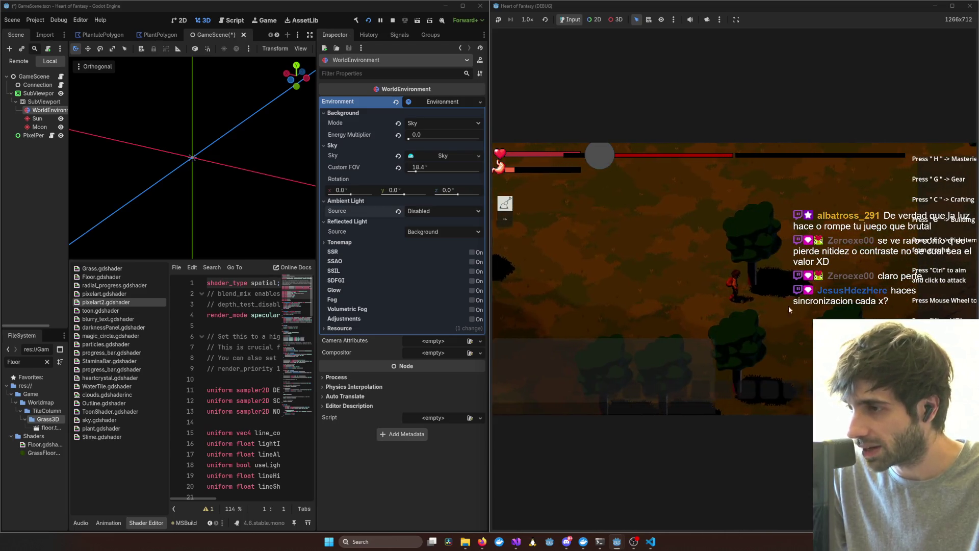
scroll(711, 295, up, 3)
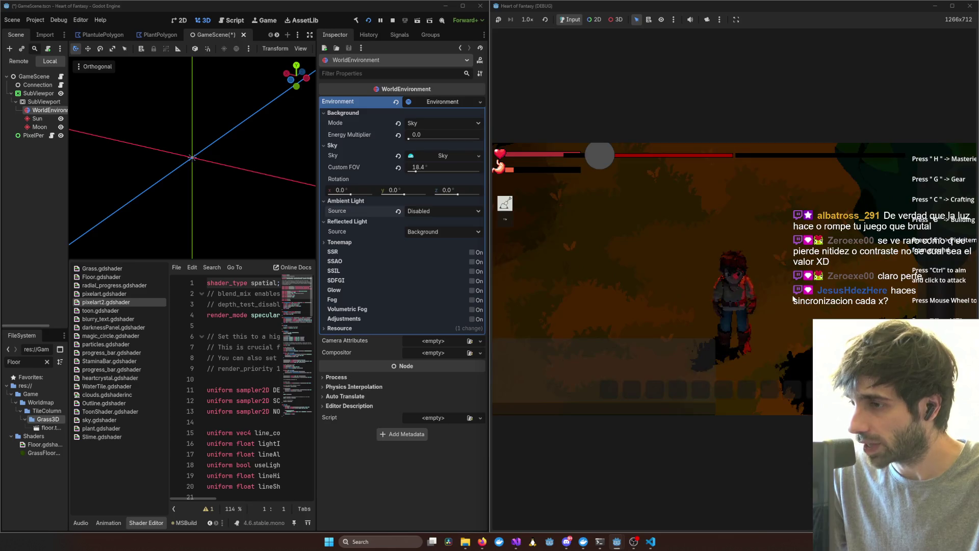
scroll(793, 298, up, 3)
scroll(793, 299, down, 3)
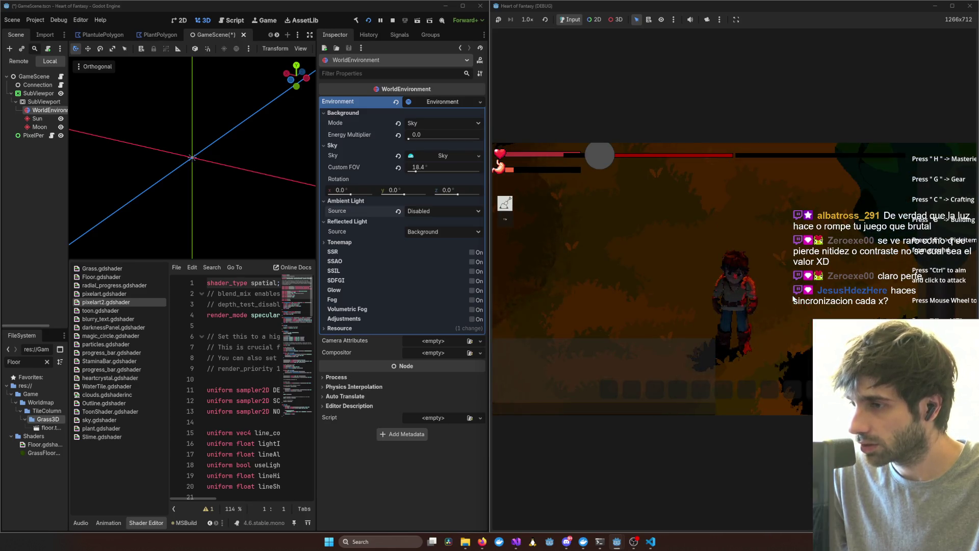
click(435, 209)
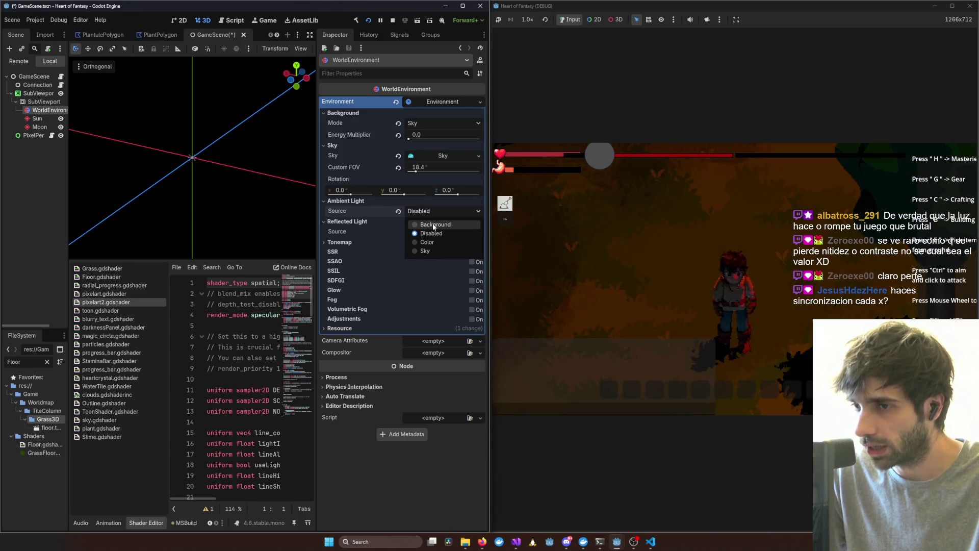
click(434, 225)
Set ambient sky contribution to 0.46 and energy to 0.76, then walk the player up-right
mouse_move(461, 238)
mouse_down()
mouse_move(408, 251)
mouse_move(439, 242)
mouse_up()
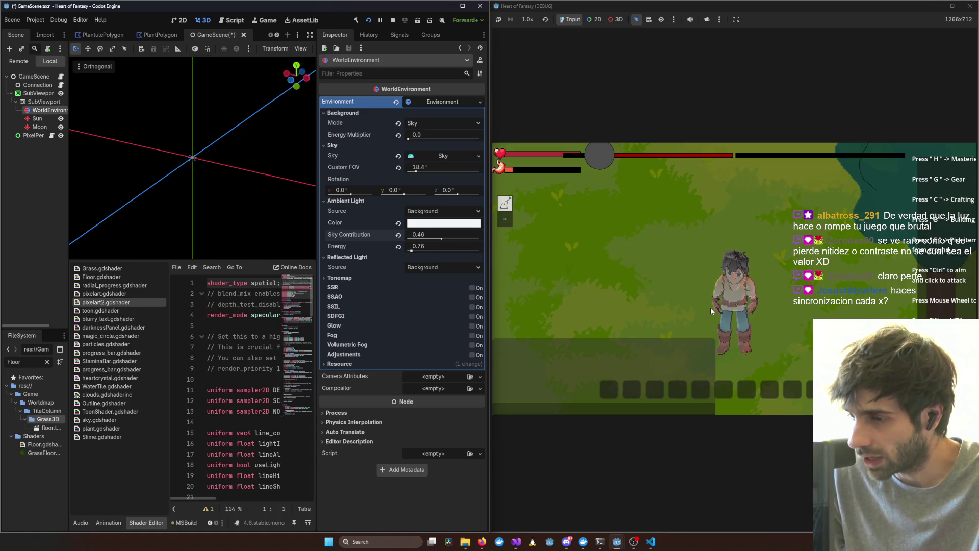
scroll(711, 311, down, 3)
scroll(711, 307, down, 3)
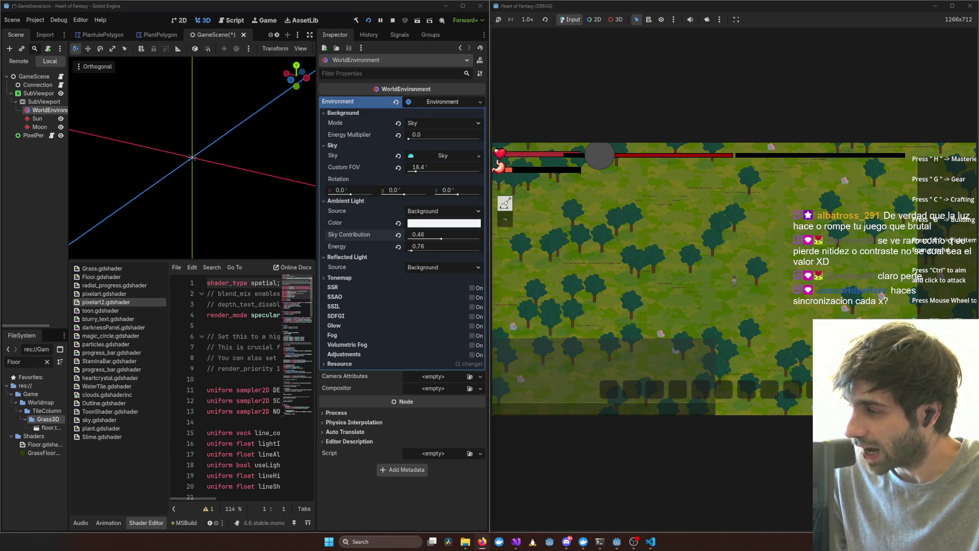
key(w+d)
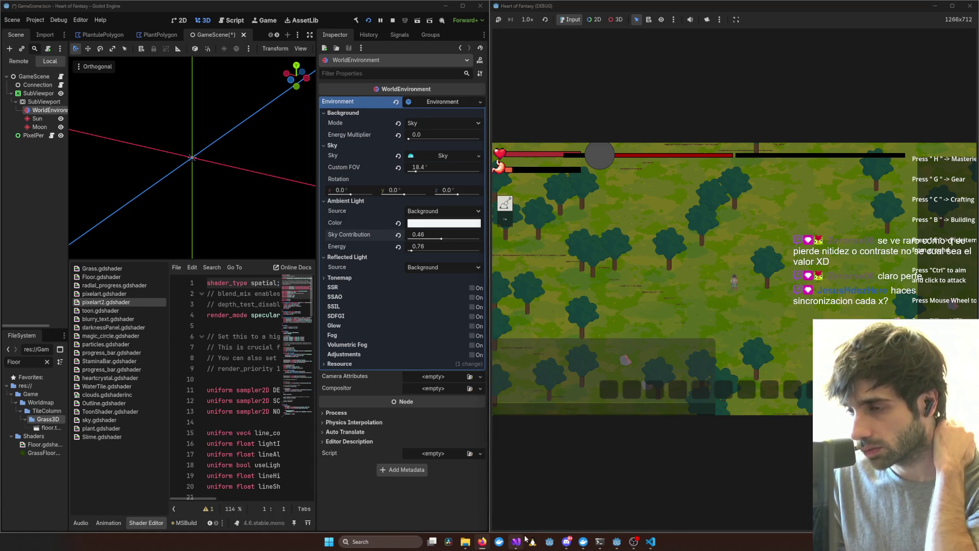
mouse_move(526, 538)
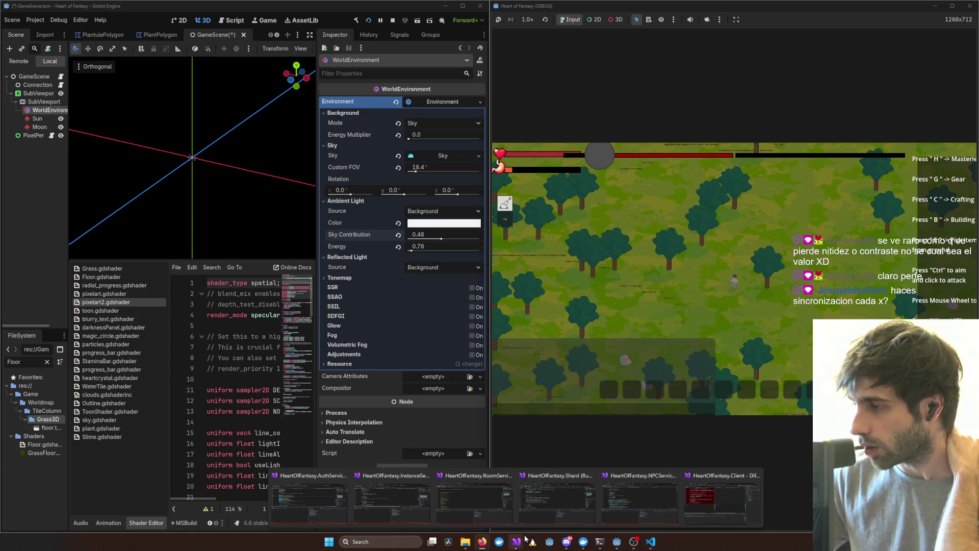
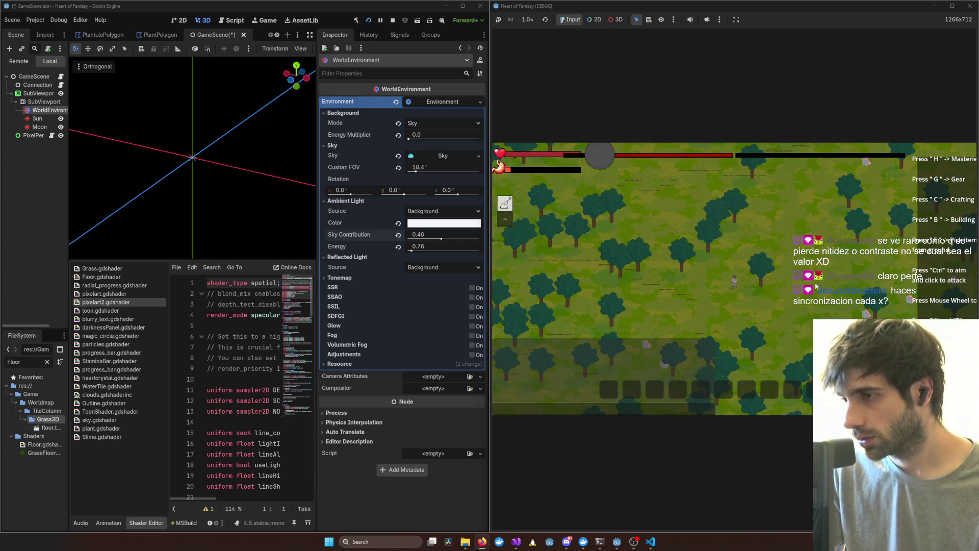
Set the WorldEnvironment's Ambient Light Source to Disabled
scroll(772, 308, up, 2)
scroll(766, 313, up, 5)
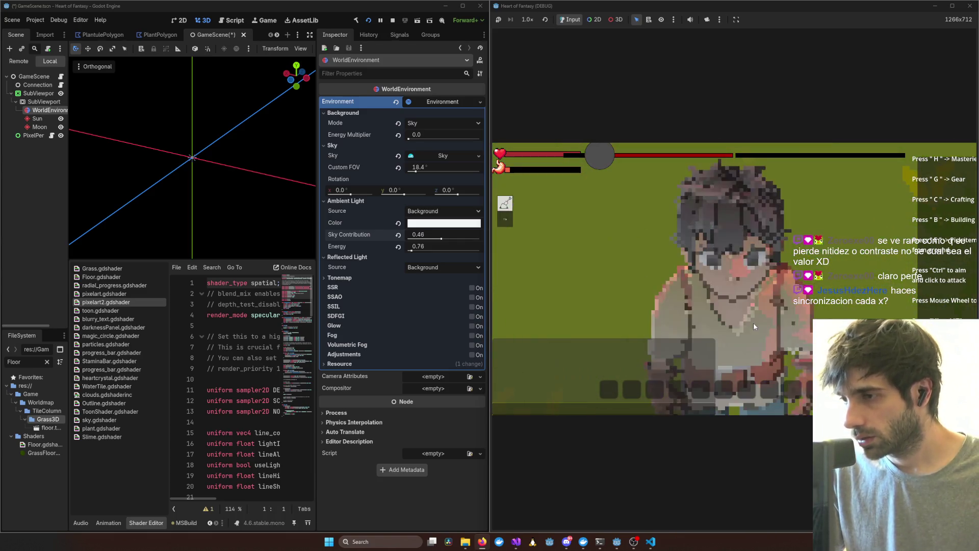
click(422, 210)
click(424, 232)
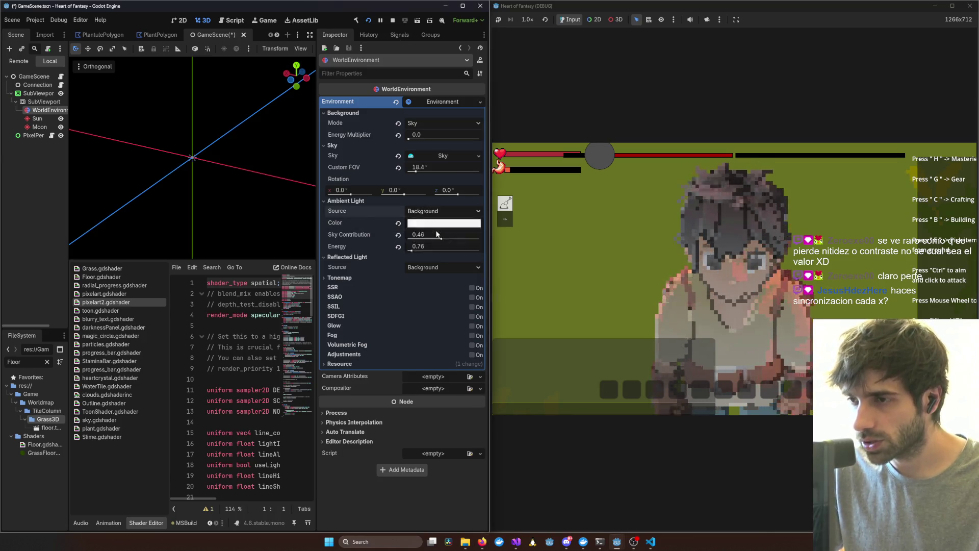
Hide the Sun light in the Scene tree, then select it for editing
scroll(715, 281, down, 5)
scroll(715, 281, up, 3)
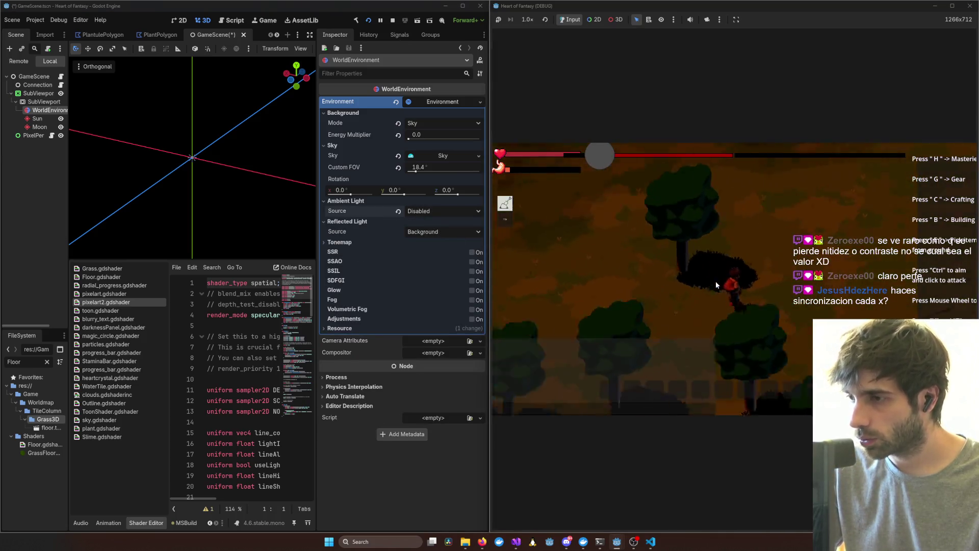
scroll(715, 281, down, 3)
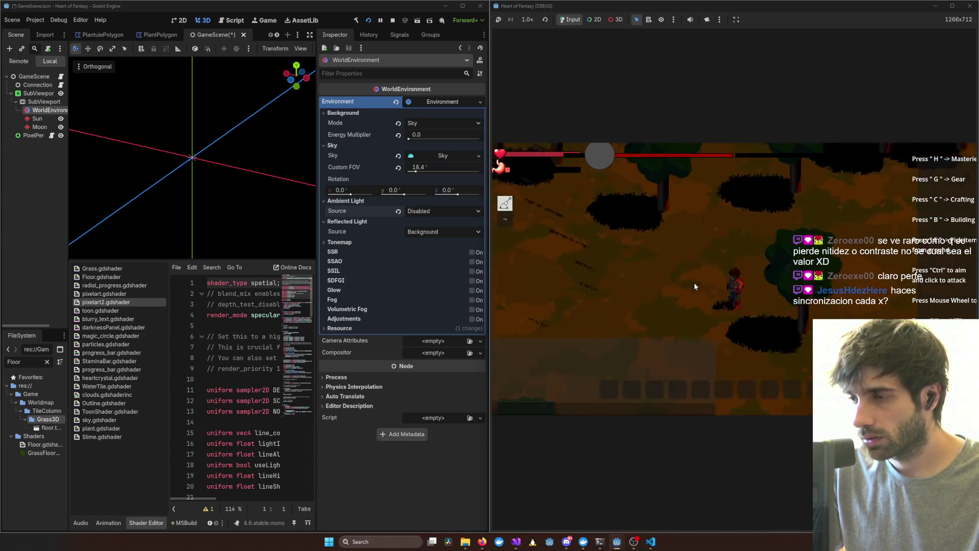
click(60, 119)
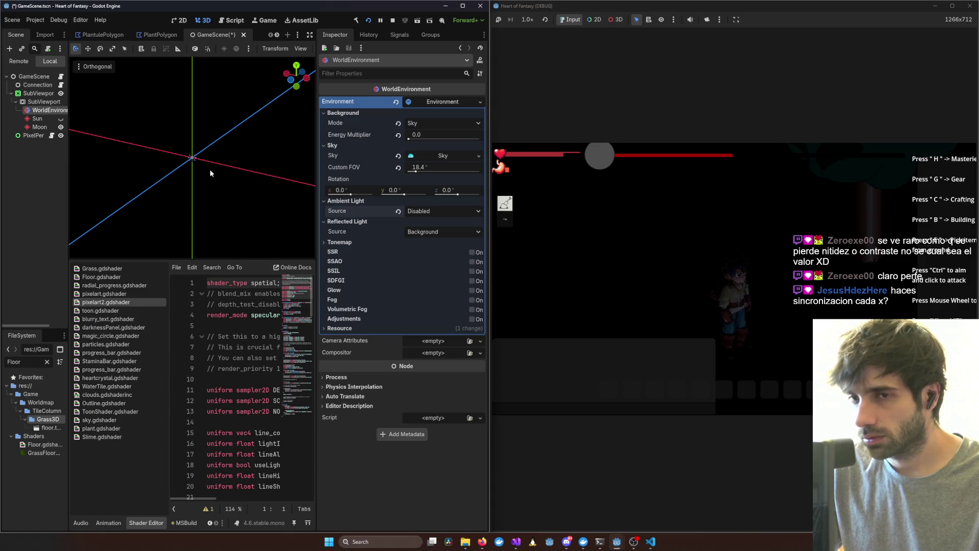
click(37, 119)
Change the Sun's light colour from orange to blue and make the Sun visible again
click(433, 113)
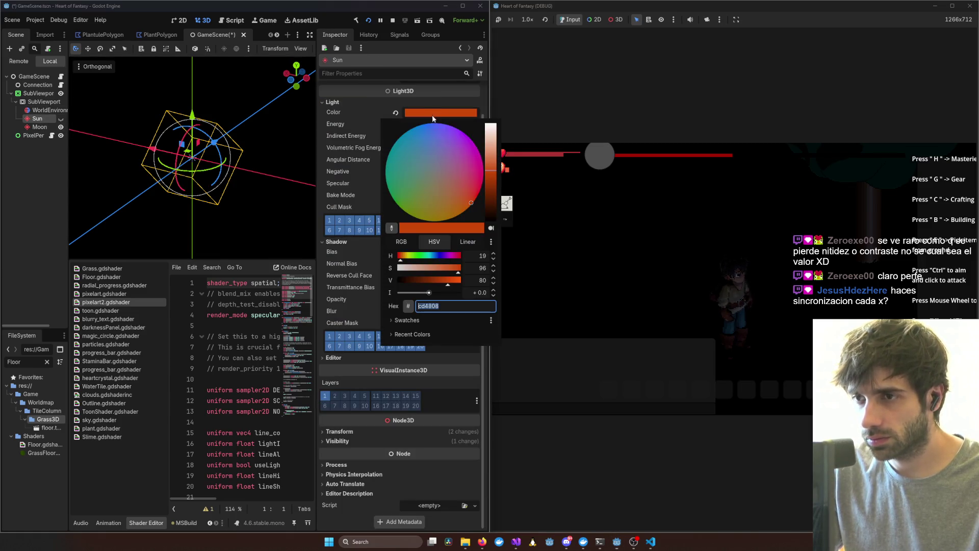
drag(438, 156, 429, 126)
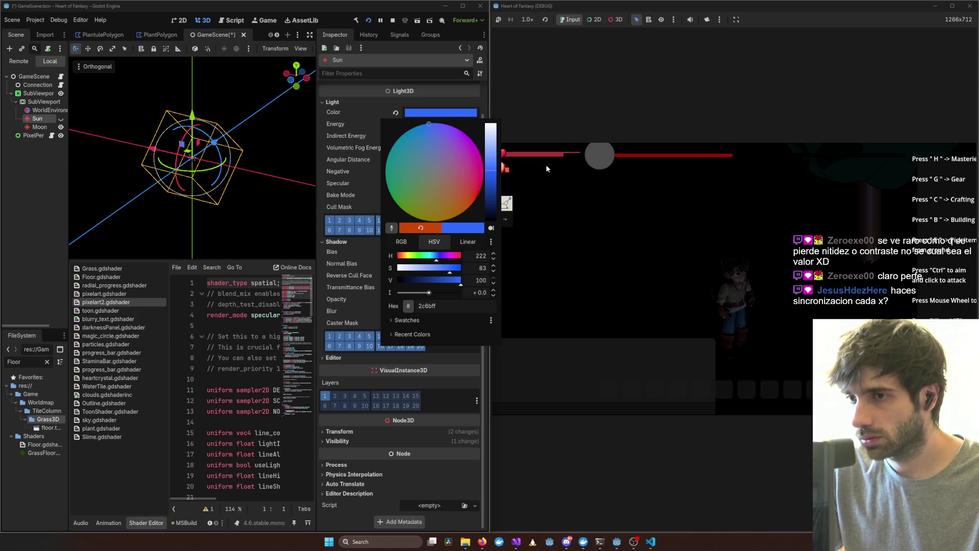
click(611, 229)
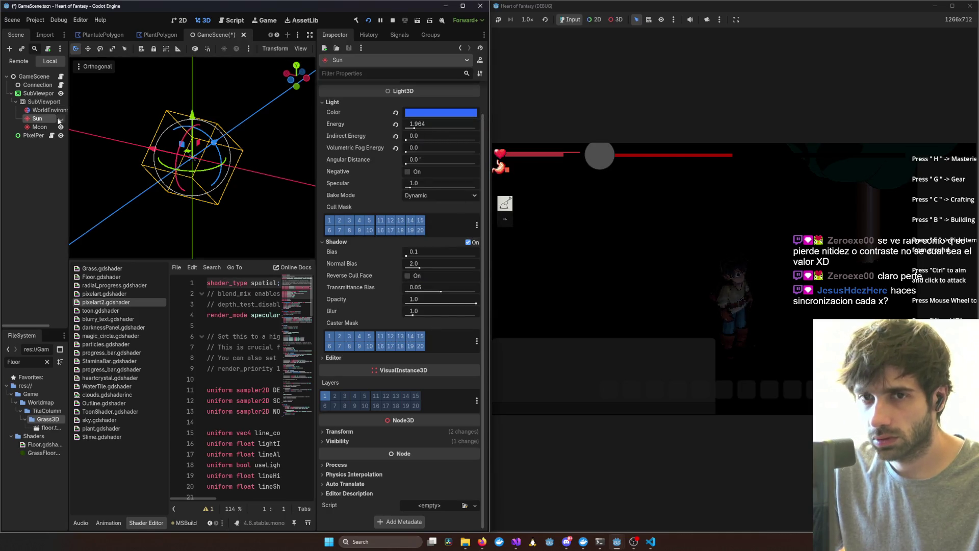
click(59, 118)
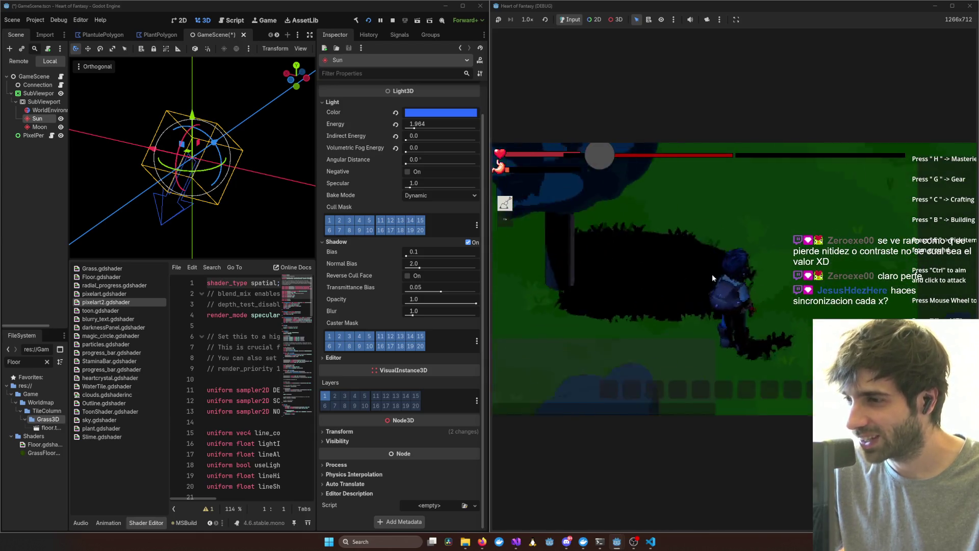
Walk the character around the running game to check the blue lighting on trees and shadows
key(w)
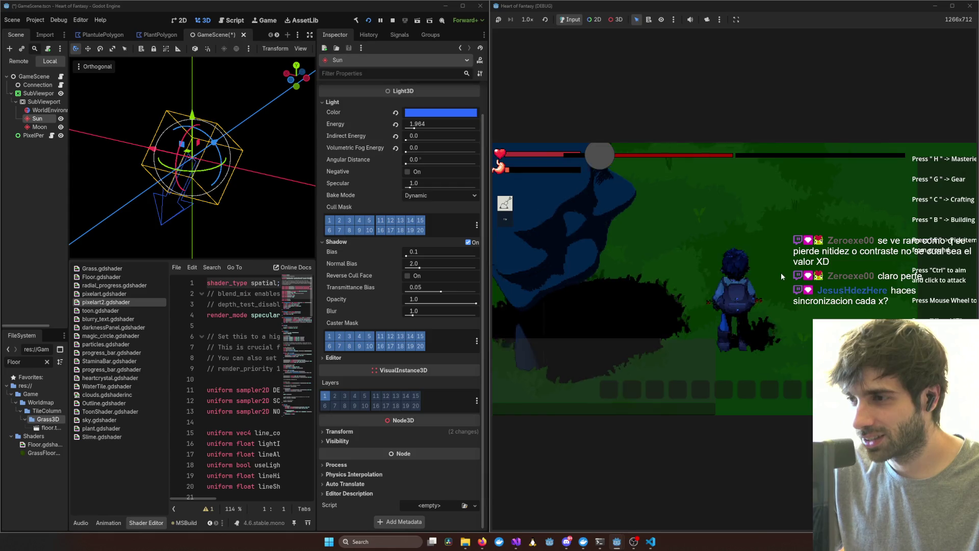
key(a)
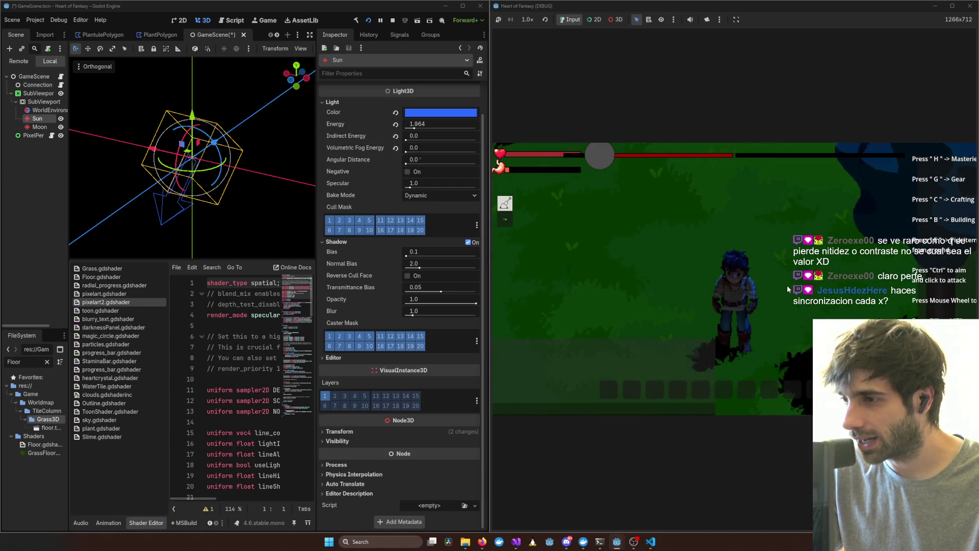
key(d)
scroll(734, 263, down, 5)
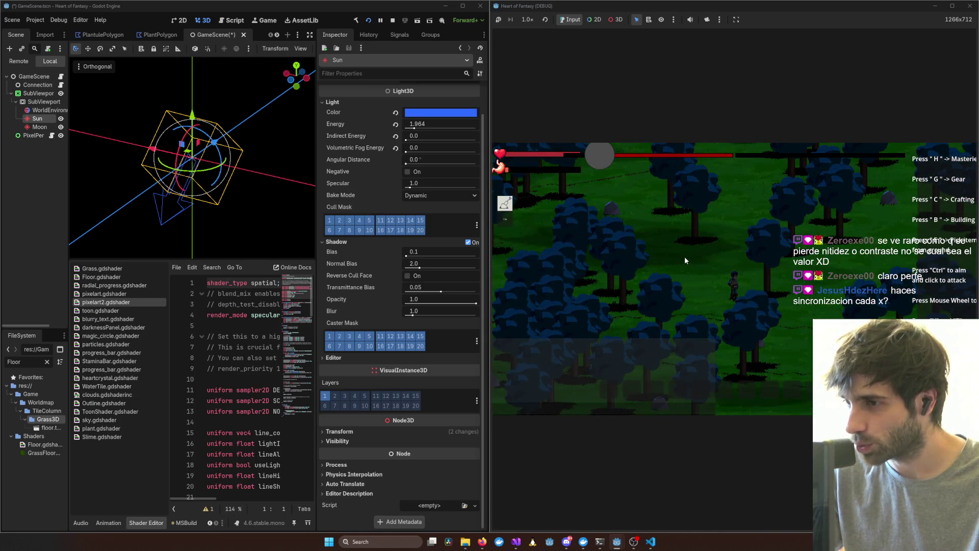
key(w)
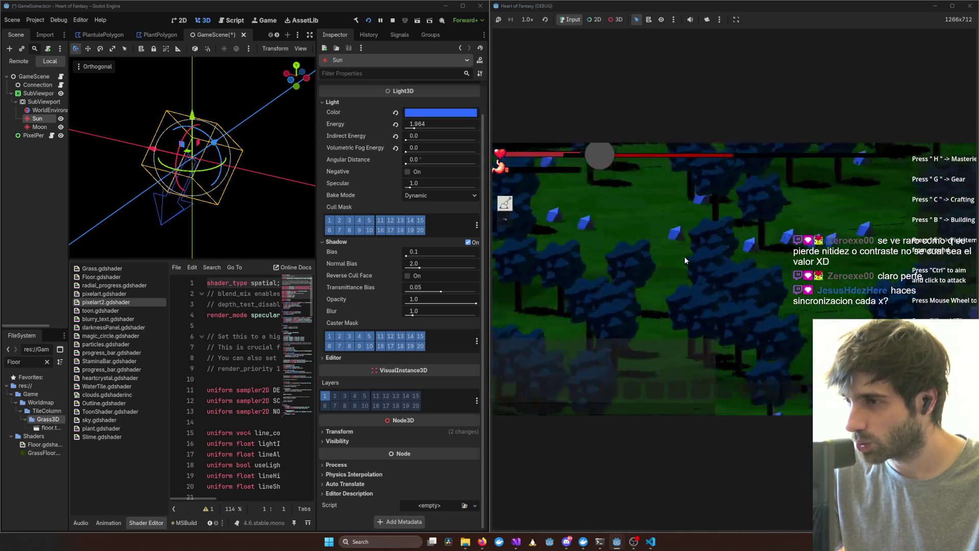
scroll(716, 294, up, 5)
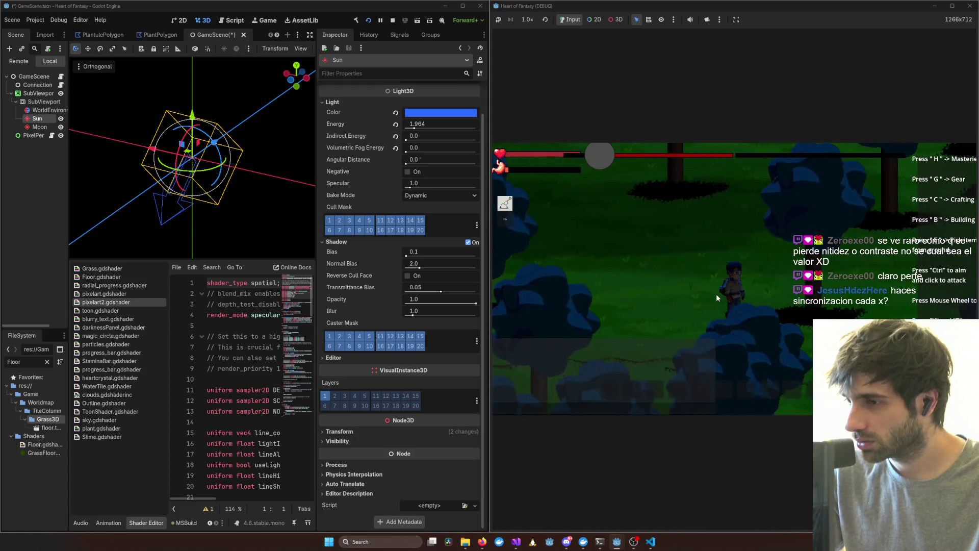
scroll(693, 304, up, 3)
scroll(690, 284, down, 4)
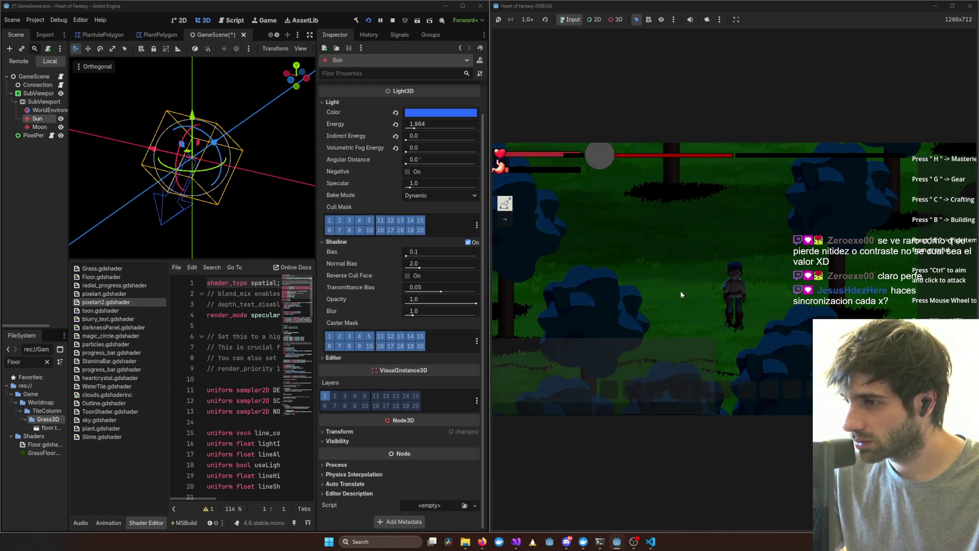
scroll(680, 294, up, 3)
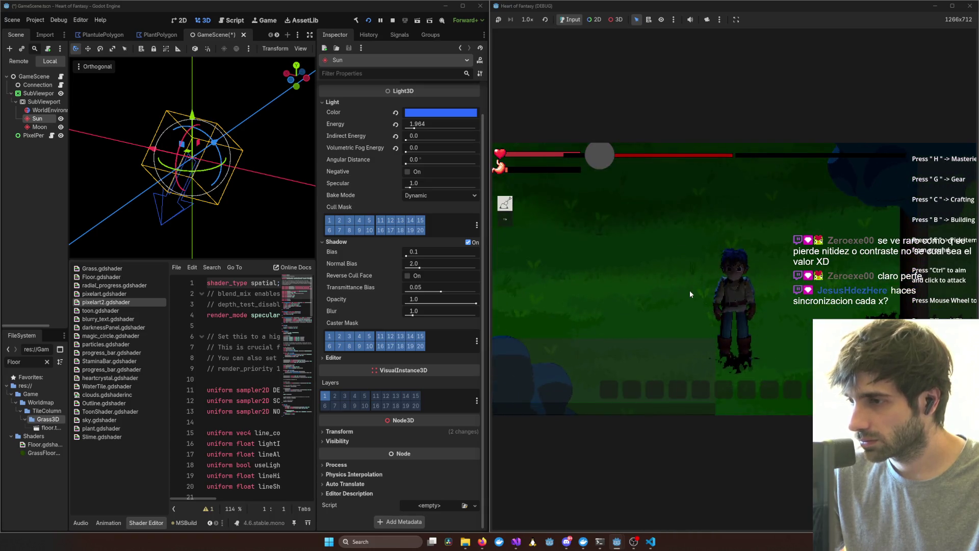
click(689, 290)
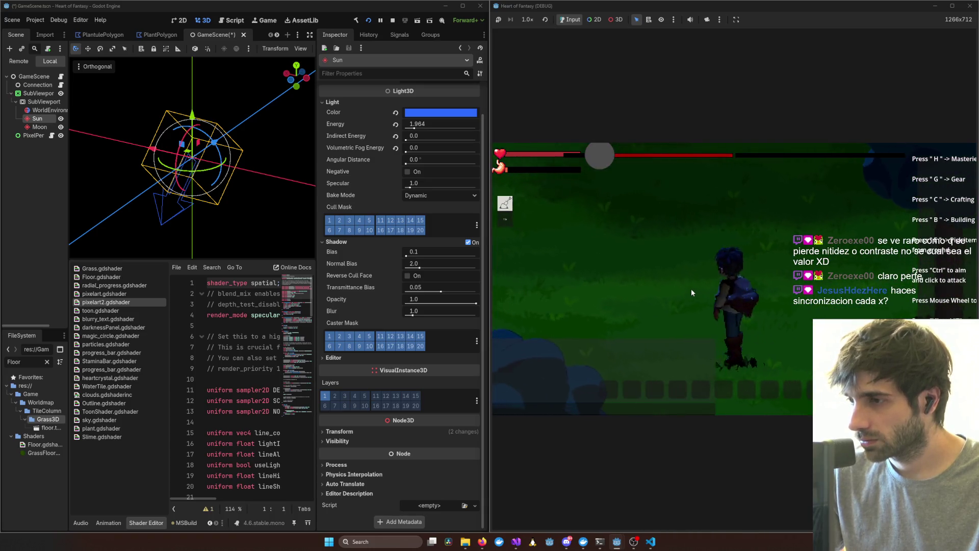
Darken the Sun's colour to deep blue 002ca6 and maximize the running game window
click(431, 113)
drag(492, 175, 492, 186)
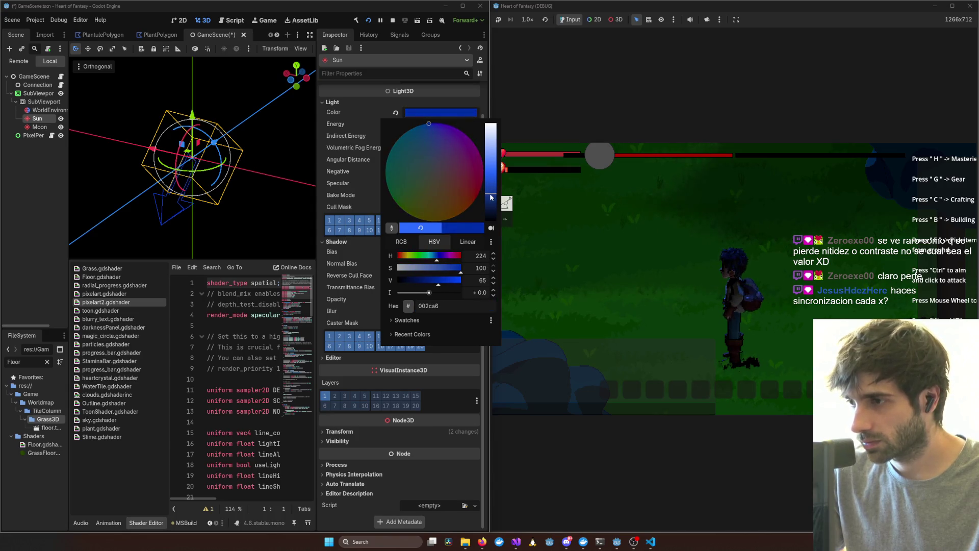
click(685, 259)
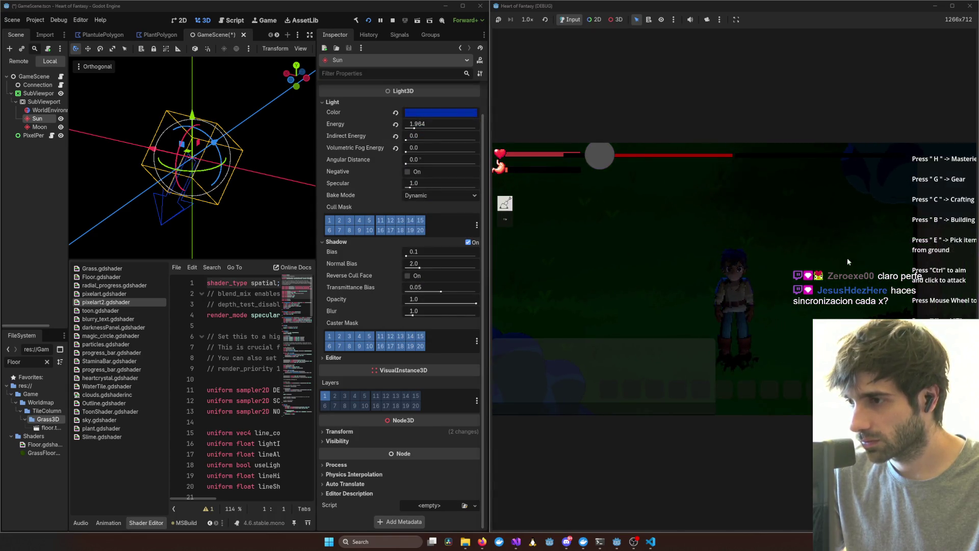
drag(840, 11, 568, 51)
double_click(662, 53)
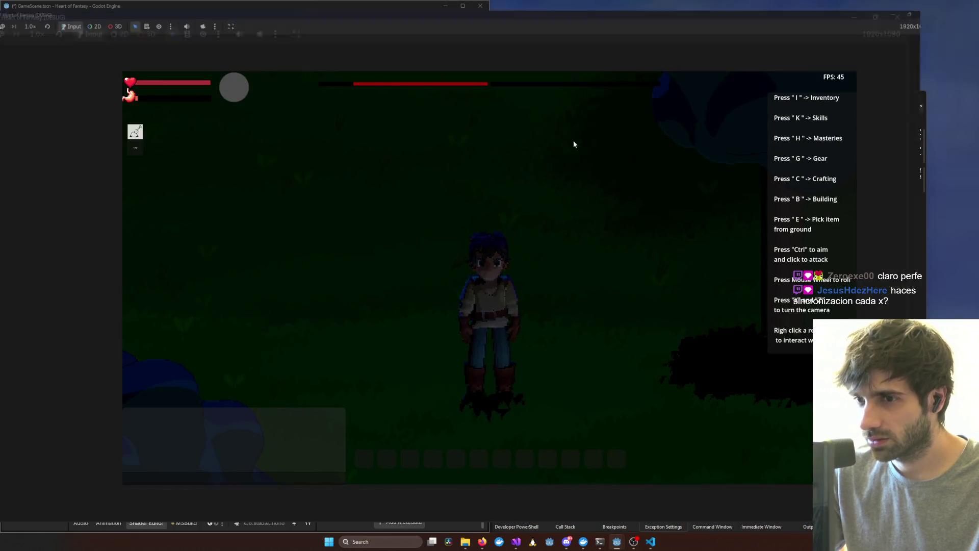
Walk the character through the night forest while rotating and zooming the game camera
key(w)
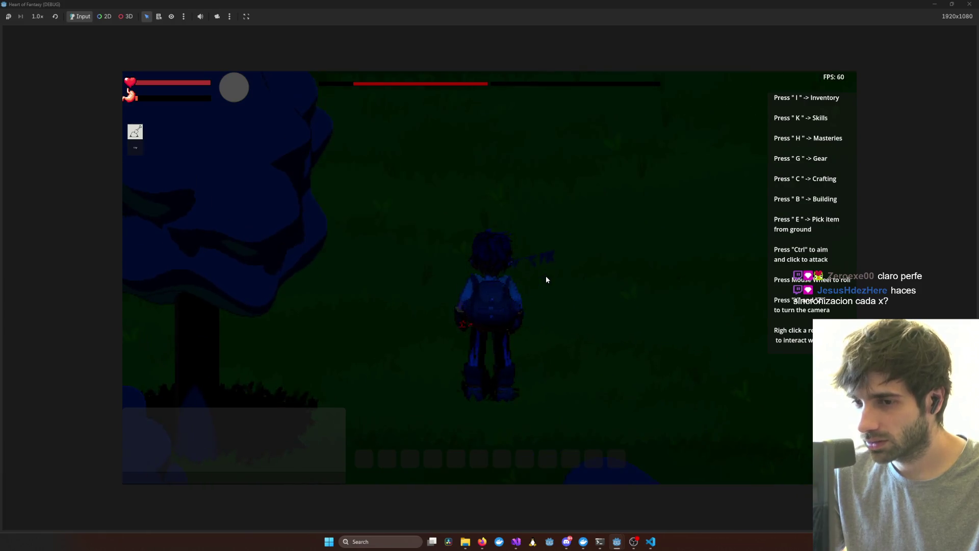
scroll(547, 280, down, 5)
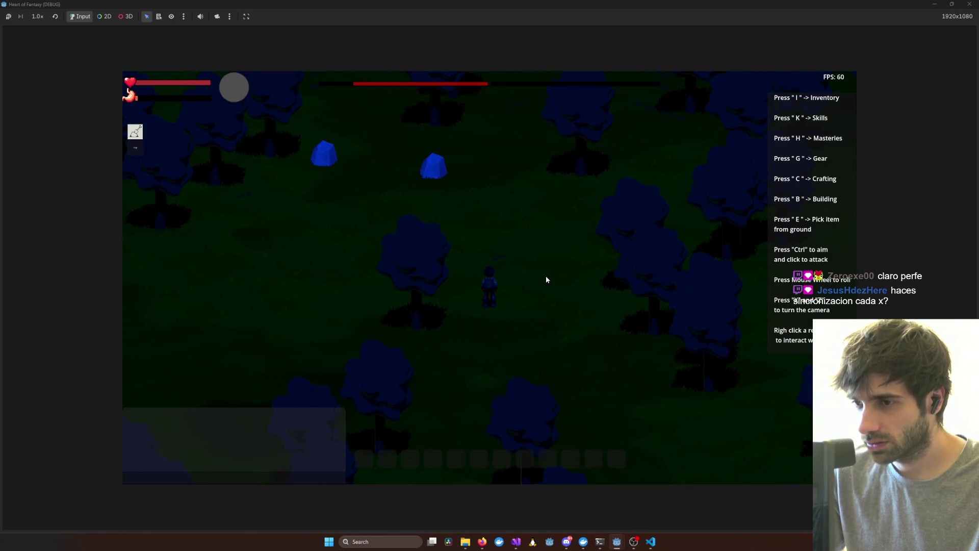
scroll(546, 279, up, 1)
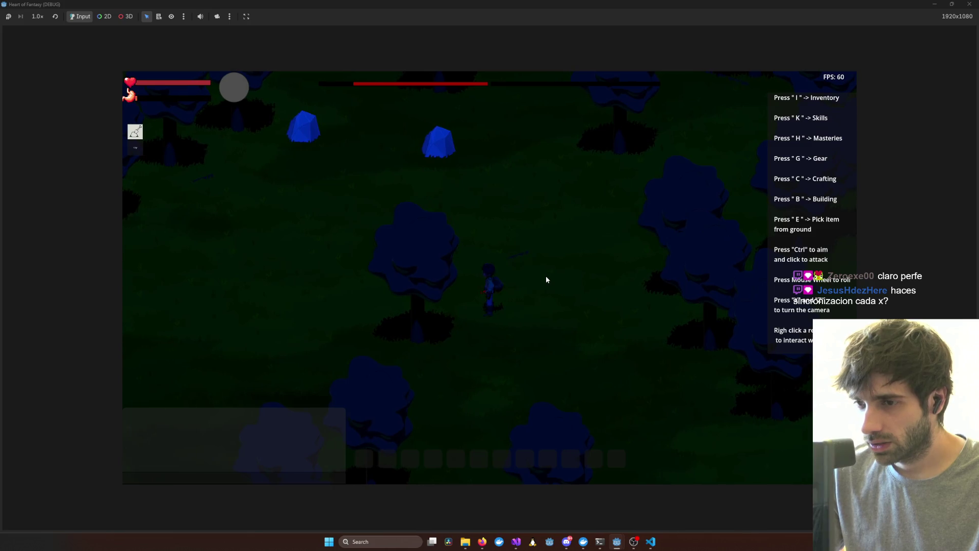
key(q)
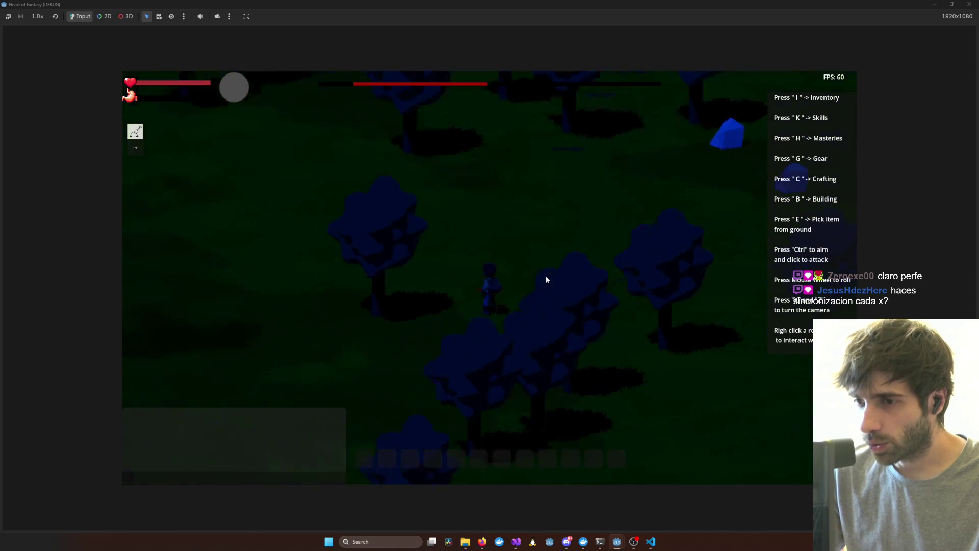
key(q)
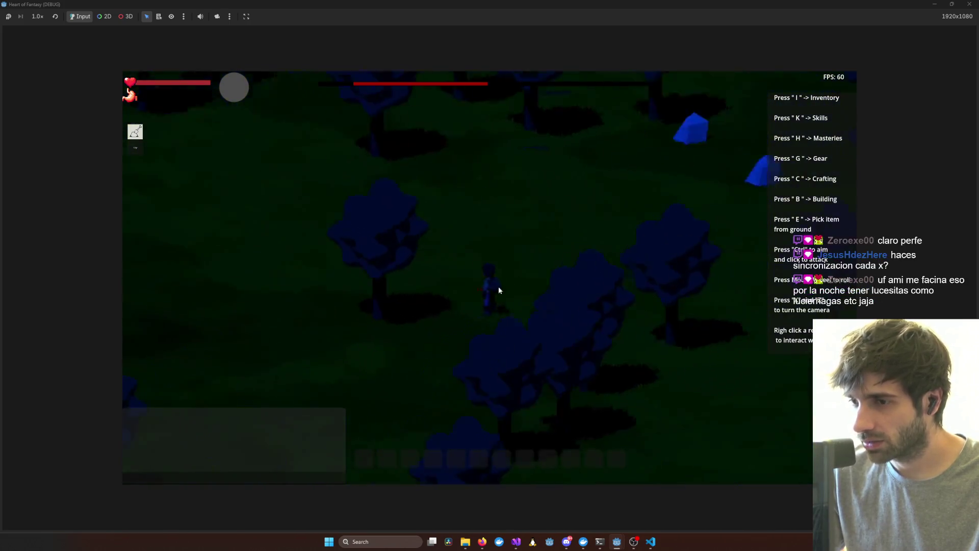
scroll(495, 289, up, 3)
key(q)
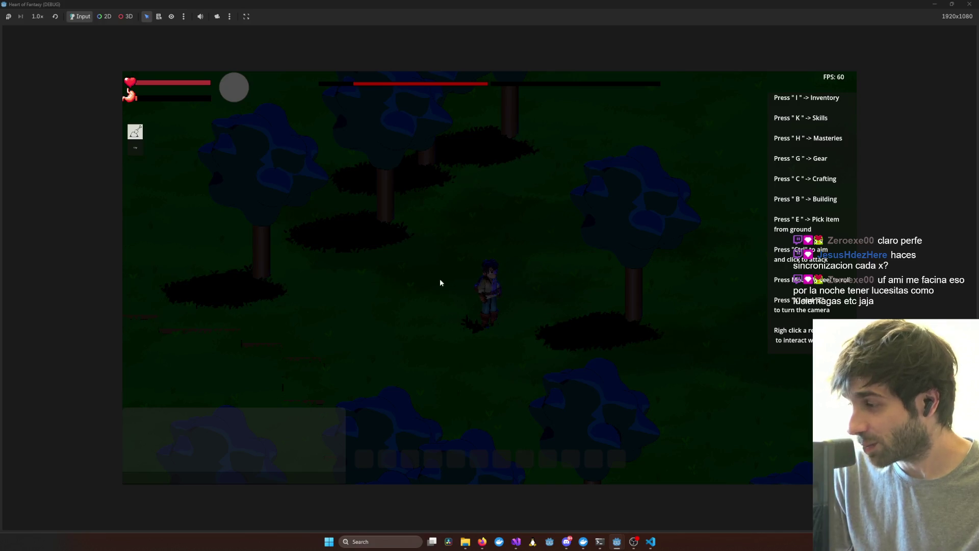
scroll(357, 268, down, 5)
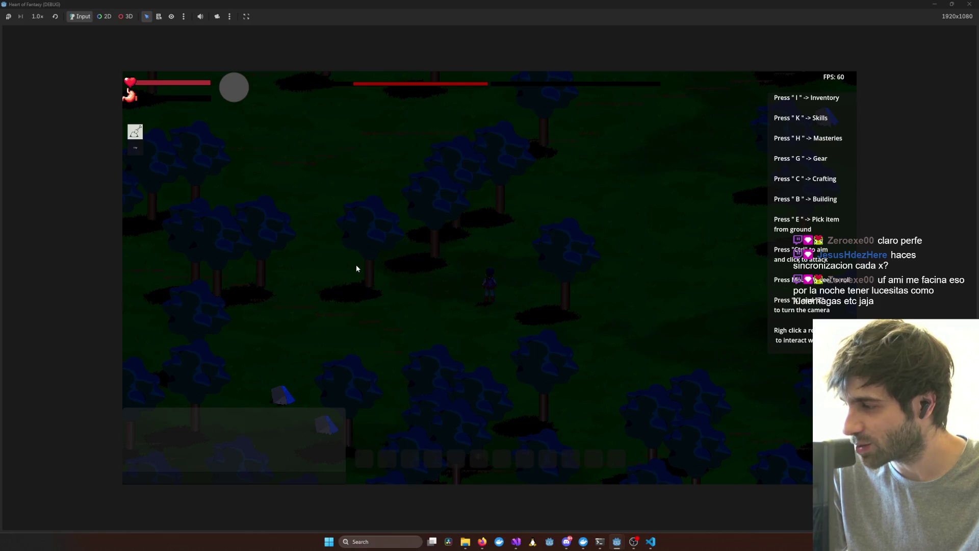
scroll(356, 266, down, 1)
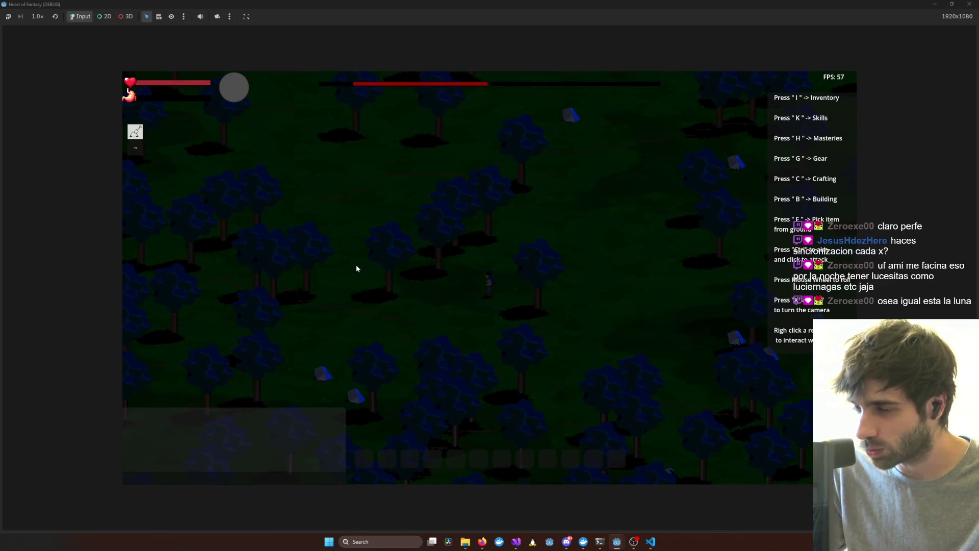
scroll(470, 269, up, 2)
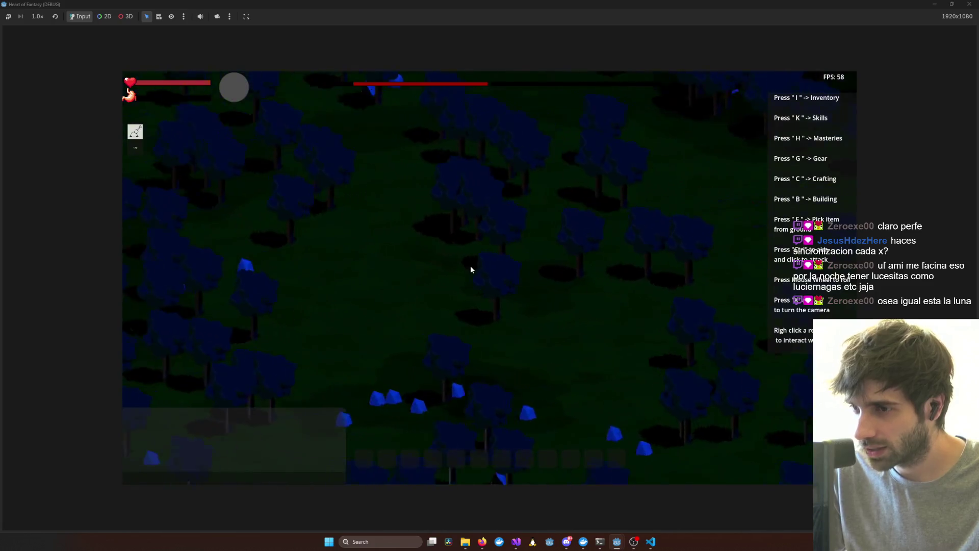
scroll(470, 269, down, 2)
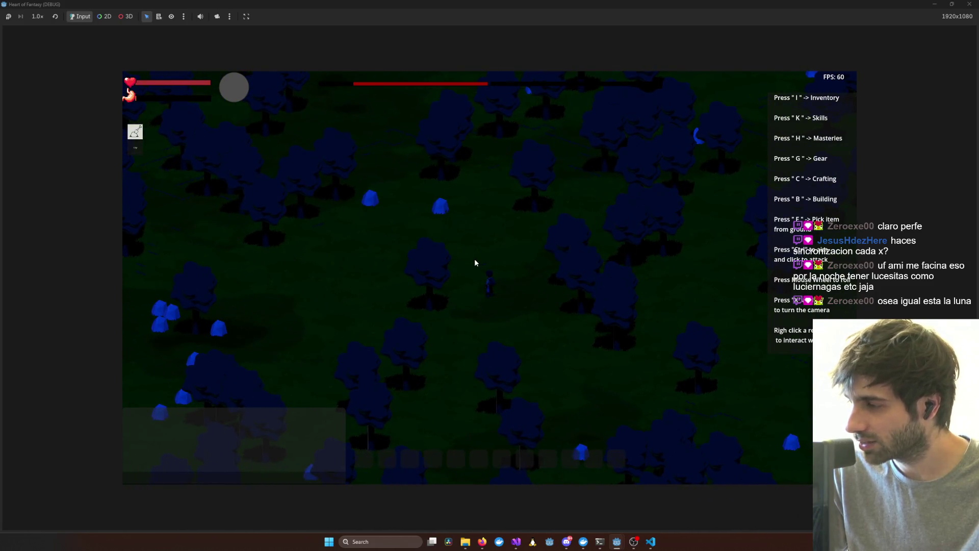
Keep exploring the blue-lit scene from other camera angles, then minimize the game
scroll(474, 262, up, 1)
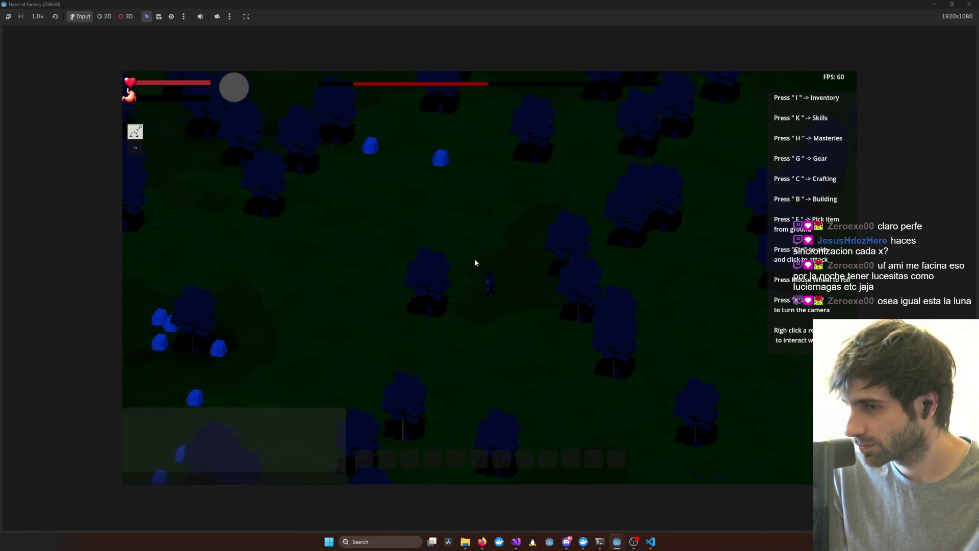
scroll(474, 263, up, 3)
scroll(474, 262, down, 3)
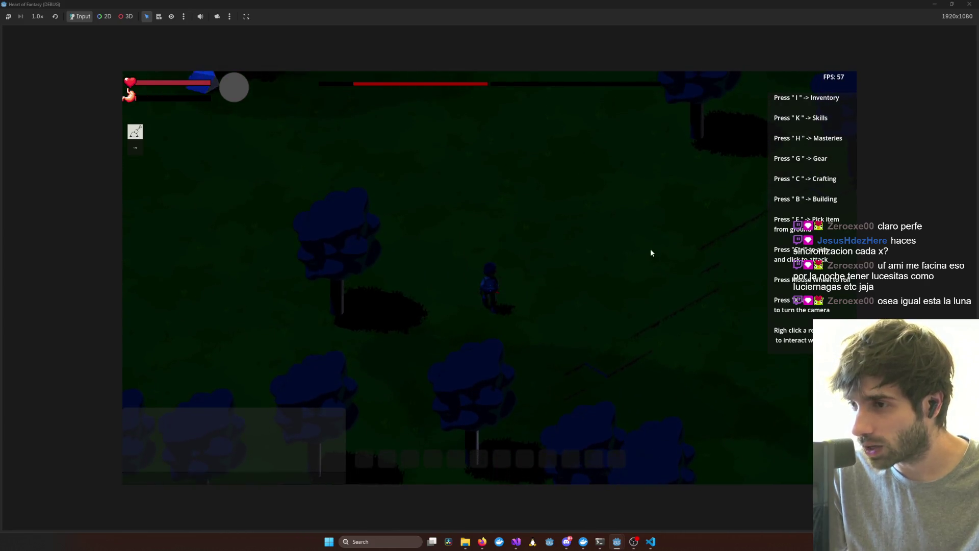
scroll(650, 249, down, 4)
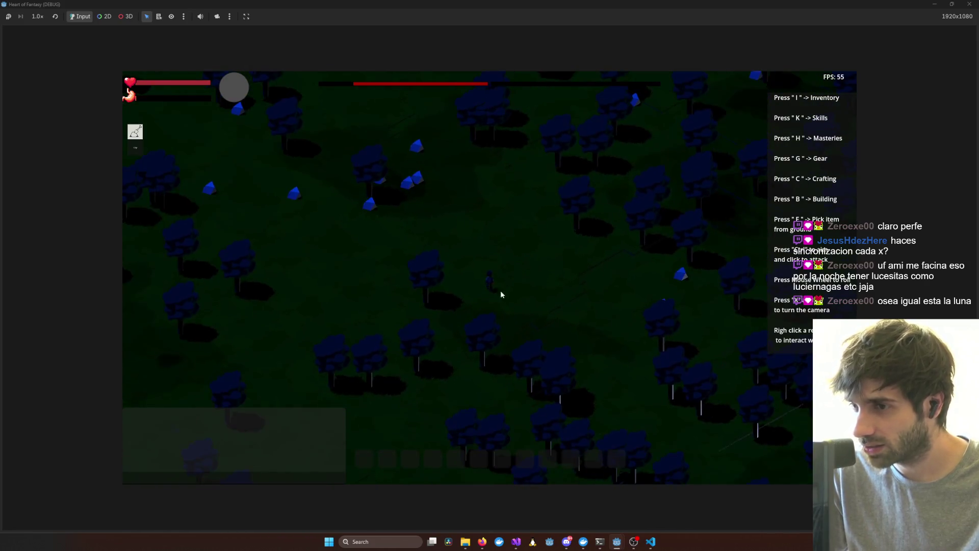
key(w)
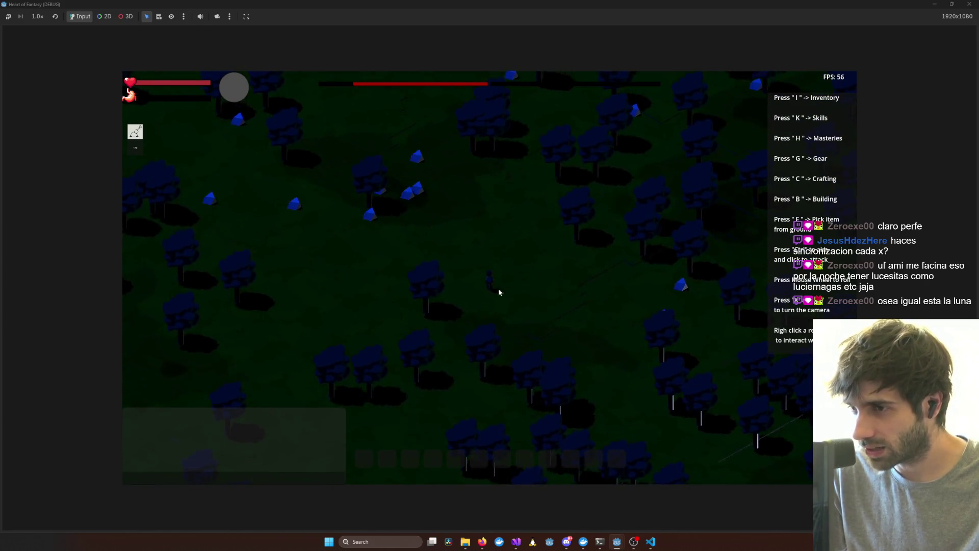
scroll(599, 209, up, 3)
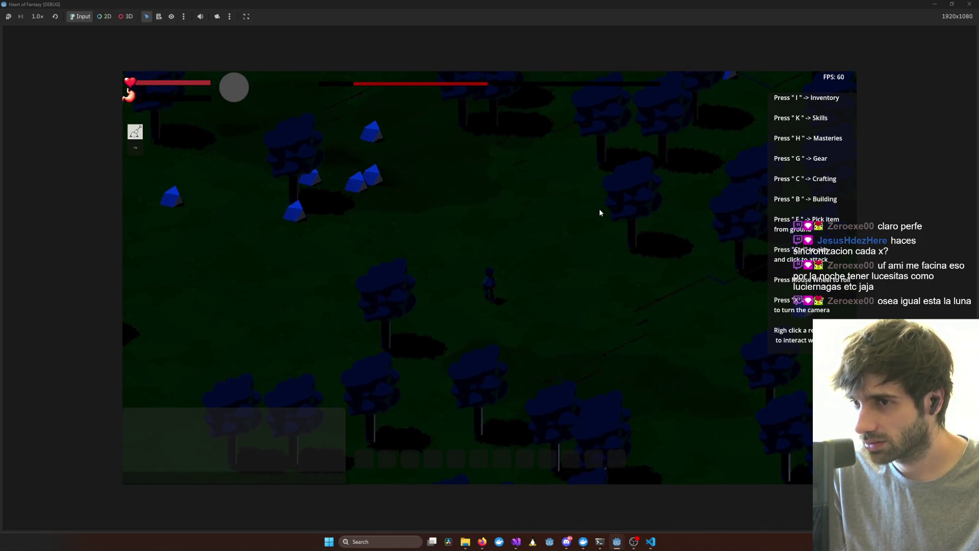
scroll(599, 209, up, 5)
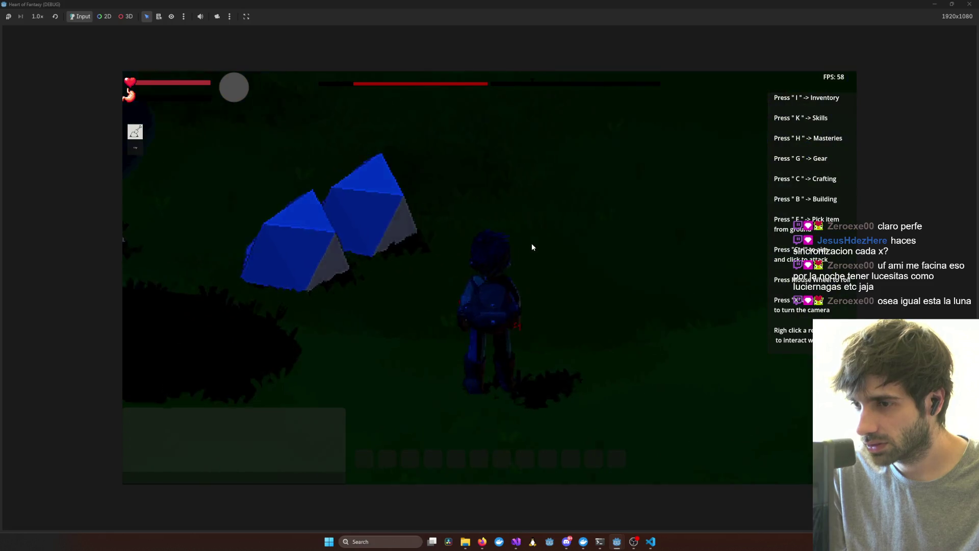
key(x)
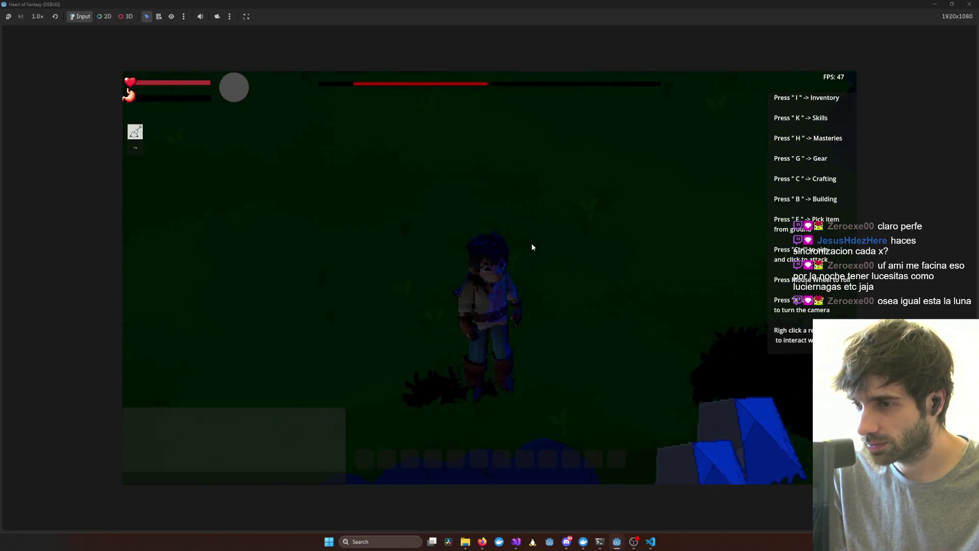
key(x)
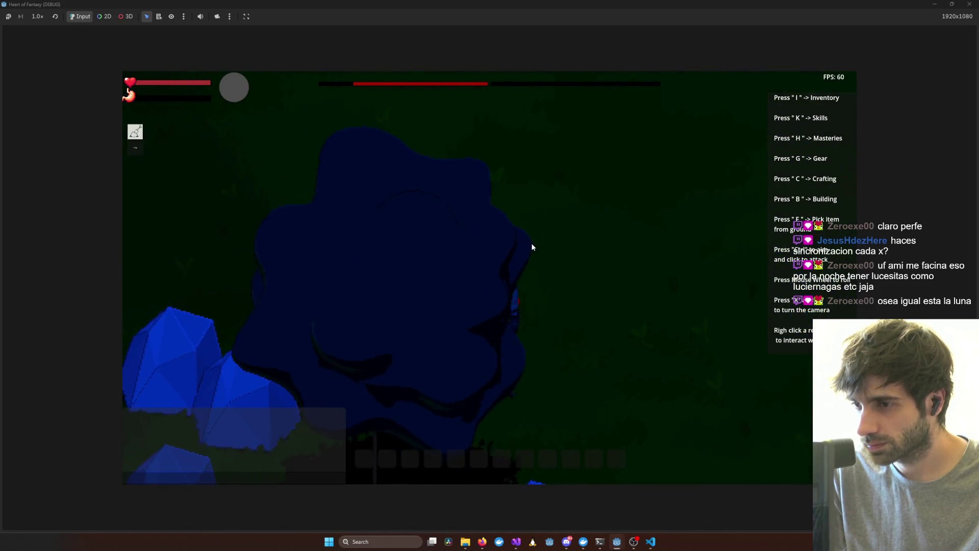
scroll(531, 247, down, 5)
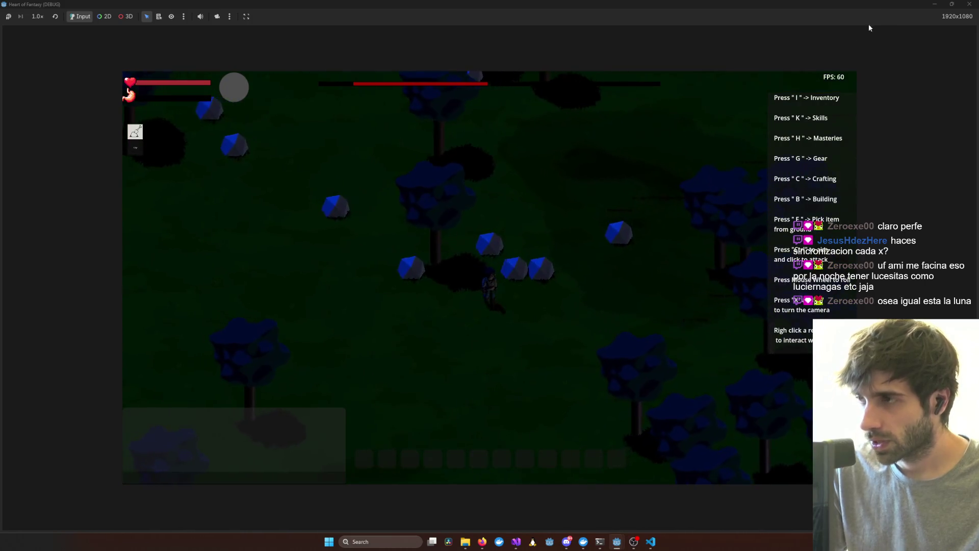
click(934, 5)
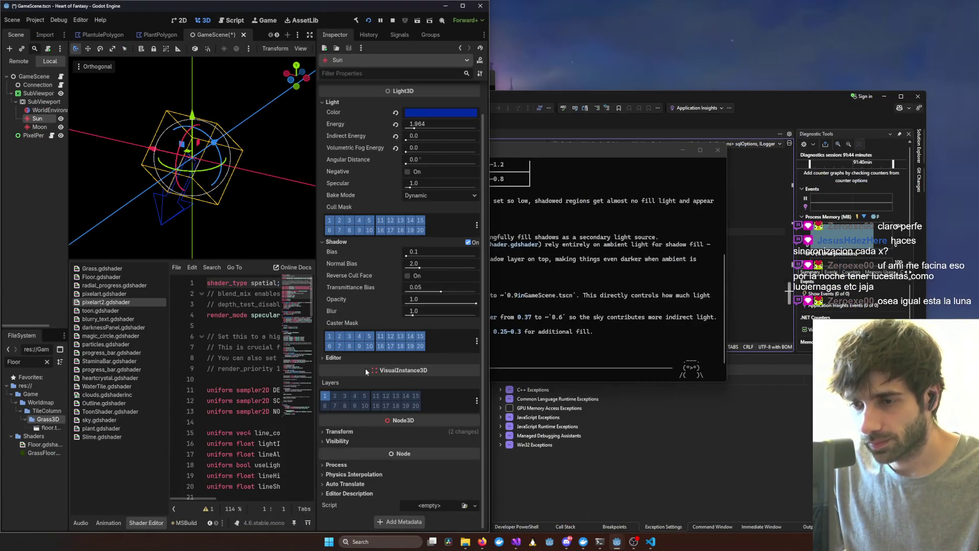
Brighten the Sun's light colour from deep blue to white
click(450, 115)
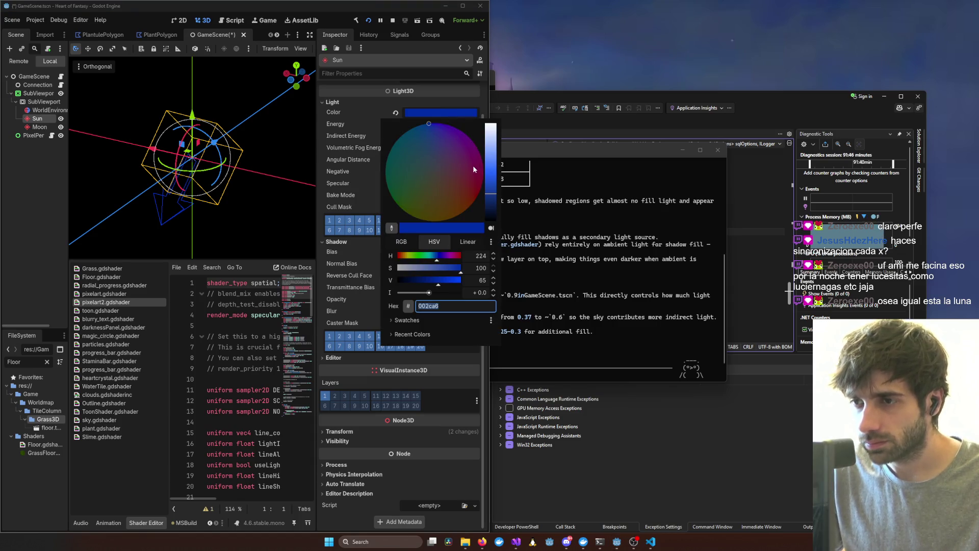
drag(490, 145, 490, 121)
click(616, 541)
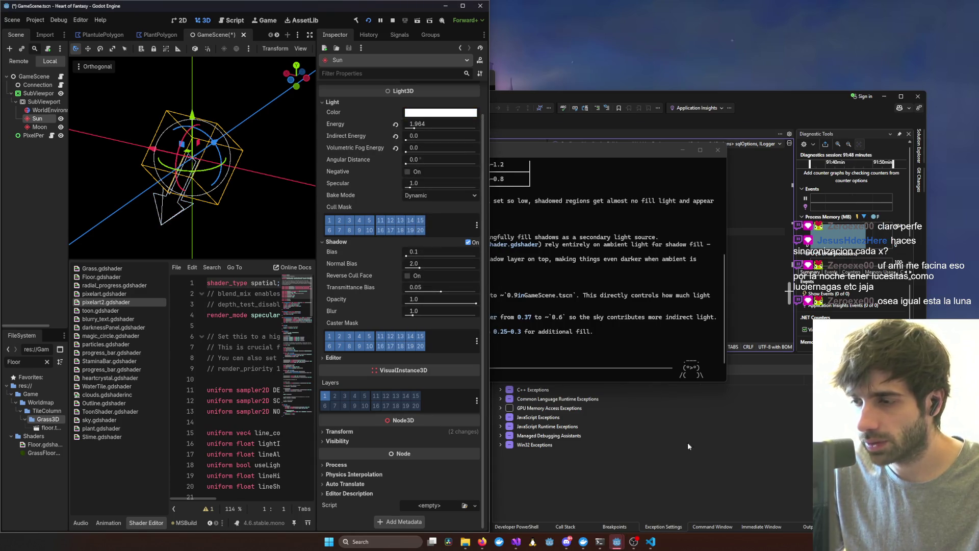
key(alt+Tab)
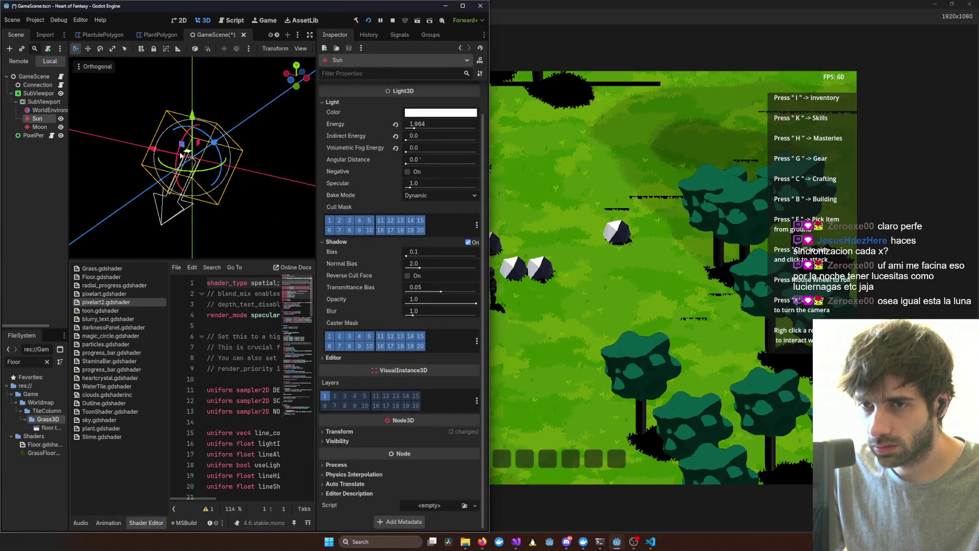
Rotate the Sun to shine straight down and check the bright daylight in the running game
drag(180, 156, 180, 164)
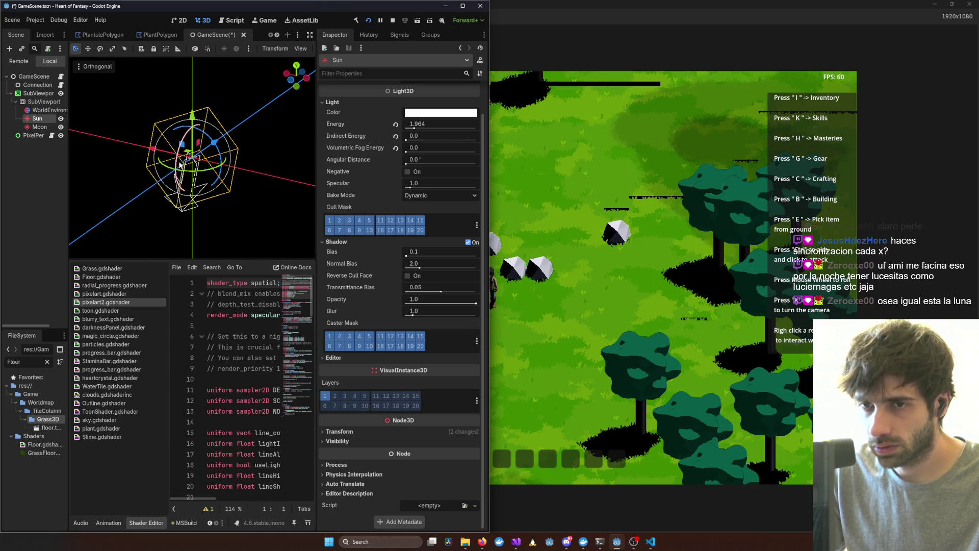
mouse_move(248, 160)
mouse_down()
mouse_move(219, 153)
mouse_move(206, 164)
mouse_move(224, 156)
mouse_up()
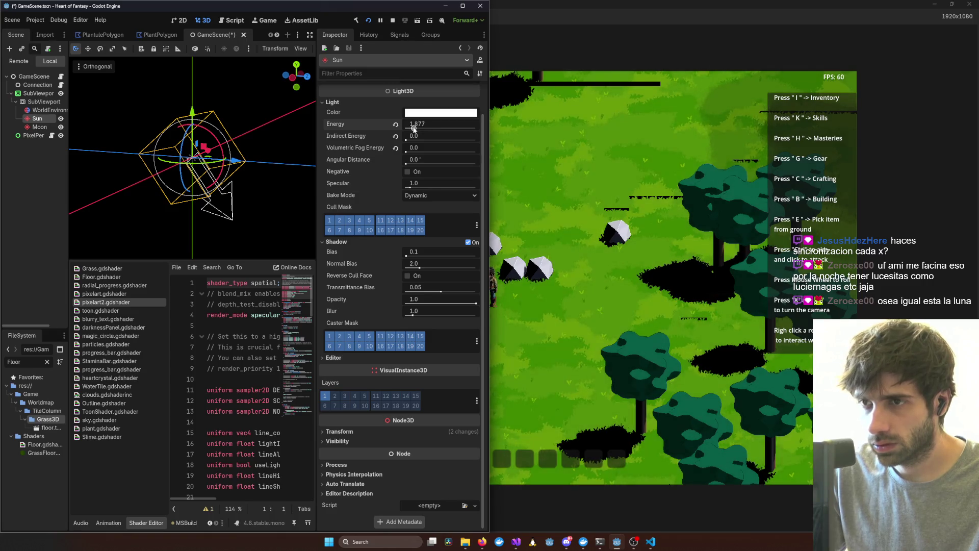
click(590, 186)
scroll(590, 185, up, 3)
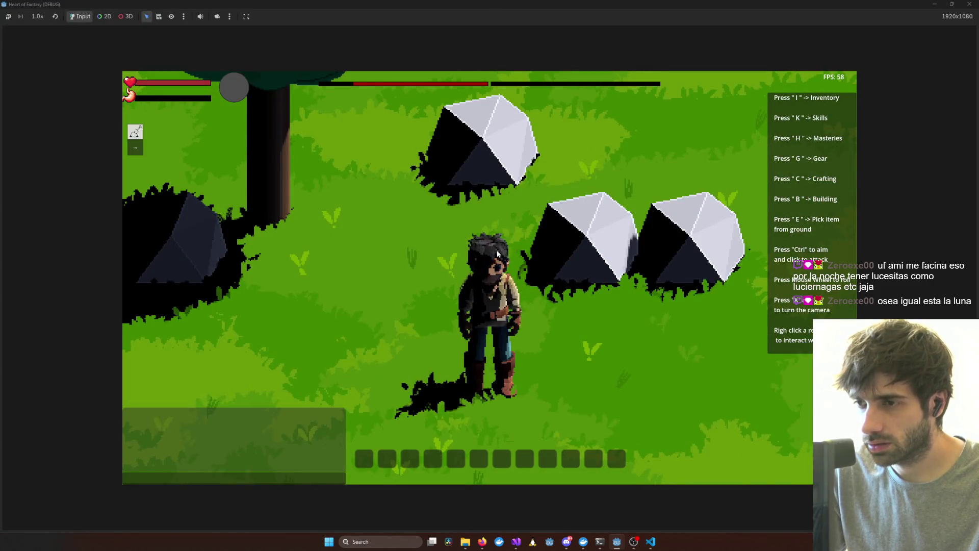
key(alt+Tab)
click(48, 111)
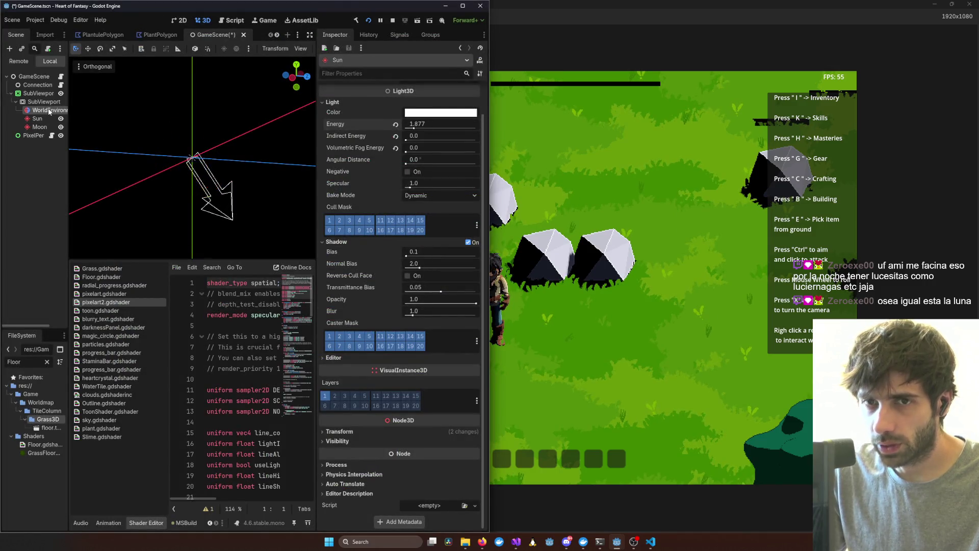
After trying Background and Color, set ambient light to Sky with sky contribution 0.87
click(411, 211)
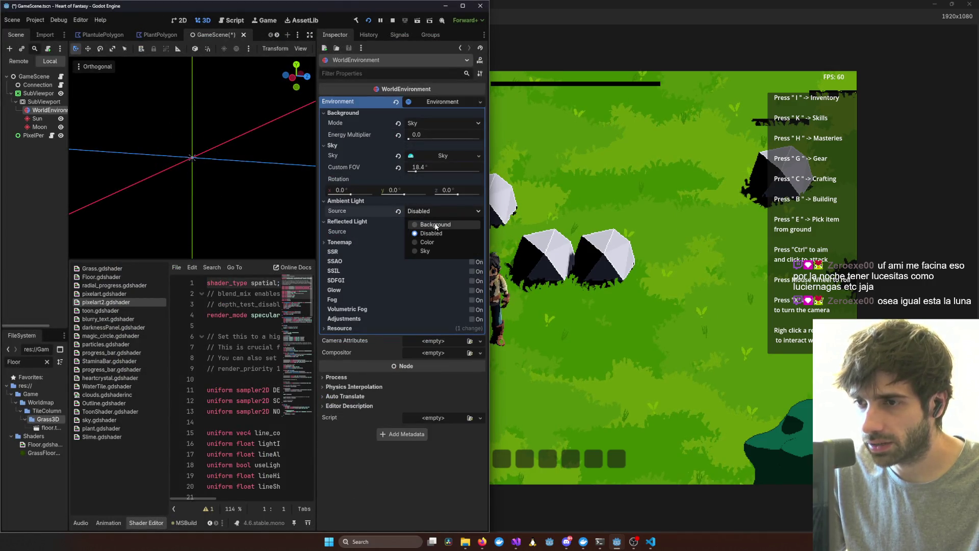
click(435, 224)
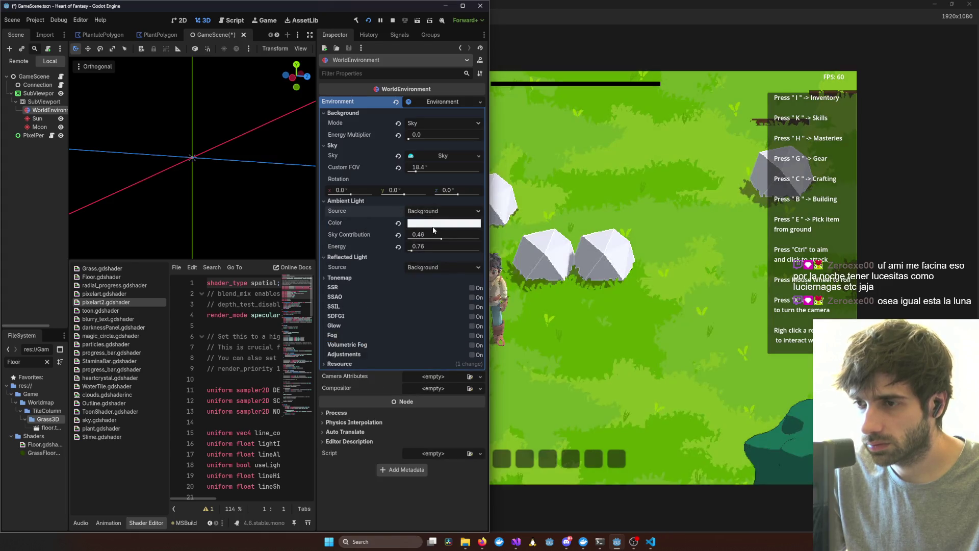
click(437, 223)
click(438, 216)
click(437, 216)
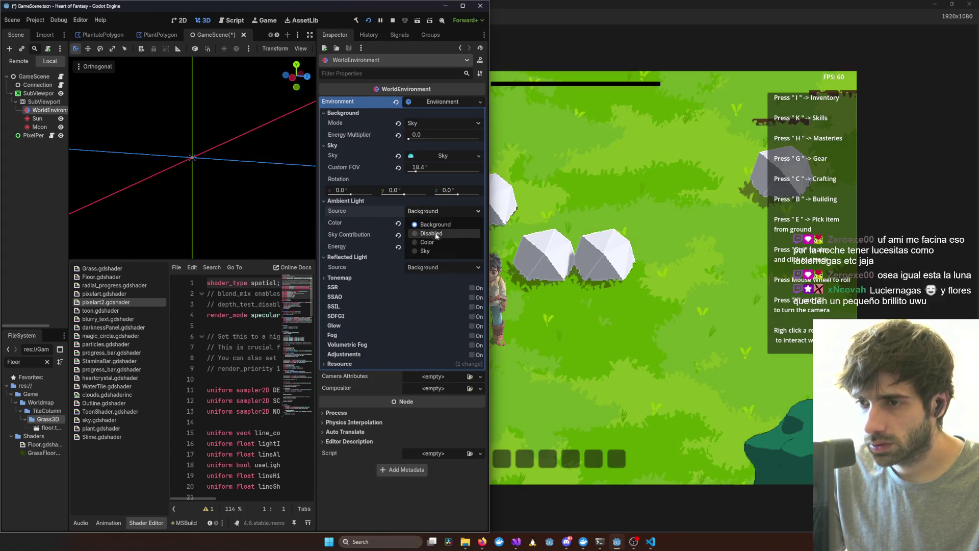
click(433, 241)
click(442, 218)
click(429, 236)
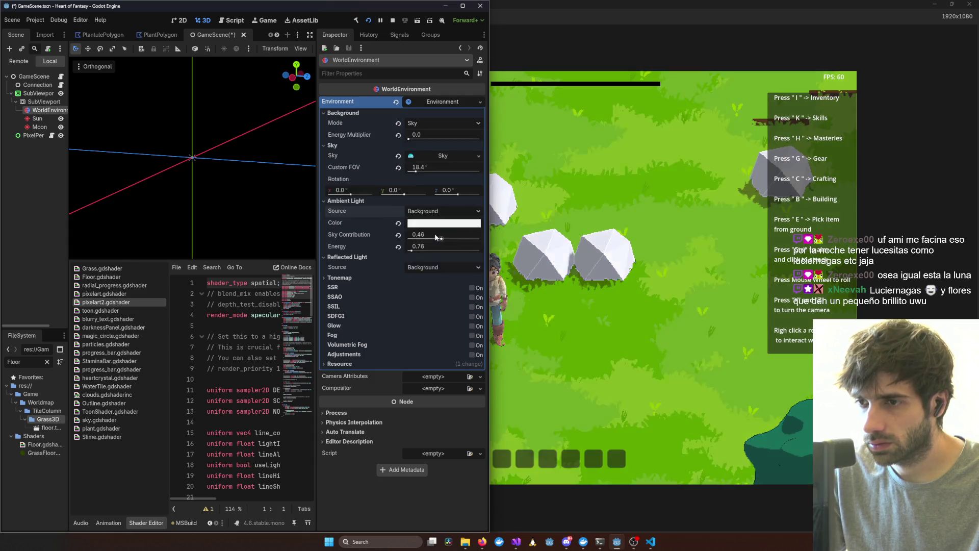
click(433, 210)
click(426, 251)
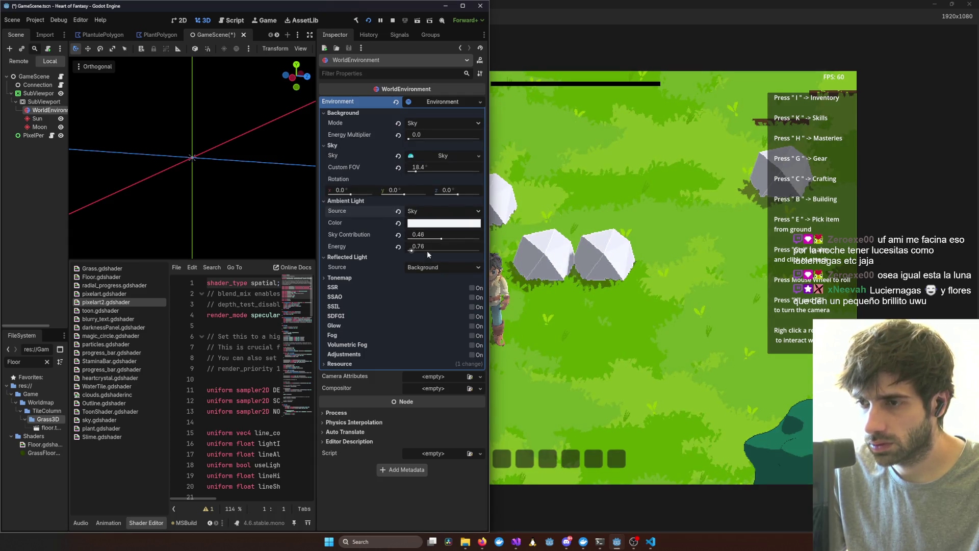
drag(428, 240, 469, 240)
click(602, 270)
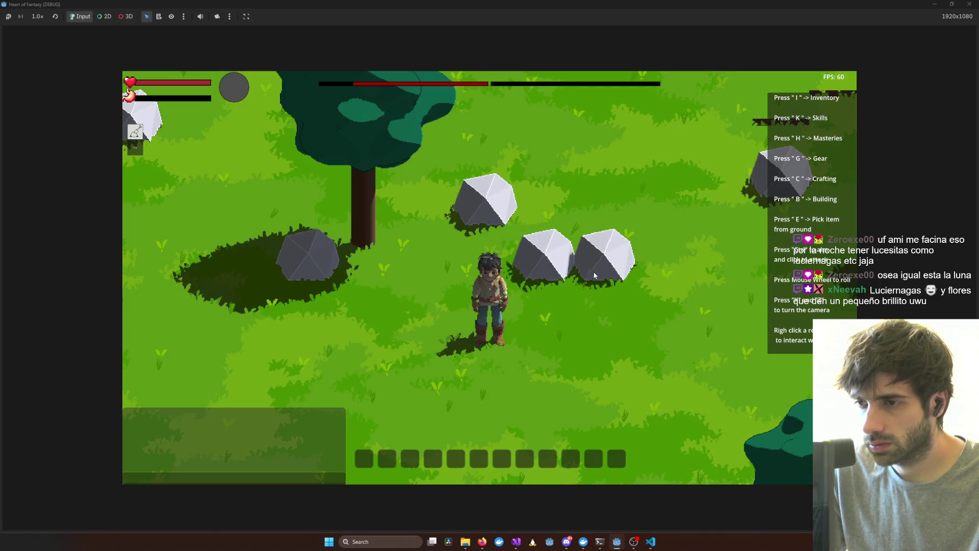
Walk the character around the daylit field with WASD to check the sky ambient lighting
key(a)
key(w)
key(w)
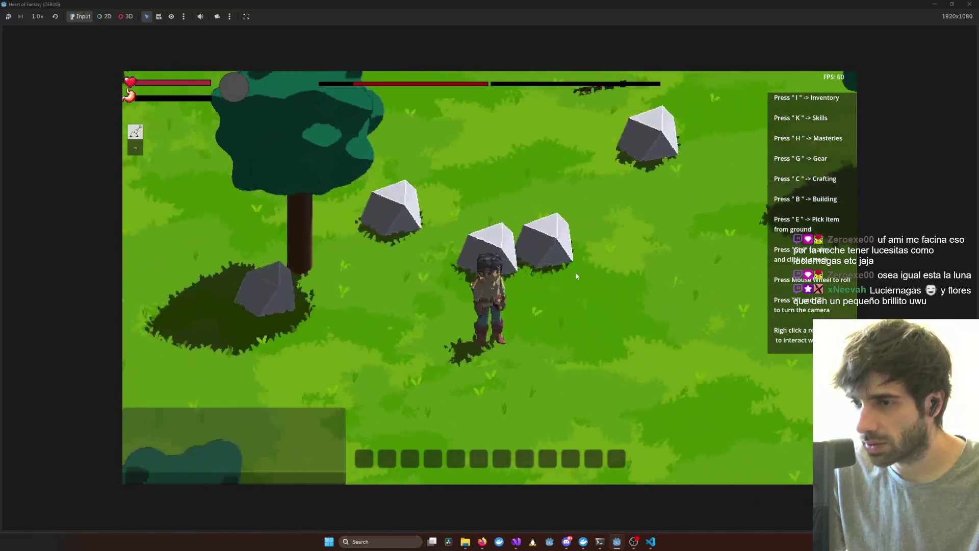
key(w)
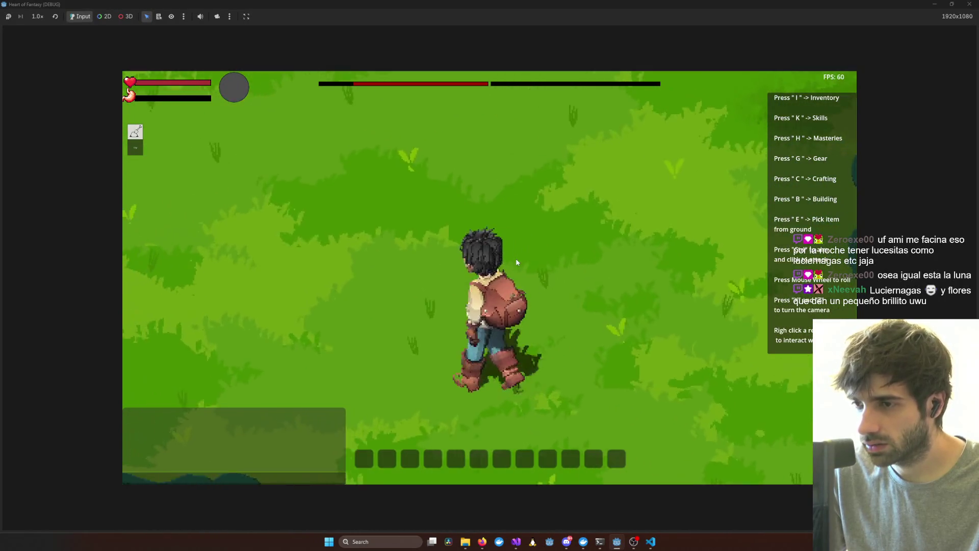
key(s)
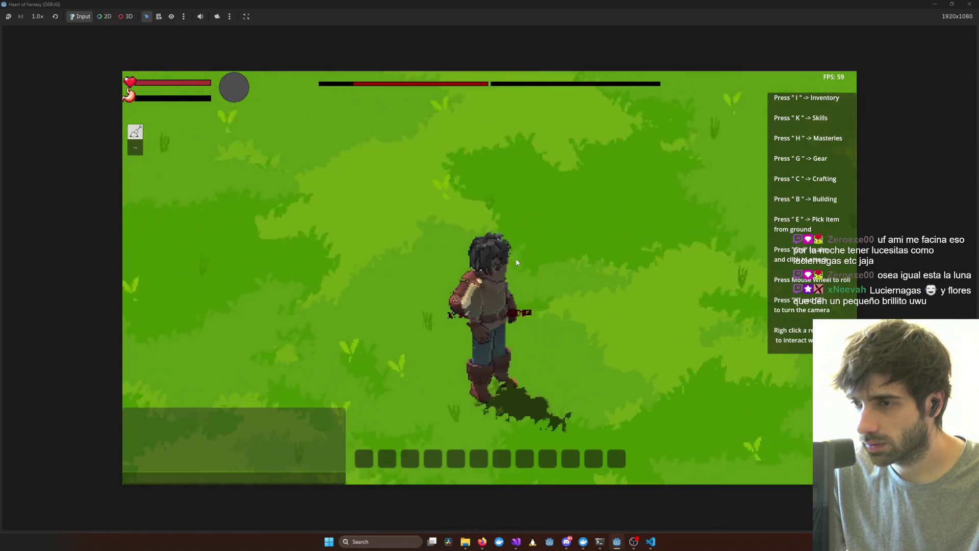
key(a)
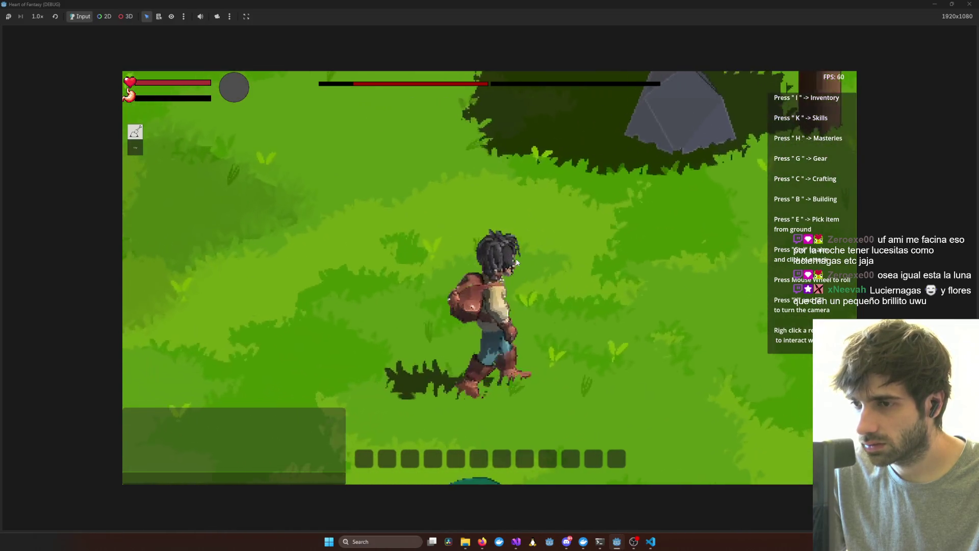
key(d)
key(s)
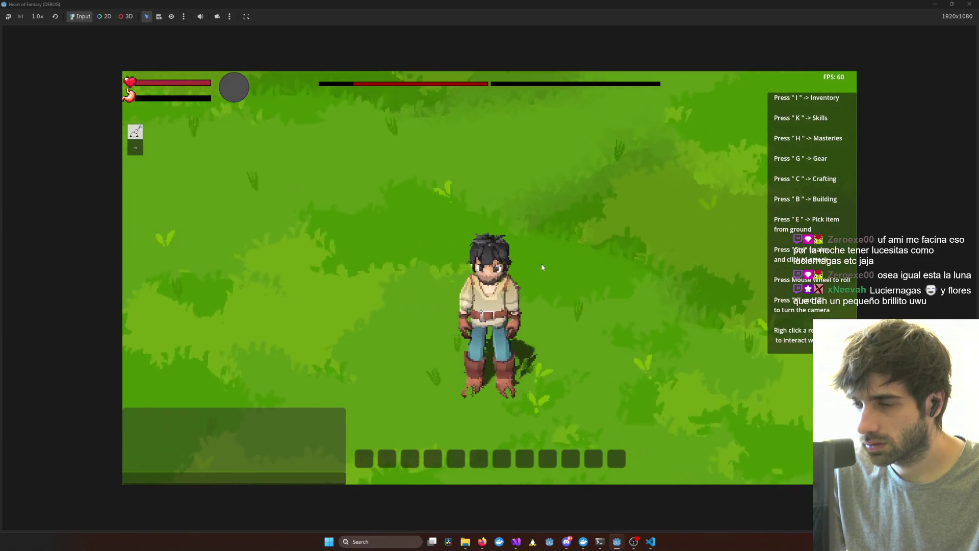
key(alt+Tab)
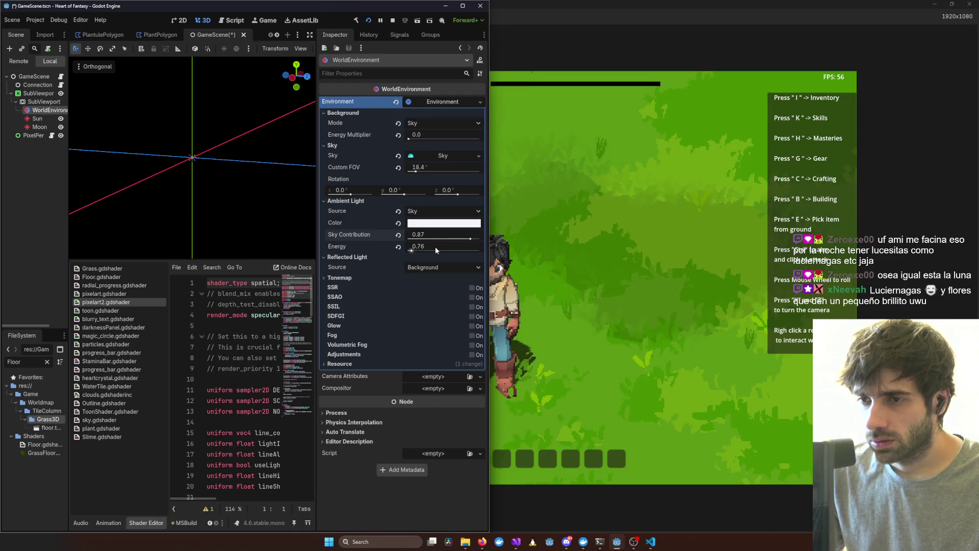
Raise the ambient light energy and walk the character to check it in the game
drag(411, 251, 417, 250)
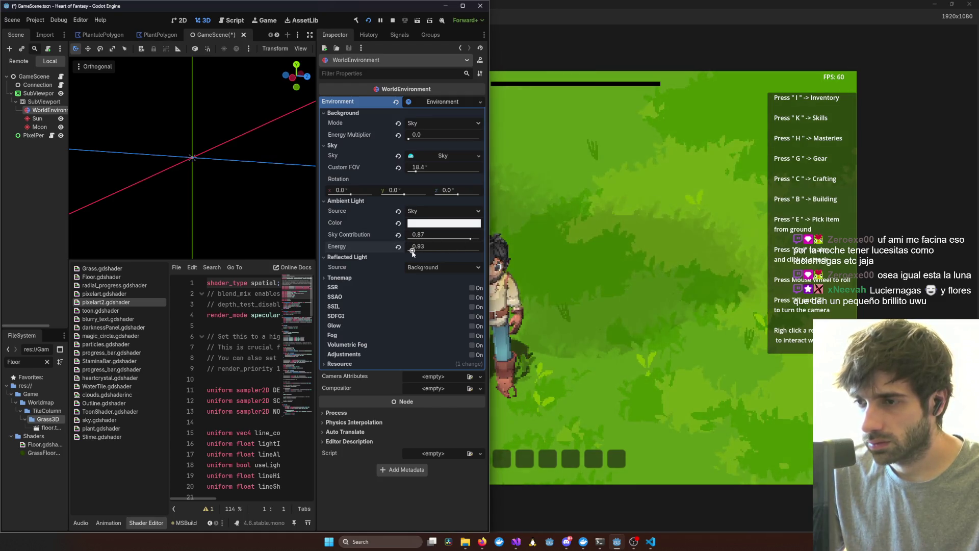
click(634, 261)
key(s)
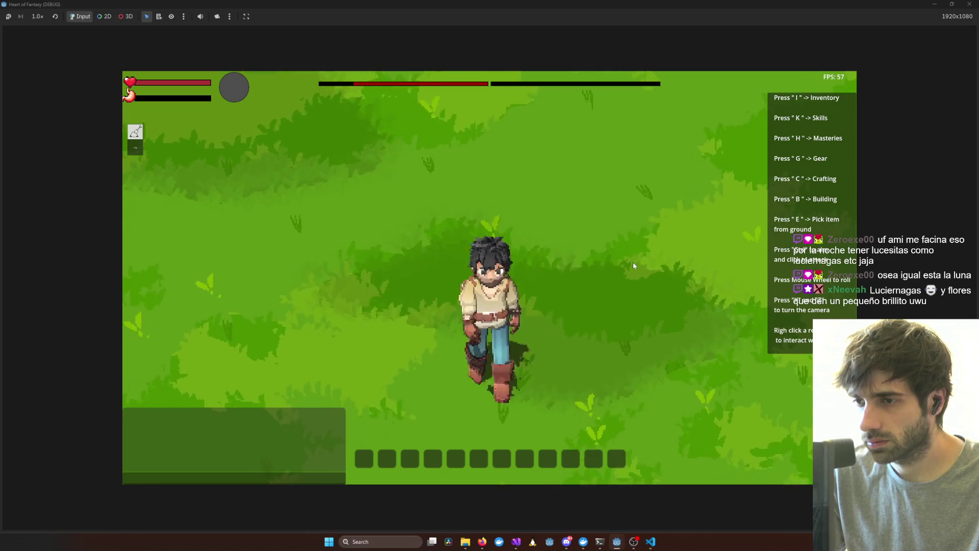
key(a)
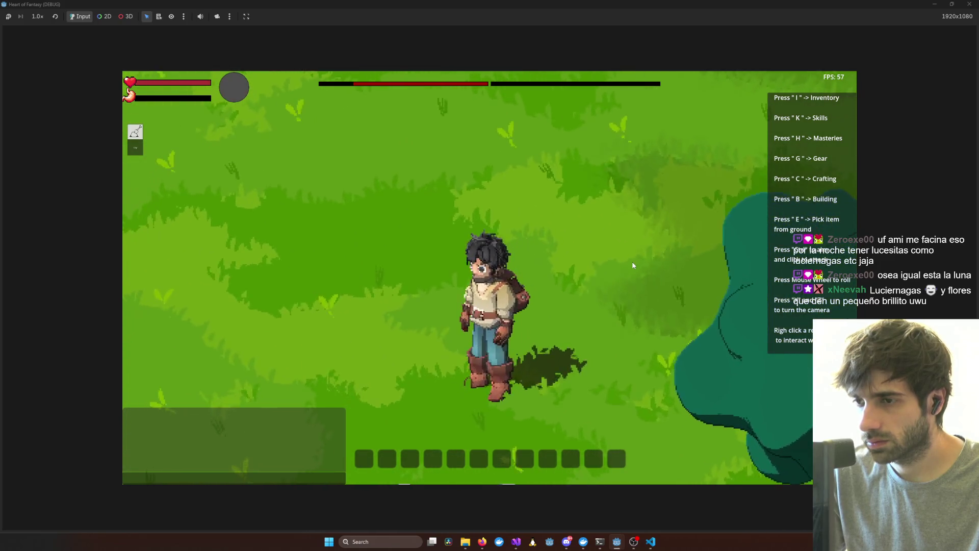
Zoom the game camera out and back in over the trees and rocks, then close the game
scroll(633, 267, down, 5)
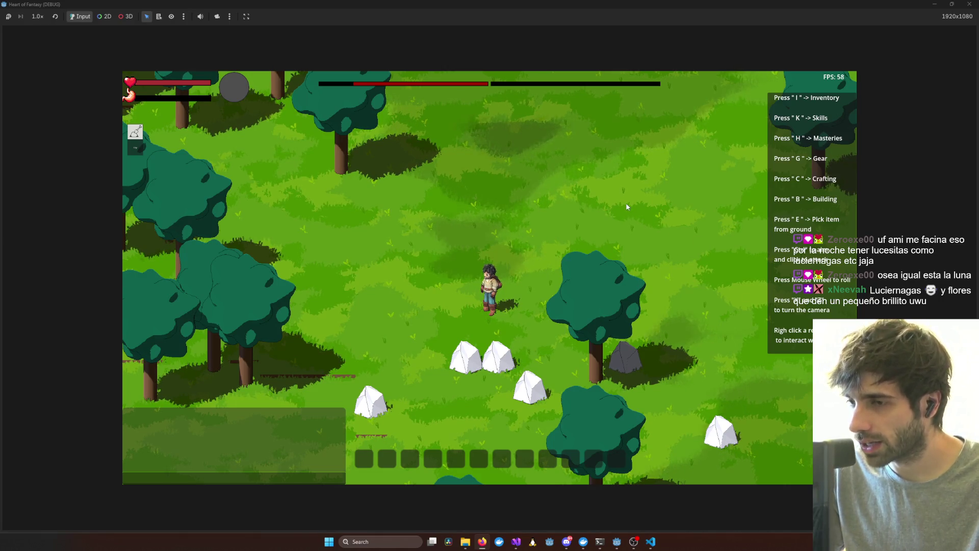
scroll(626, 207, down, 5)
scroll(590, 224, up, 4)
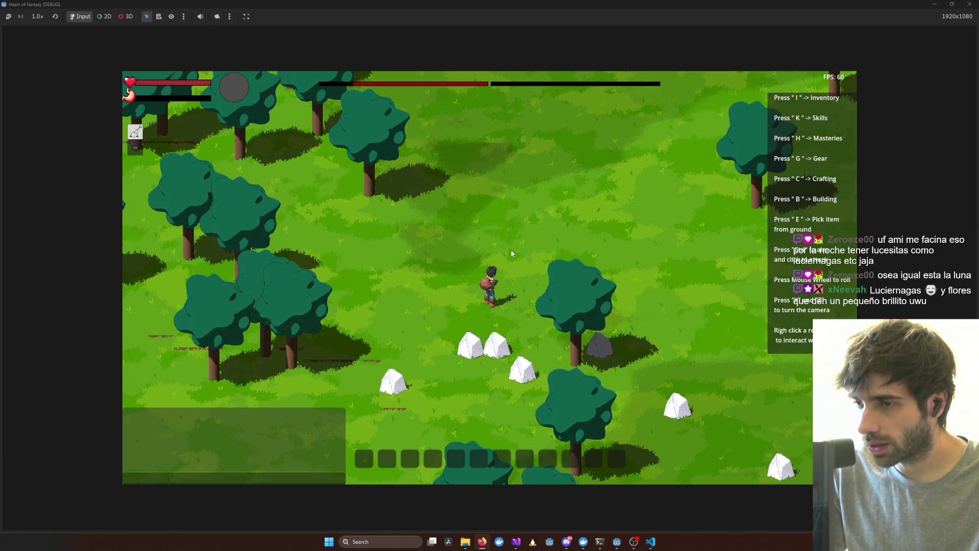
click(970, 5)
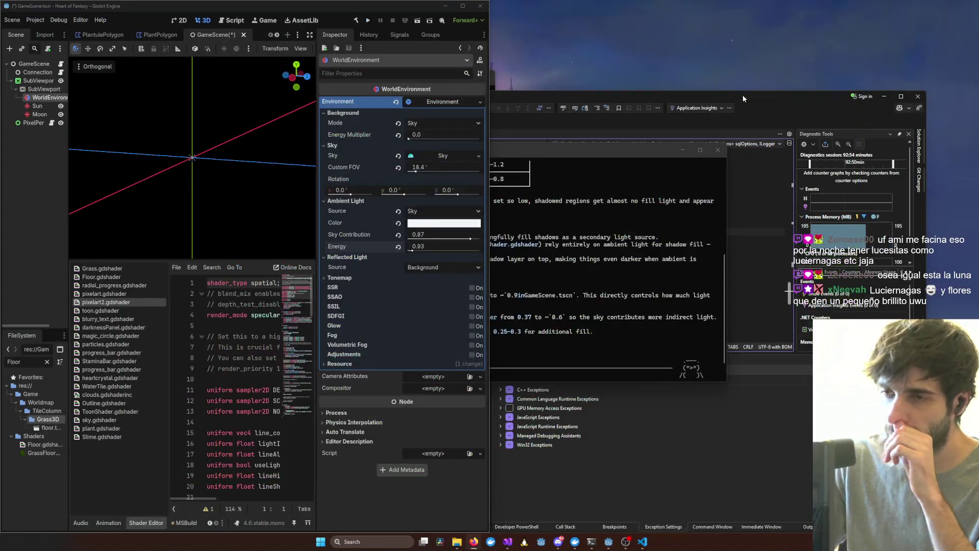
Close the terminal window in front of Visual Studio and save GameScene with Ctrl+S
click(250, 117)
click(636, 247)
click(717, 151)
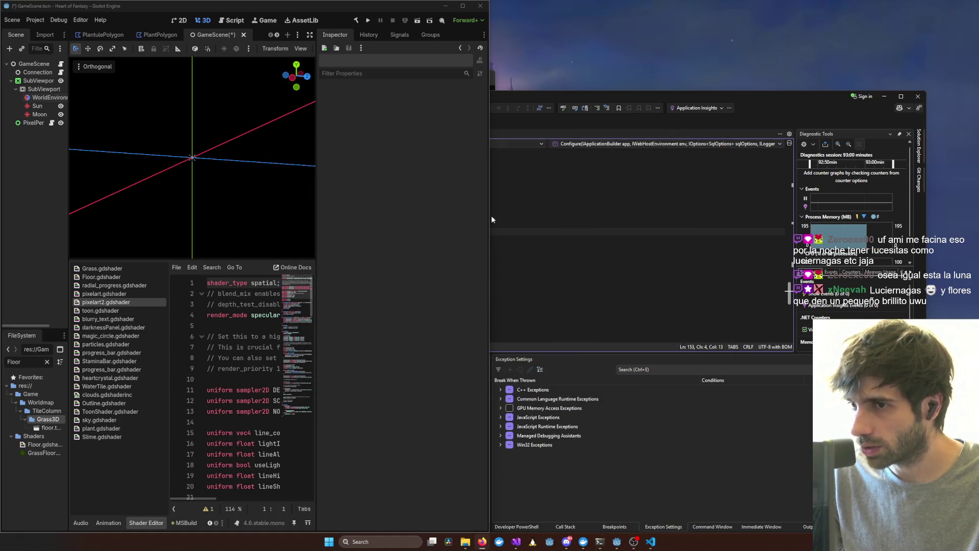
key(ctrl+s)
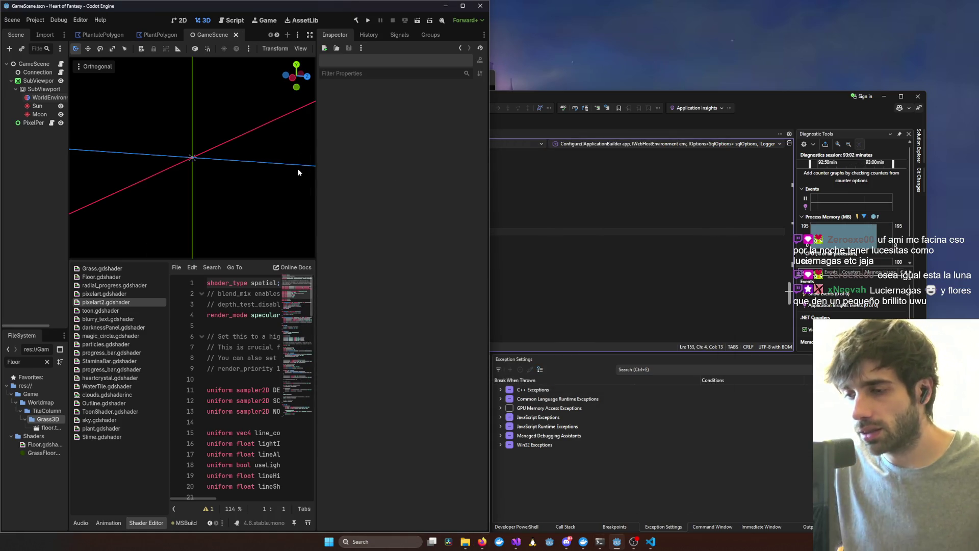
click(403, 540)
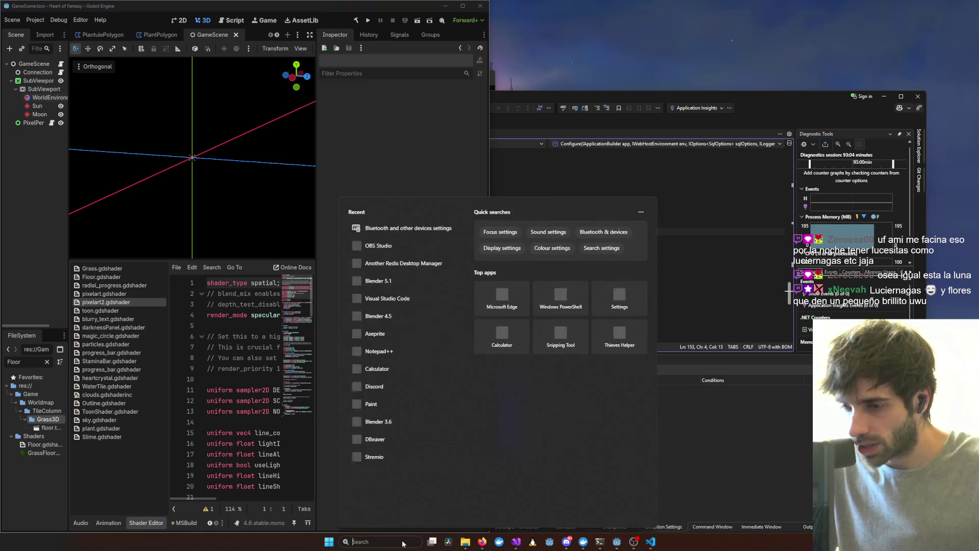
Search Windows for 'blender' and launch Blender
text(blened)
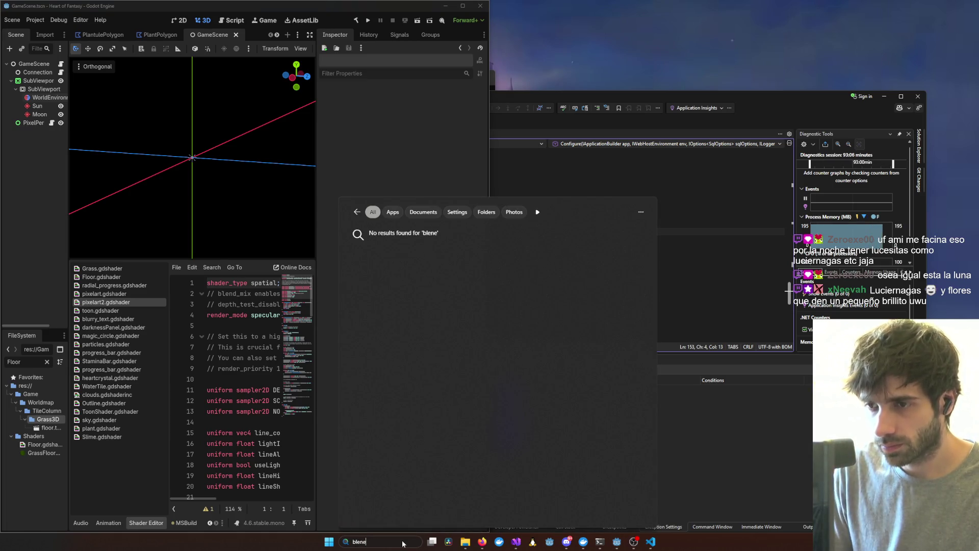
key(BackSpace)
text(der 5.1)
key(Return)
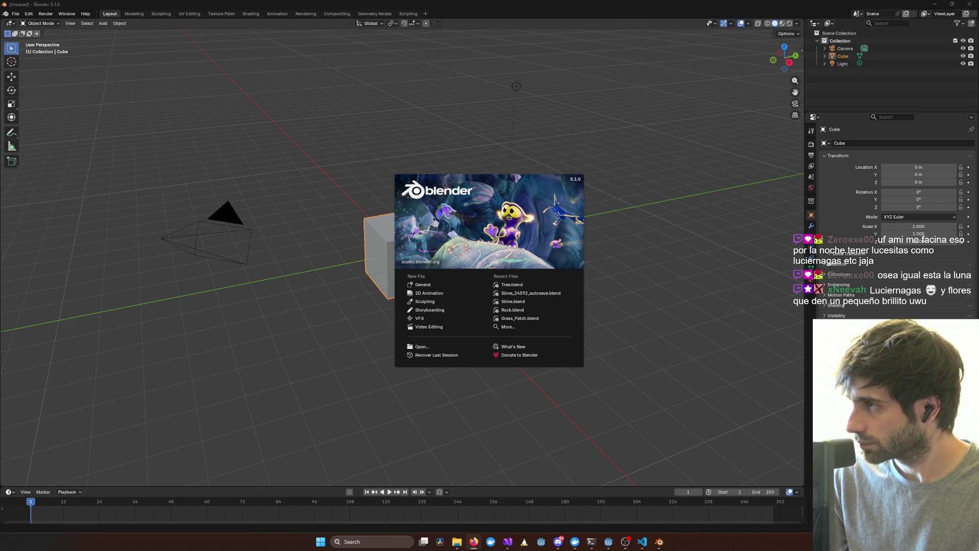
Dismiss the Blender splash screen and open Tree.blend from the recent files
click(624, 244)
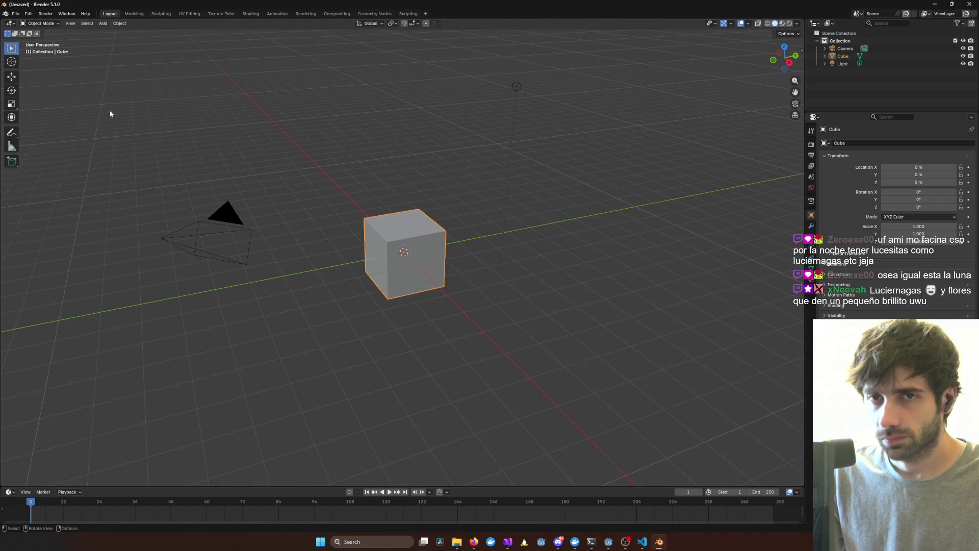
click(15, 14)
mouse_move(41, 38)
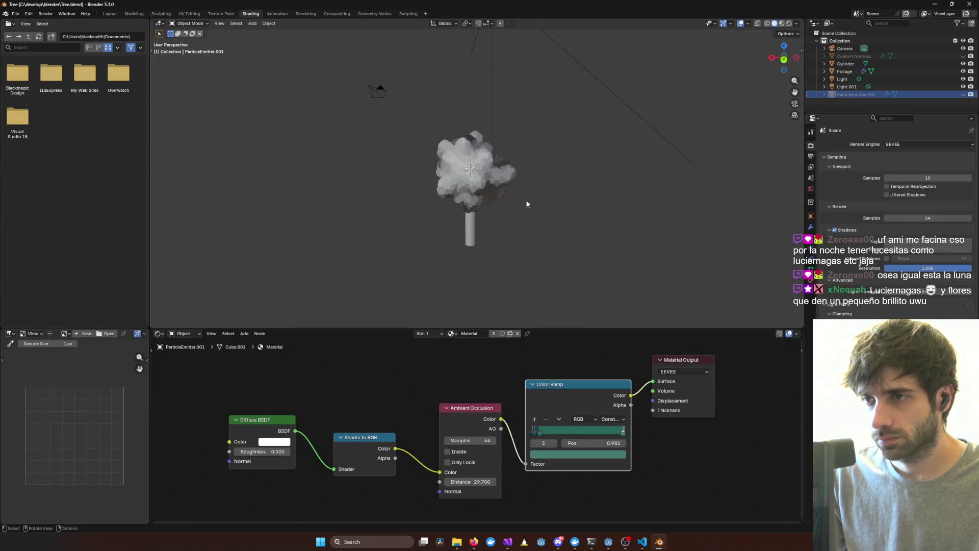
Switch the viewport to Rendered shading and orbit around the tree to see its teal foliage
click(789, 24)
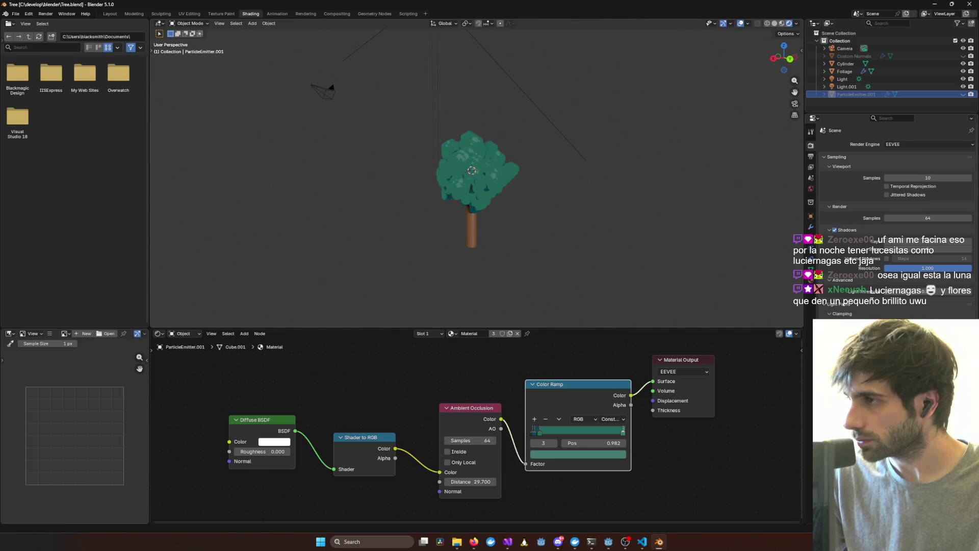
scroll(595, 199, up, 5)
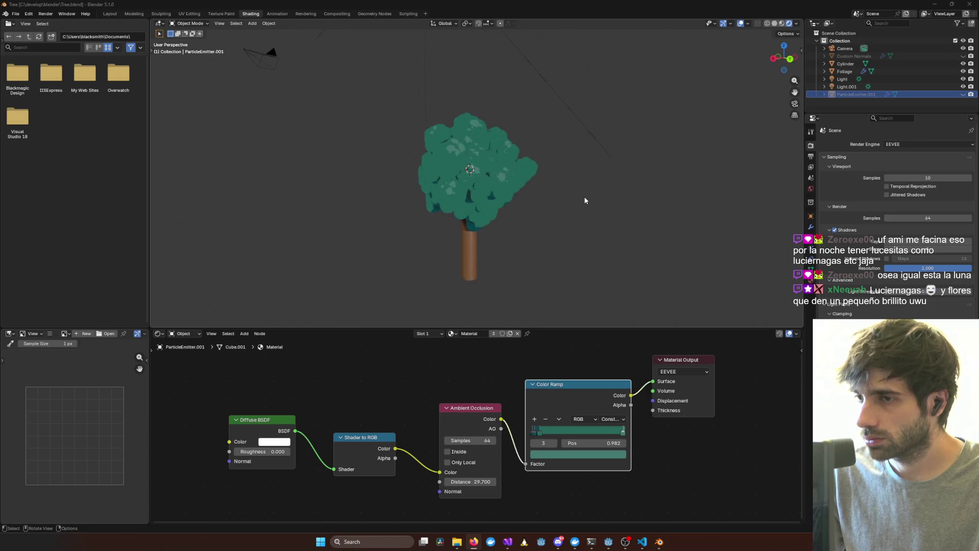
mouse_move(595, 199)
mouse_down()
mouse_move(360, 198)
mouse_move(586, 185)
mouse_move(551, 199)
mouse_move(562, 210)
mouse_move(589, 192)
mouse_move(553, 201)
mouse_move(611, 215)
mouse_move(636, 237)
mouse_up()
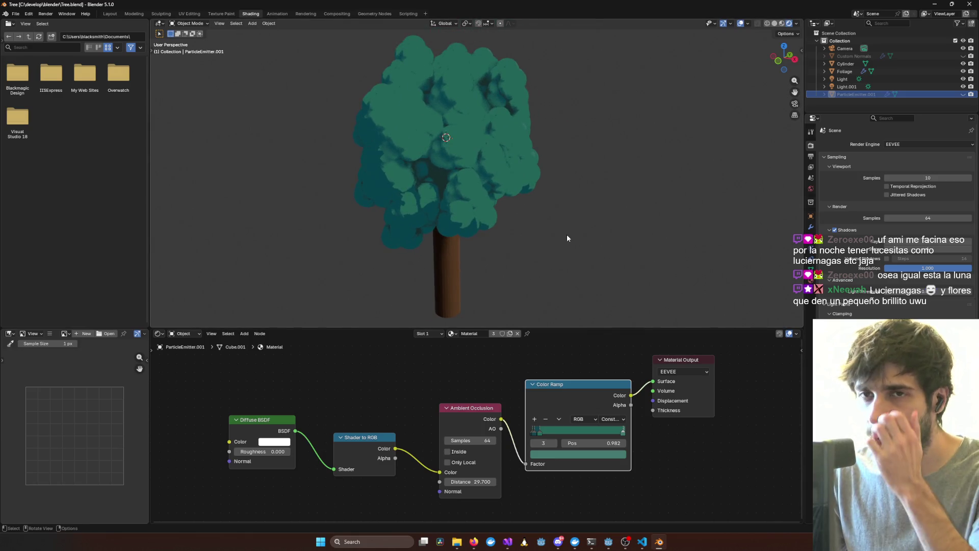
mouse_move(559, 214)
mouse_down()
mouse_move(467, 225)
mouse_move(479, 242)
mouse_up()
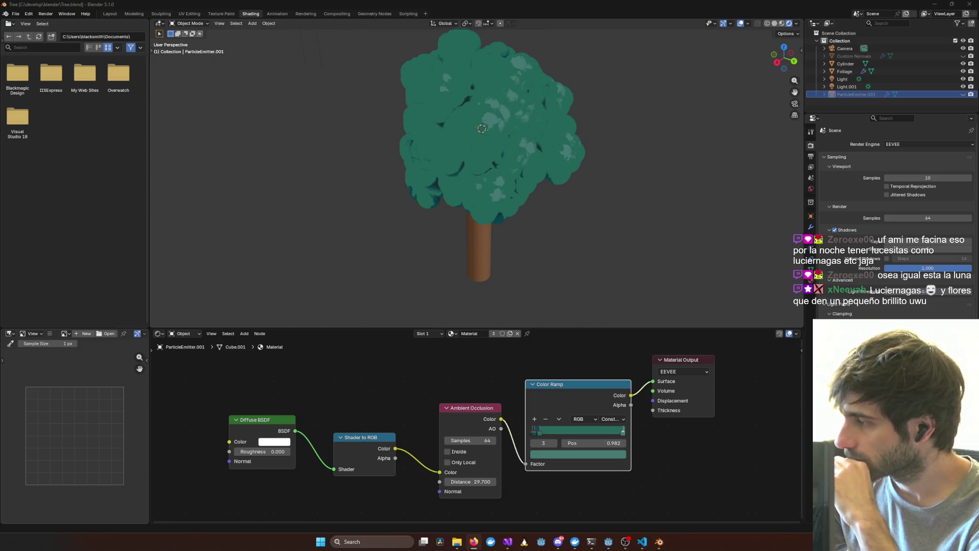
mouse_move(650, 216)
mouse_down()
mouse_move(629, 200)
mouse_move(502, 185)
mouse_move(563, 179)
mouse_up()
mouse_move(486, 149)
mouse_down()
mouse_move(588, 149)
mouse_move(509, 138)
mouse_up()
scroll(446, 126, up, 2)
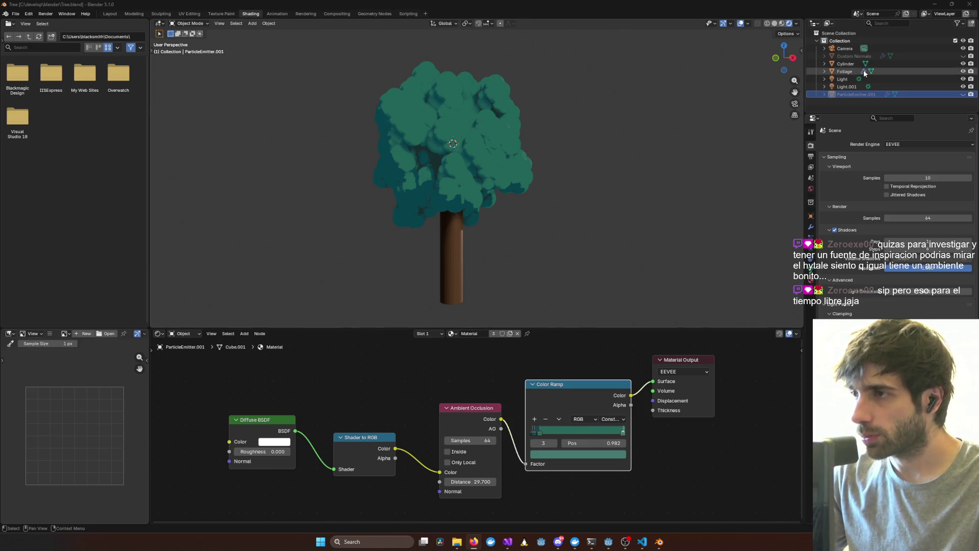
Select Foliage, view its Decimate and ParticleInstance modifiers, and switch to Geometry Nodes workspace
click(491, 148)
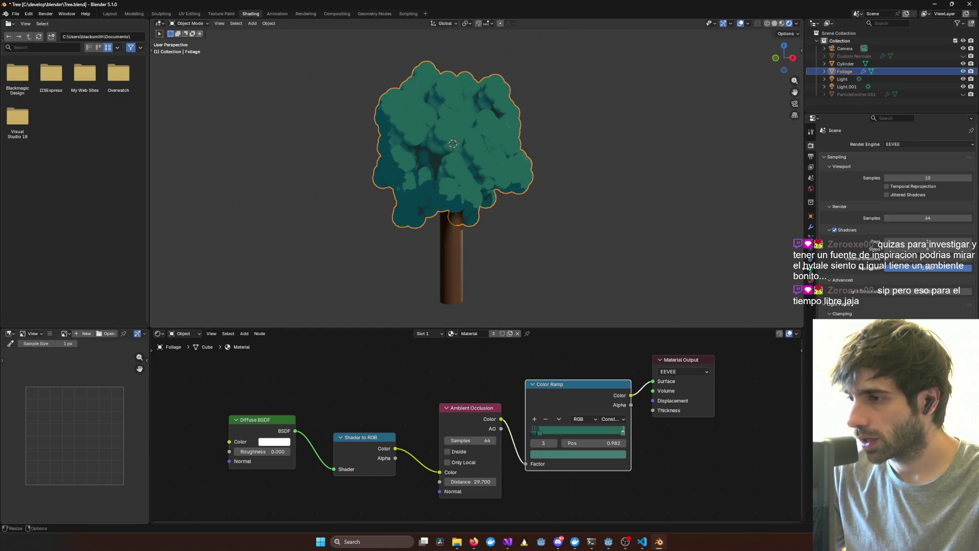
click(811, 228)
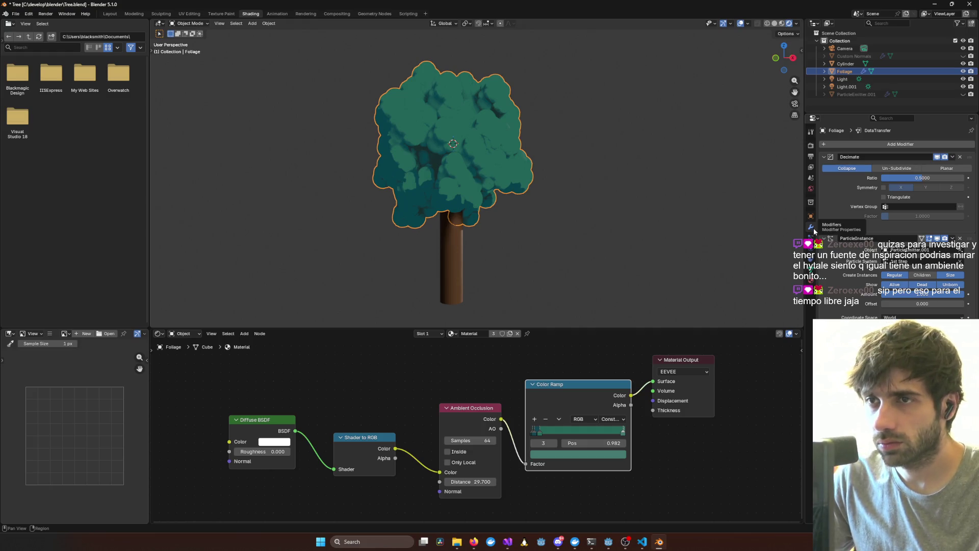
click(386, 15)
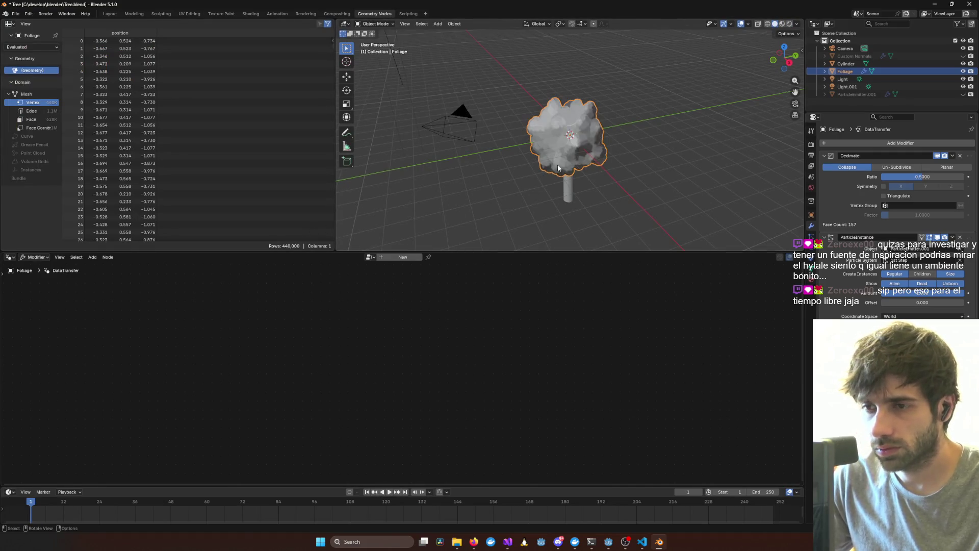
Compare modifiers on Custom Normals, ParticleEmitter.001, Light.001 and Light, then reselect Foliage
click(848, 56)
click(844, 95)
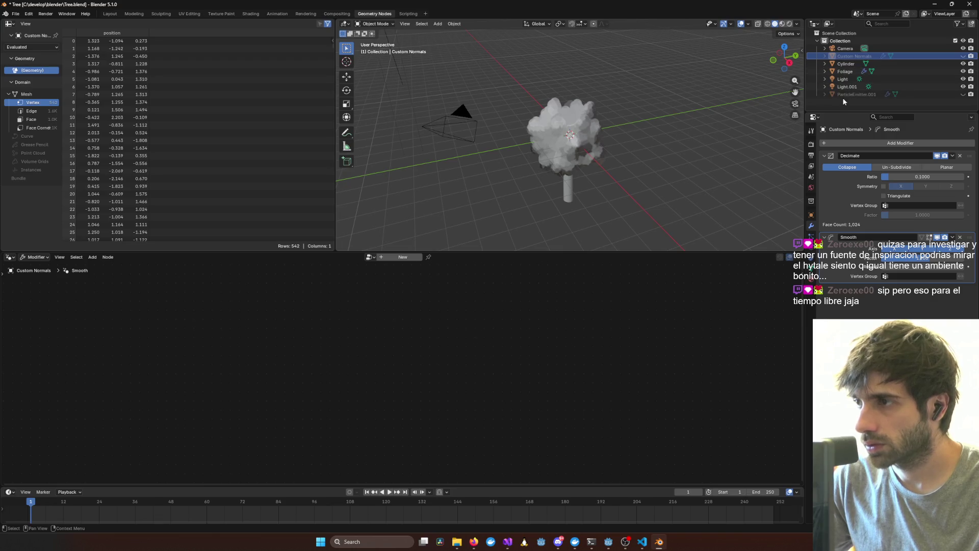
click(846, 86)
click(846, 79)
click(847, 57)
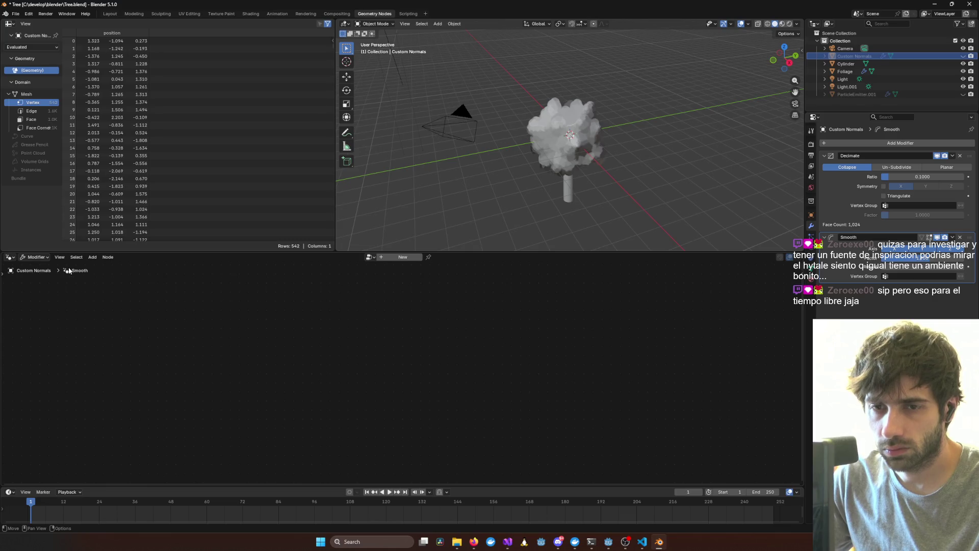
click(845, 71)
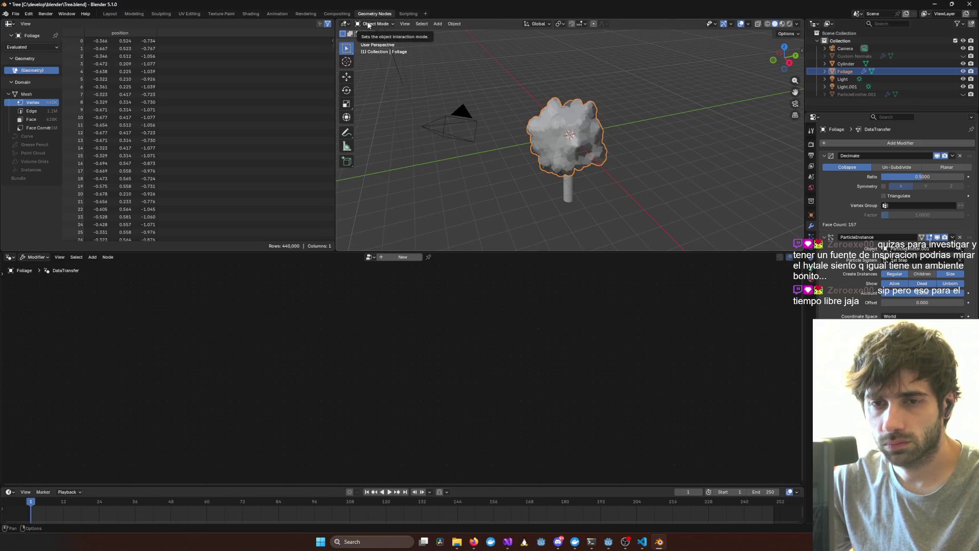
Review Foliage's second ParticleInstance modifier, which uses ParticleEmitter.001's 2nd Step system
scroll(153, 143, down, 1)
click(35, 257)
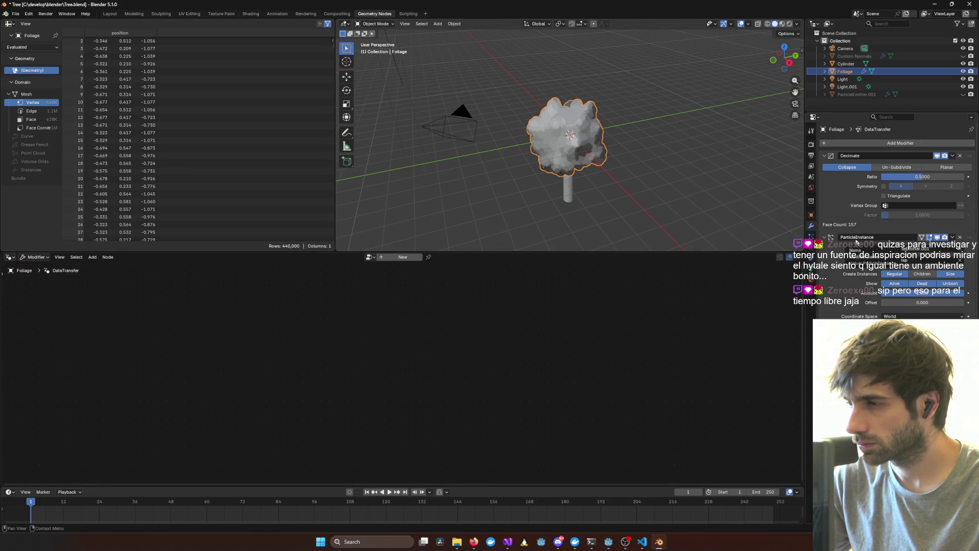
scroll(856, 242, down, 3)
scroll(856, 243, down, 5)
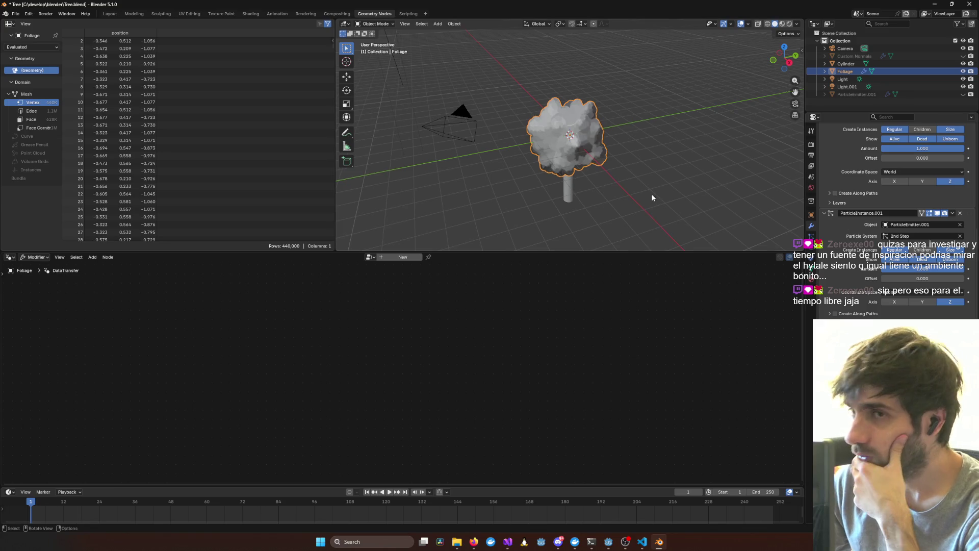
click(454, 24)
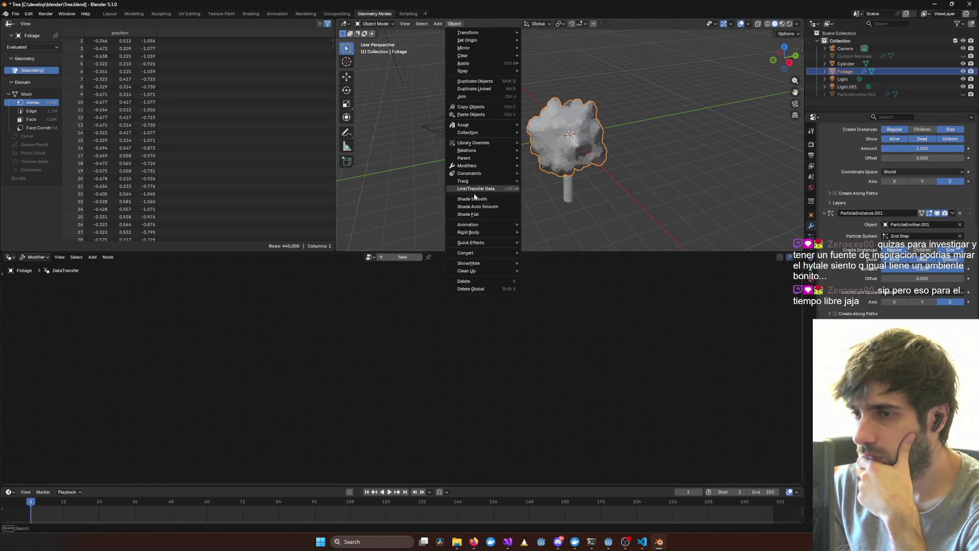
Convert Foliage via Object > Convert > Mesh, then orbit around the baked canopy
mouse_move(484, 253)
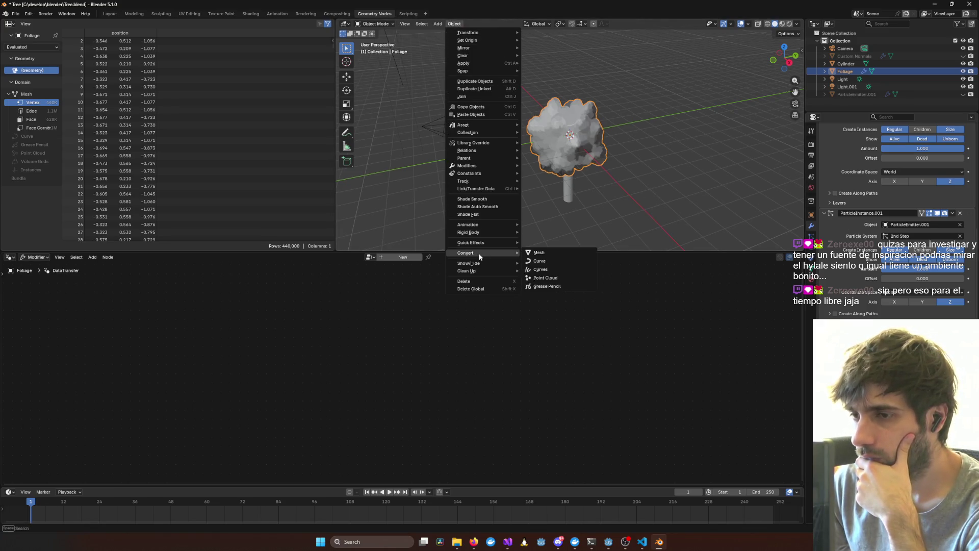
click(537, 253)
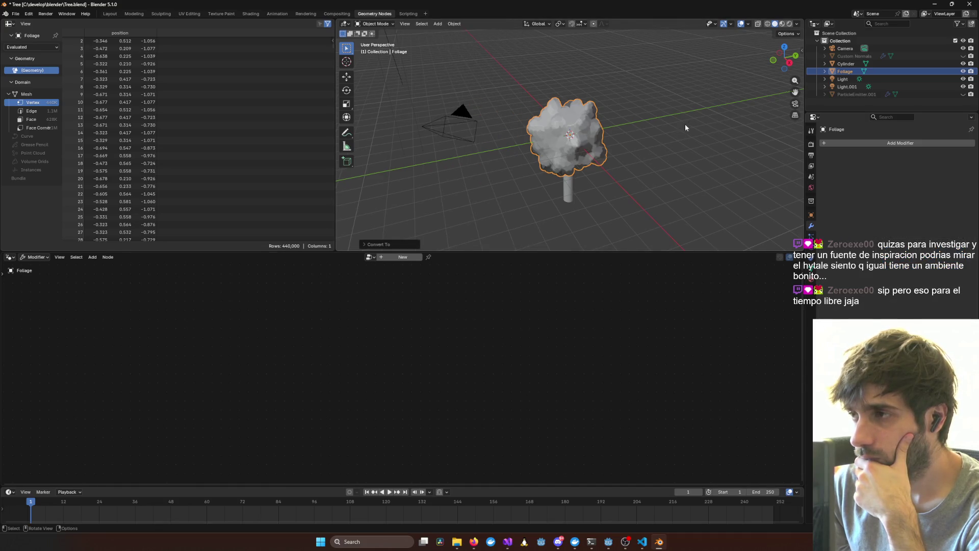
mouse_move(689, 122)
mouse_down()
mouse_move(403, 129)
mouse_move(563, 118)
mouse_up()
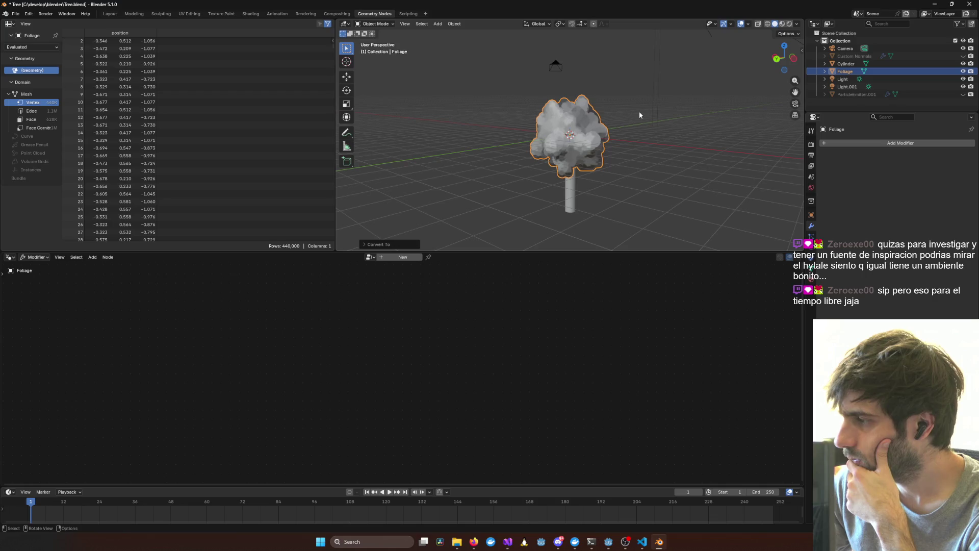
scroll(574, 118, up, 5)
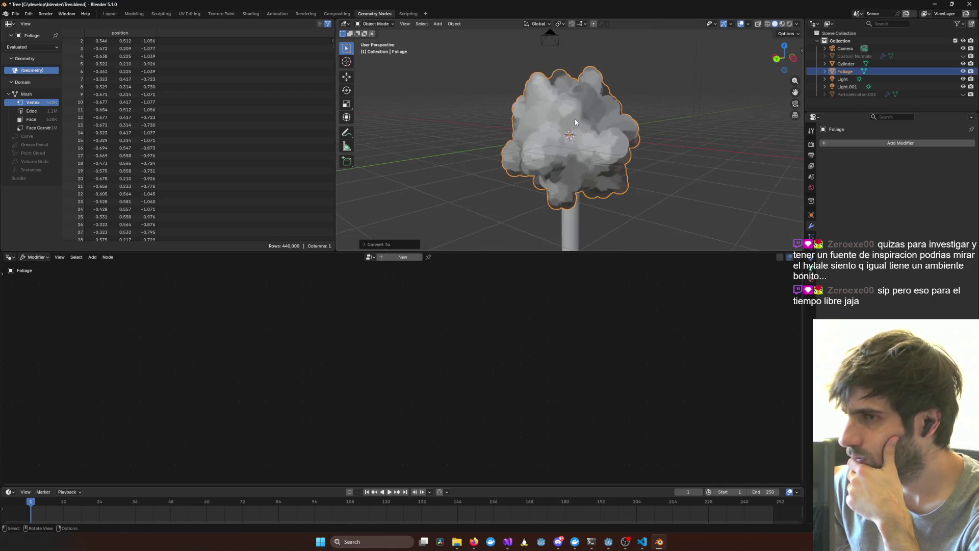
click(681, 124)
drag(680, 124, 582, 141)
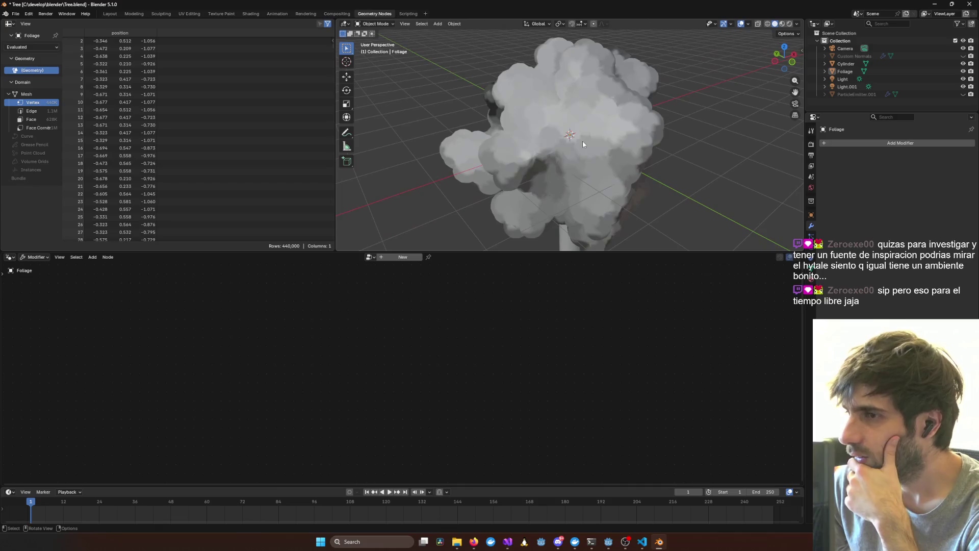
Enlarge the 3D view and switch to Rendered shading to preview the tree's colours
click(854, 72)
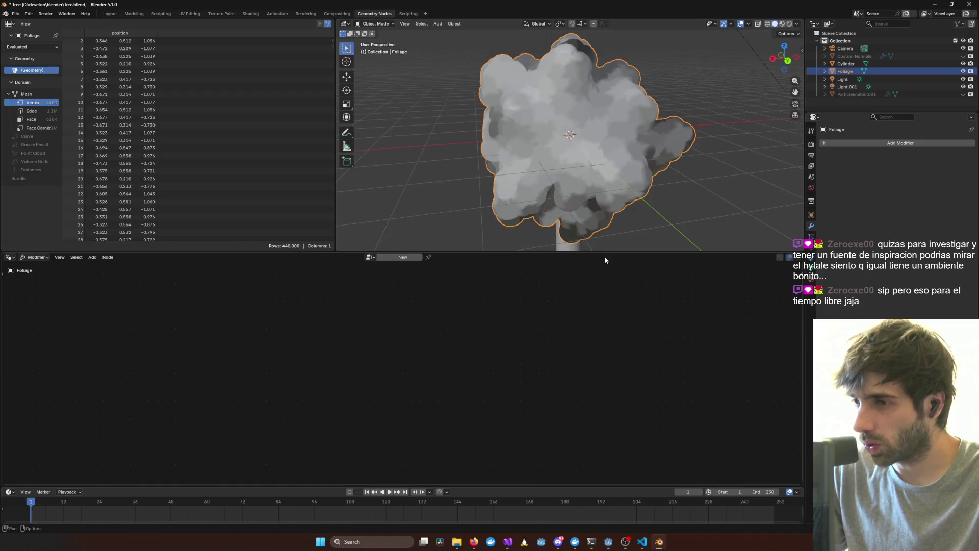
drag(605, 252, 587, 346)
mouse_move(587, 301)
mouse_down()
mouse_move(750, 292)
mouse_move(608, 288)
mouse_up()
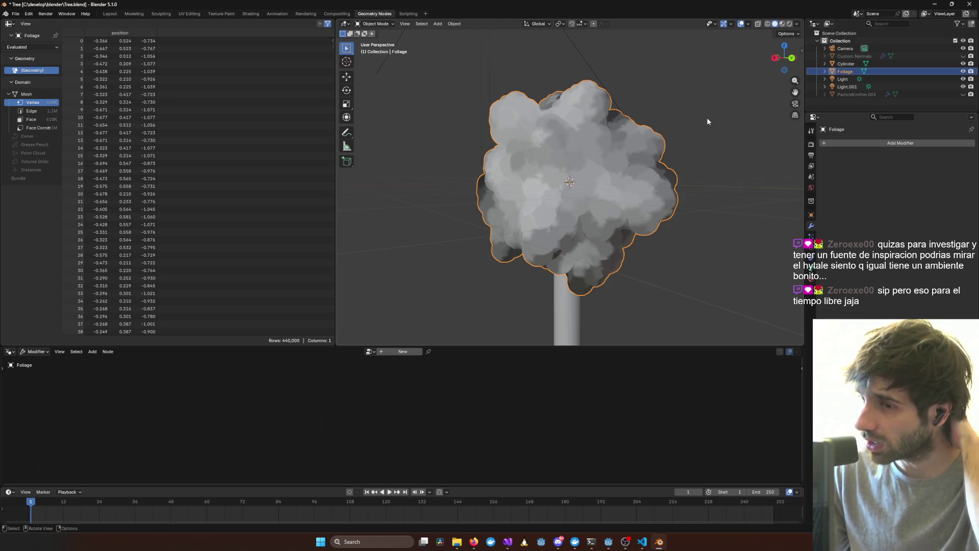
click(790, 25)
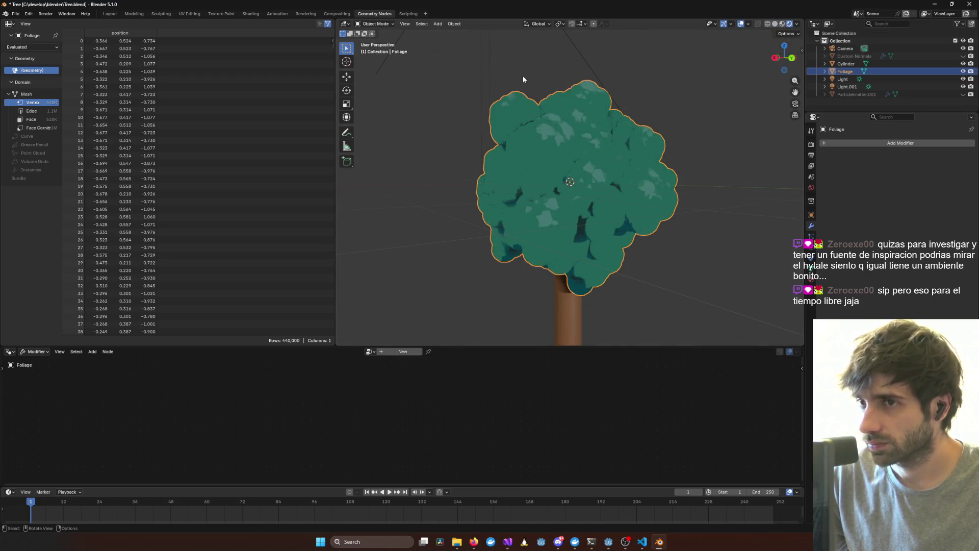
Save Tree.blend with the converted Foliage mesh and bring up the File menu
right_click(593, 130)
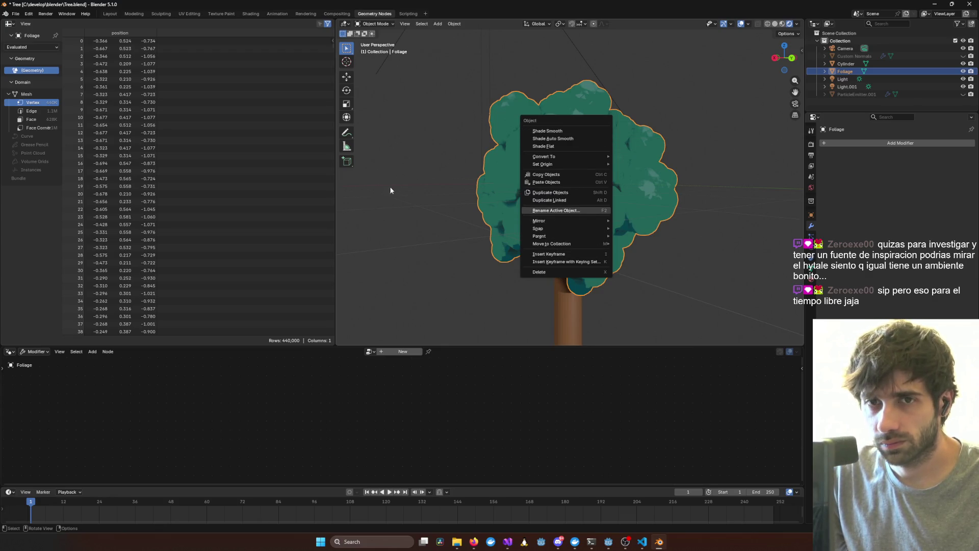
key(Escape)
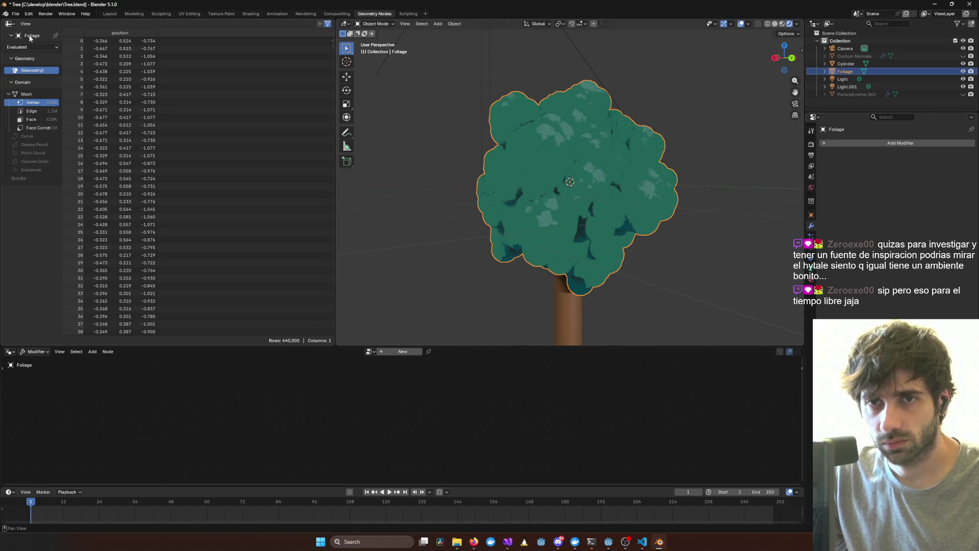
click(391, 24)
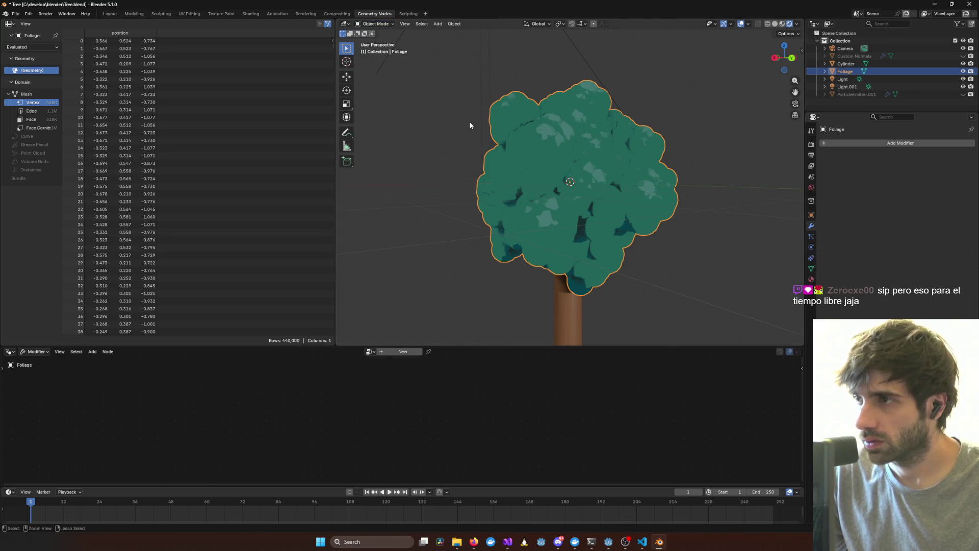
key(ctrl+s)
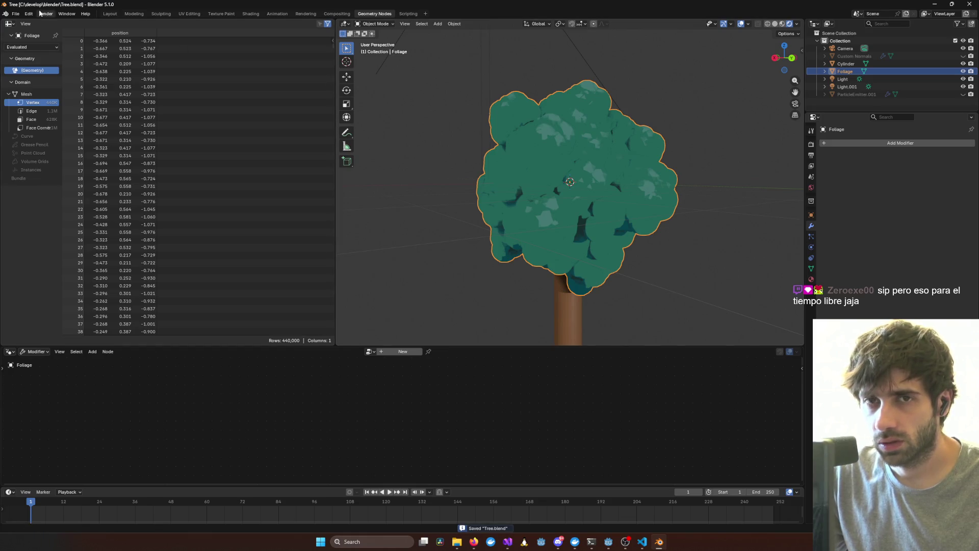
click(16, 14)
Export Tree.glb as glTF 2.0 with Data > Scene Graph > Geometry Nodes Instances enabled
mouse_move(62, 129)
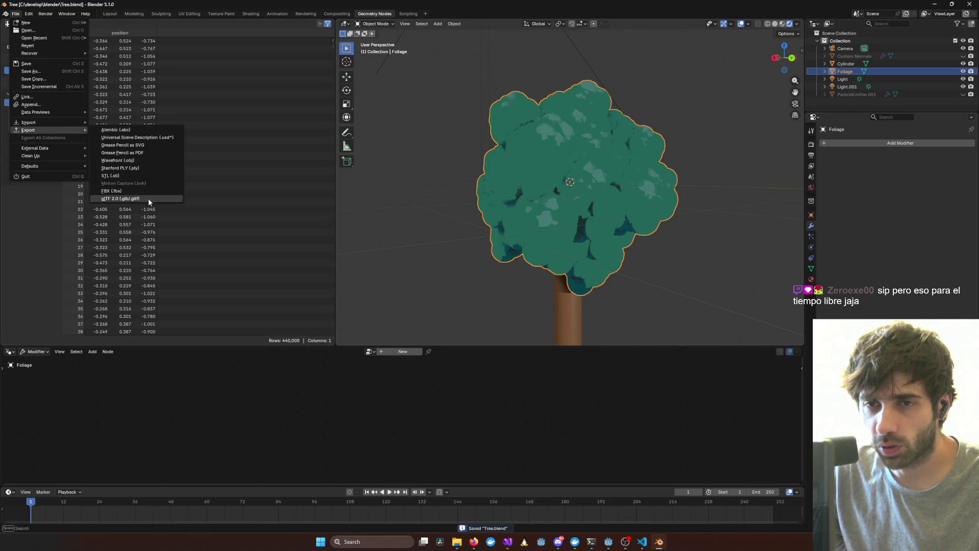
click(148, 197)
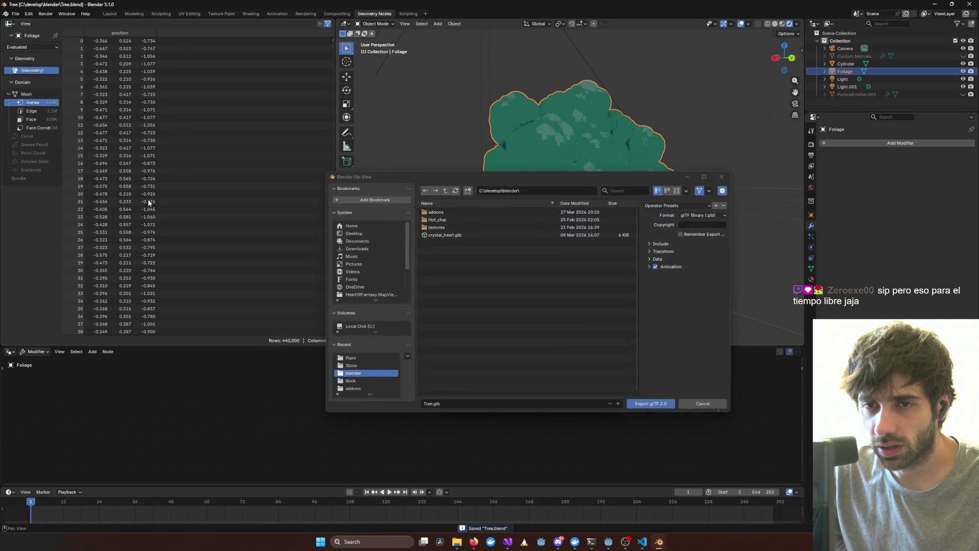
click(661, 244)
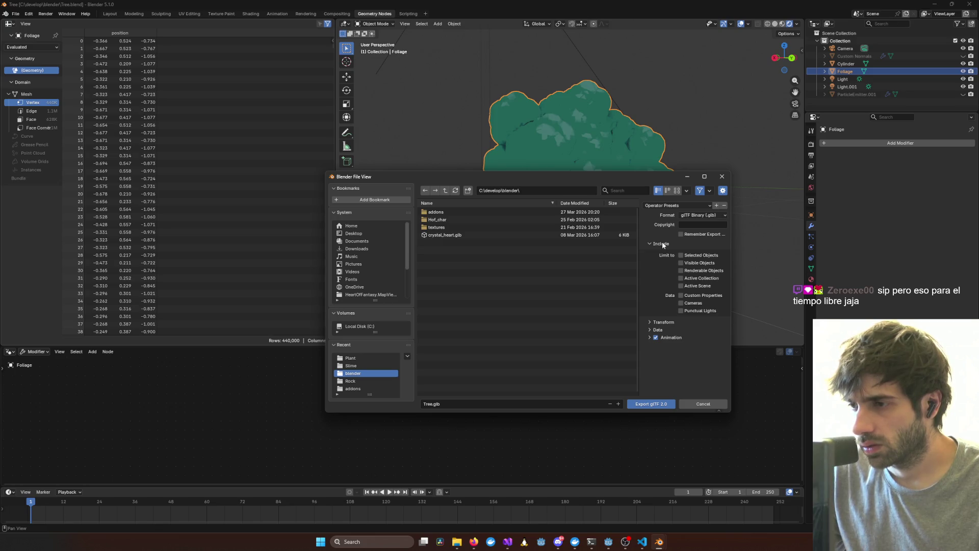
click(662, 244)
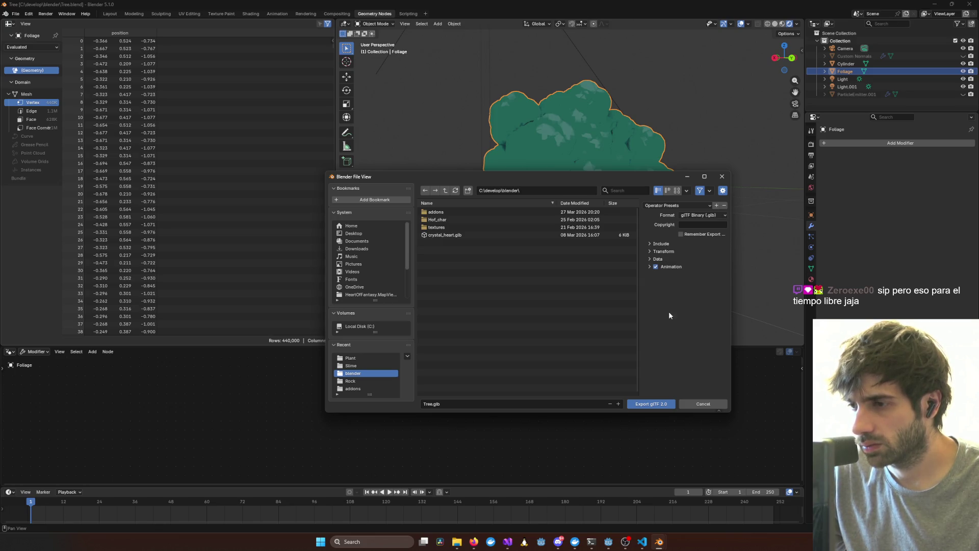
click(659, 259)
click(657, 272)
drag(730, 279, 778, 278)
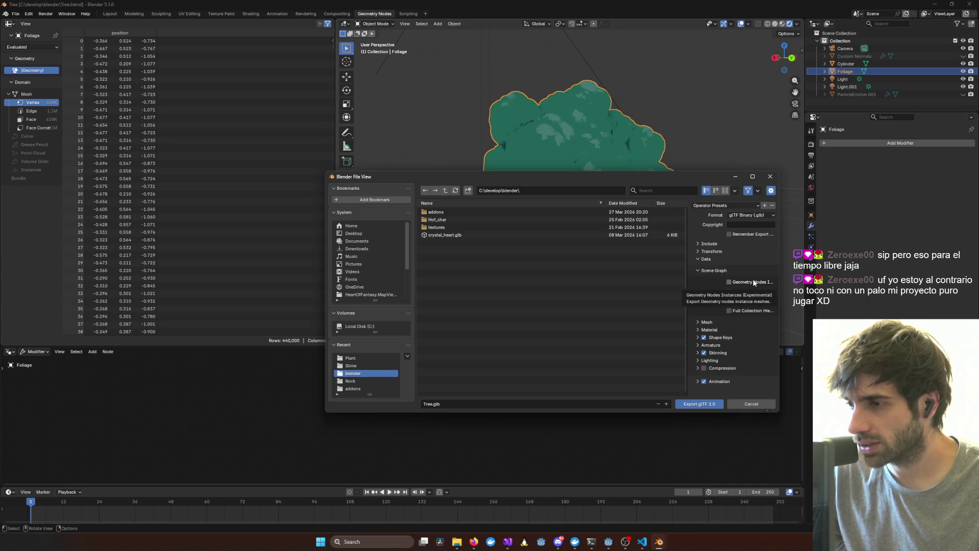
click(754, 283)
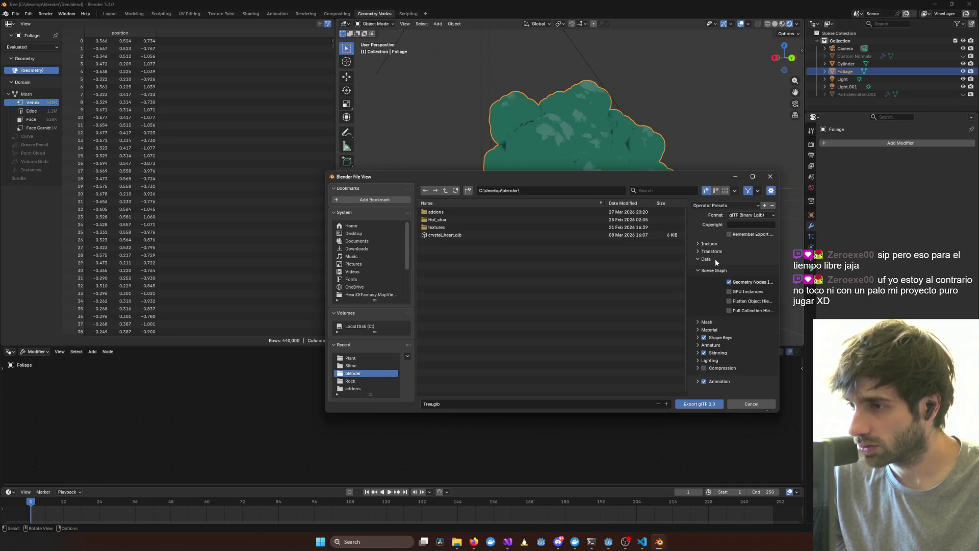
click(706, 322)
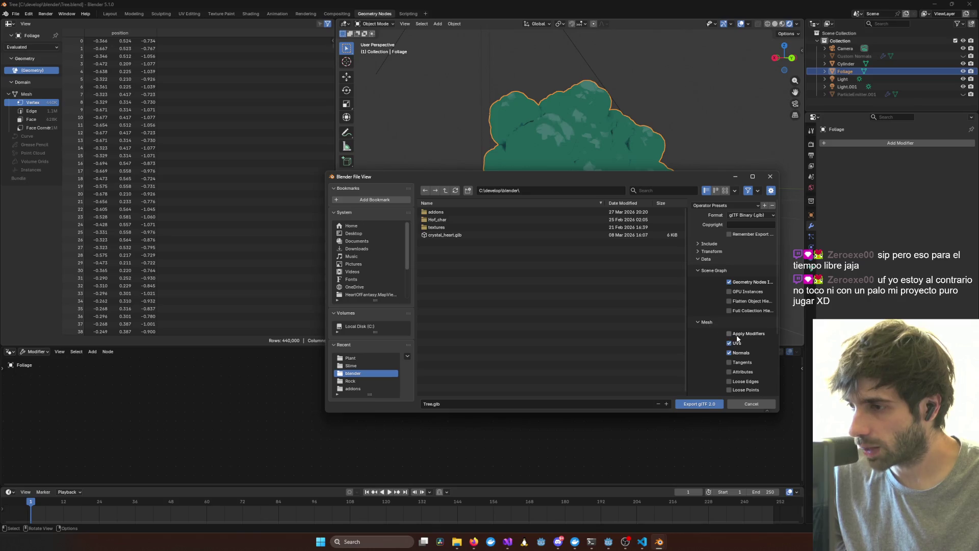
click(697, 403)
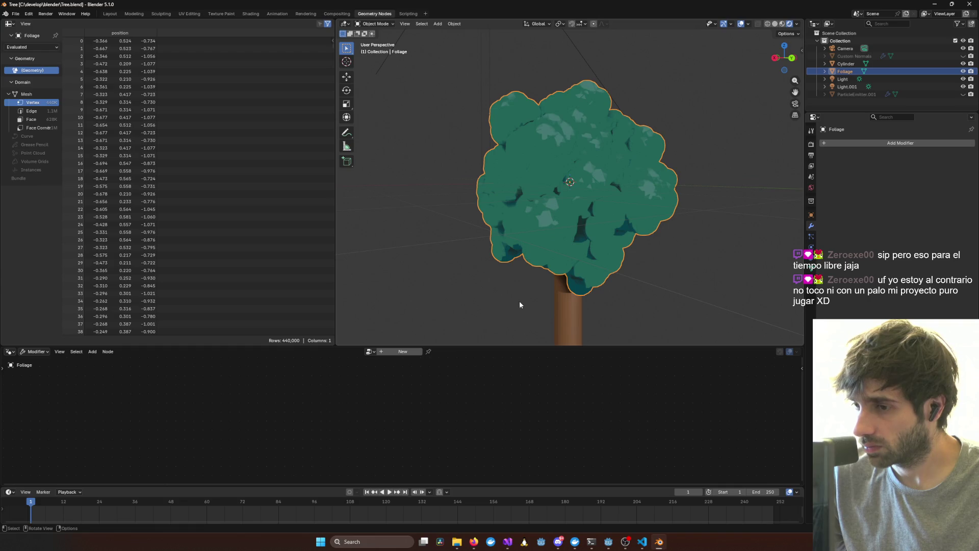
click(15, 14)
Export glTF 2.0 over Plant.glb in HeartOfFantasy.Client\Game\Worldmap\Resources\Plant
mouse_move(61, 133)
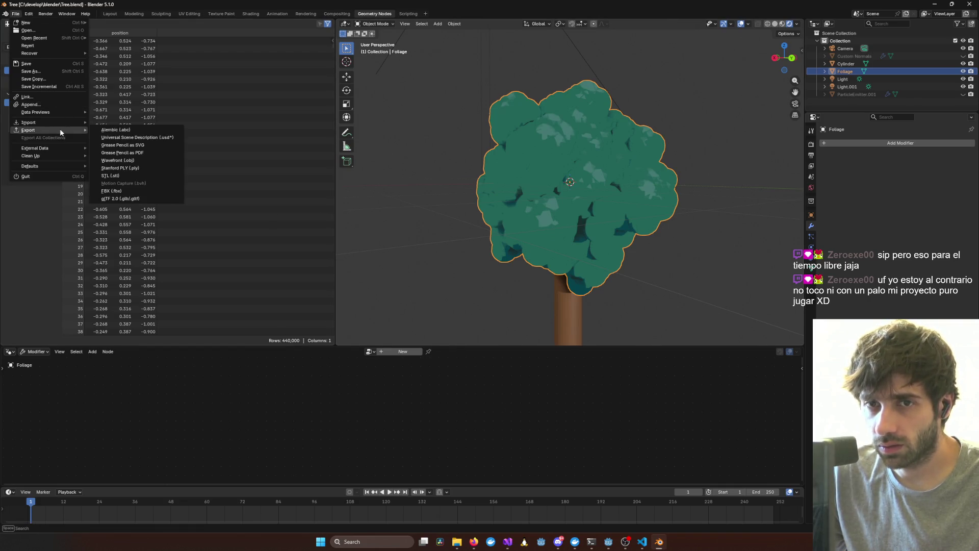
click(120, 198)
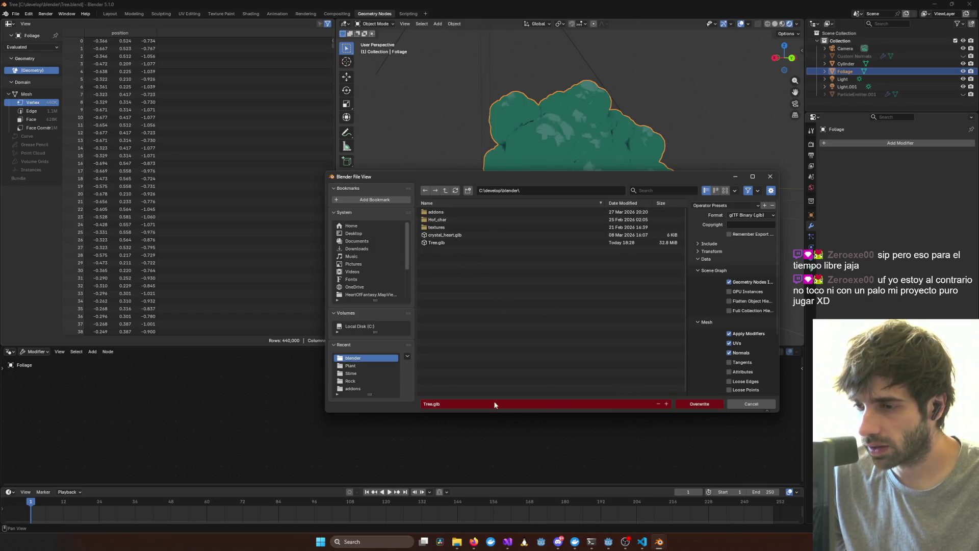
click(367, 295)
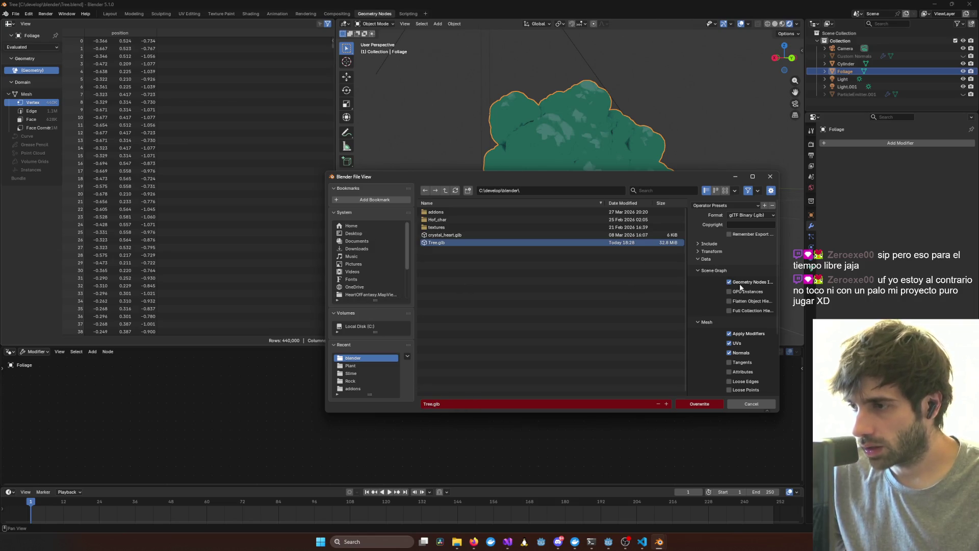
scroll(368, 287, down, 2)
click(367, 287)
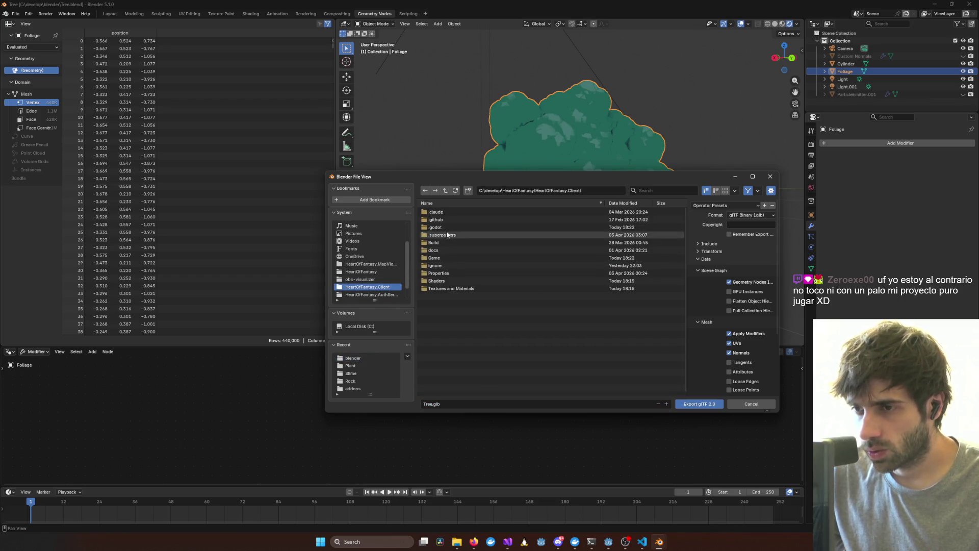
double_click(439, 257)
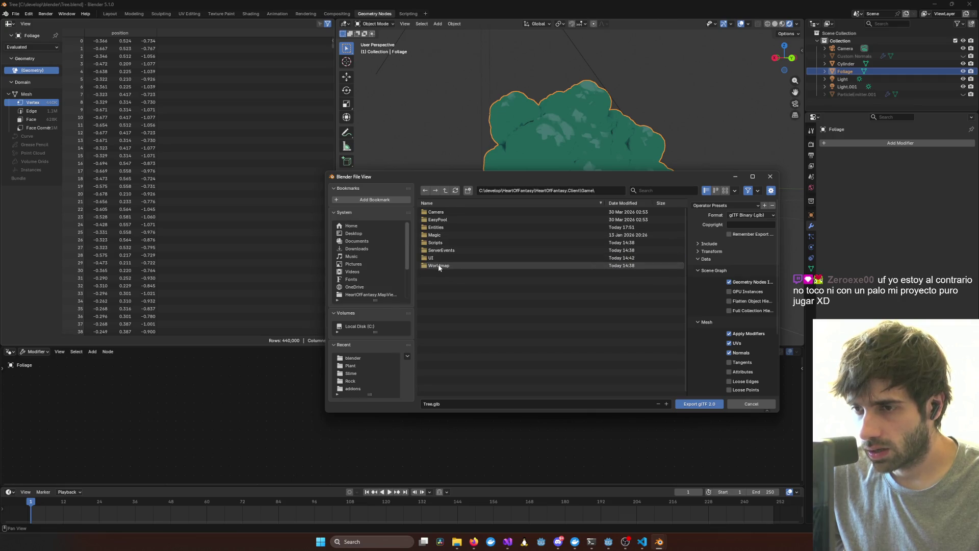
click(439, 266)
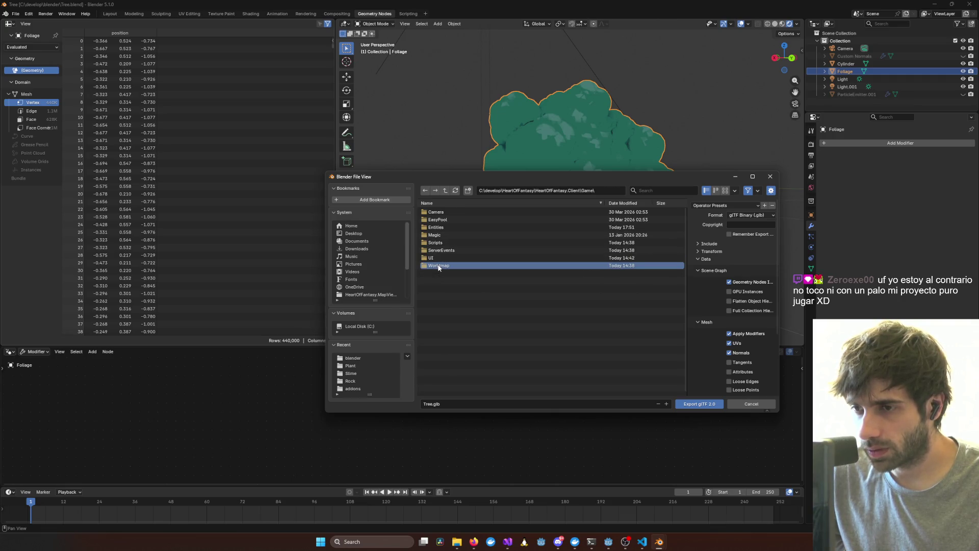
double_click(438, 266)
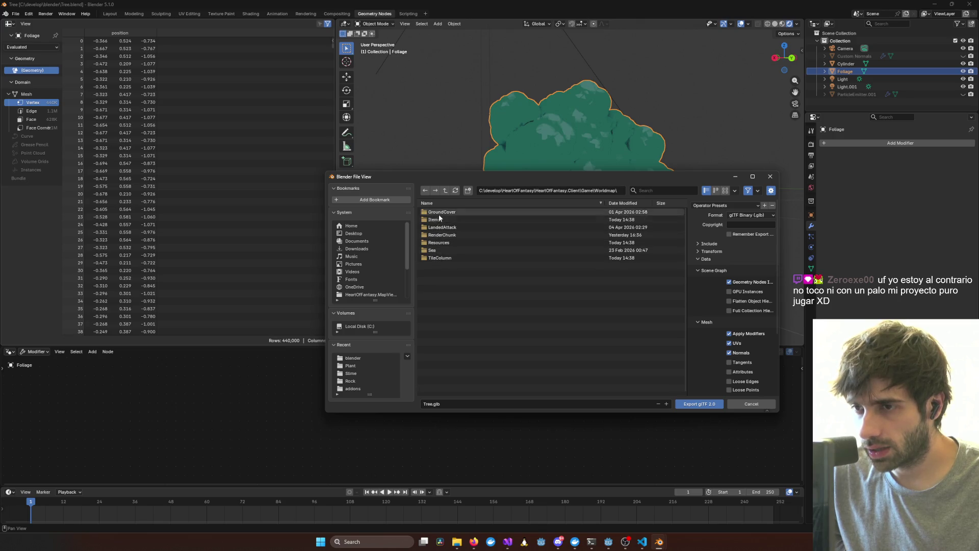
double_click(438, 242)
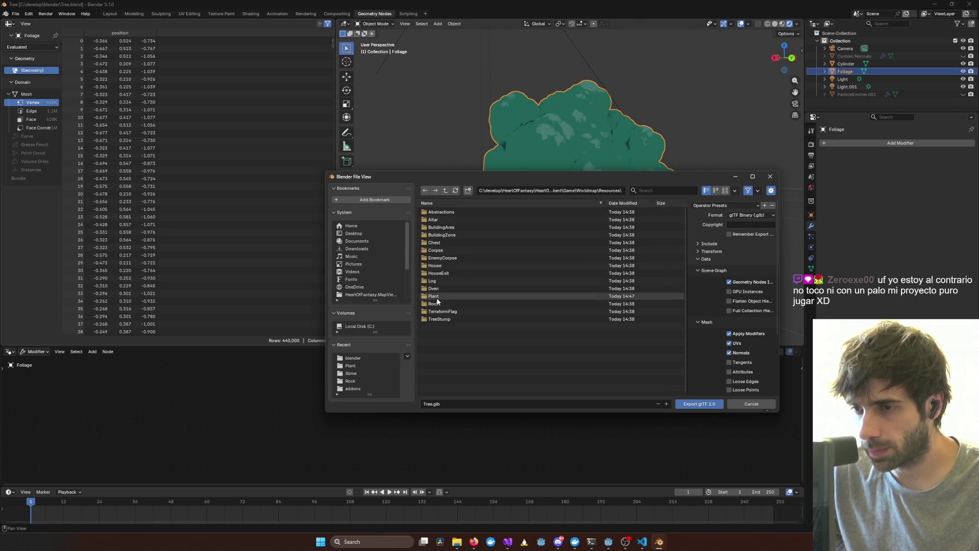
double_click(437, 298)
click(449, 211)
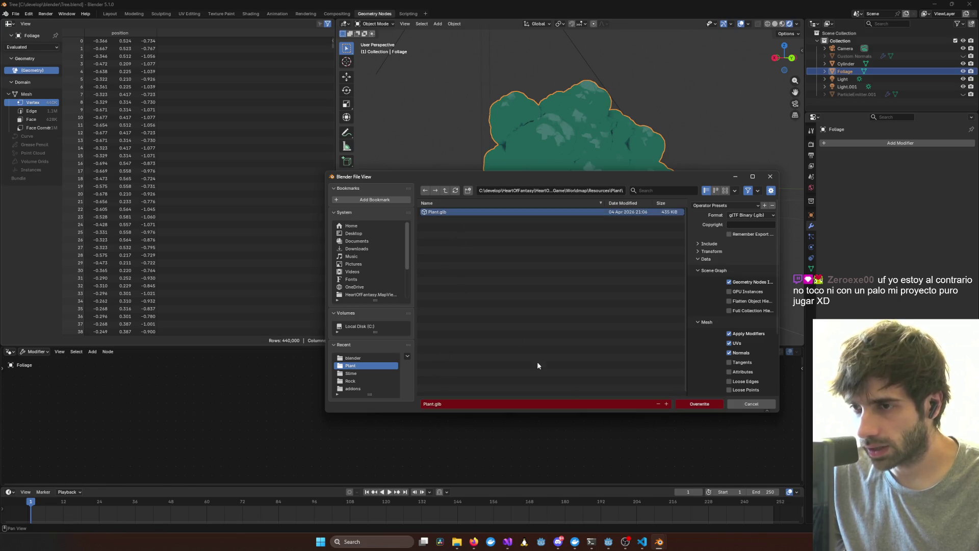
click(699, 404)
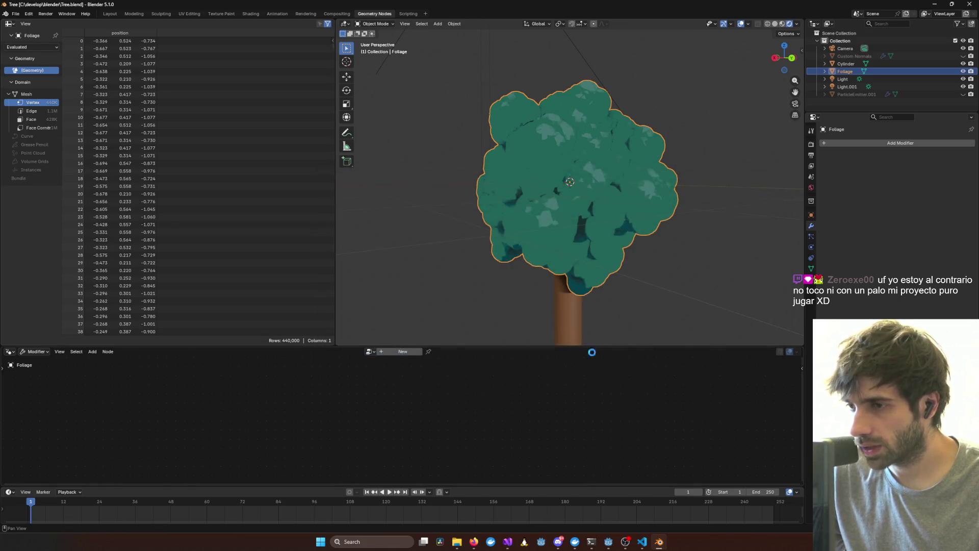
click(608, 542)
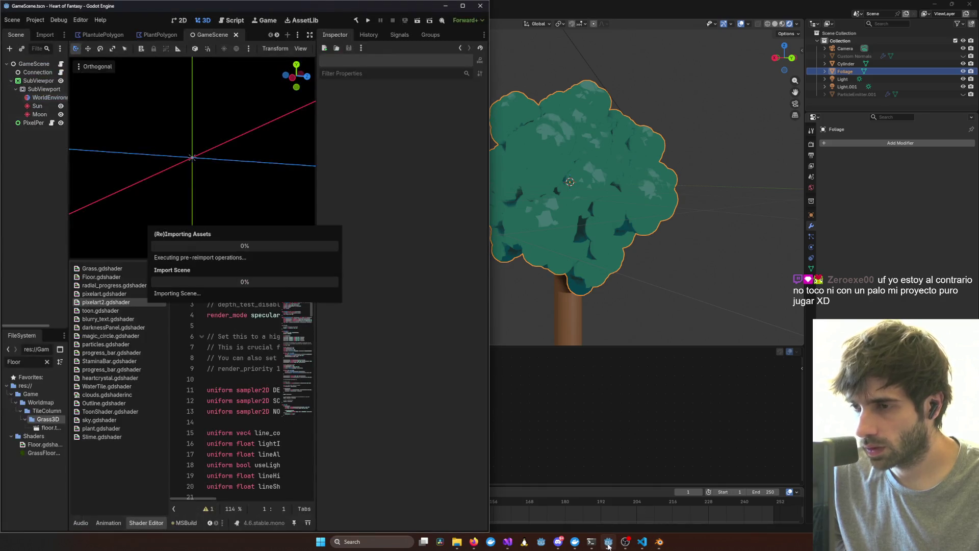
Maximize Godot, filter the FileSystem for 'Plant', and open Plant.tscn
click(463, 6)
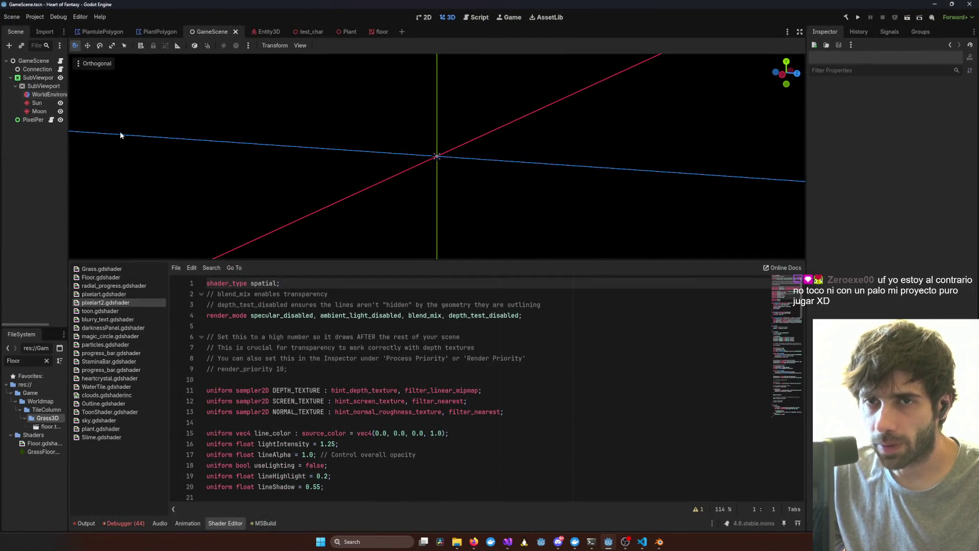
click(32, 360)
text(Tree)
key(ctrl+a)
text(Plant)
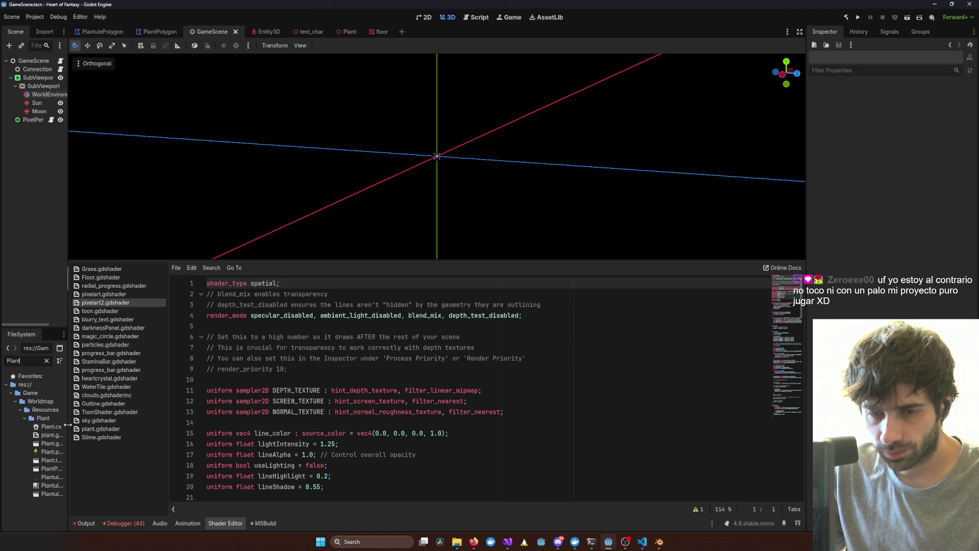
drag(68, 278, 140, 278)
double_click(54, 460)
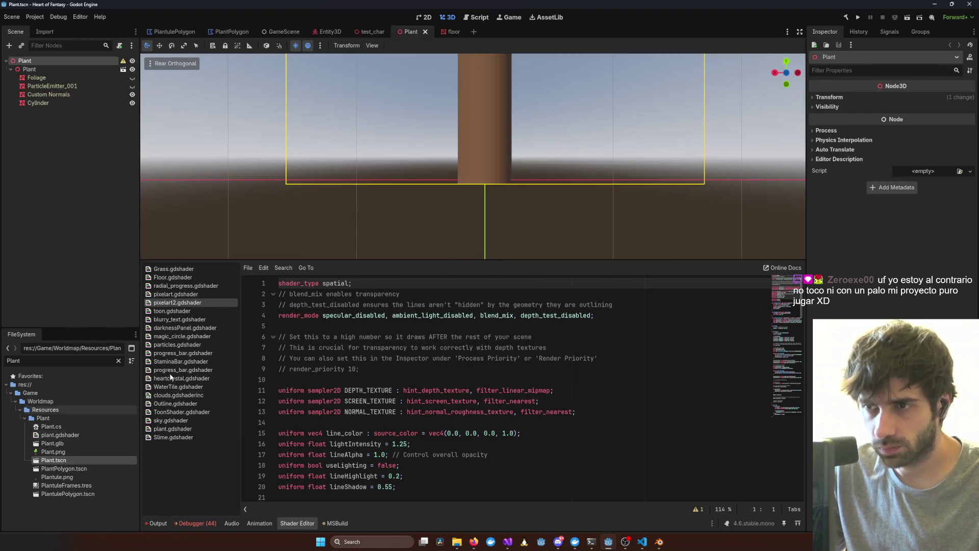
Orbit to see the plant's trunk, then open Plant.glb's Advanced Import Settings
scroll(437, 150, down, 5)
scroll(485, 187, up, 6)
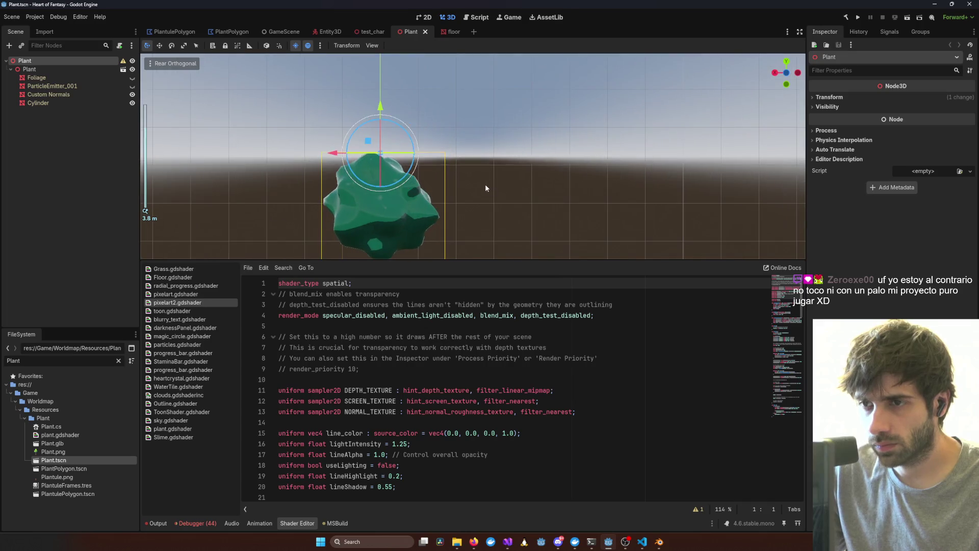
drag(487, 190, 366, 196)
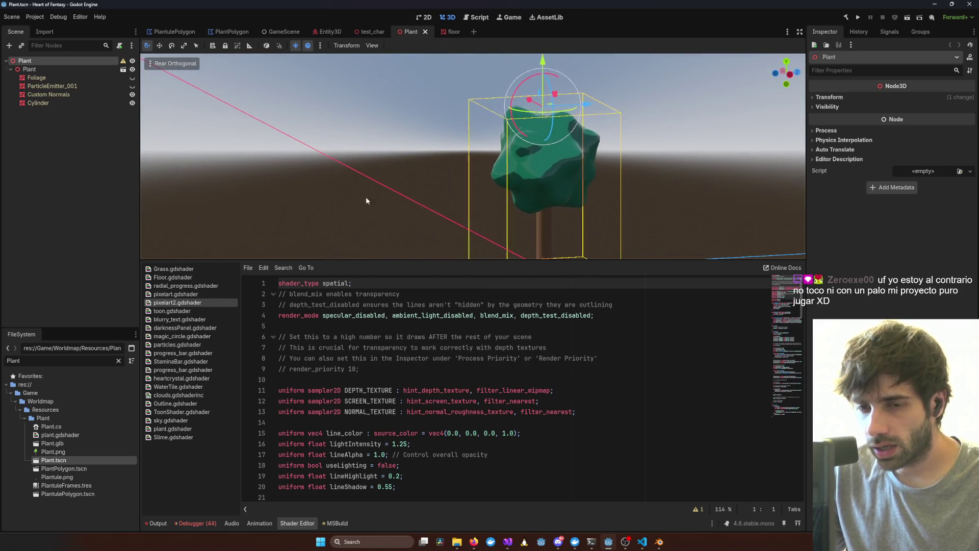
double_click(69, 443)
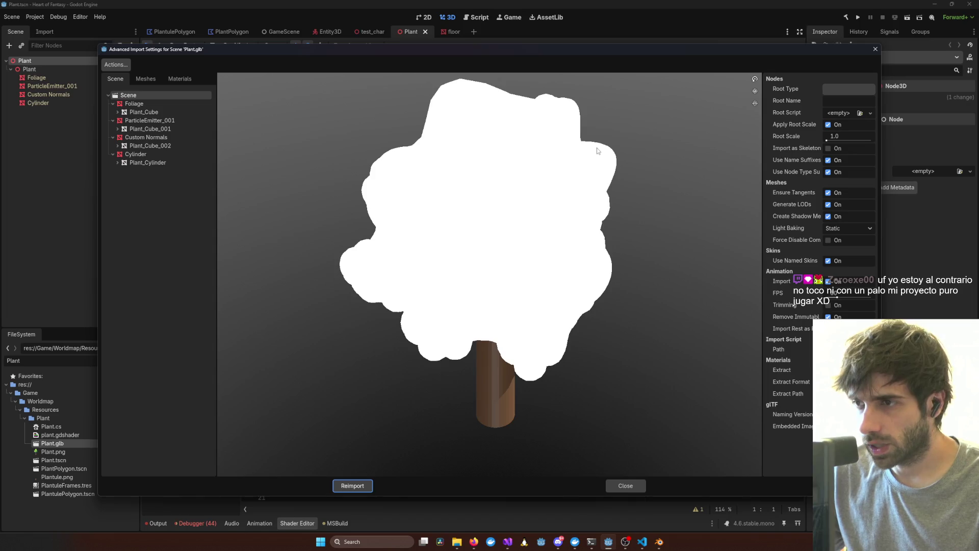
Reimport Plant.glb and delete the old Plant instance from the scene
click(353, 485)
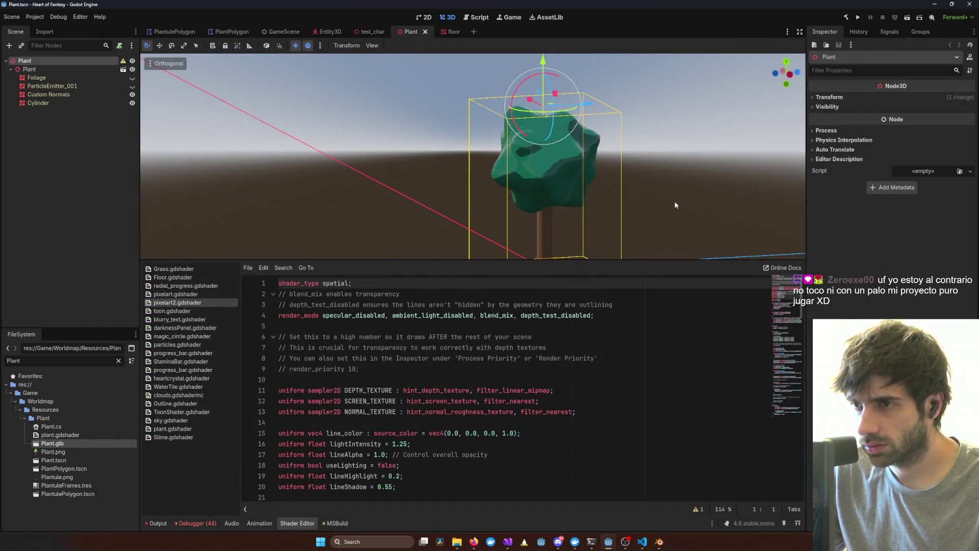
mouse_move(676, 205)
mouse_down()
mouse_move(491, 197)
mouse_move(357, 230)
mouse_up()
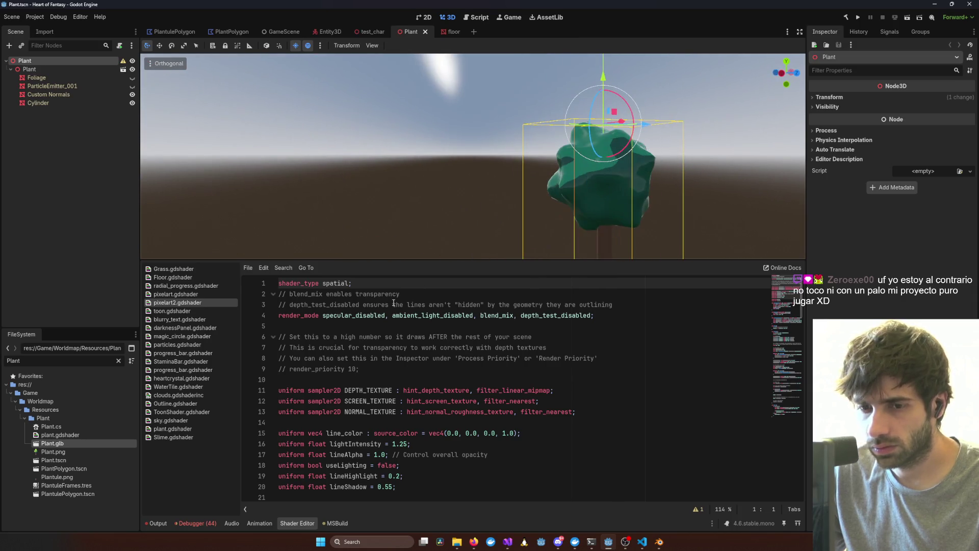
click(44, 70)
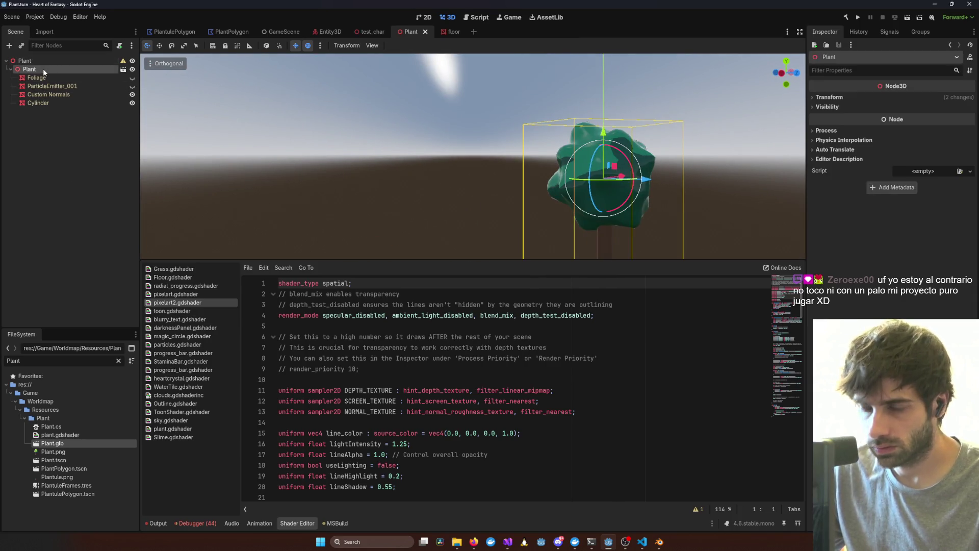
key(Delete)
click(476, 284)
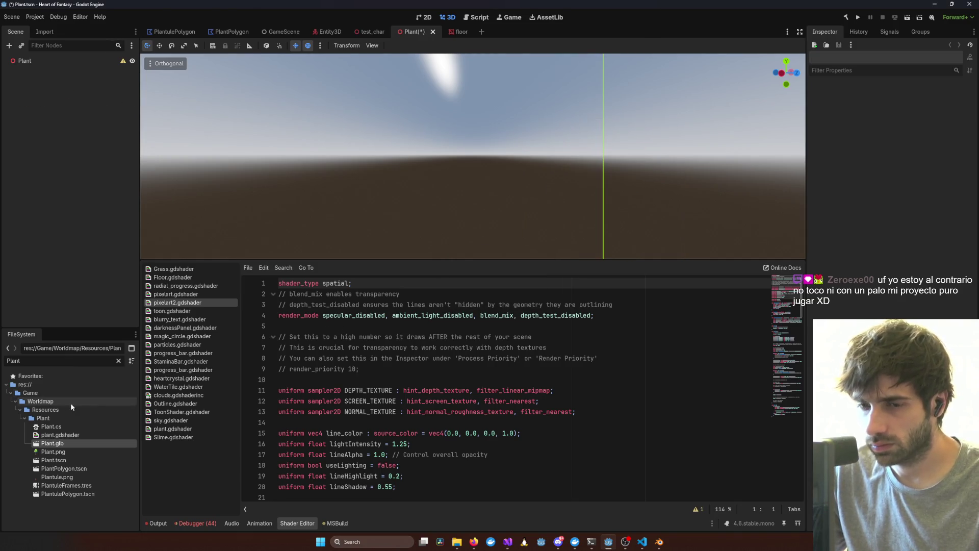
Drag the reimported Plant.glb into the viewport and frame it
mouse_move(50, 447)
mouse_down()
mouse_move(500, 214)
mouse_move(693, 189)
mouse_move(686, 196)
mouse_up()
scroll(612, 209, down, 5)
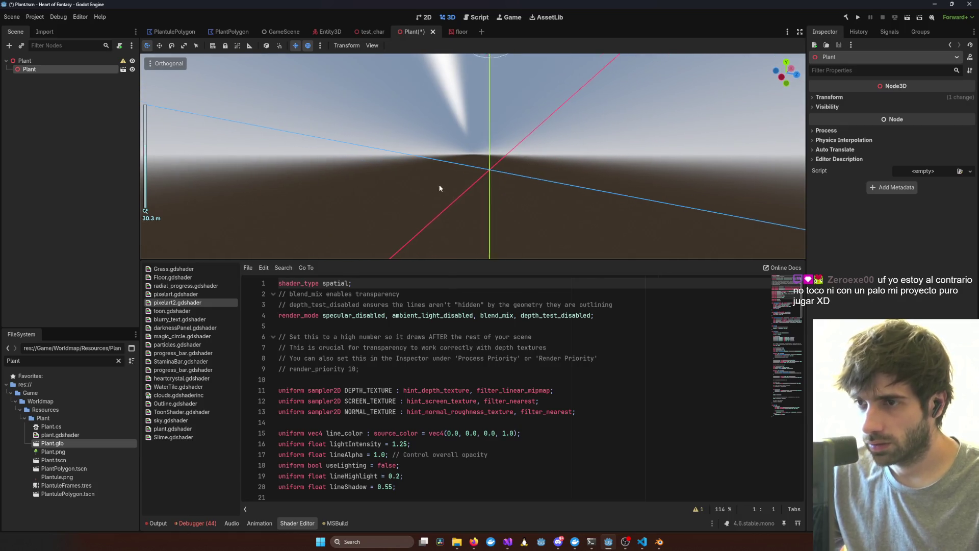
scroll(439, 188, down, 5)
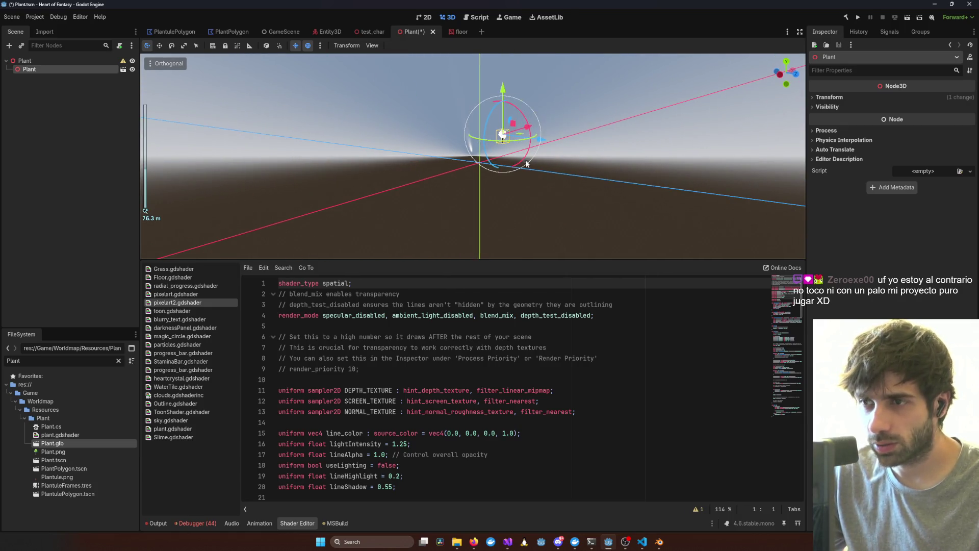
key(f)
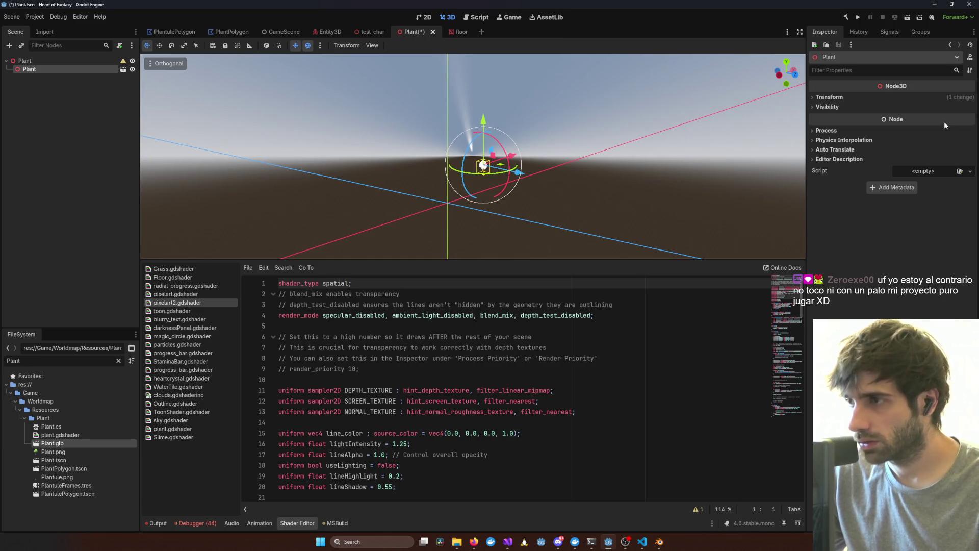
Set the new plant's Position to 0, 0, 0 in the Inspector
click(829, 97)
click(839, 119)
text(0)
key(Tab)
text(0)
key(Tab)
text(0)
key(Return)
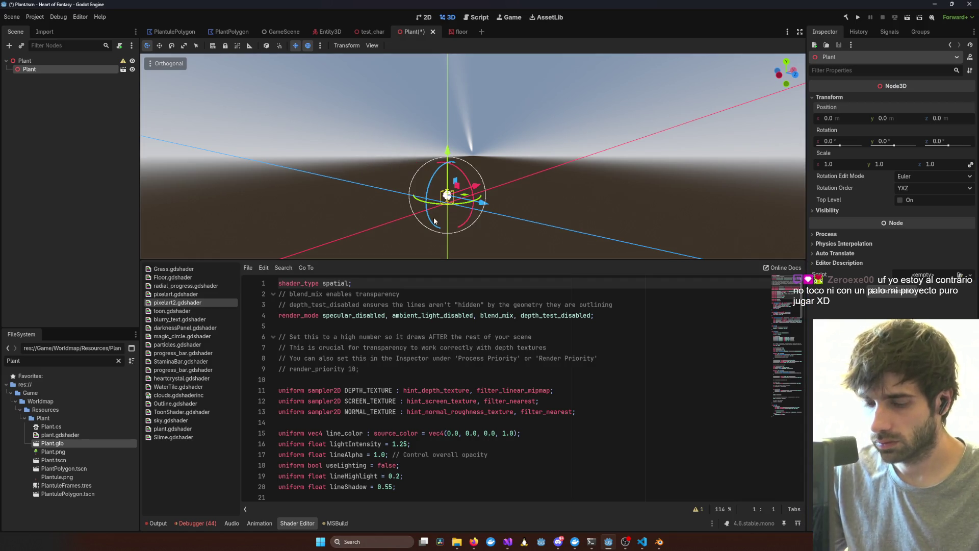
scroll(436, 219, up, 5)
mouse_move(488, 194)
mouse_down()
mouse_move(153, 168)
mouse_move(704, 163)
mouse_move(311, 177)
mouse_move(609, 189)
mouse_move(488, 230)
mouse_up()
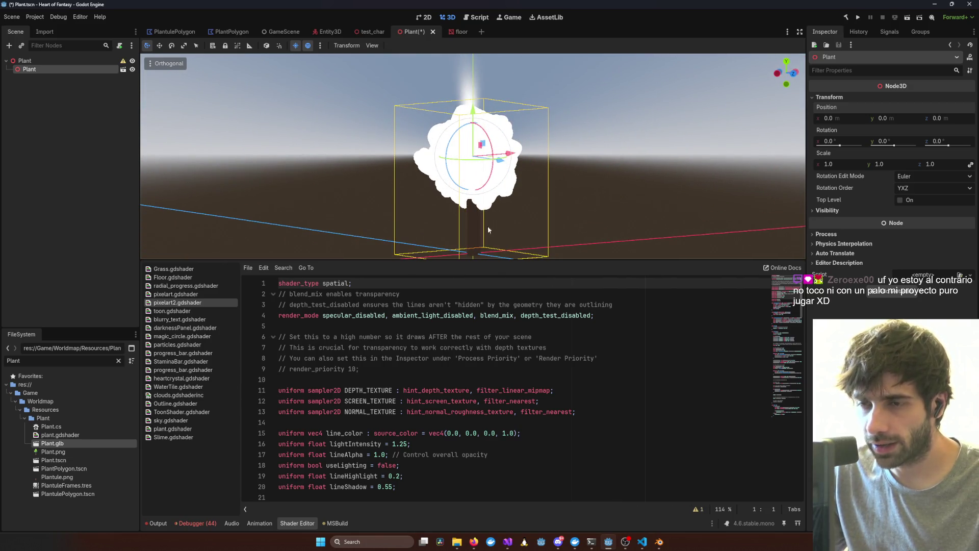
right_click(51, 69)
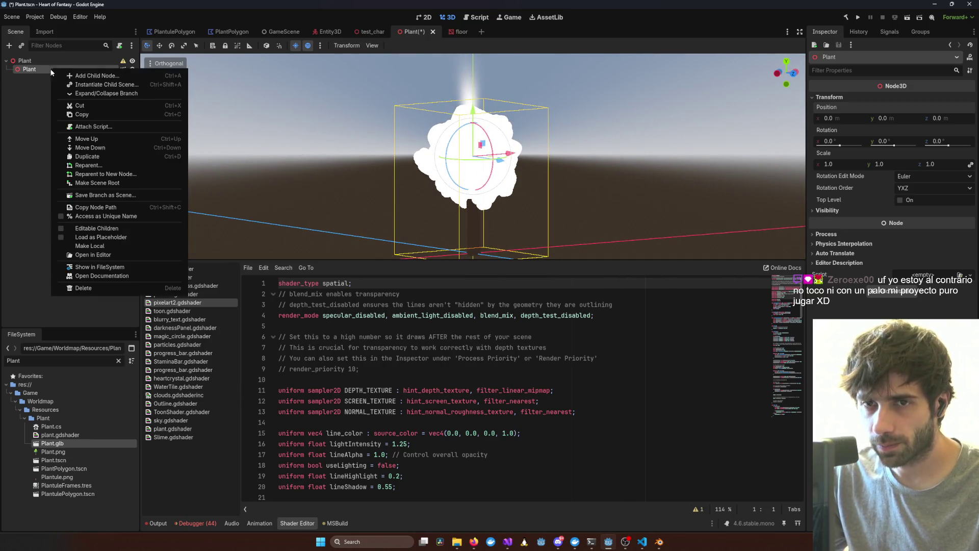
Enable Editable Children on Plant, inspect the Custom Normals mesh, then save and close the scene
click(111, 229)
click(49, 94)
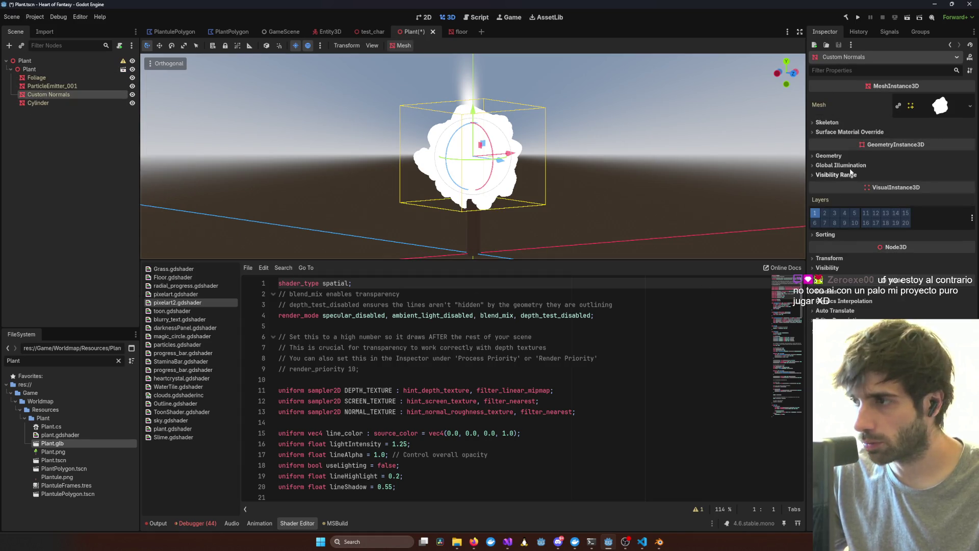
click(939, 105)
click(836, 290)
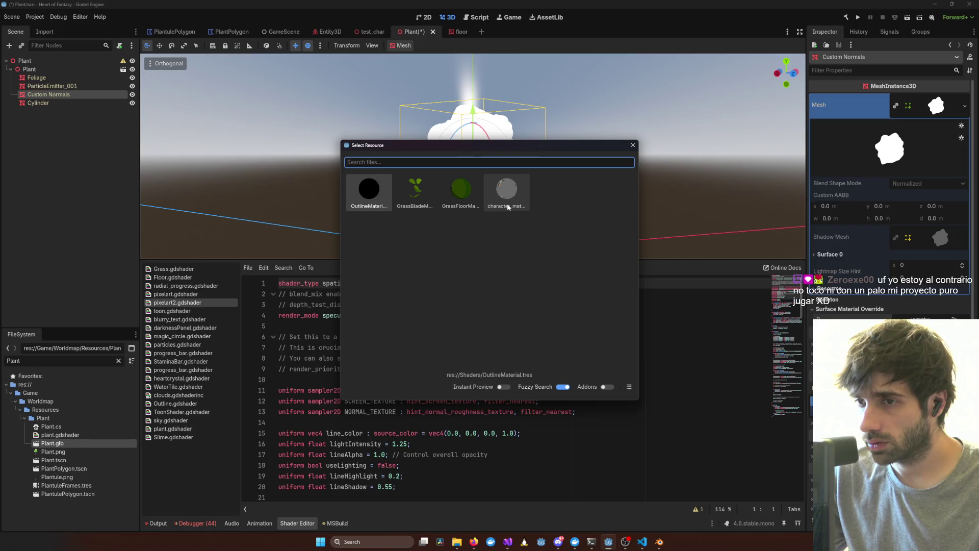
click(633, 146)
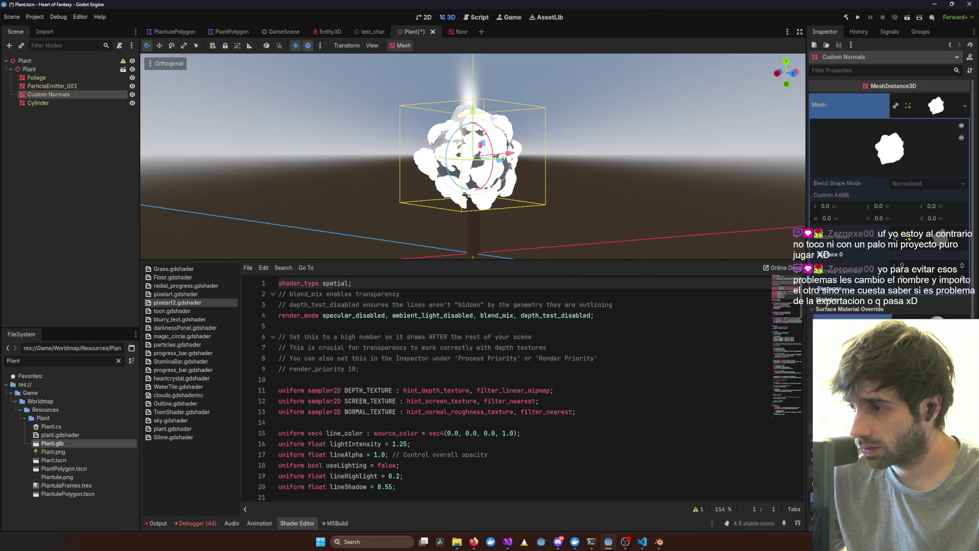
key(ctrl+s)
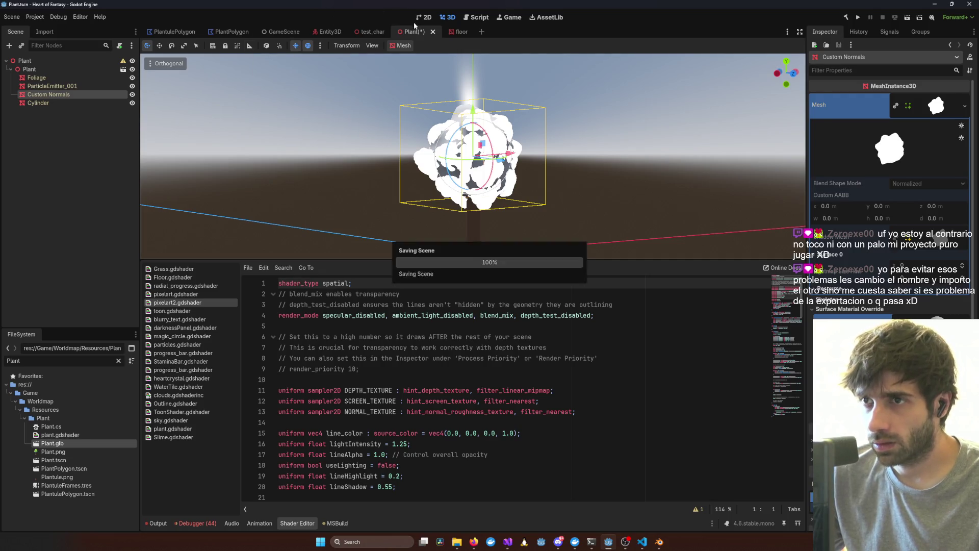
middle_click(412, 33)
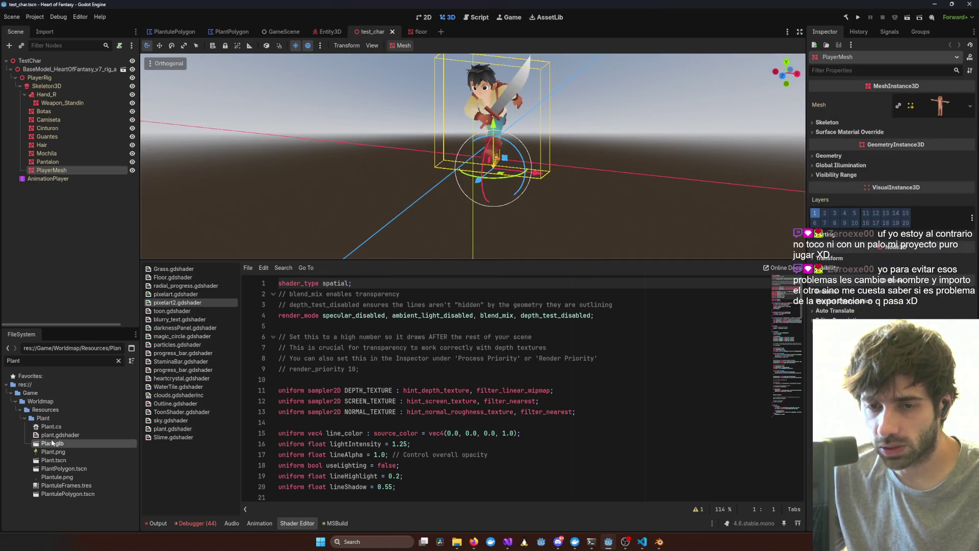
Close Plant.glb's import settings, reopen Plant.tscn, and resize Godot to sit beside Blender
double_click(51, 443)
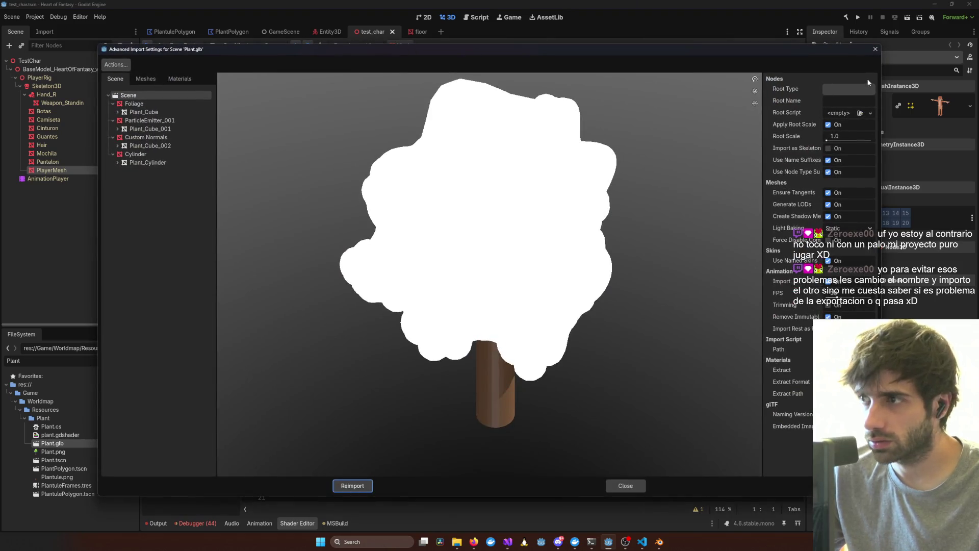
click(873, 50)
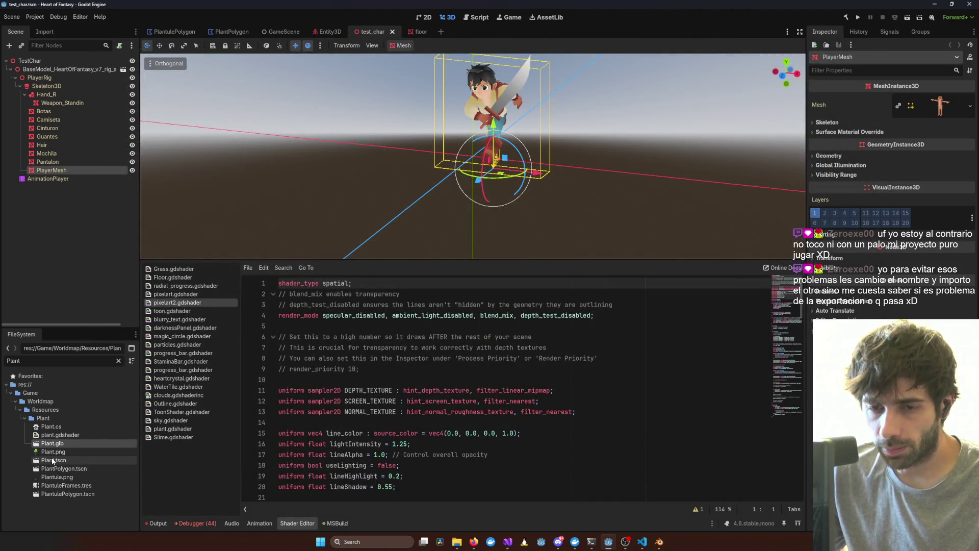
double_click(53, 460)
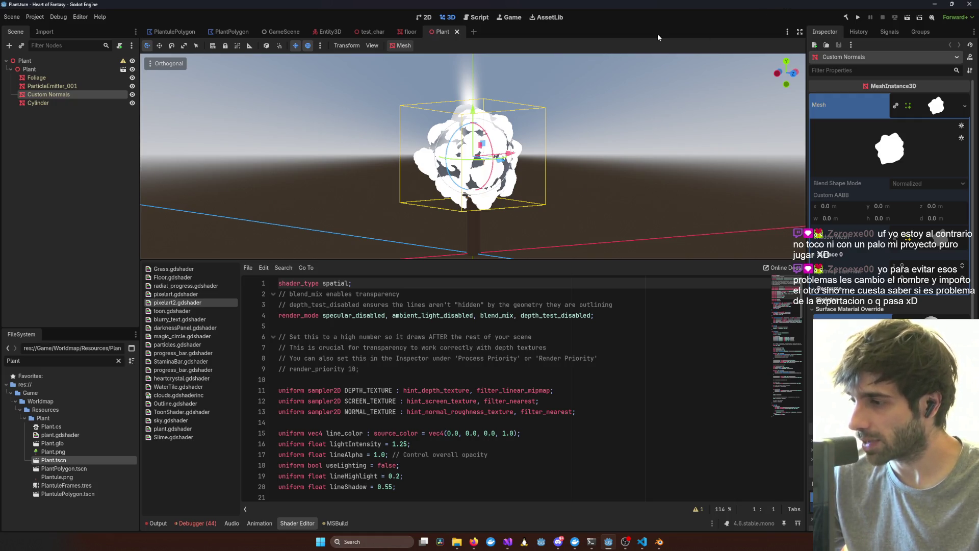
mouse_move(731, 4)
mouse_down()
mouse_move(620, 56)
mouse_move(390, 32)
mouse_move(371, 17)
mouse_up()
drag(498, 316, 621, 316)
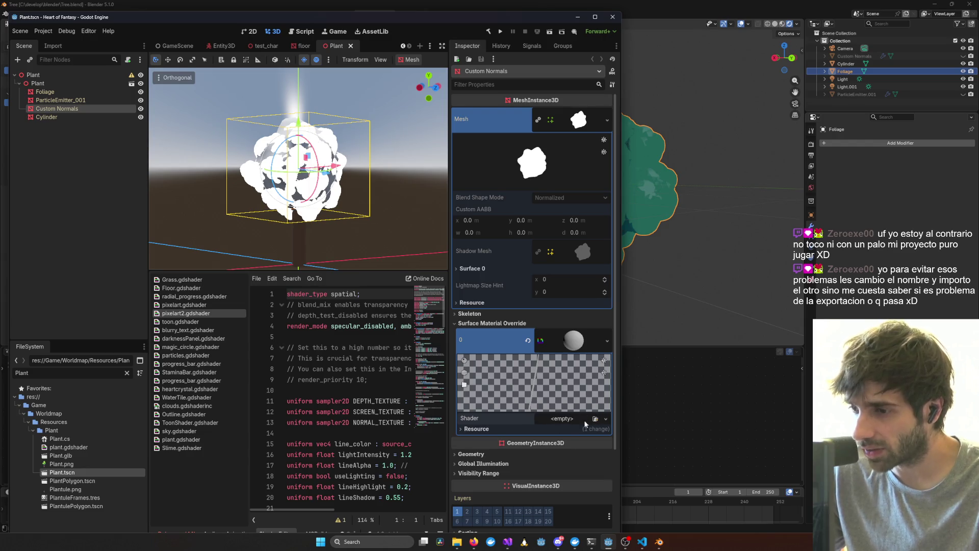
Quick Load plant.gdshader as the Custom Normals material's shader
click(570, 418)
click(574, 445)
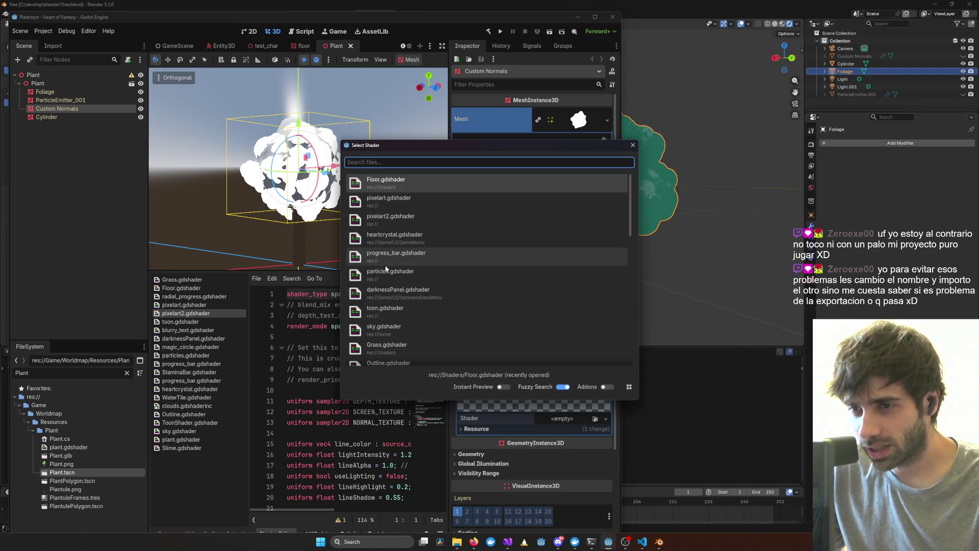
text(plant)
key(Return)
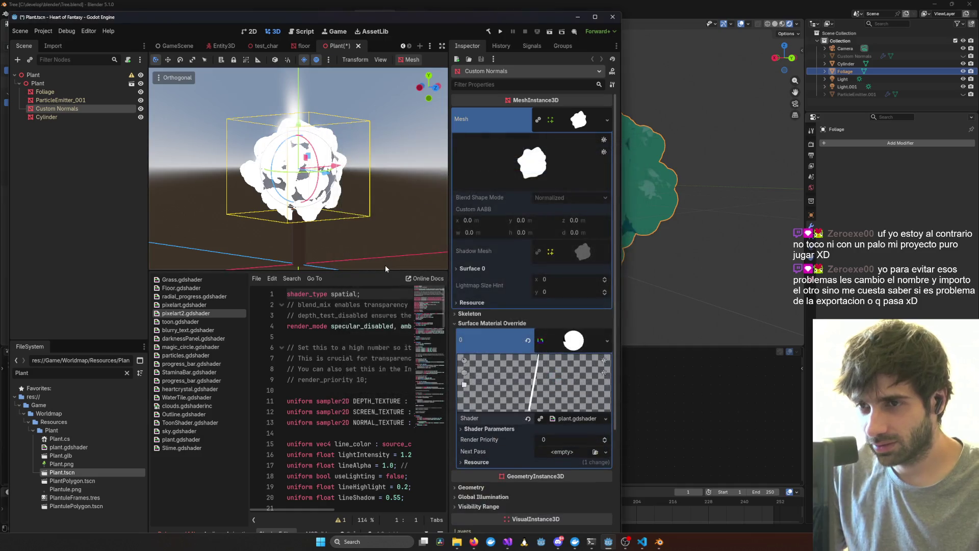
click(524, 352)
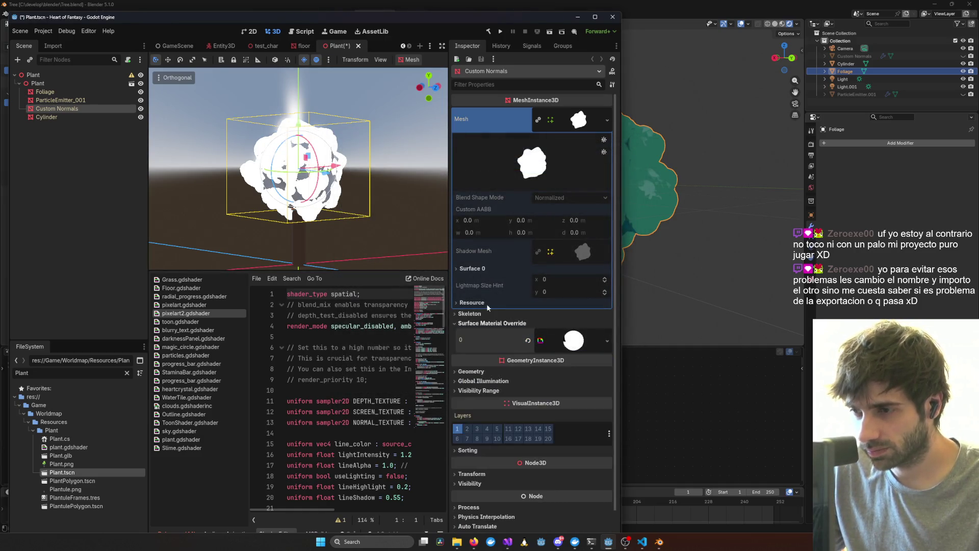
Hide Foliage and Custom Normals, keep ParticleEmitter_001 and the Cylinder trunk visible, and select ParticleEmitter_001
click(301, 226)
drag(423, 217, 338, 220)
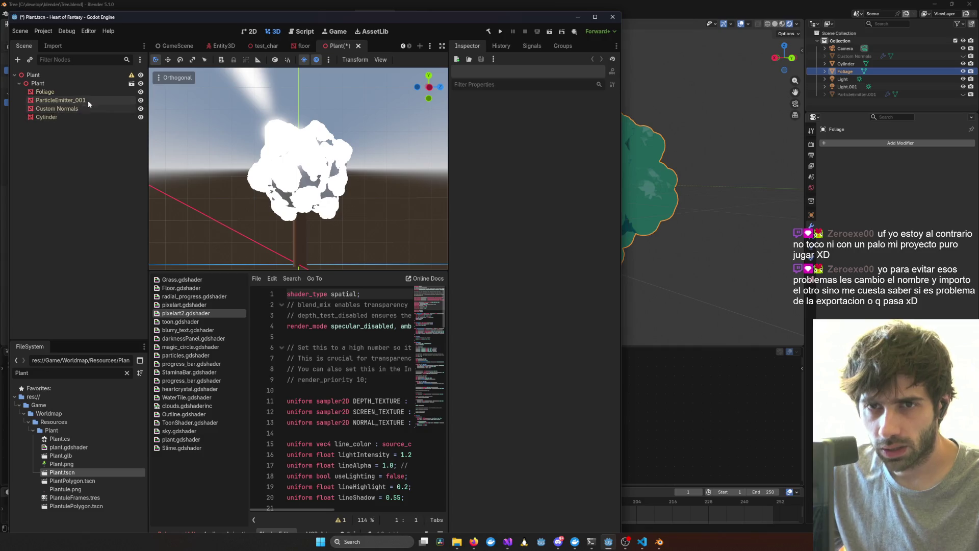
double_click(141, 117)
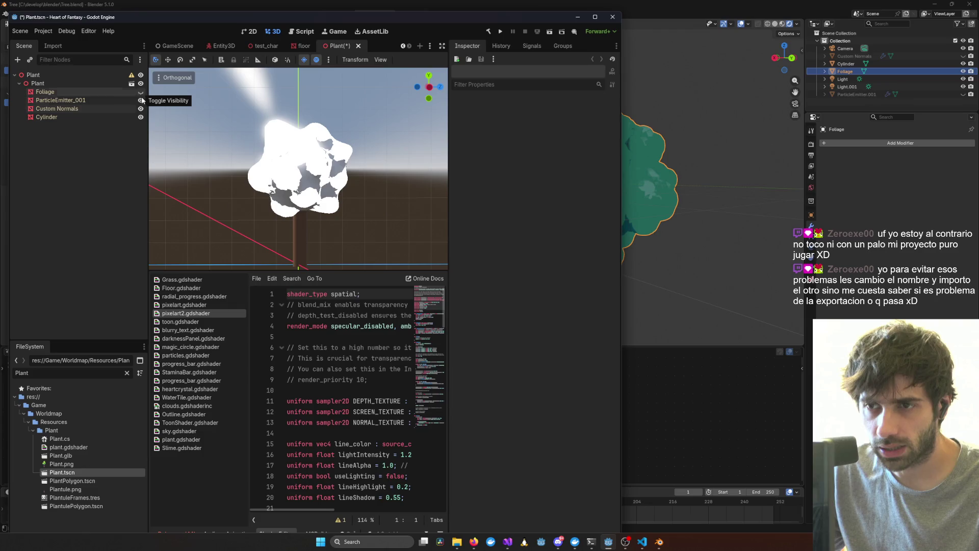
click(141, 92)
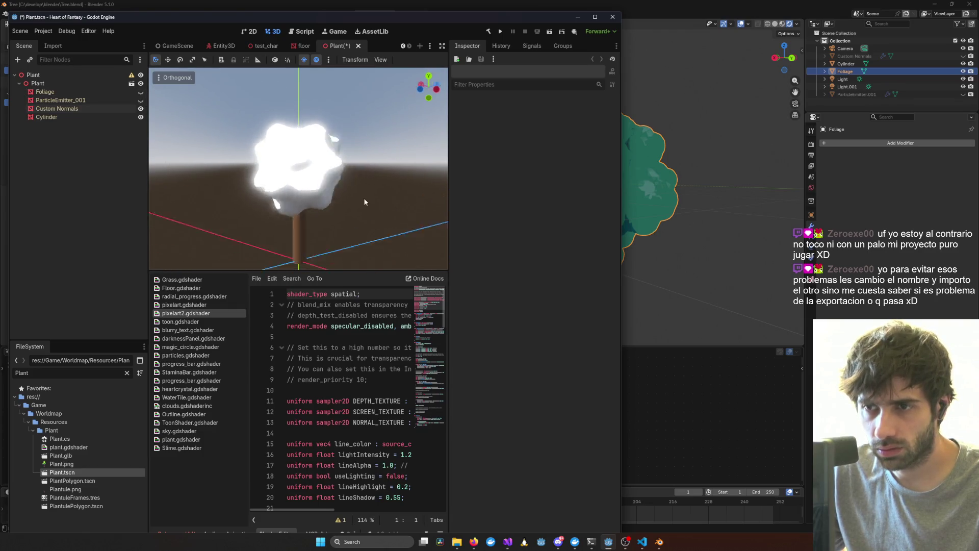
scroll(302, 196, up, 5)
click(141, 101)
click(141, 117)
click(141, 109)
click(141, 117)
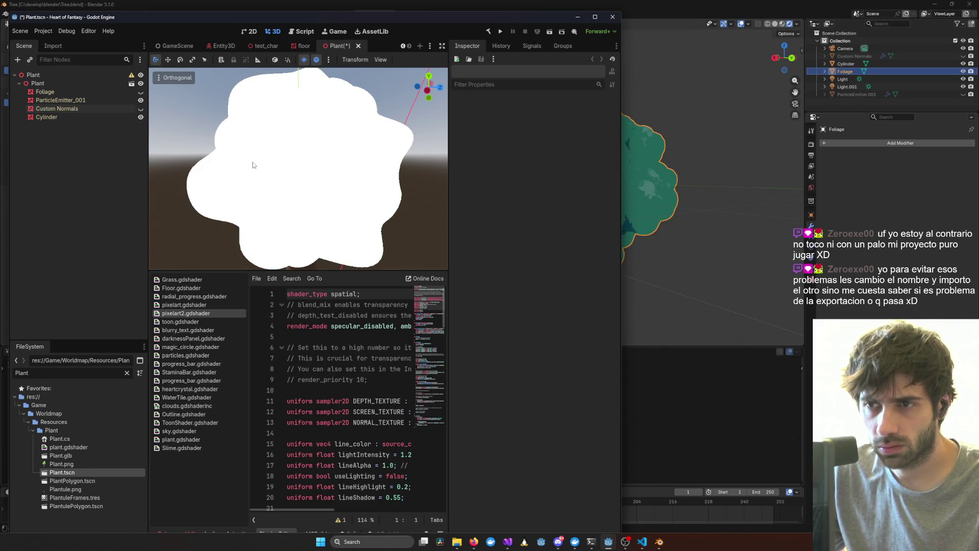
click(77, 101)
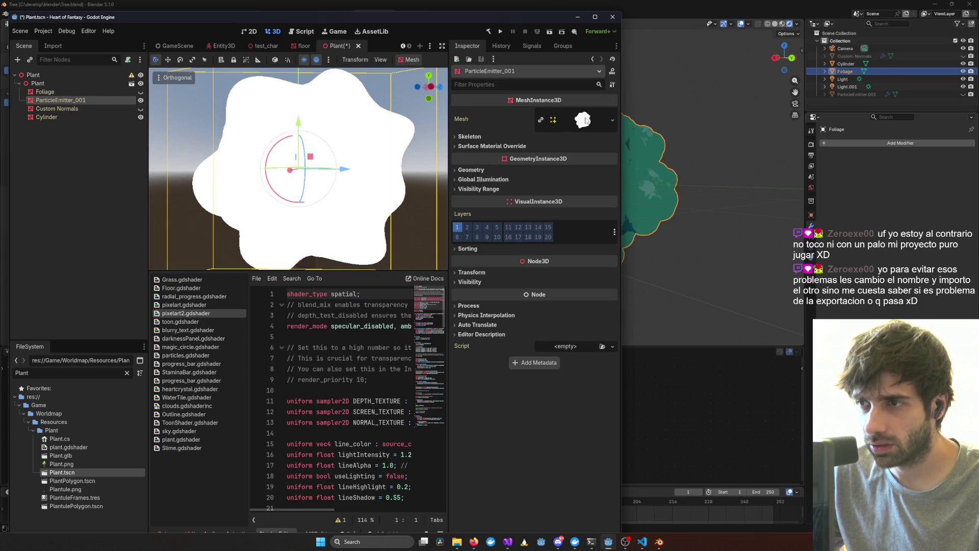
Add a new material to ParticleEmitter_001's surface material override slot 0
click(493, 146)
click(614, 157)
click(585, 198)
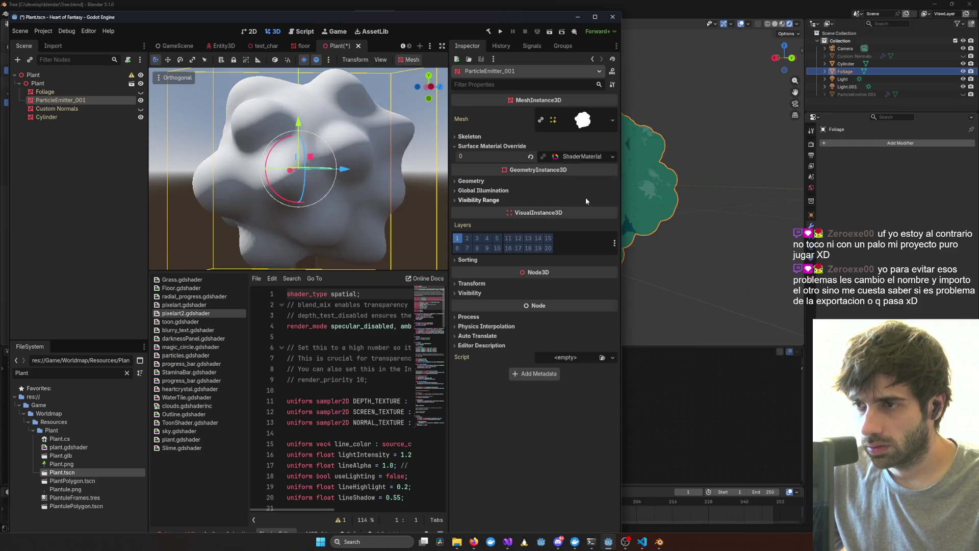
click(585, 165)
click(611, 166)
click(285, 181)
Show the Foliage blobs again, keep Custom Normals hidden, and compare its material with ParticleEmitter_001's
mouse_move(286, 182)
mouse_down()
mouse_move(223, 170)
mouse_move(251, 145)
mouse_up()
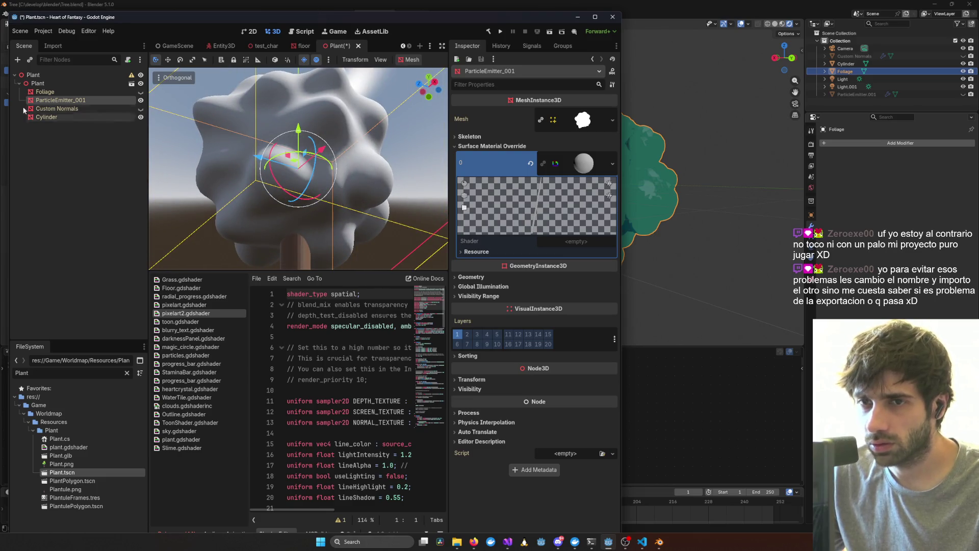
click(141, 92)
drag(255, 184, 226, 191)
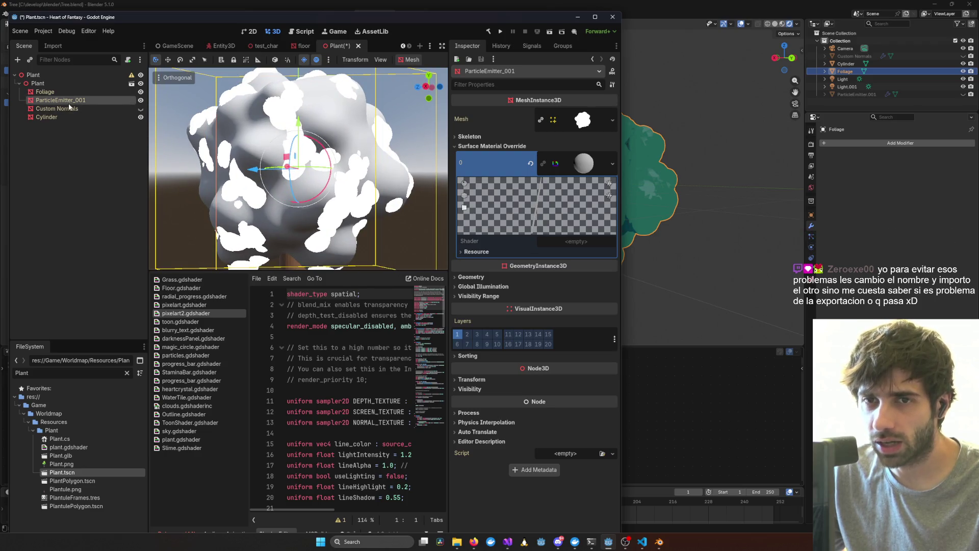
mouse_move(210, 144)
mouse_down()
mouse_move(236, 161)
mouse_move(182, 177)
mouse_up()
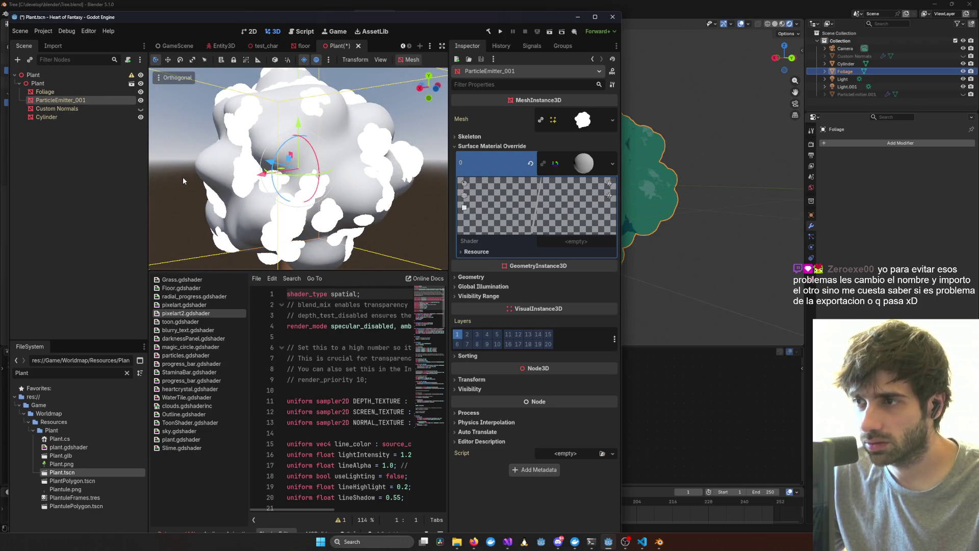
scroll(183, 176, up, 3)
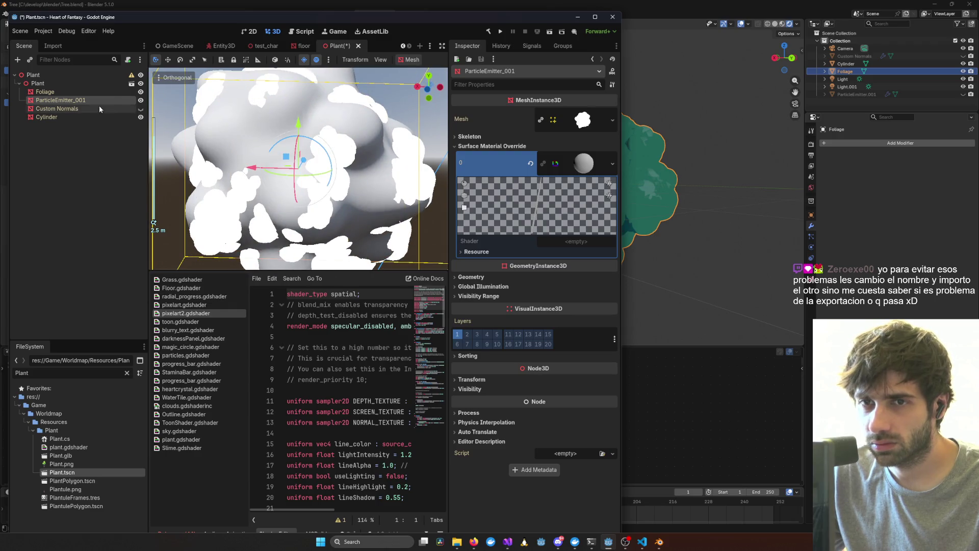
click(141, 109)
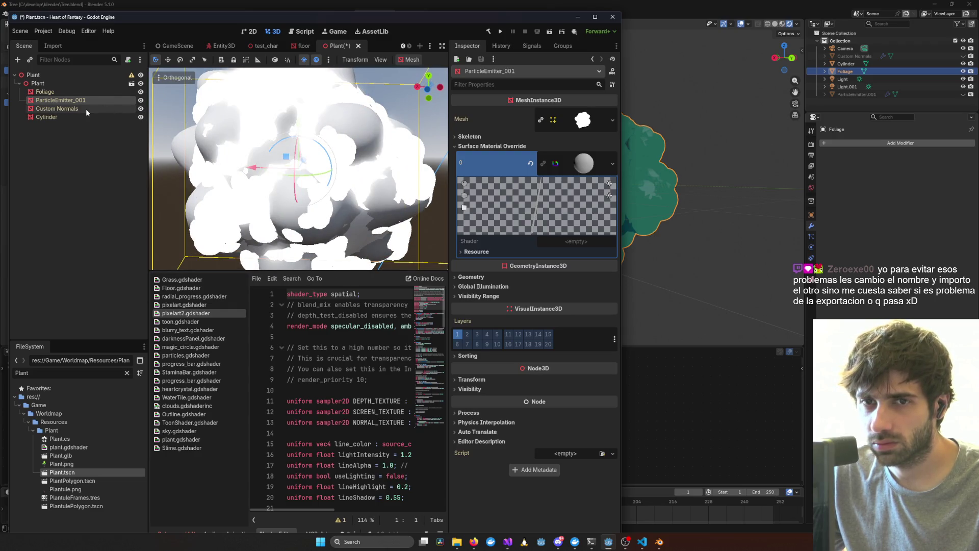
click(86, 108)
click(140, 117)
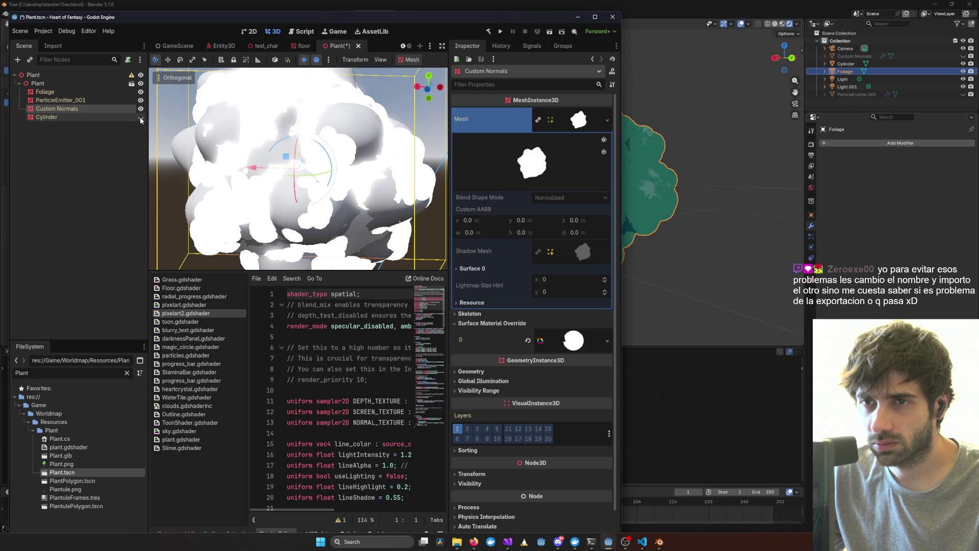
click(141, 117)
click(141, 109)
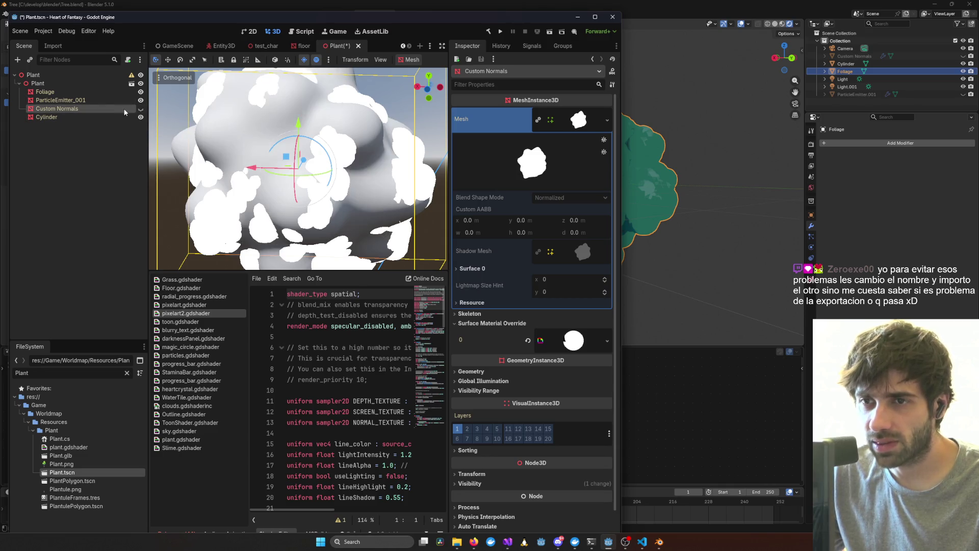
click(61, 100)
click(64, 109)
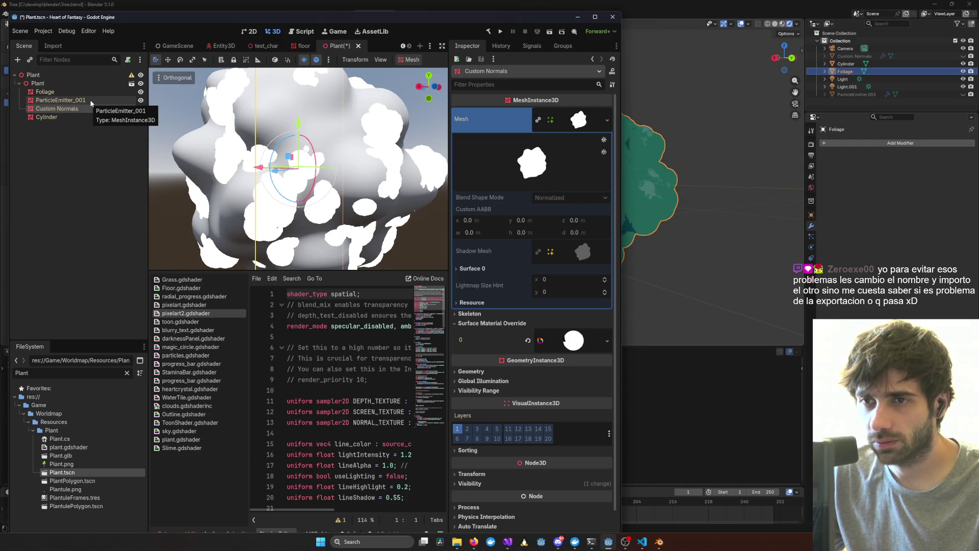
click(71, 100)
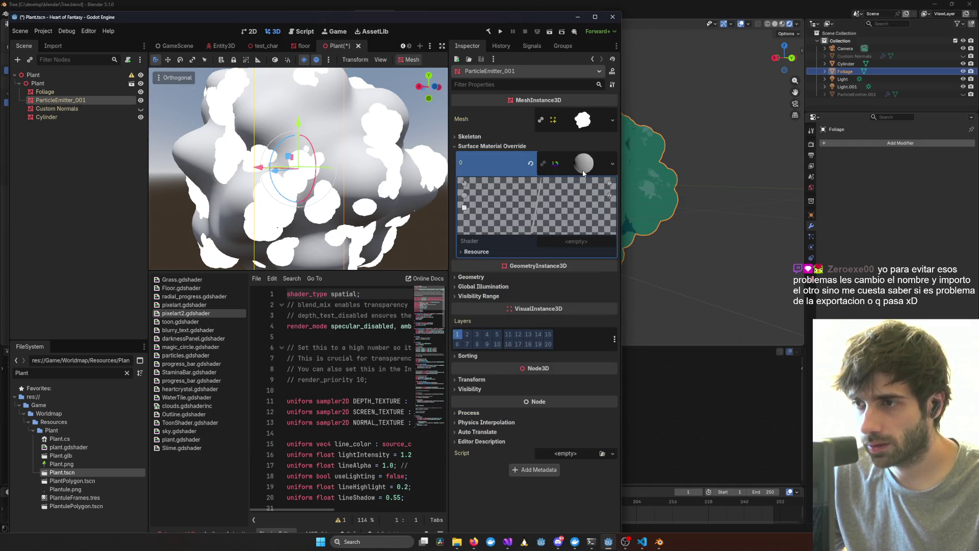
Save the Plant scene and load plant.gdshader into ParticleEmitter_001's override material
key(ctrl+s)
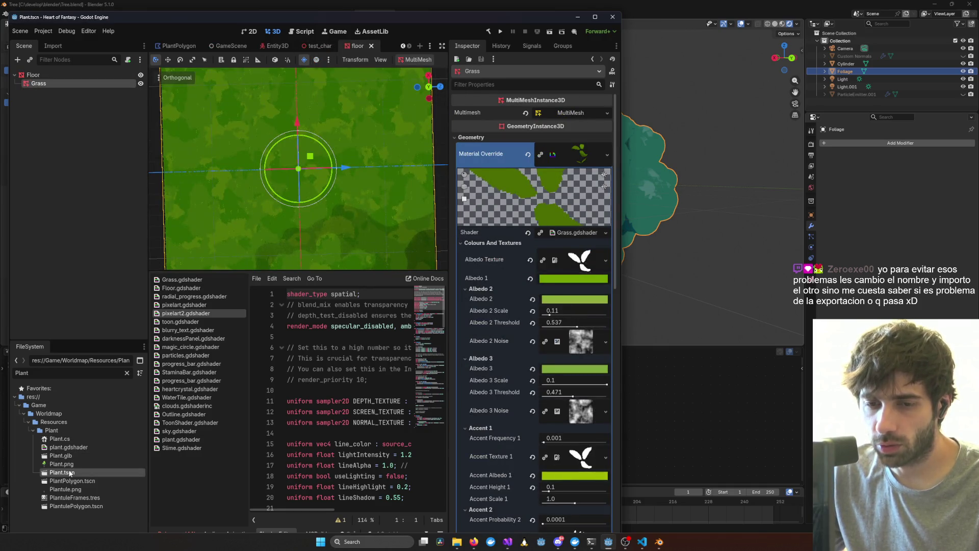
click(65, 101)
click(568, 241)
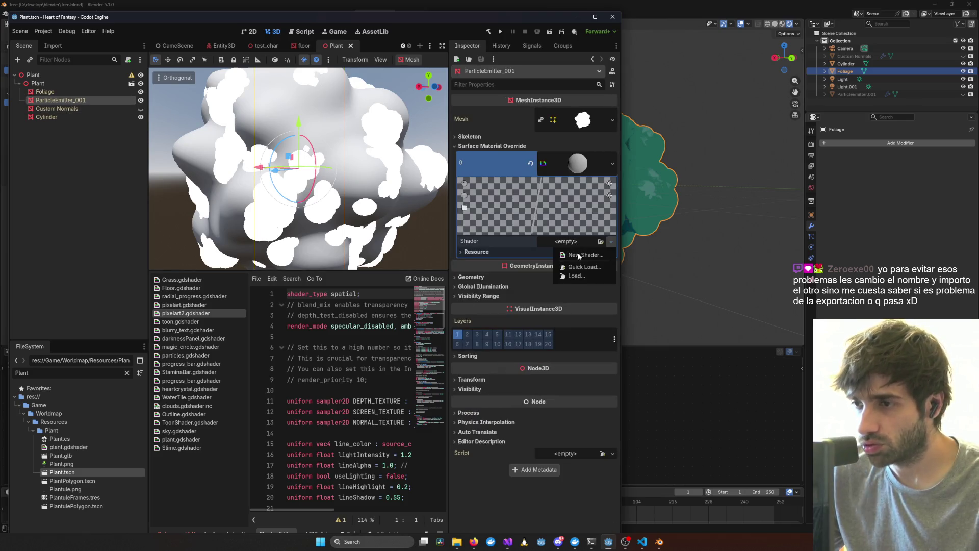
click(589, 266)
double_click(381, 189)
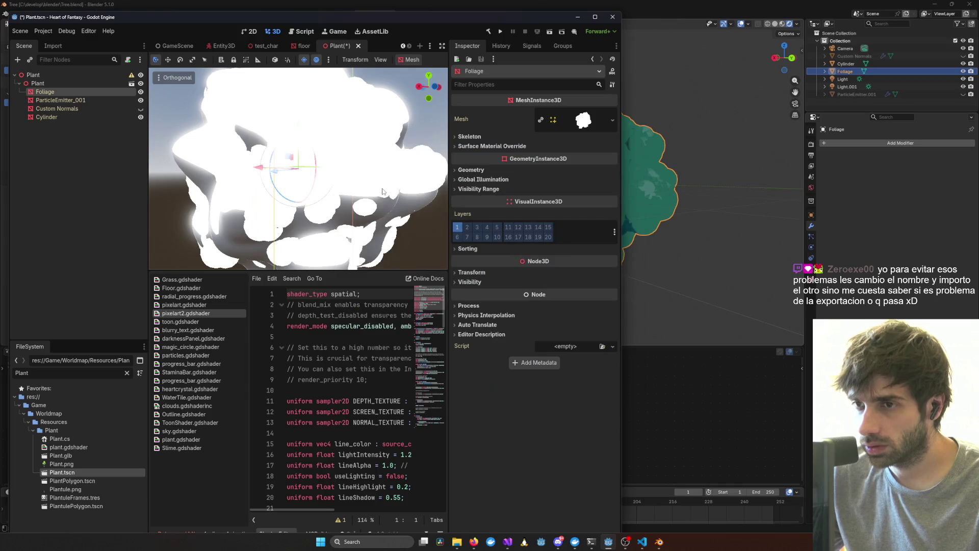
click(69, 101)
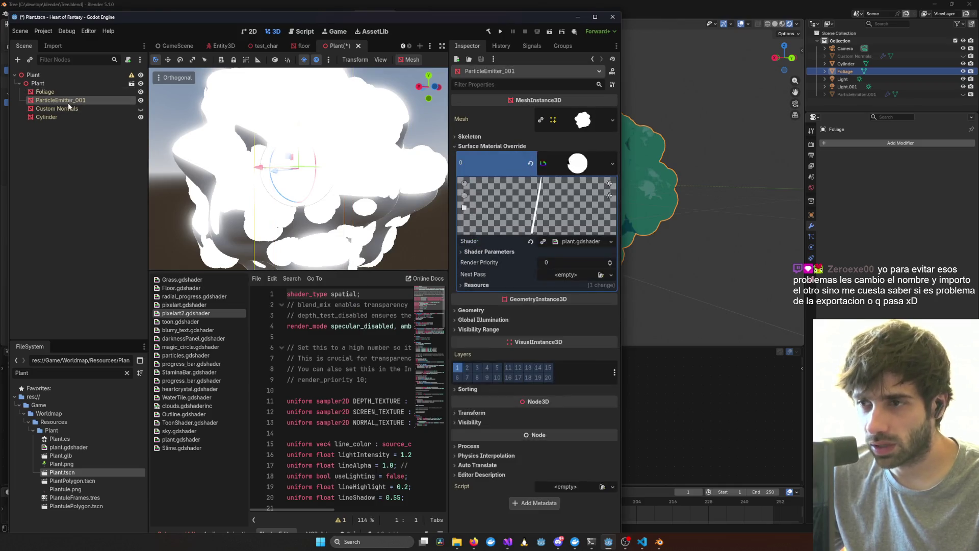
click(69, 108)
click(71, 101)
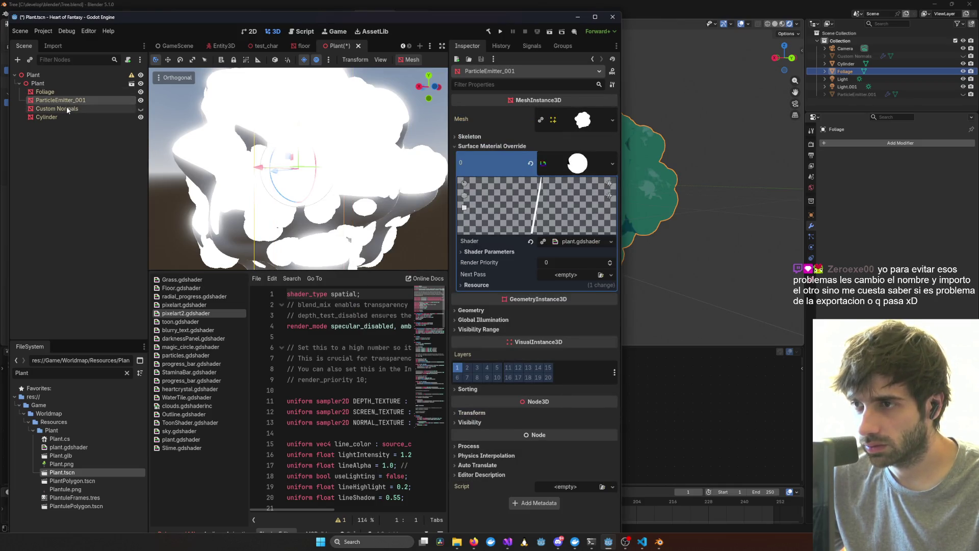
click(67, 108)
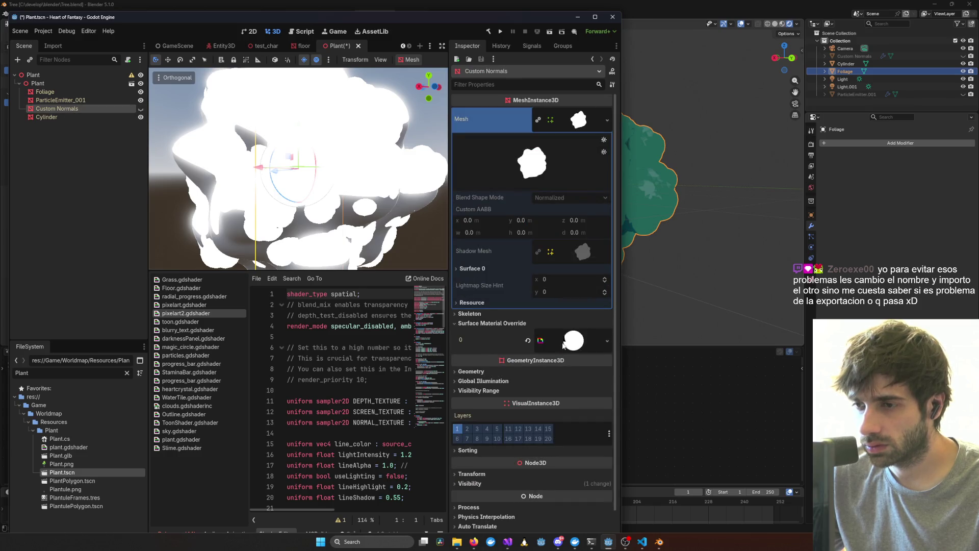
In Custom Normals' plant shader parameters, set the Base Color to a bluish green
click(563, 345)
click(489, 429)
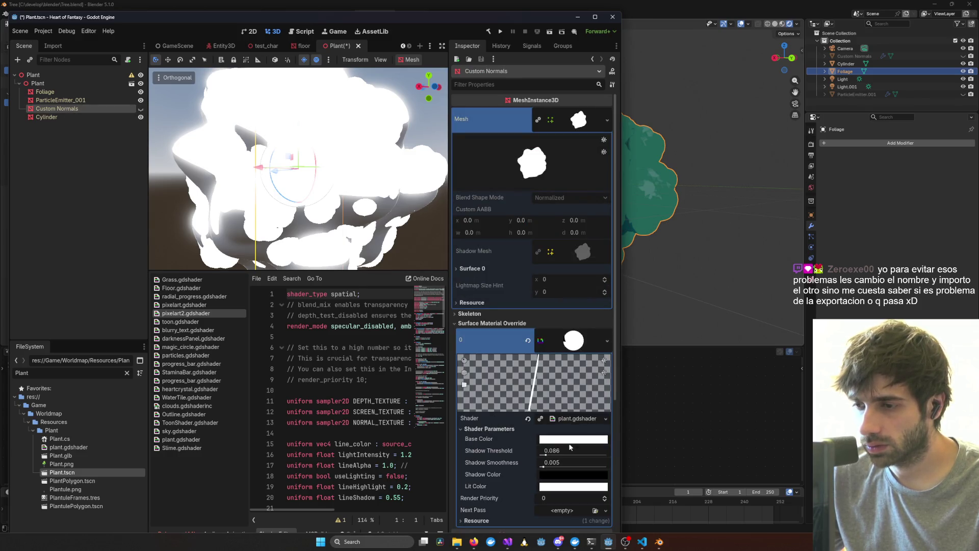
click(583, 440)
click(625, 249)
click(551, 263)
drag(553, 262, 534, 264)
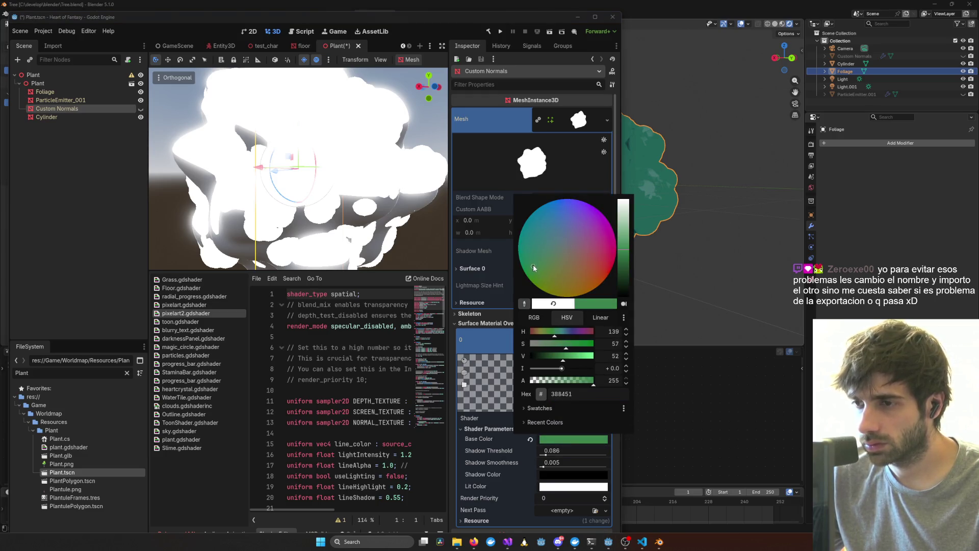
click(512, 445)
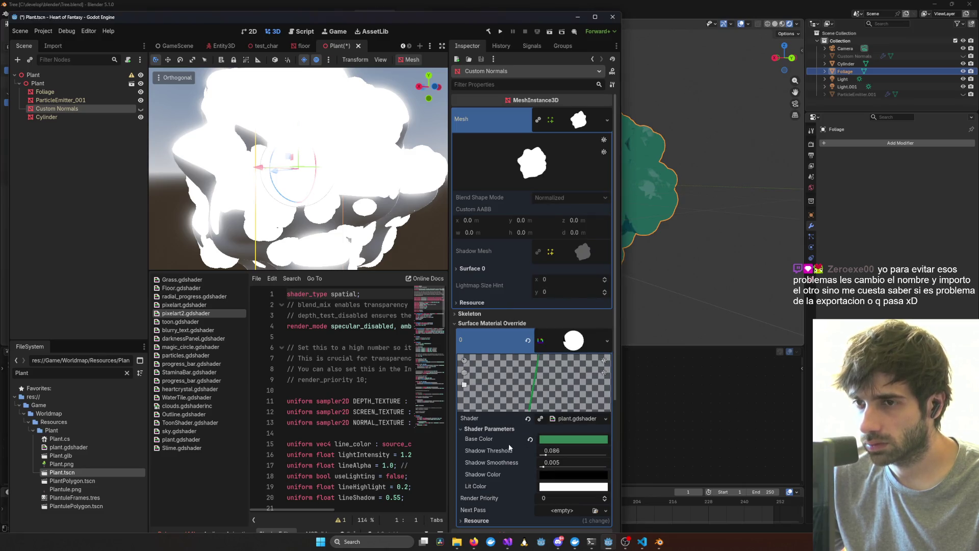
Set the Lit Color to green 448842 and the Shadow Color to 678e74
click(562, 491)
click(623, 294)
click(537, 318)
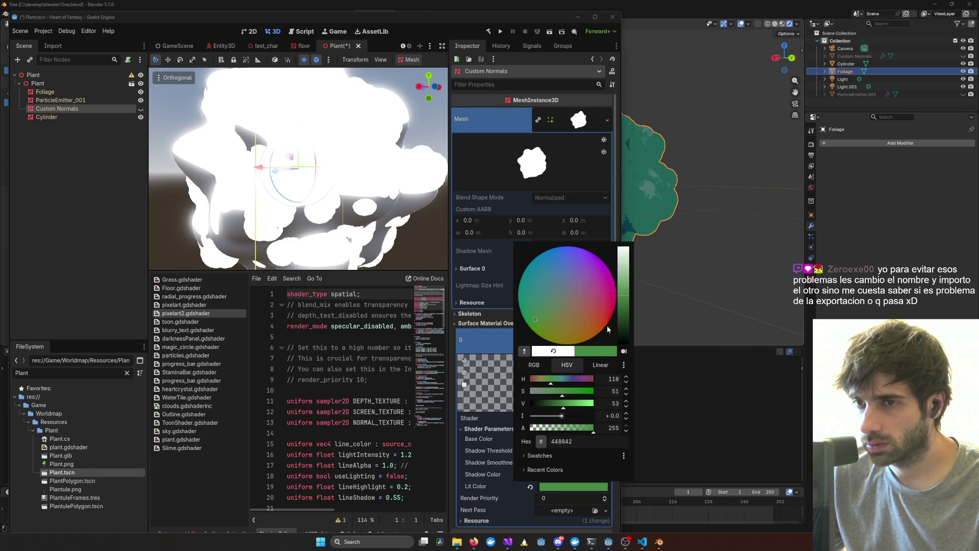
click(577, 490)
click(577, 472)
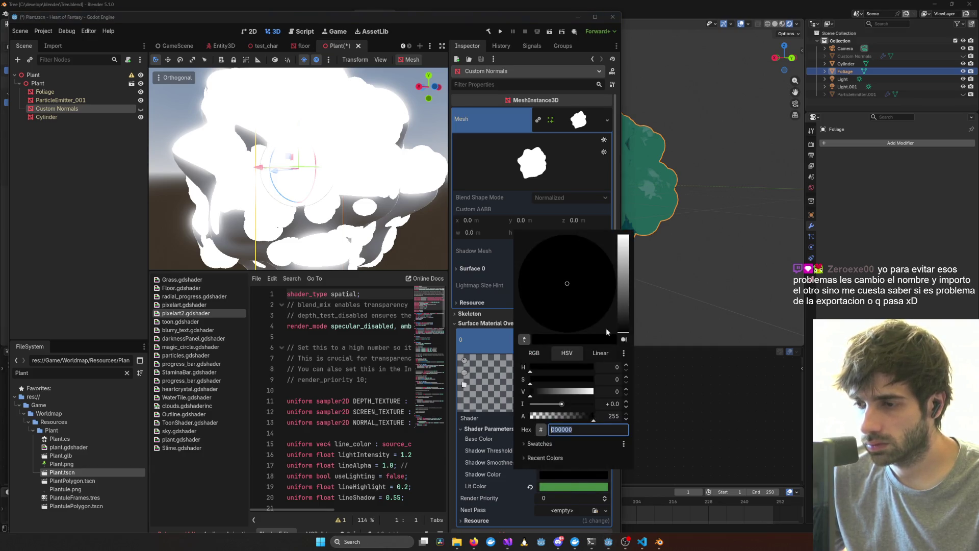
click(552, 290)
drag(624, 275, 623, 281)
click(591, 485)
Save the Plant scene and make the green Custom Normals canopy visible
key(ctrl+s)
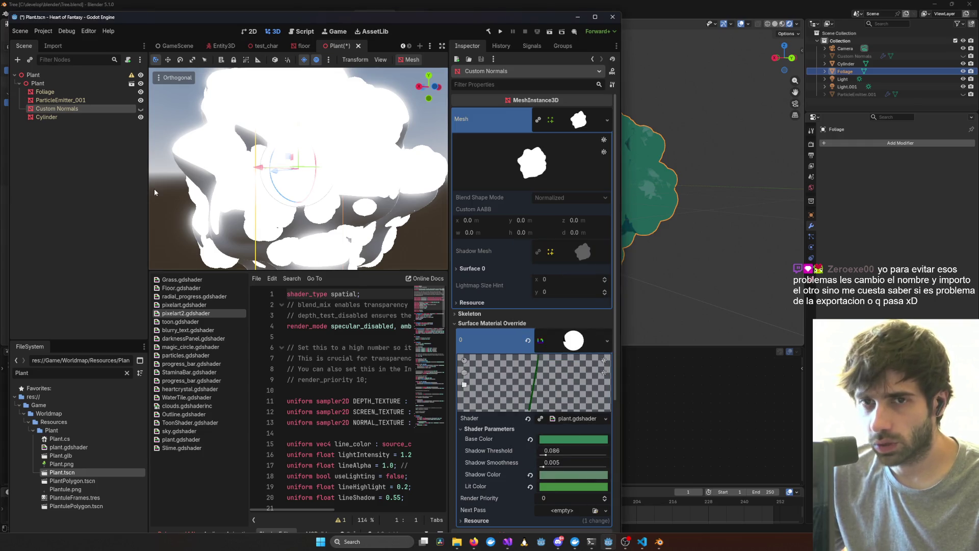
click(140, 108)
scroll(229, 211, down, 5)
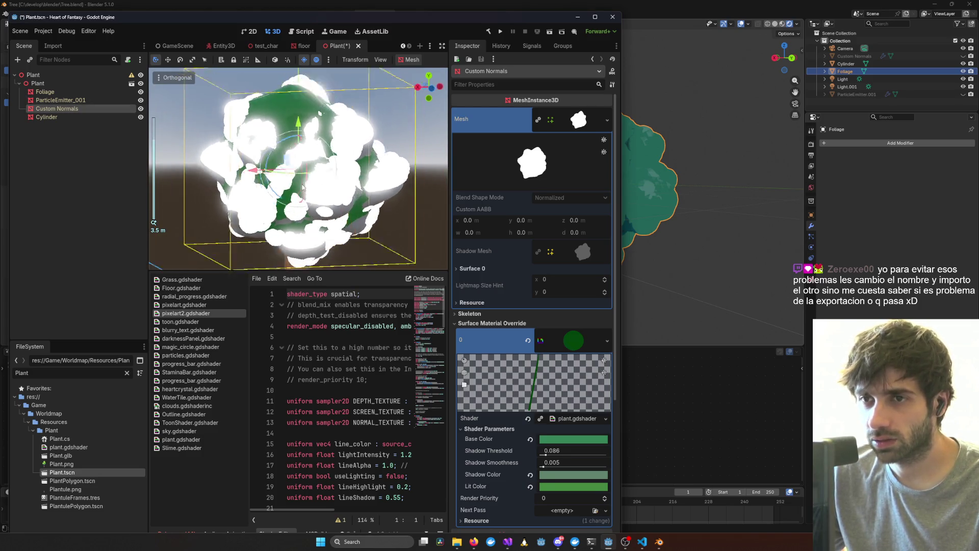
Hide Custom Normals and give ParticleEmitter_001's plant shader a dark green Lit Color
click(140, 108)
click(110, 99)
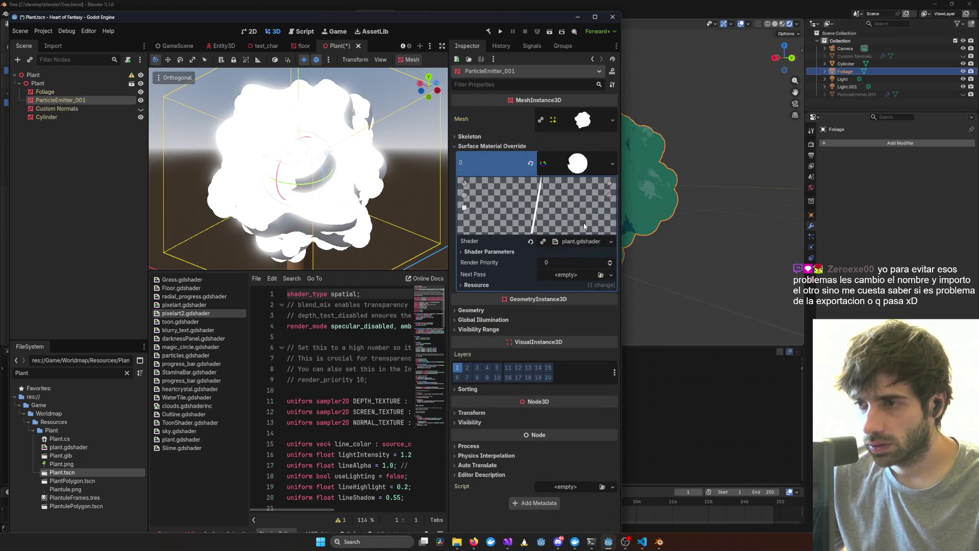
click(499, 251)
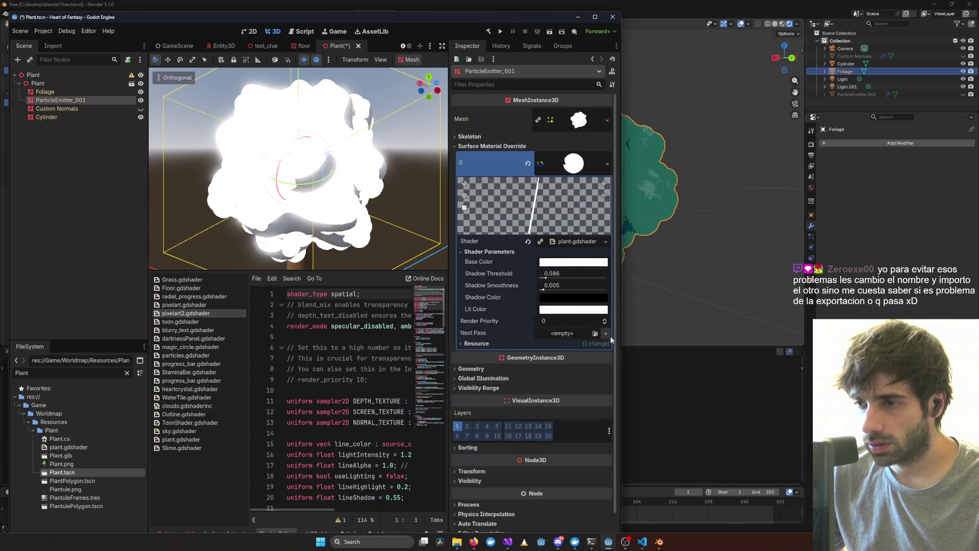
click(574, 261)
click(628, 134)
mouse_move(629, 134)
mouse_down()
mouse_move(628, 97)
mouse_move(628, 131)
mouse_up()
mouse_move(604, 135)
mouse_down()
mouse_move(530, 141)
mouse_move(534, 135)
mouse_up()
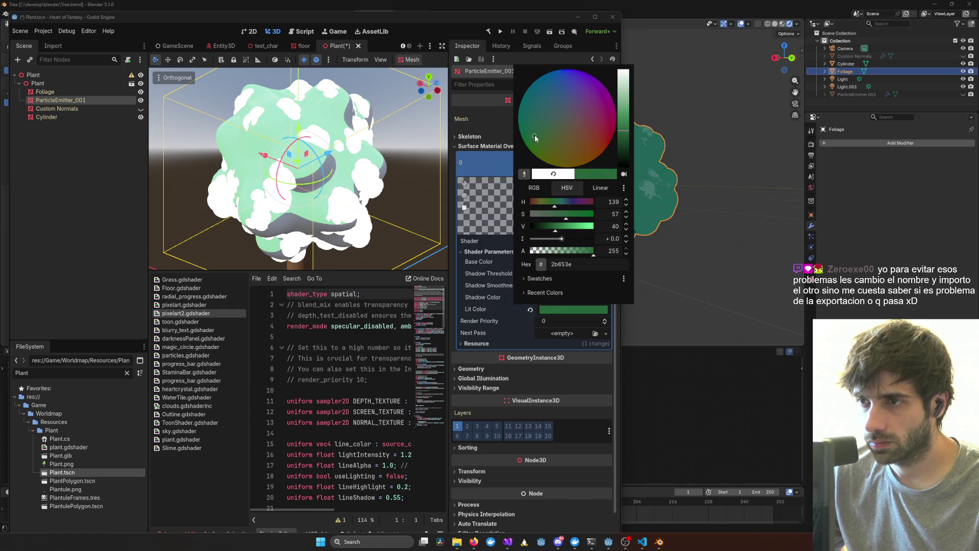
mouse_move(628, 134)
mouse_down()
mouse_move(626, 114)
mouse_move(625, 144)
mouse_up()
mouse_move(539, 129)
mouse_down()
mouse_move(543, 145)
mouse_move(552, 130)
mouse_up()
drag(622, 125, 622, 118)
mouse_move(556, 126)
mouse_down()
mouse_move(536, 149)
mouse_move(544, 139)
mouse_up()
drag(620, 136, 625, 141)
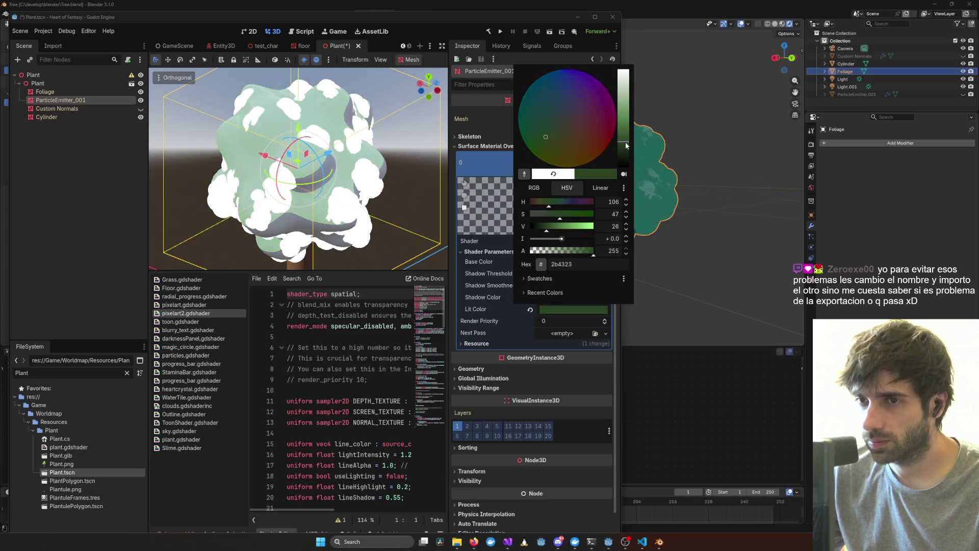
click(485, 169)
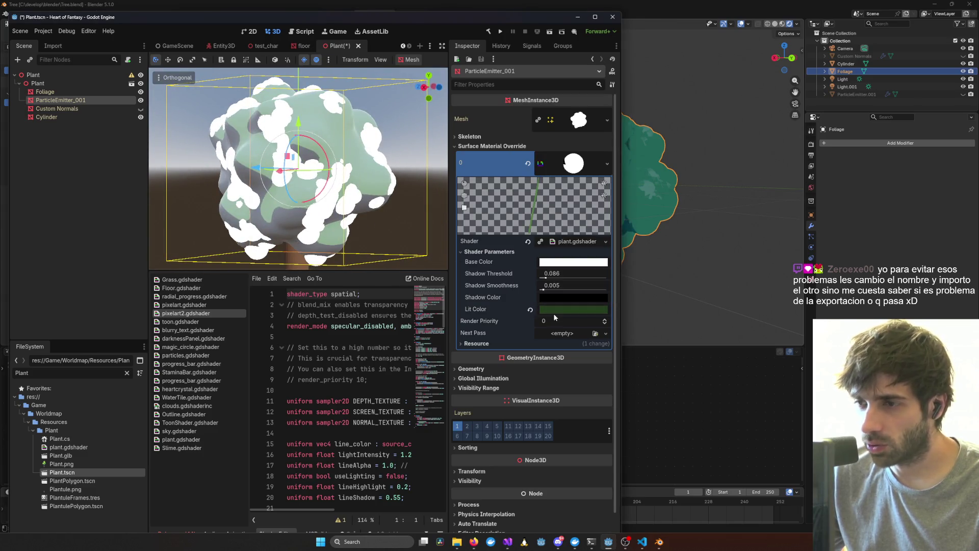
Set ParticleEmitter_001's Base Color to grey-green and Shadow Smoothness to 0
click(573, 261)
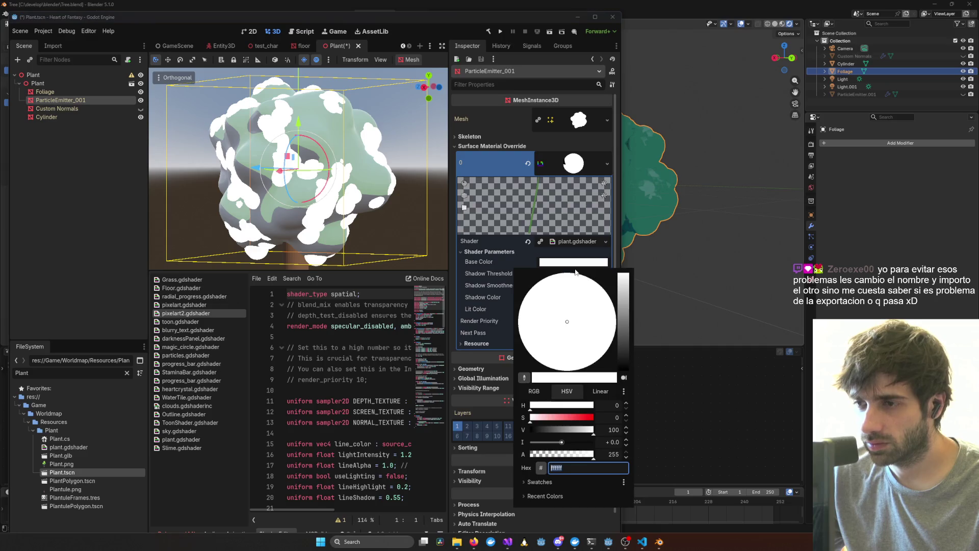
drag(623, 278, 624, 337)
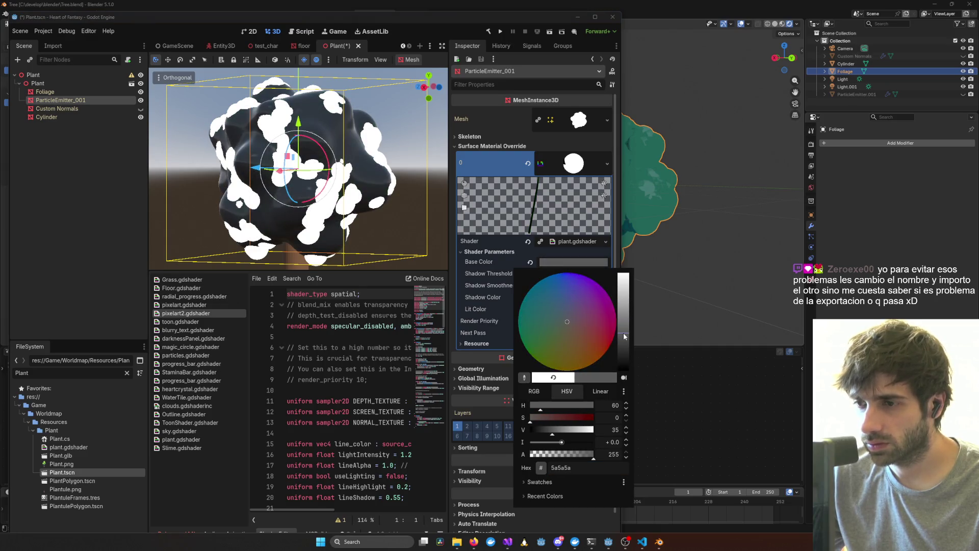
drag(531, 355, 556, 327)
click(431, 201)
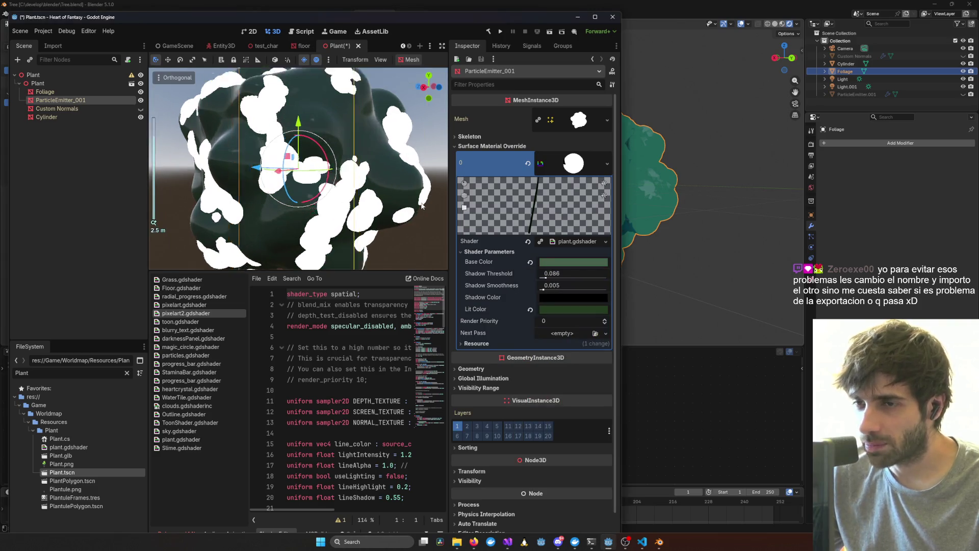
scroll(306, 169, up, 4)
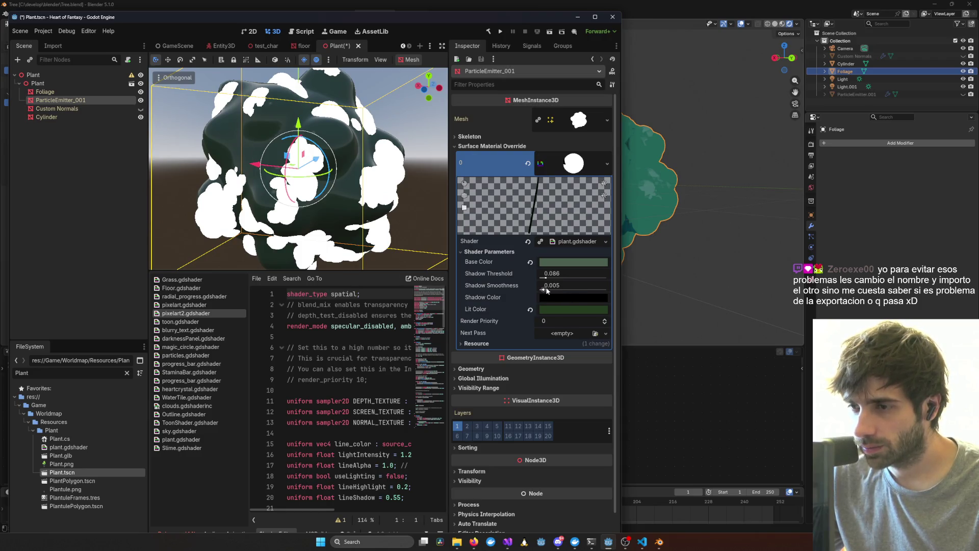
drag(540, 289, 490, 282)
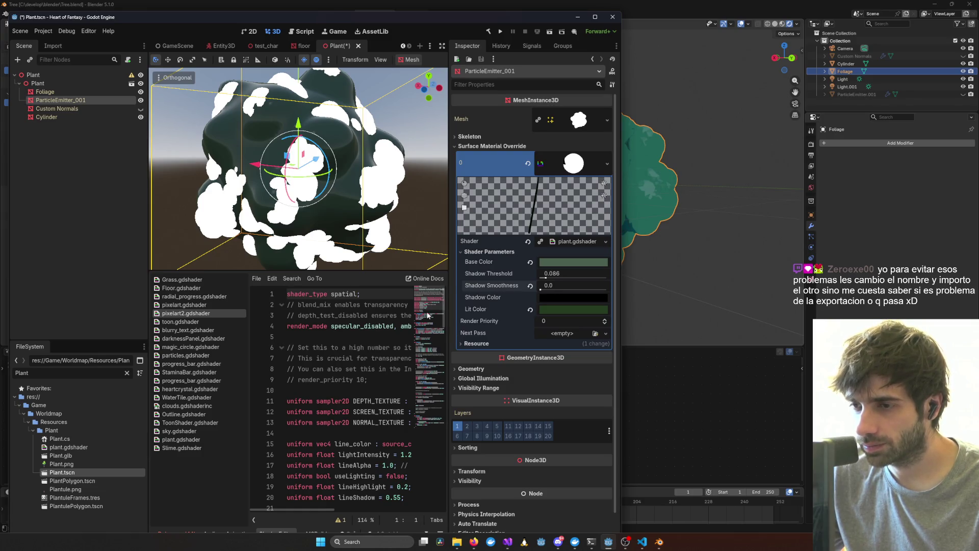
click(353, 368)
scroll(355, 364, down, 3)
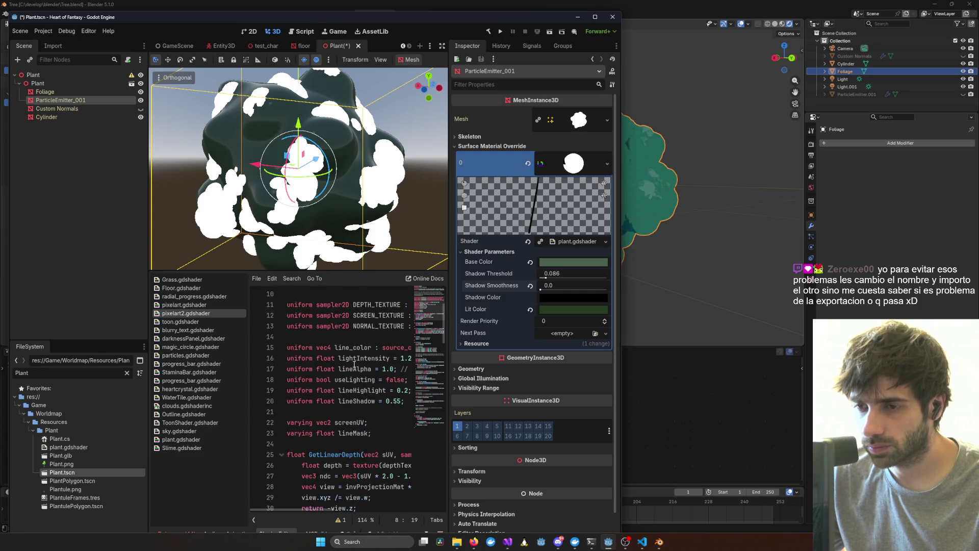
scroll(354, 364, up, 3)
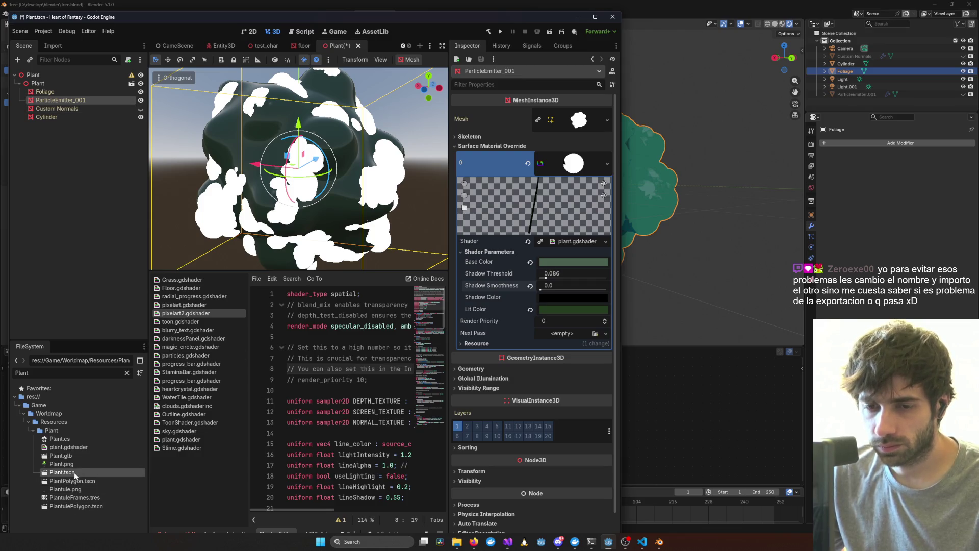
scroll(277, 446, down, 20)
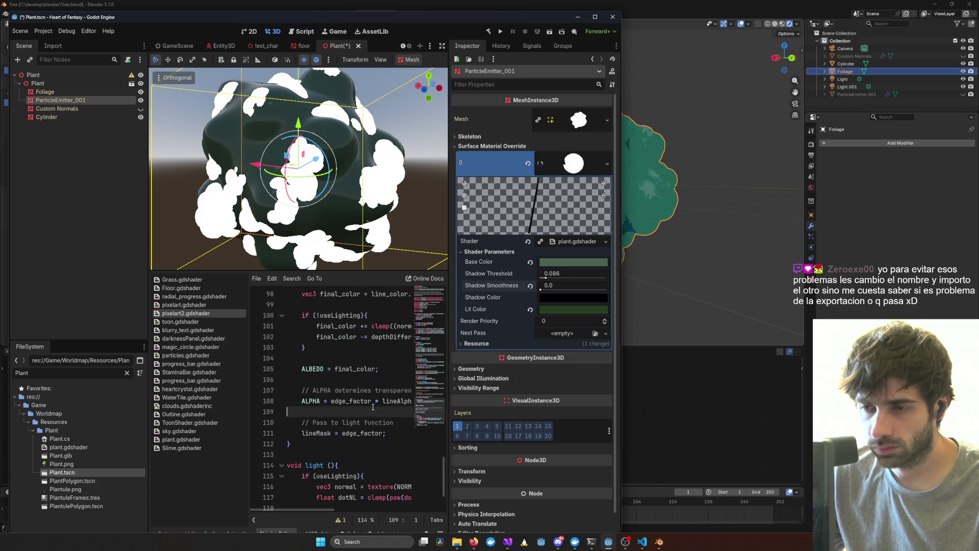
key(ctrl+a)
key(alt+Tab)
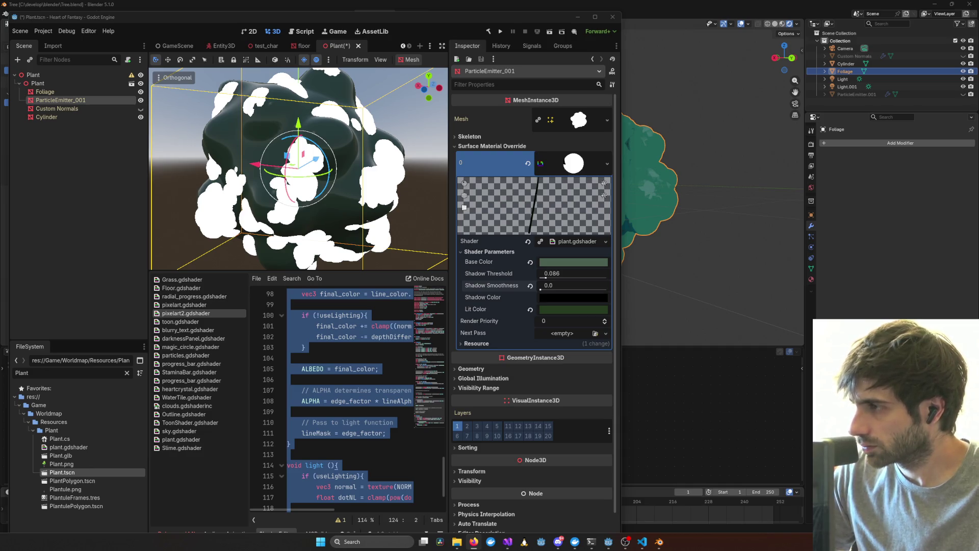
click(556, 291)
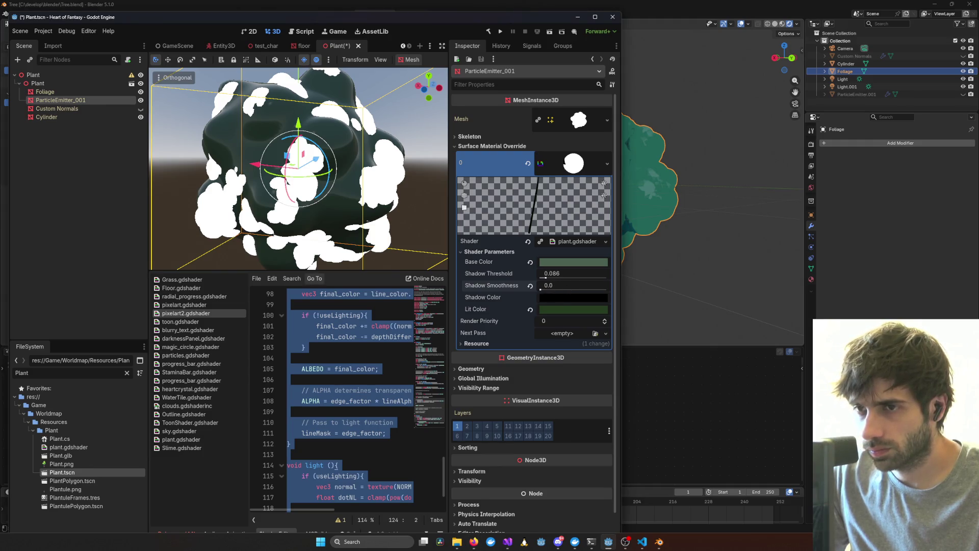
click(64, 94)
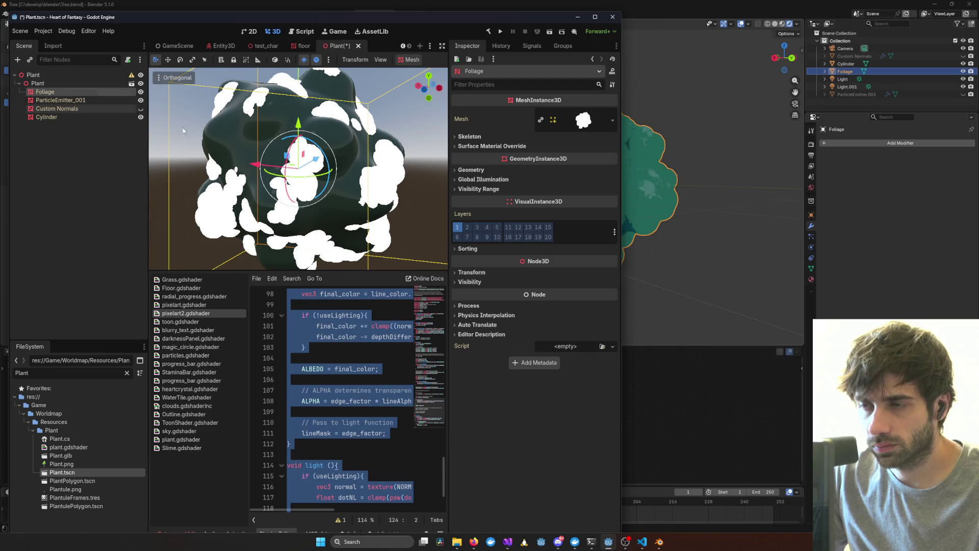
Give Foliage a New ShaderMaterial geometry material override and save the scene
click(500, 170)
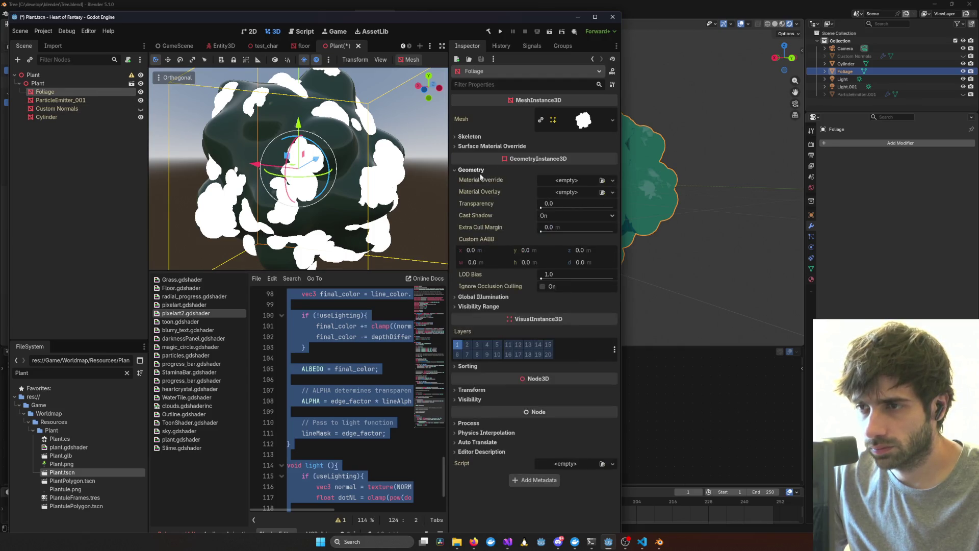
click(613, 181)
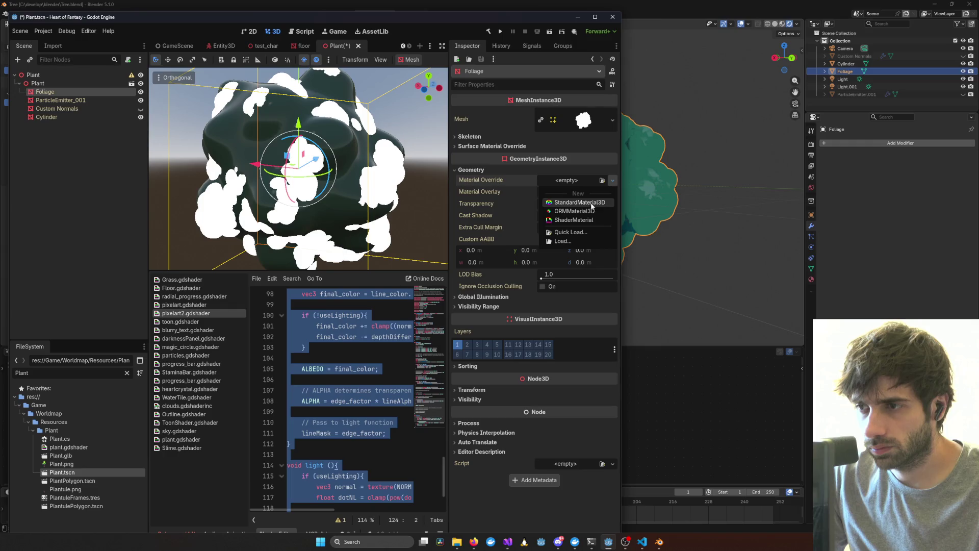
click(573, 220)
click(582, 195)
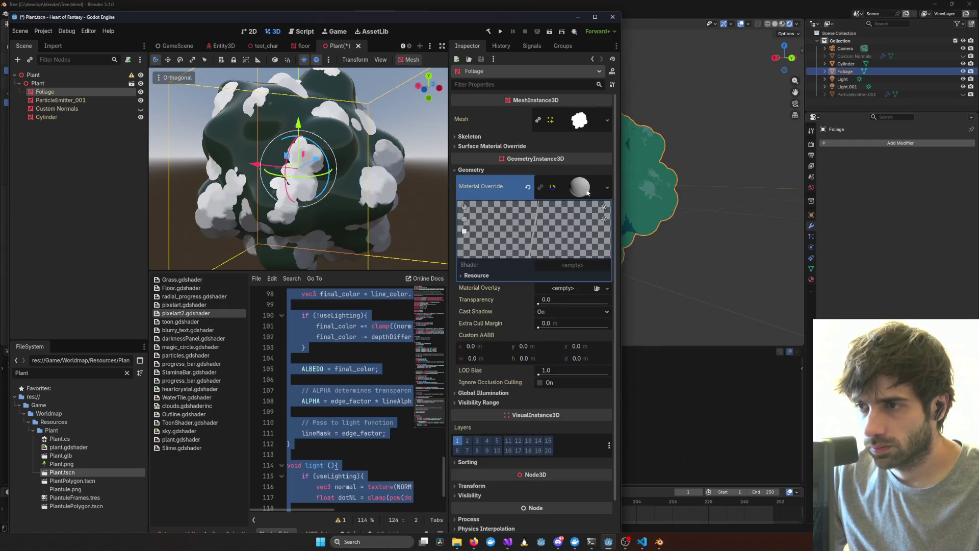
click(583, 192)
key(ctrl+s)
Reopen Plant.tscn and Quick Load plant.gdshader as the Foliage override's shader
middle_click(338, 47)
double_click(64, 472)
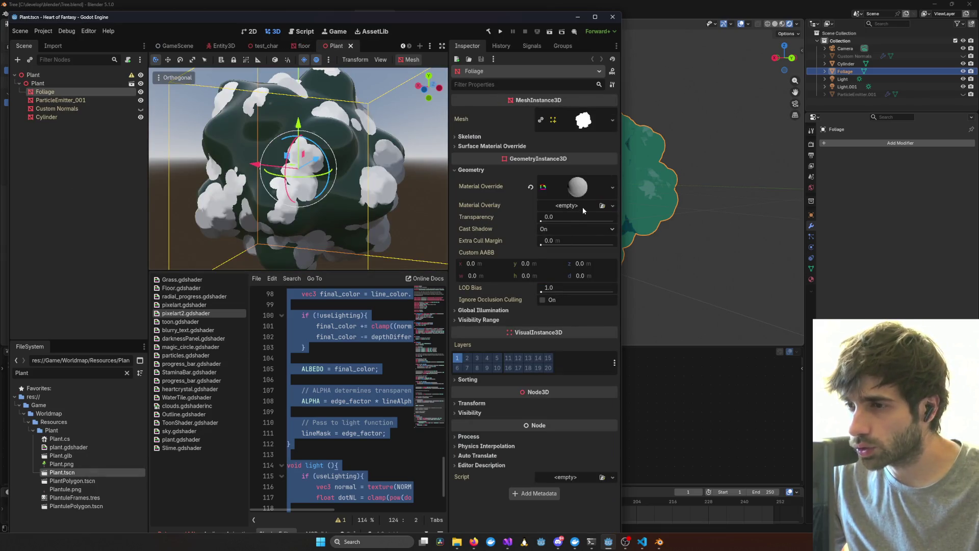
click(581, 196)
click(599, 266)
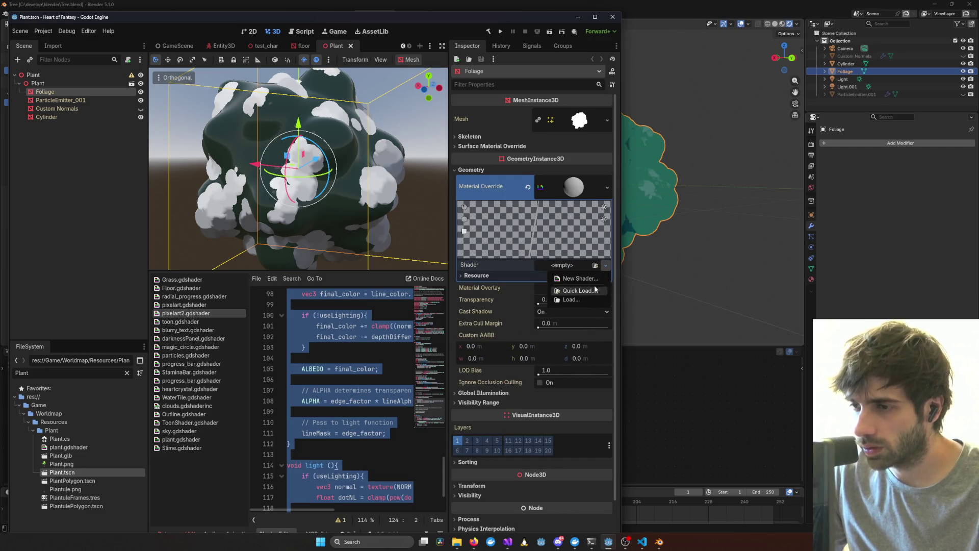
click(561, 291)
double_click(403, 182)
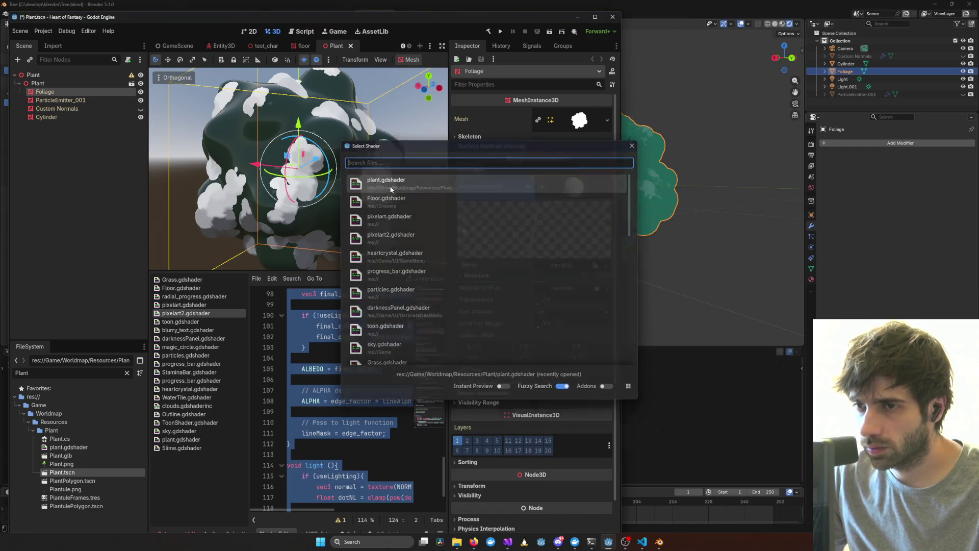
scroll(507, 359, down, 3)
scroll(470, 331, up, 3)
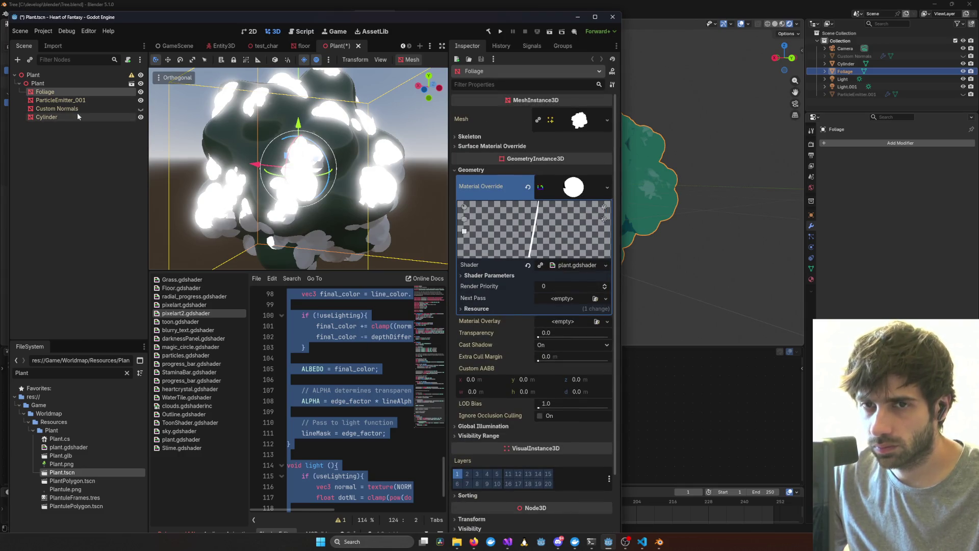
Copy the green surface material value from Custom Normals
click(72, 109)
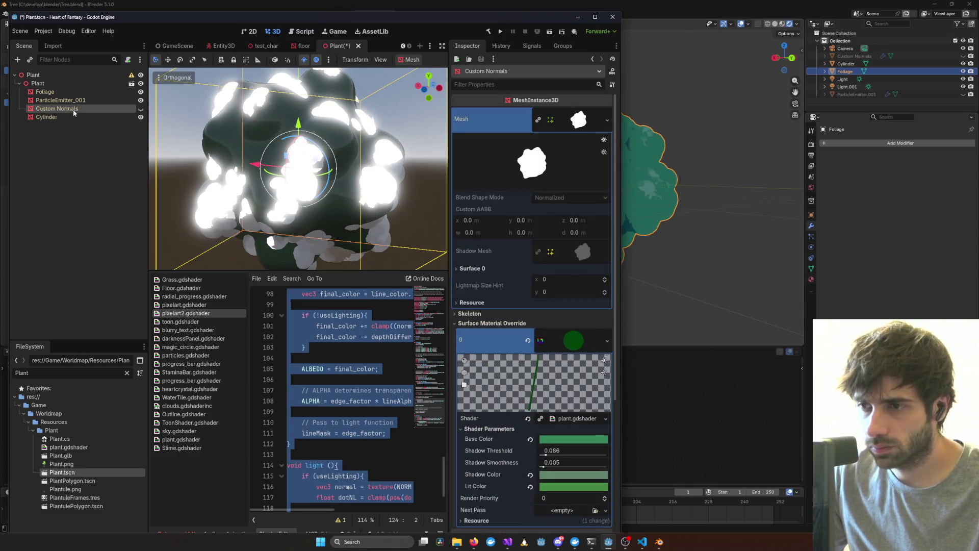
right_click(571, 341)
right_click(498, 335)
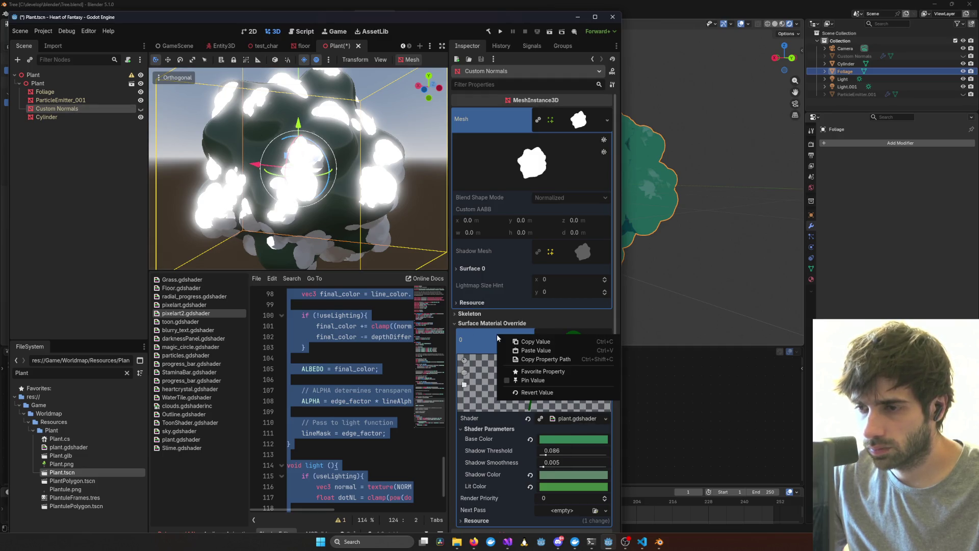
click(538, 345)
Paste the green material onto Foliage's material override and ParticleEmitter_001's surface material
click(55, 93)
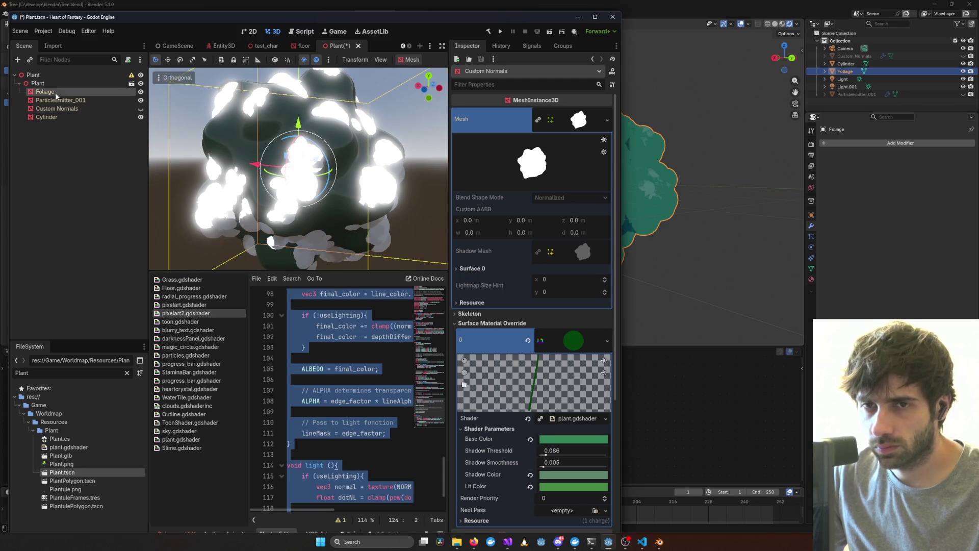
right_click(495, 182)
click(530, 200)
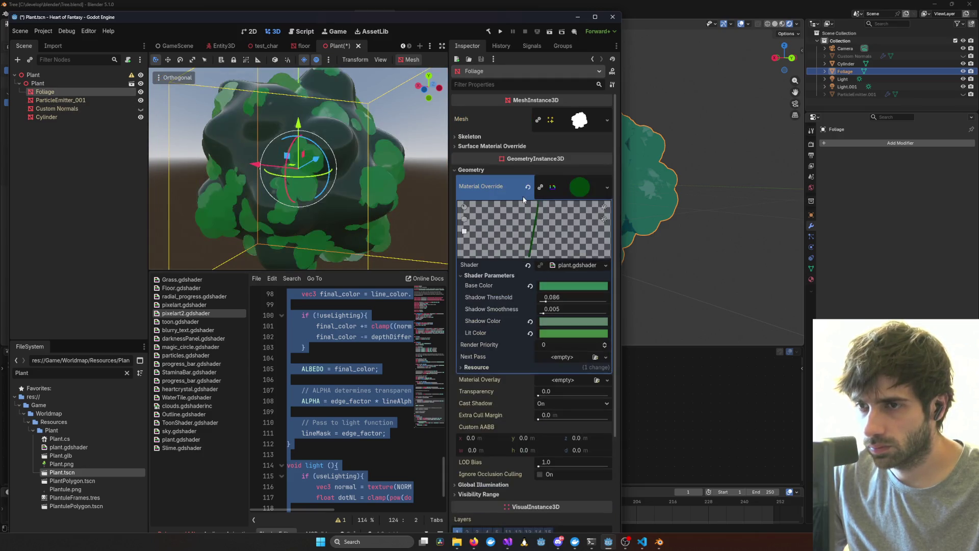
scroll(332, 141, up, 6)
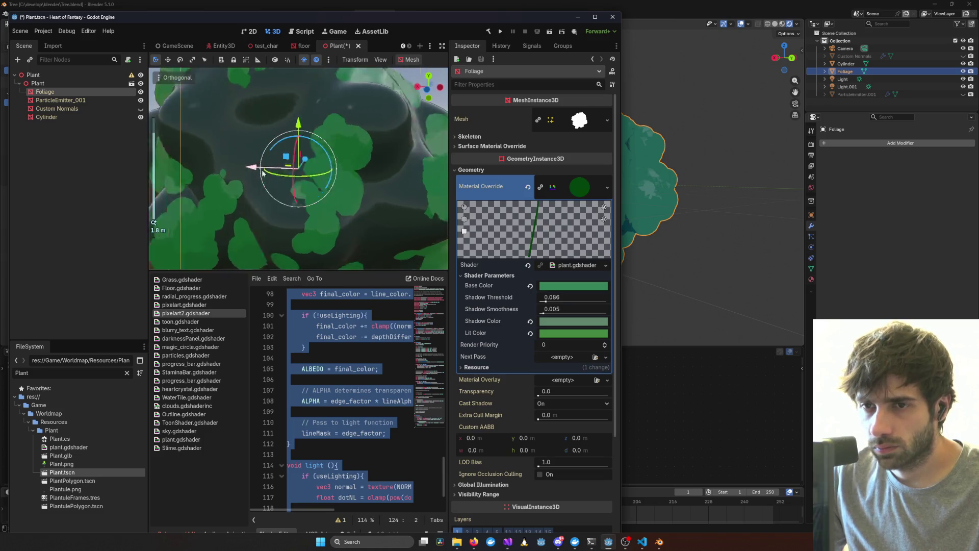
scroll(333, 142, up, 4)
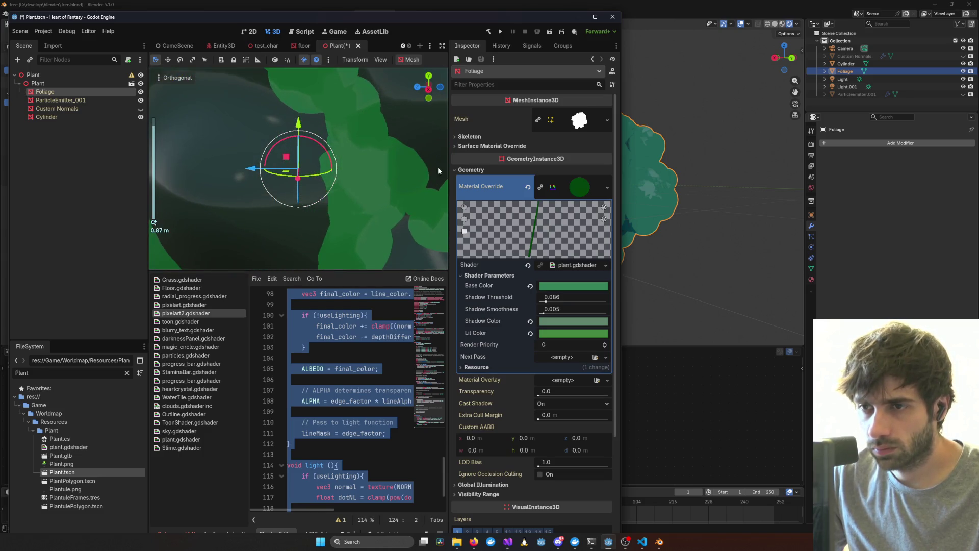
click(55, 101)
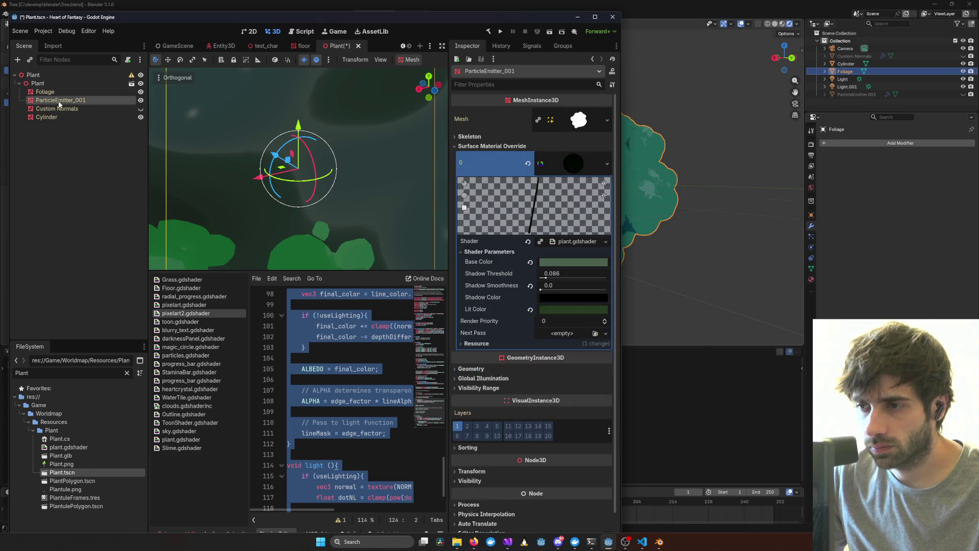
right_click(507, 168)
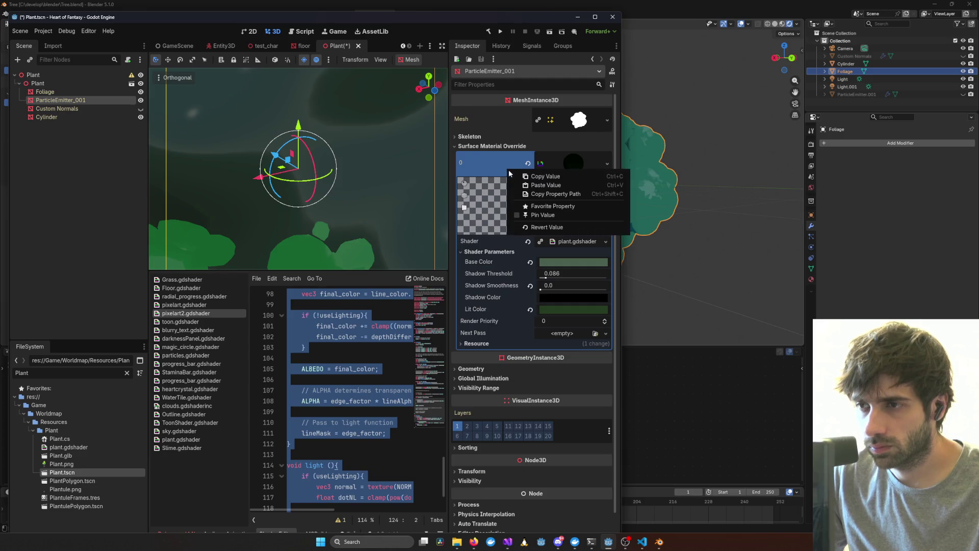
click(541, 188)
scroll(365, 178, down, 5)
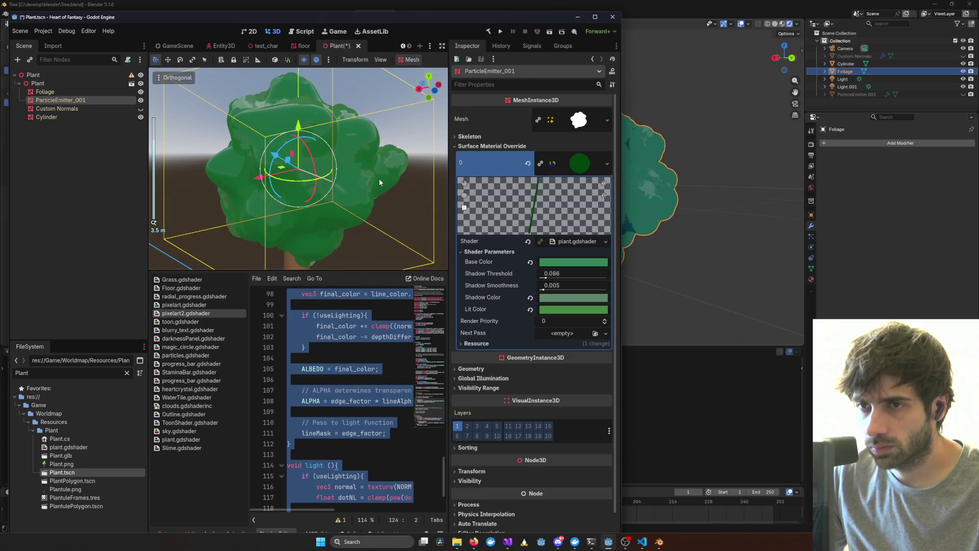
Orbit around the all-green tree to check it, then save Plant.tscn
mouse_move(196, 135)
mouse_down()
mouse_move(415, 101)
mouse_move(301, 142)
mouse_move(436, 136)
mouse_move(375, 164)
mouse_move(384, 164)
mouse_up()
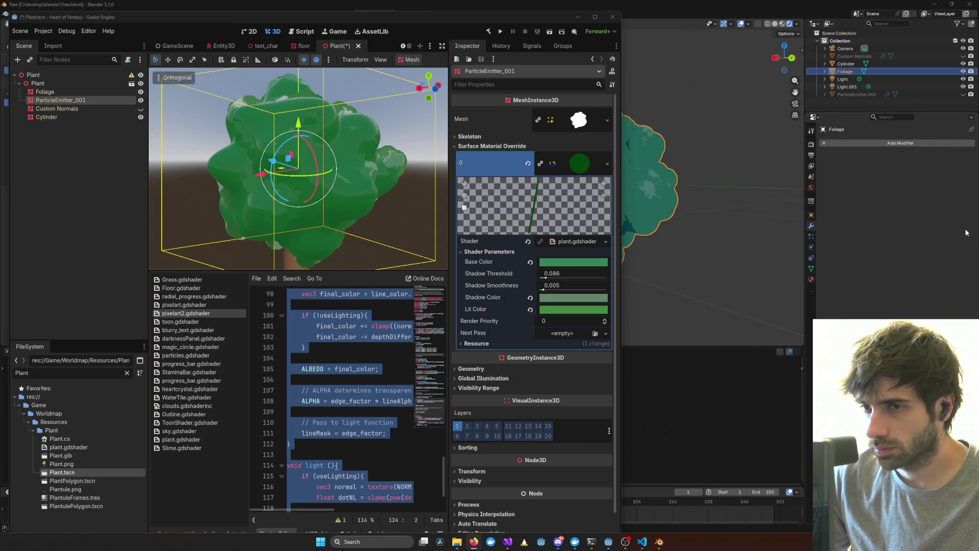
drag(279, 161, 176, 159)
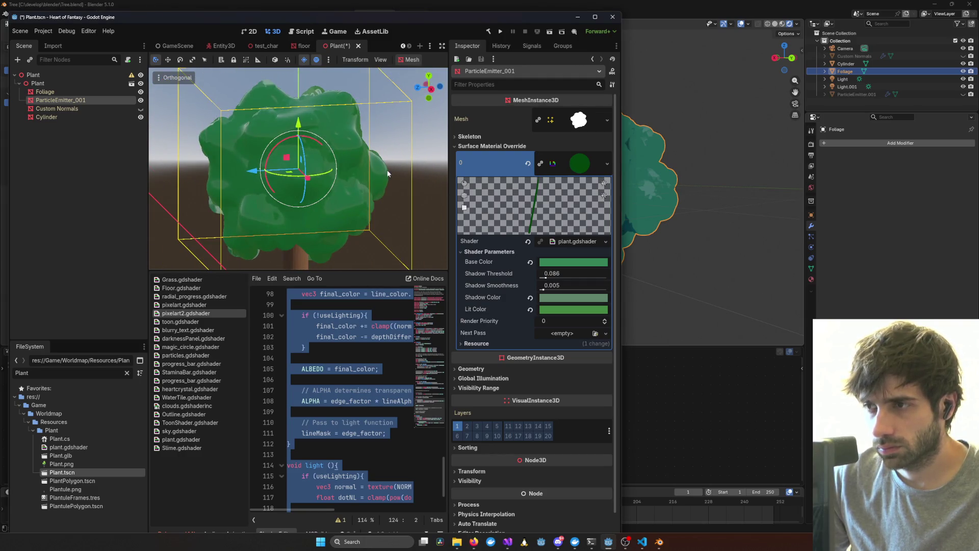
key(ctrl+s)
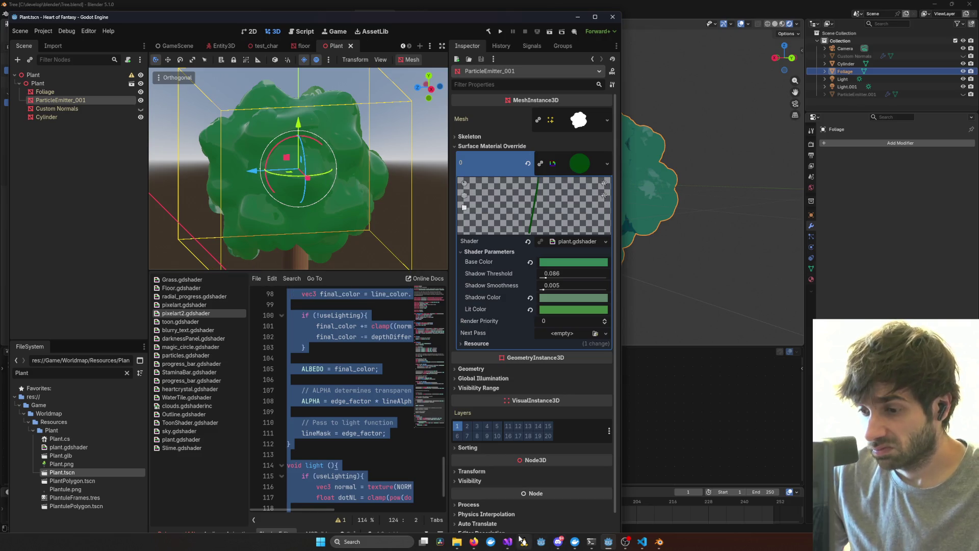
Launch the game from Visual Studio with F5, log in with a test account, and enter the world
mouse_move(520, 538)
click(490, 489)
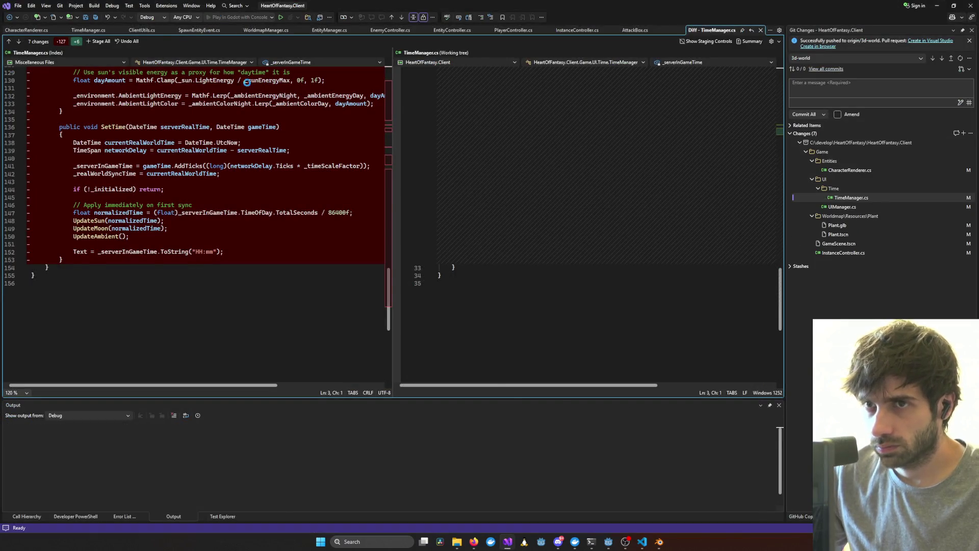
key(F5)
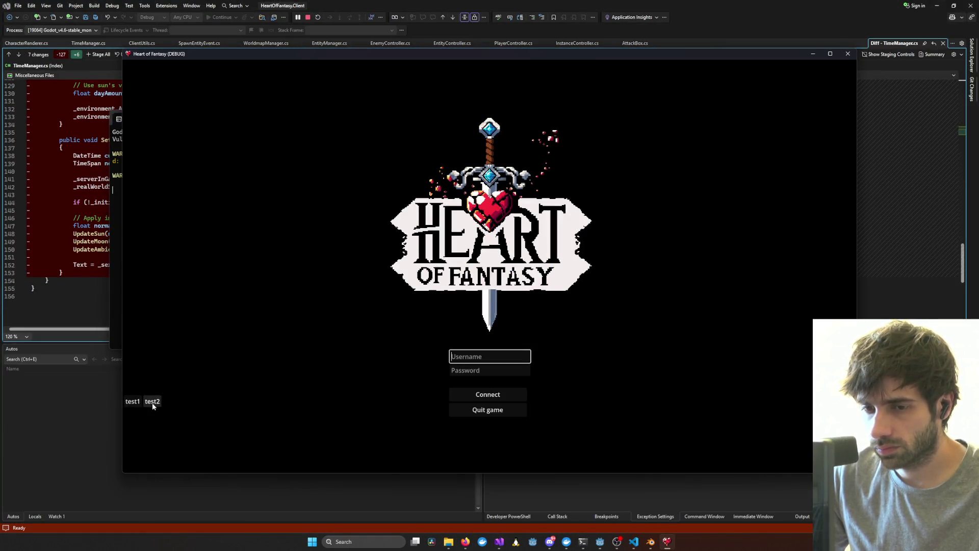
click(152, 401)
click(488, 397)
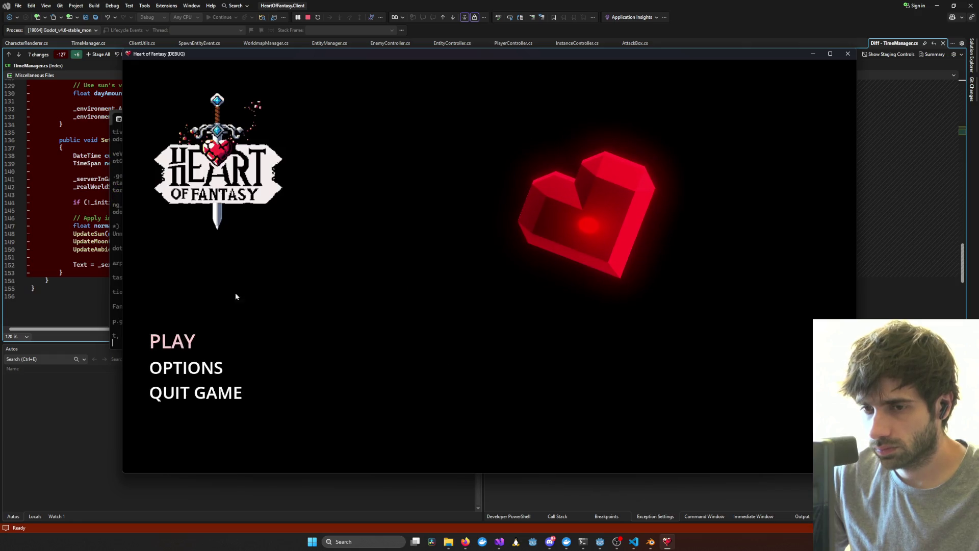
click(172, 341)
click(484, 416)
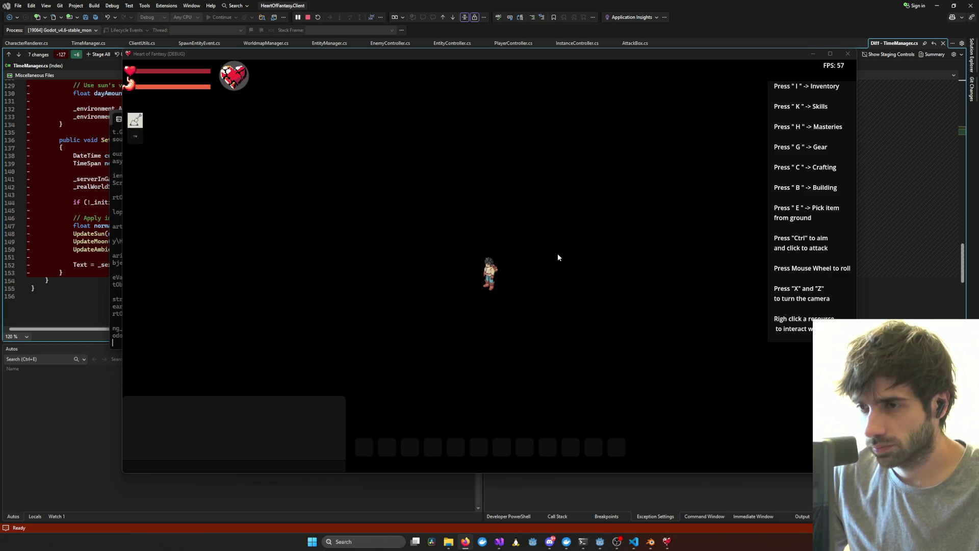
Rotate the game camera with X to inspect the trees, then switch back to the Godot editor
key(x)
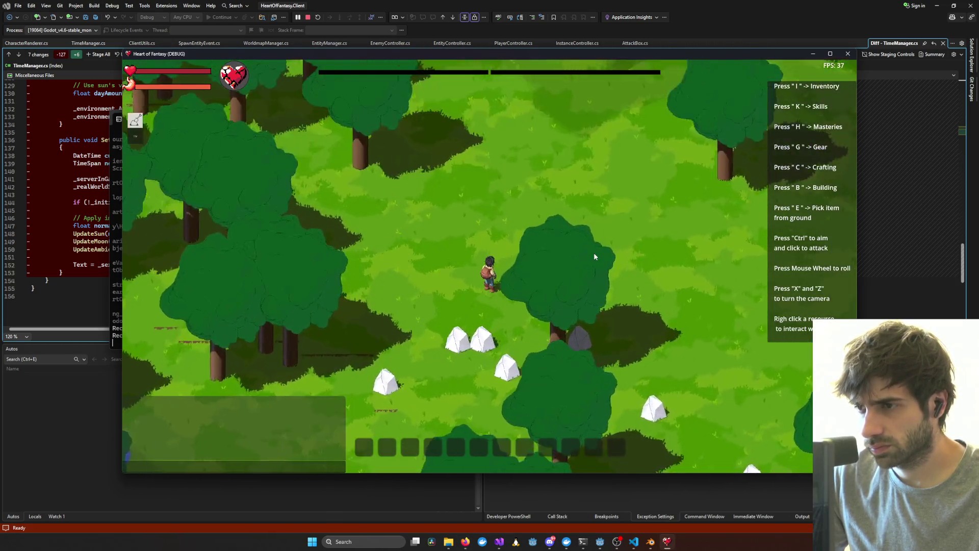
key(x)
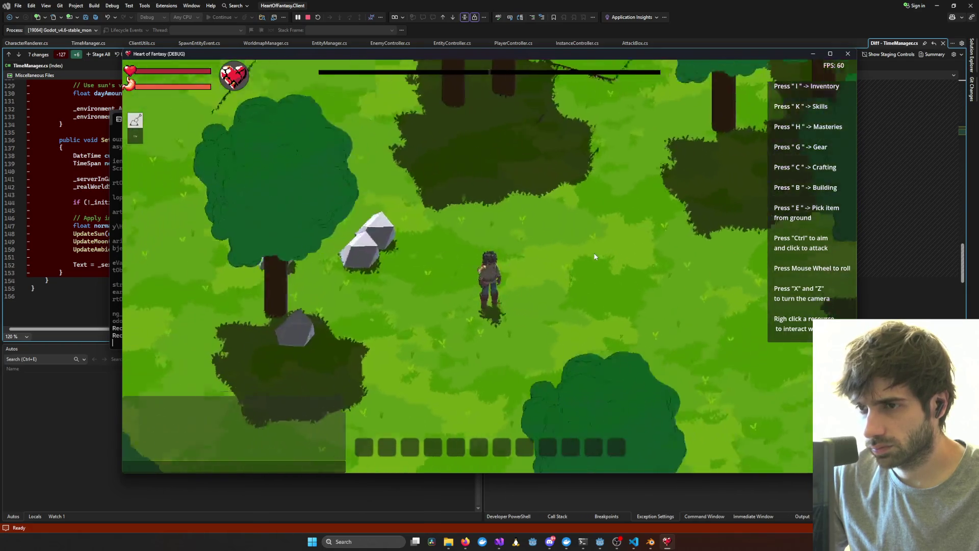
key(x)
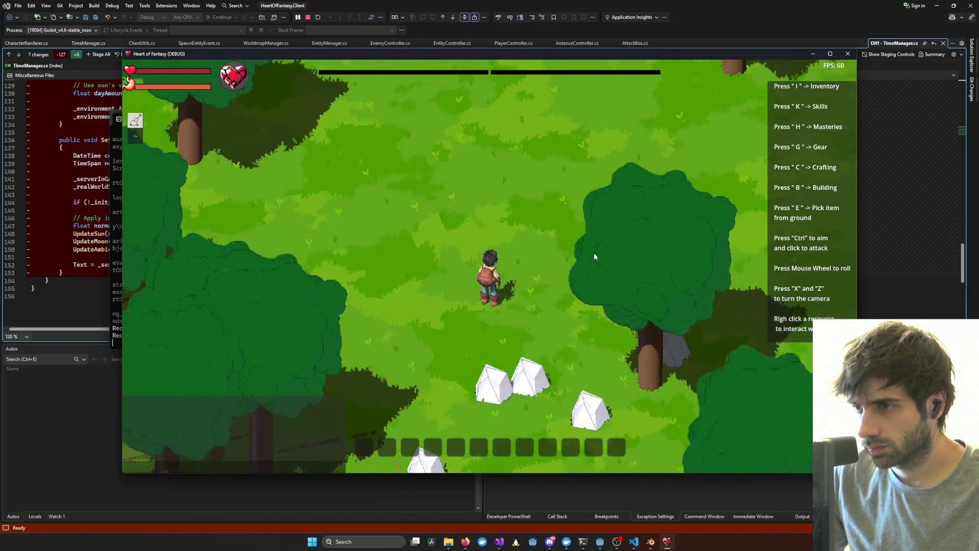
key(x)
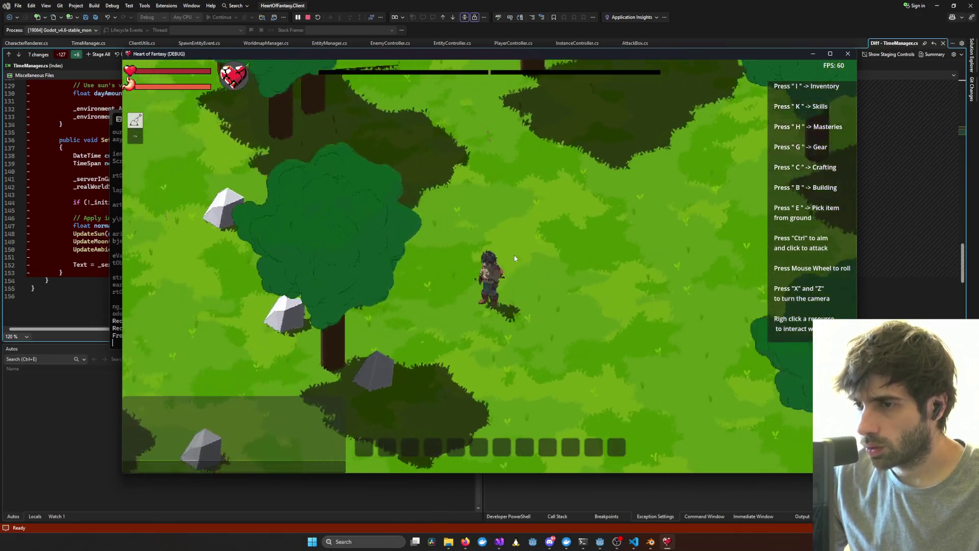
scroll(413, 251, up, 3)
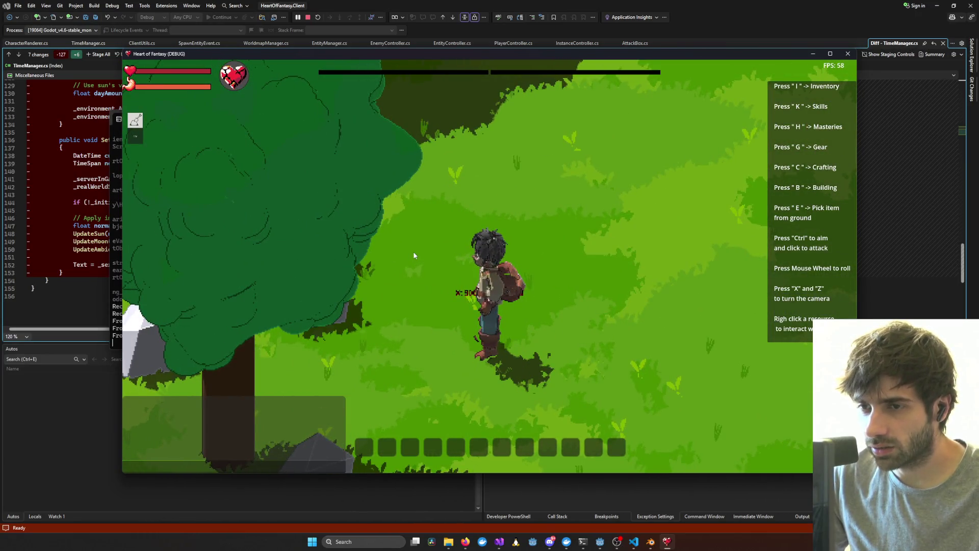
scroll(414, 255, down, 3)
key(x)
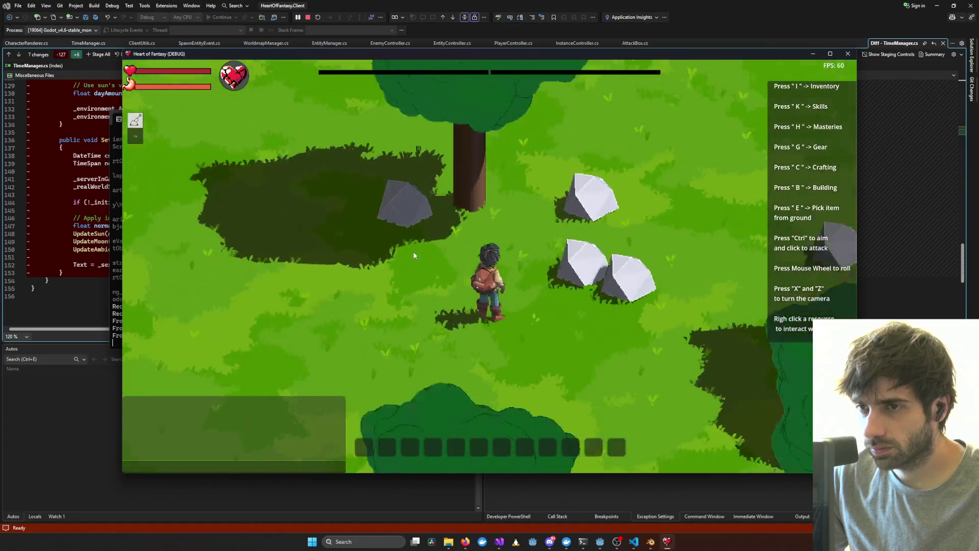
scroll(414, 255, down, 3)
key(x)
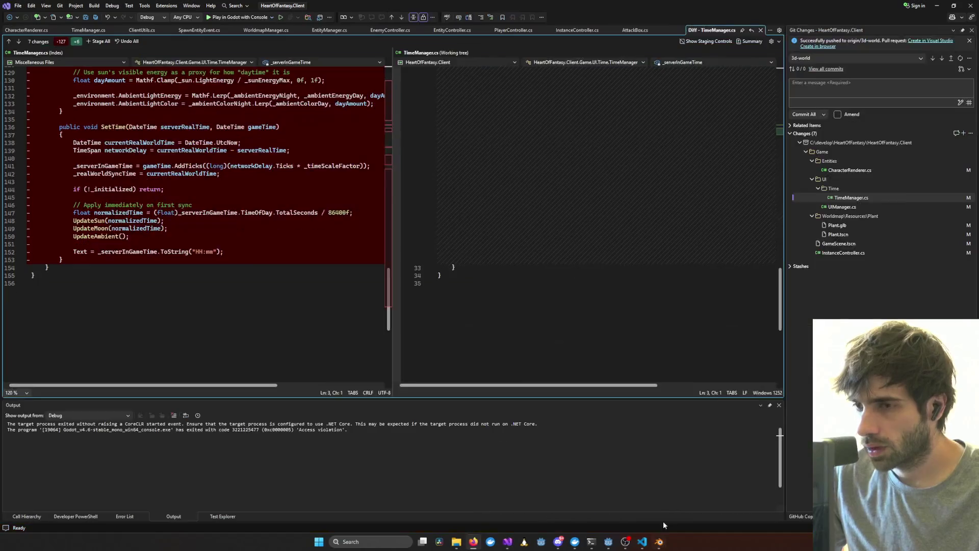
key(alt+Tab)
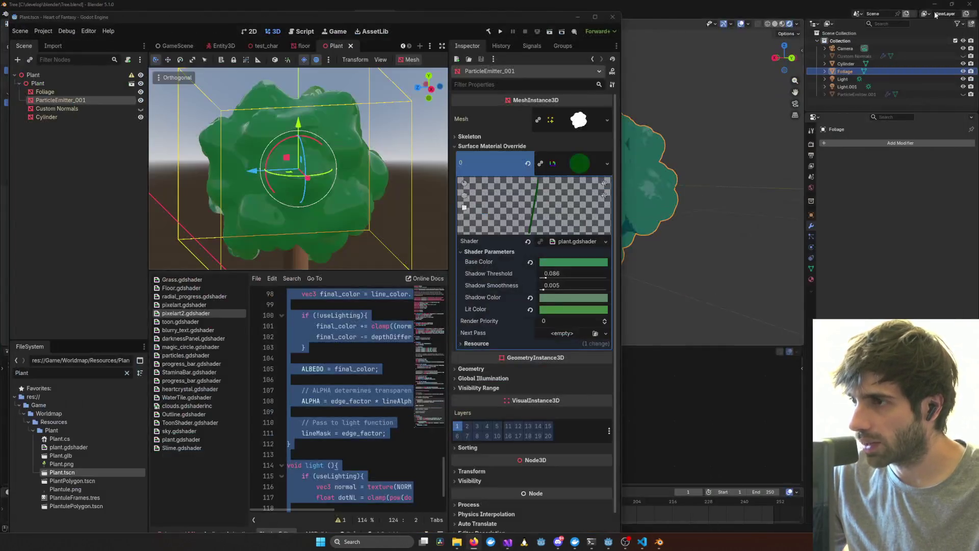
Bring Blender forward, orbit around the tree model, then minimize Blender
click(683, 192)
mouse_move(697, 181)
mouse_down()
mouse_move(505, 222)
mouse_move(529, 184)
mouse_move(609, 190)
mouse_move(290, 236)
mouse_up()
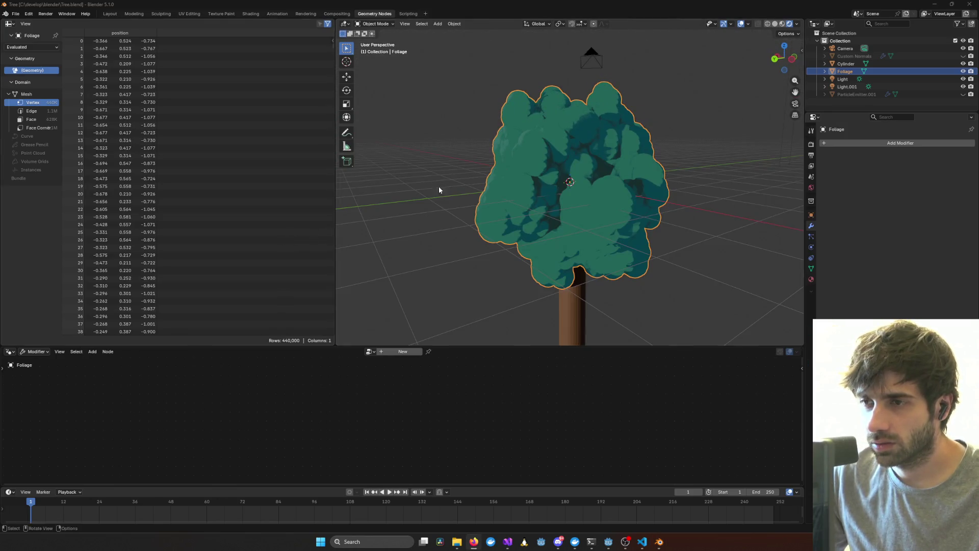
click(938, 4)
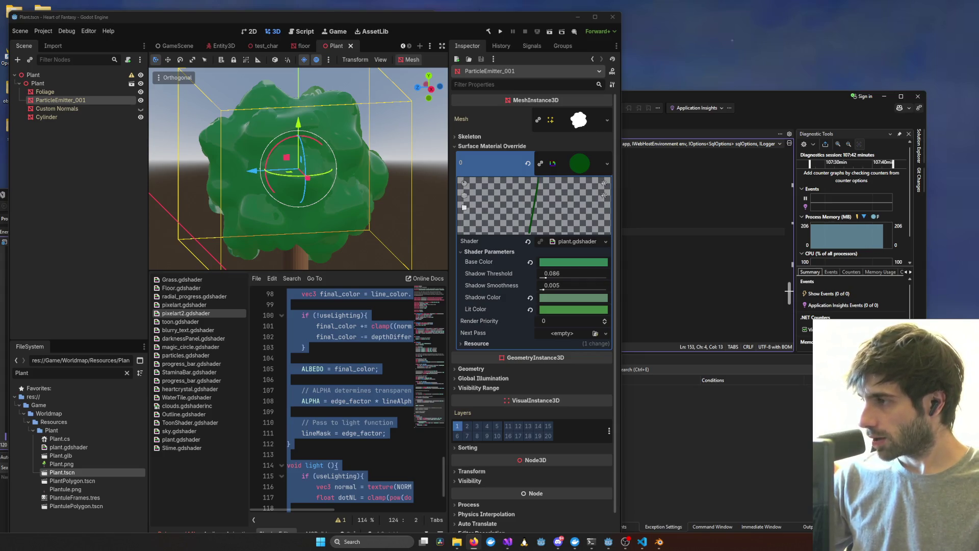
Set the plant shader's Shadow Color to black
scroll(349, 184, up, 6)
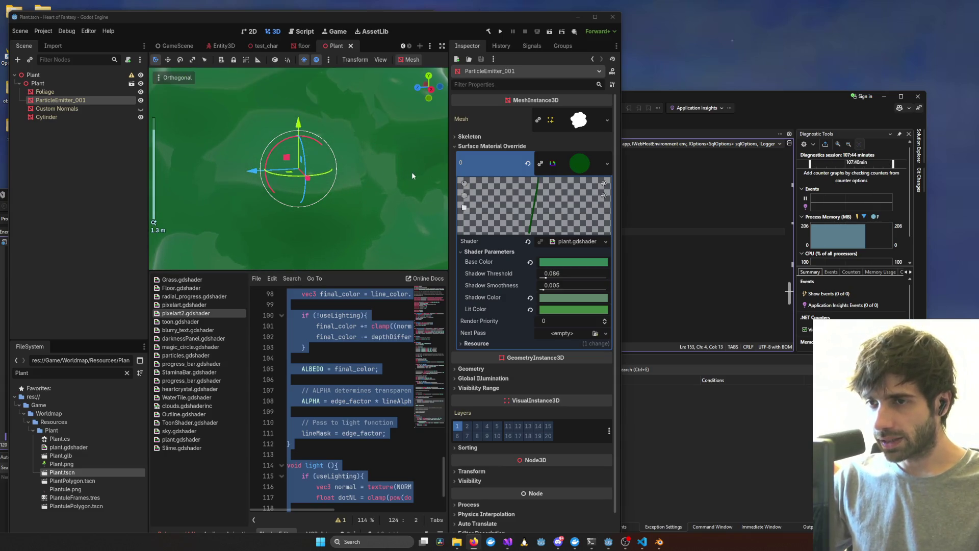
mouse_move(348, 183)
mouse_down()
mouse_move(221, 175)
mouse_move(341, 155)
mouse_move(230, 155)
mouse_move(386, 166)
mouse_up()
scroll(341, 156, down, 5)
drag(381, 162, 370, 134)
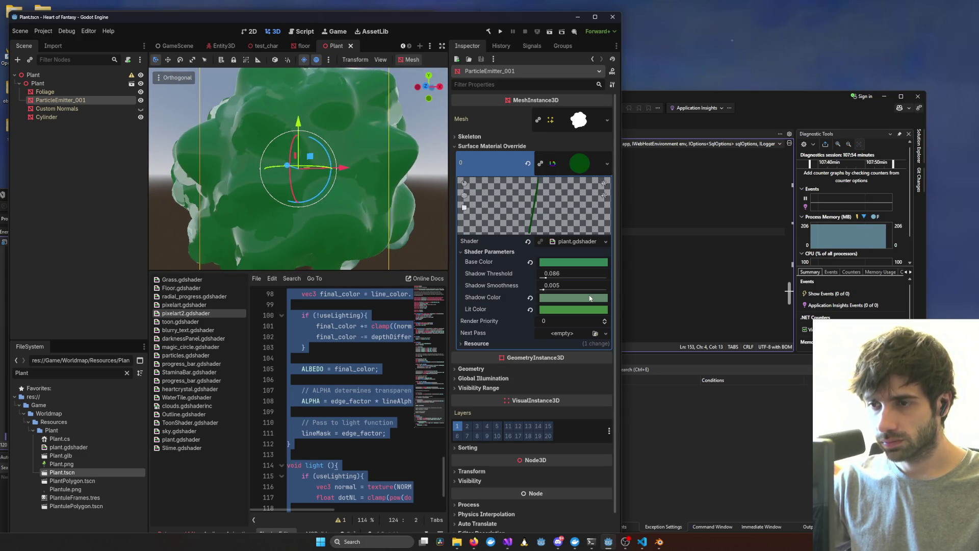
click(576, 297)
mouse_move(619, 342)
mouse_down()
mouse_move(621, 319)
mouse_move(623, 400)
mouse_up()
click(345, 208)
Move the particle emitter, recentre the view on ParticleEmitter_001 and clear the selection
mouse_move(344, 208)
mouse_down()
mouse_move(233, 222)
mouse_move(150, 211)
mouse_up()
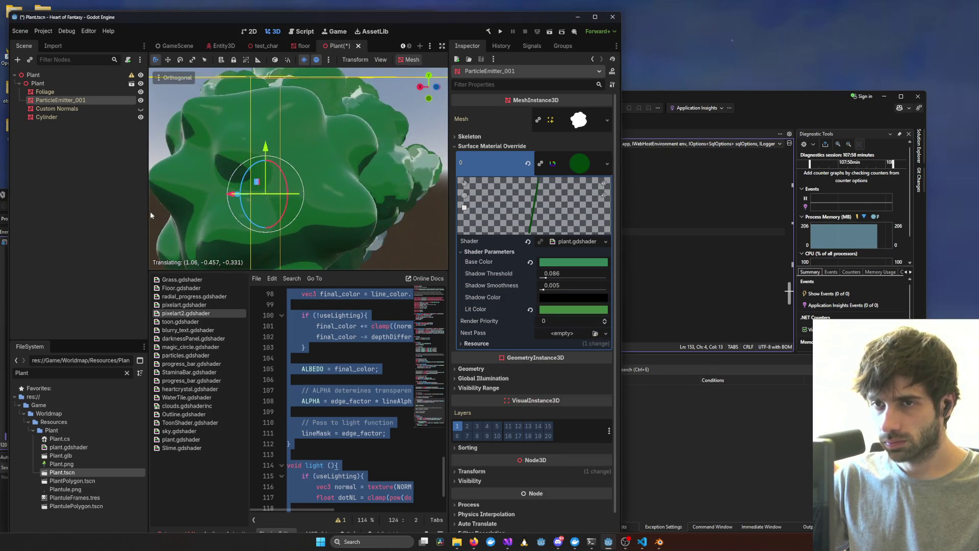
scroll(150, 211, down, 5)
mouse_move(328, 190)
mouse_down()
mouse_move(211, 189)
mouse_move(240, 244)
mouse_move(384, 242)
mouse_move(193, 198)
mouse_move(173, 133)
mouse_move(363, 129)
mouse_move(278, 158)
mouse_move(304, 177)
mouse_up()
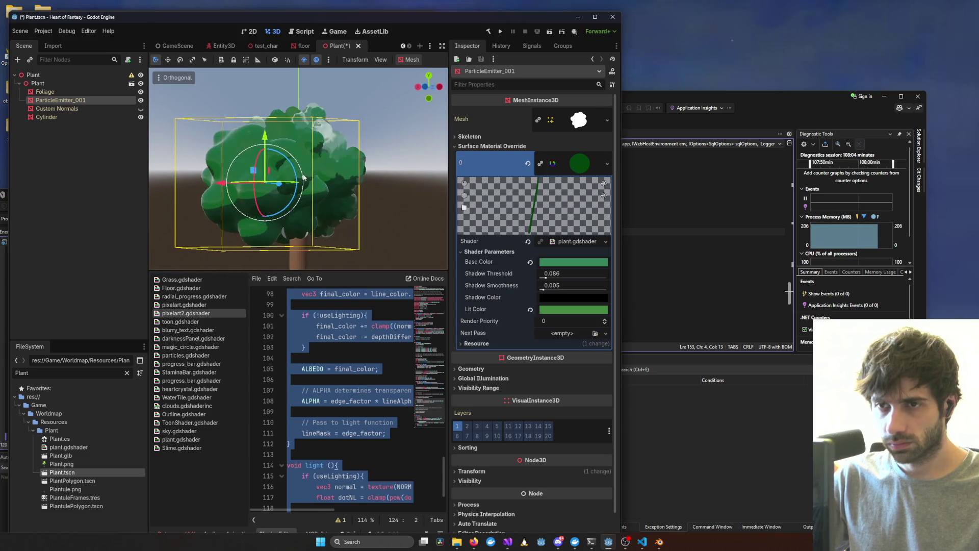
mouse_move(241, 189)
mouse_down()
mouse_move(78, 176)
mouse_move(333, 183)
mouse_move(122, 154)
mouse_up()
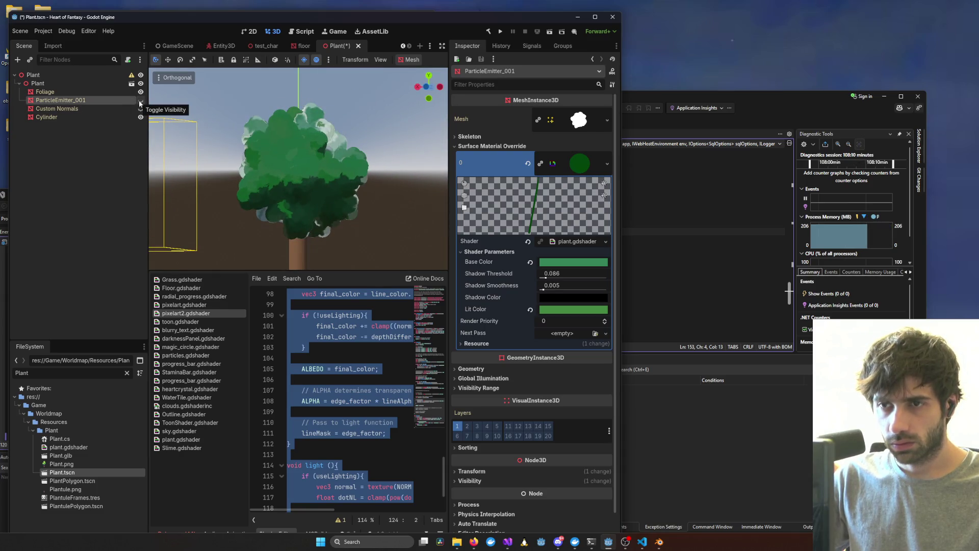
double_click(76, 100)
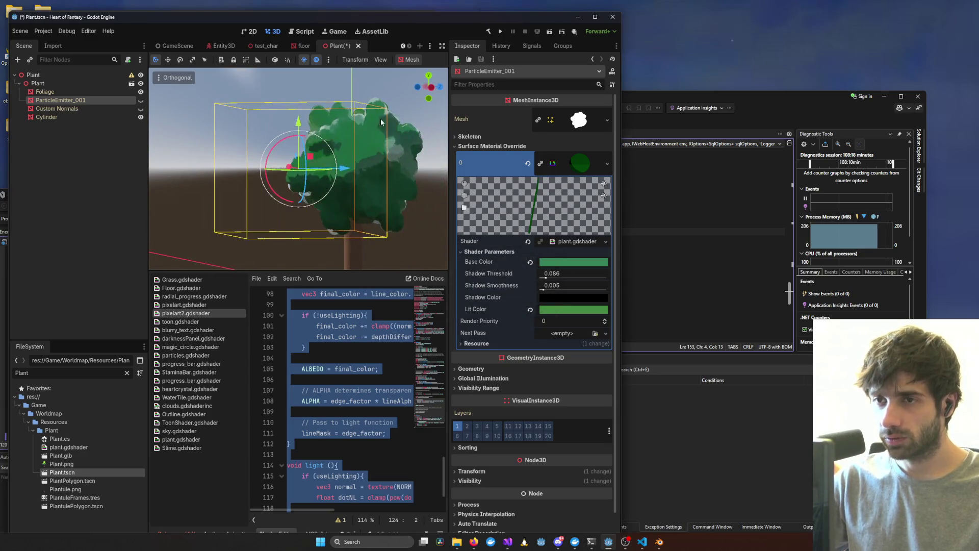
click(349, 126)
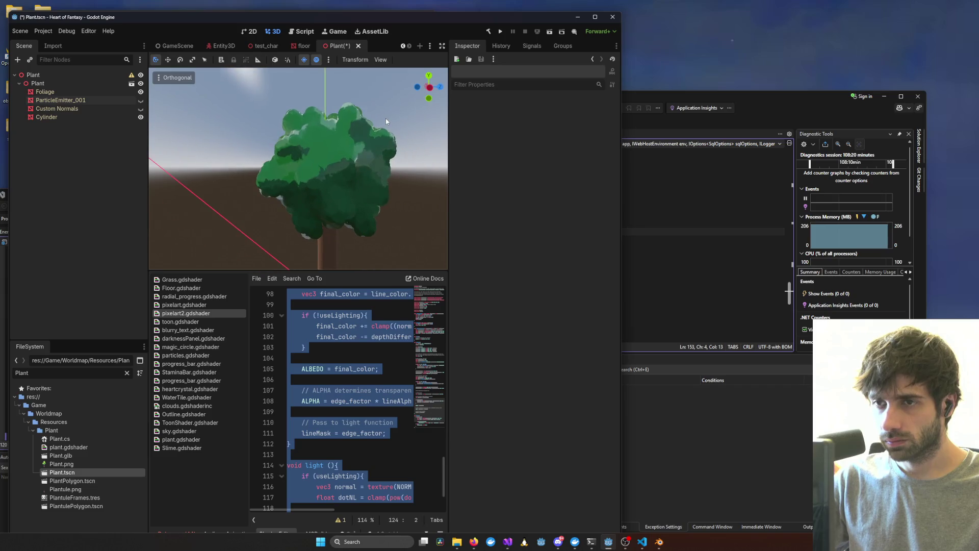
Save the Plant scene and bring Visual Studio back to the front
key(ctrl+s)
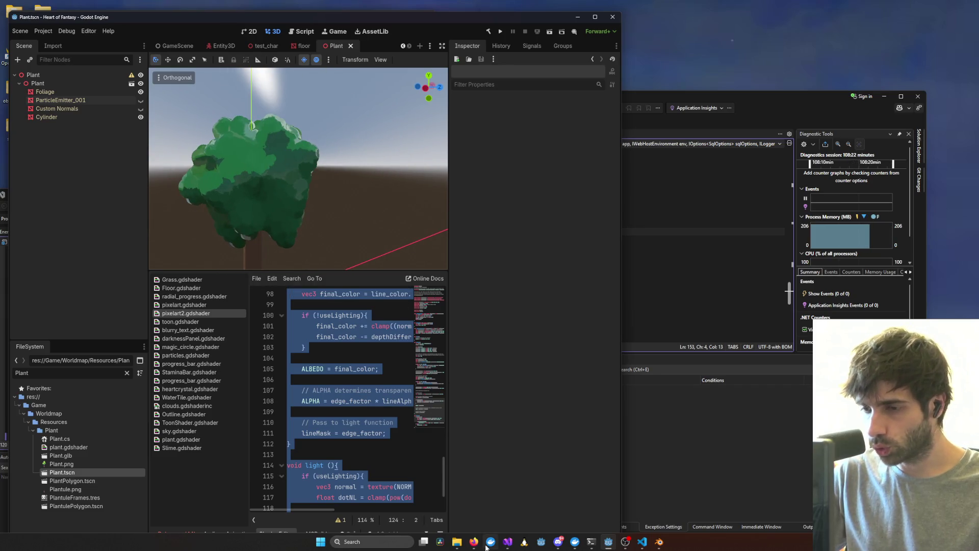
mouse_move(509, 543)
click(704, 503)
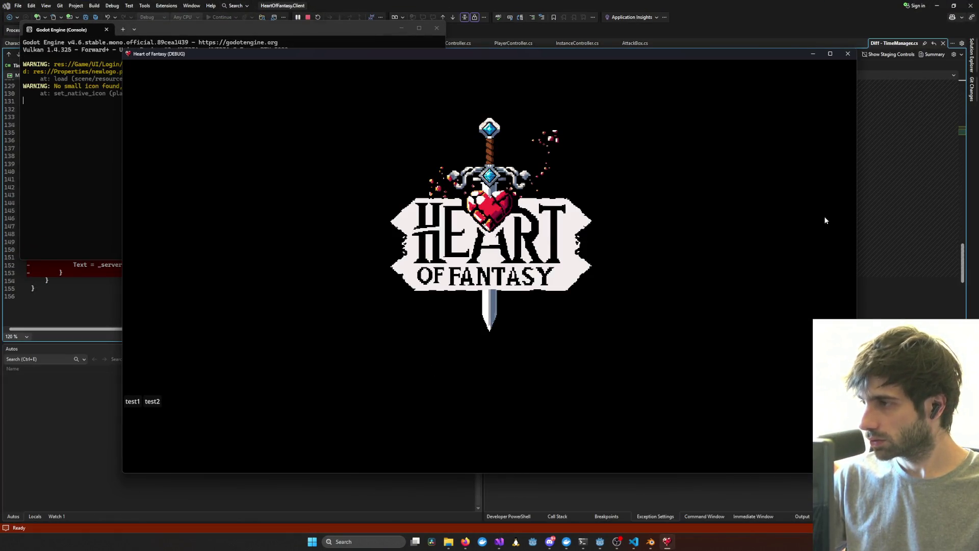
Log in to Heart of Fantasy and start playing with the existing character
click(161, 411)
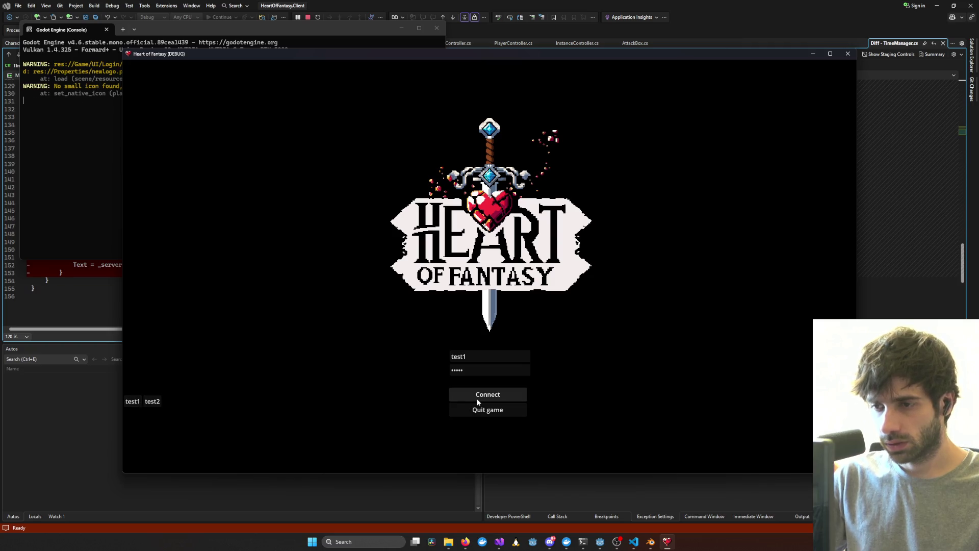
click(478, 402)
click(198, 338)
click(199, 320)
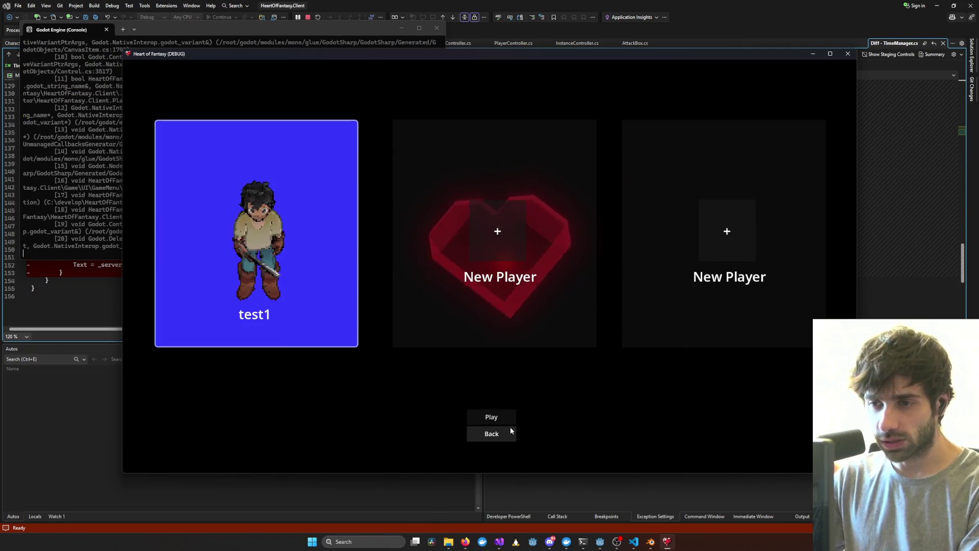
click(490, 414)
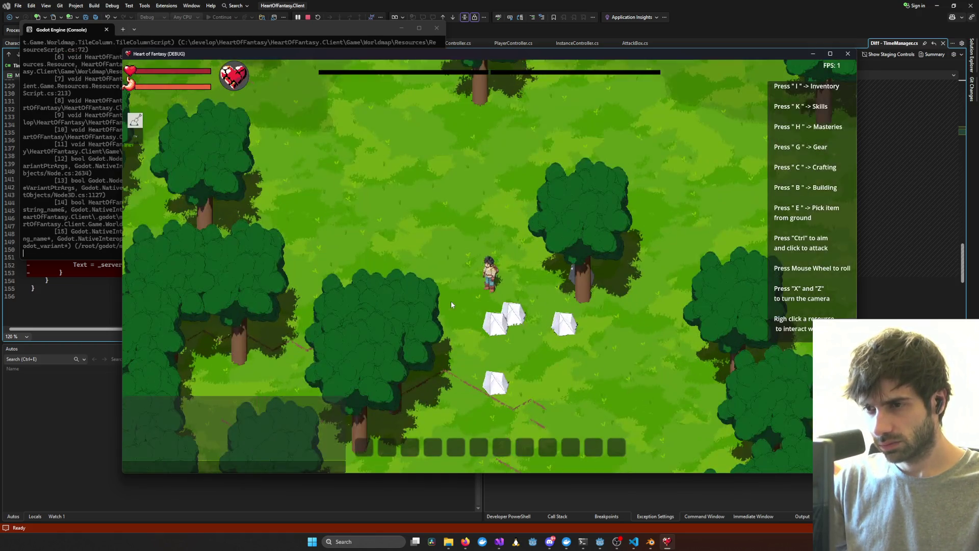
Rotate the game camera with X and Z and zoom to view the trees around the player
key(x)
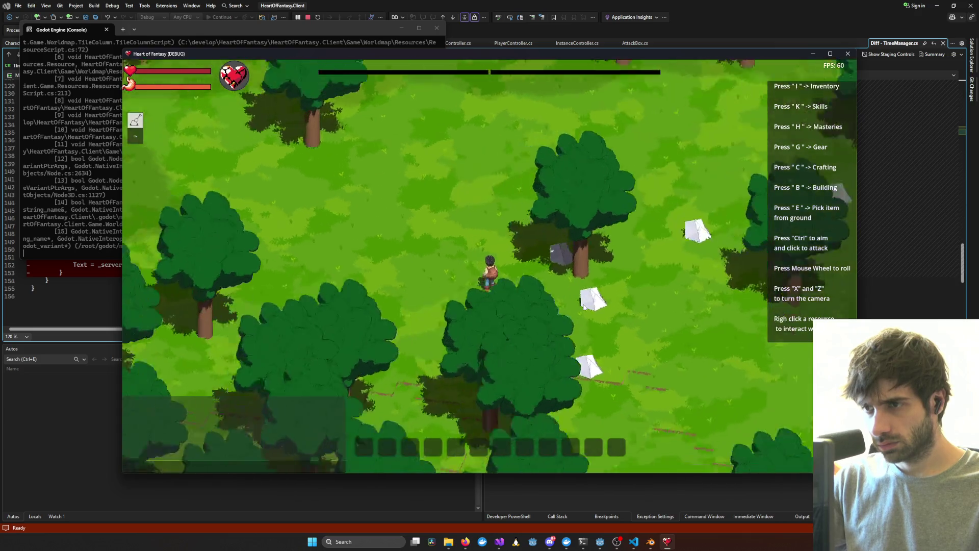
key(x)
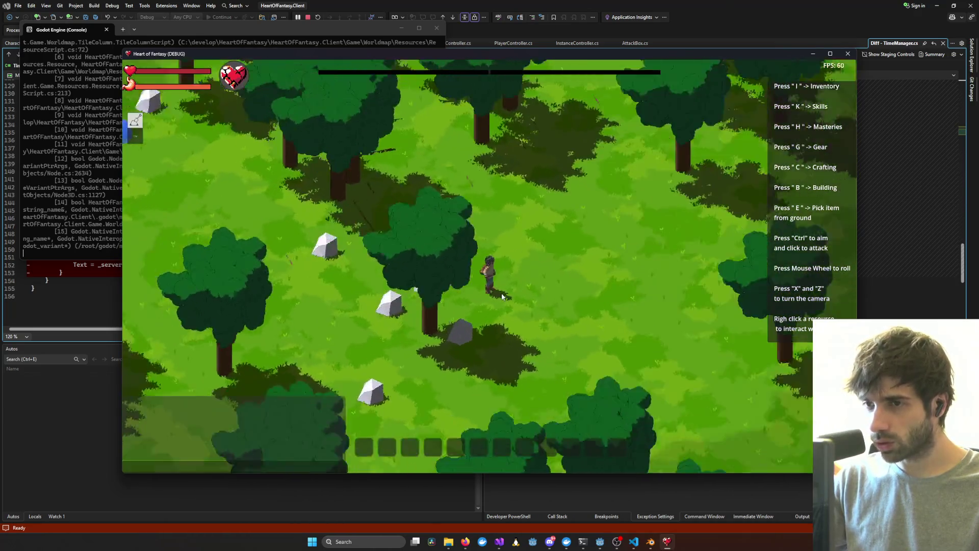
key(z)
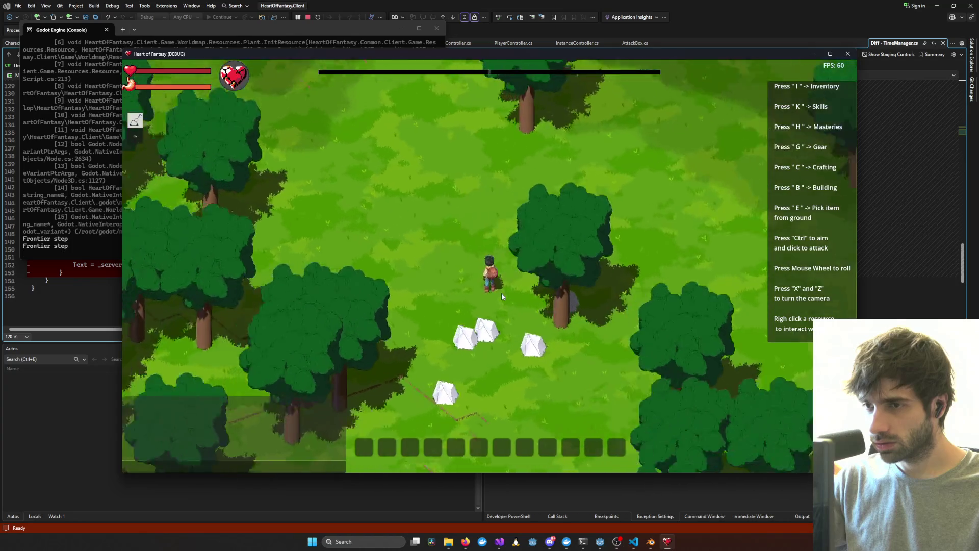
key(z)
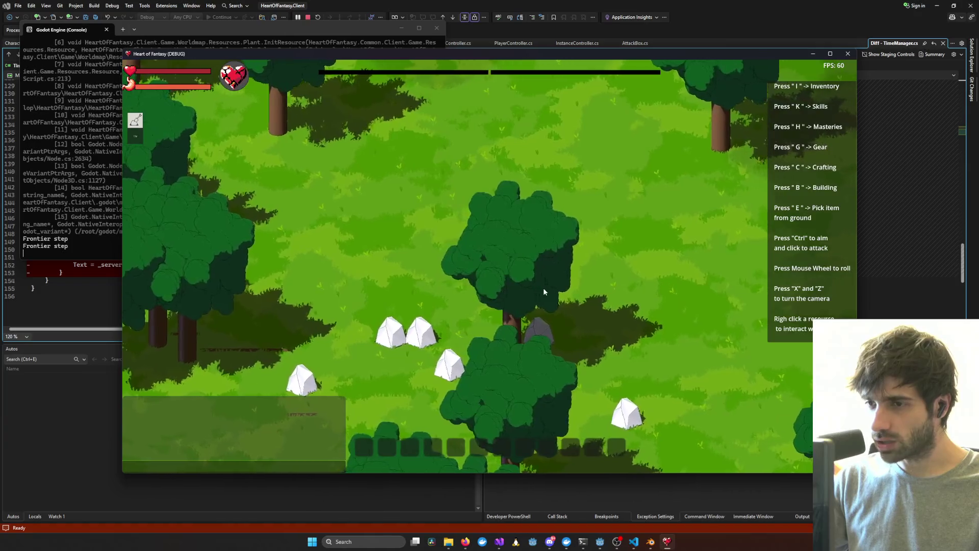
scroll(543, 290, up, 3)
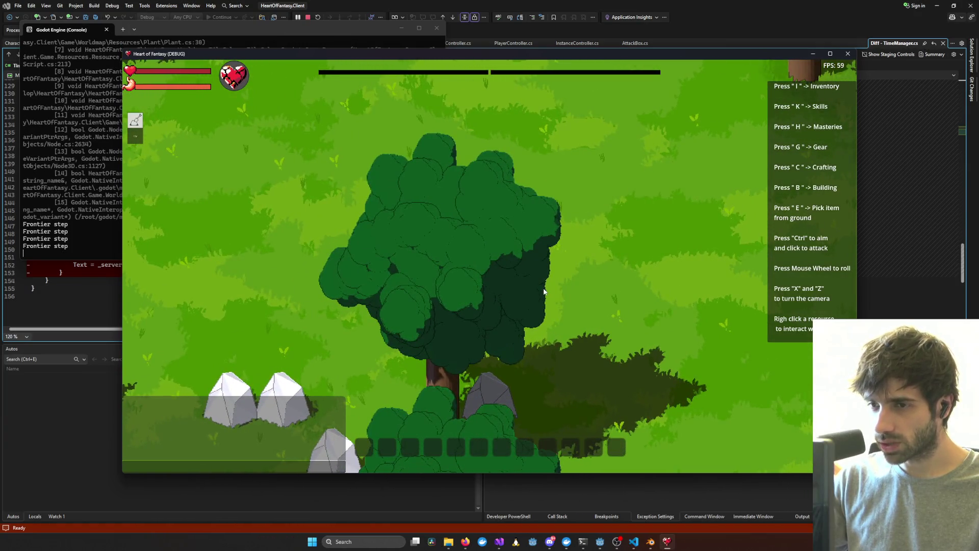
key(z)
key(z)
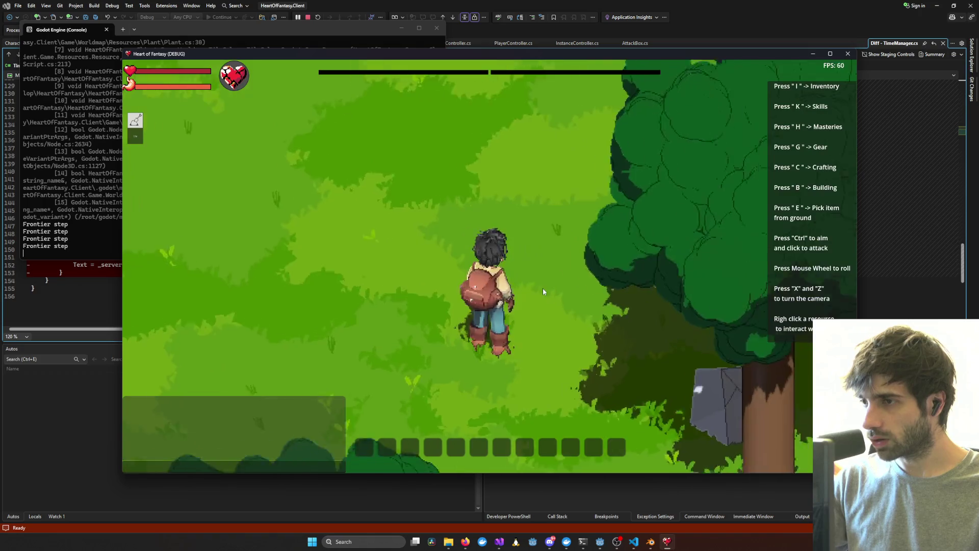
key(z)
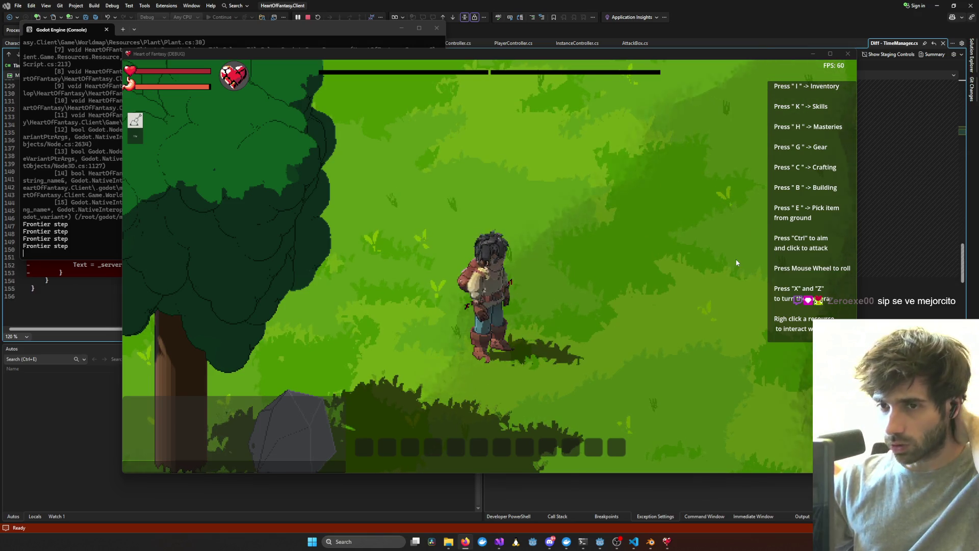
scroll(271, 250, down, 3)
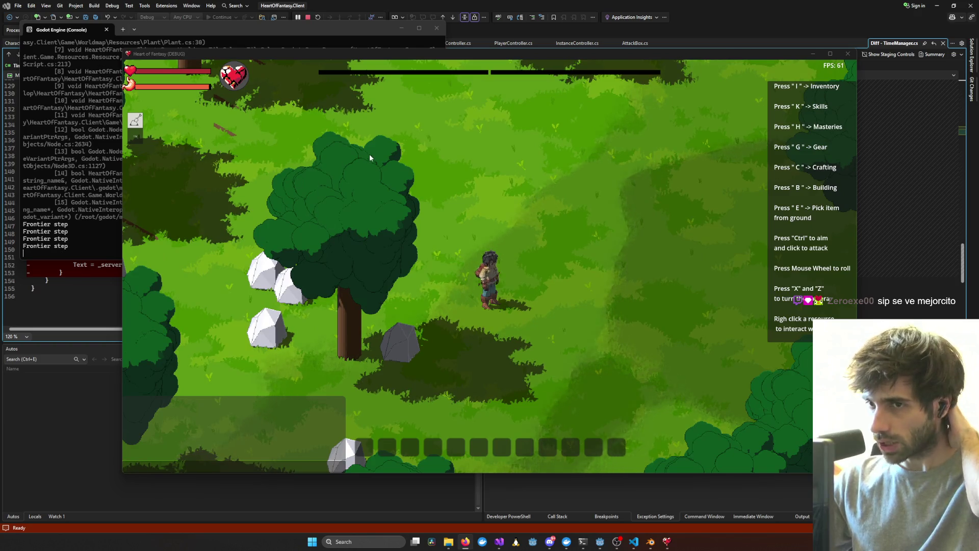
scroll(369, 154, down, 1)
scroll(522, 243, up, 2)
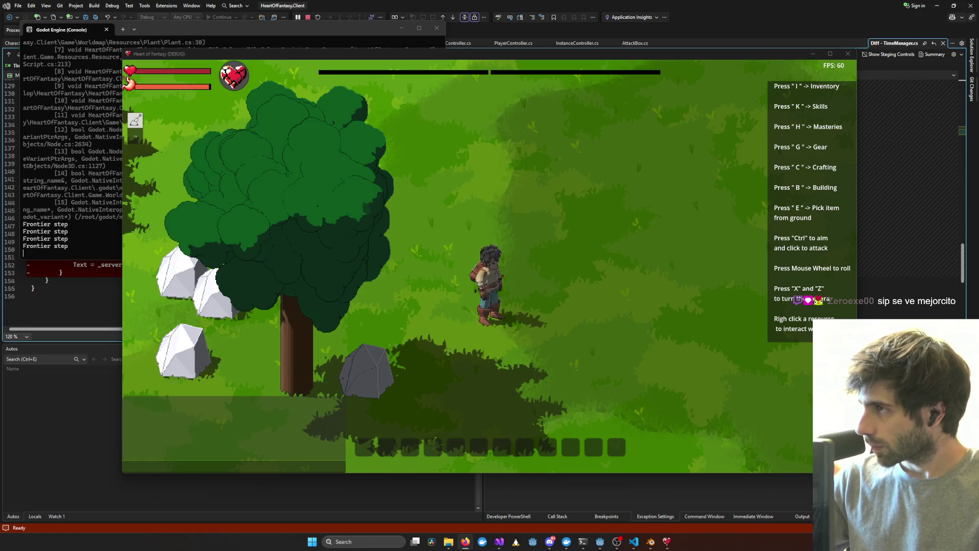
Inspect the foliage of the Blender tree model, then minimize Blender
key(alt+Tab)
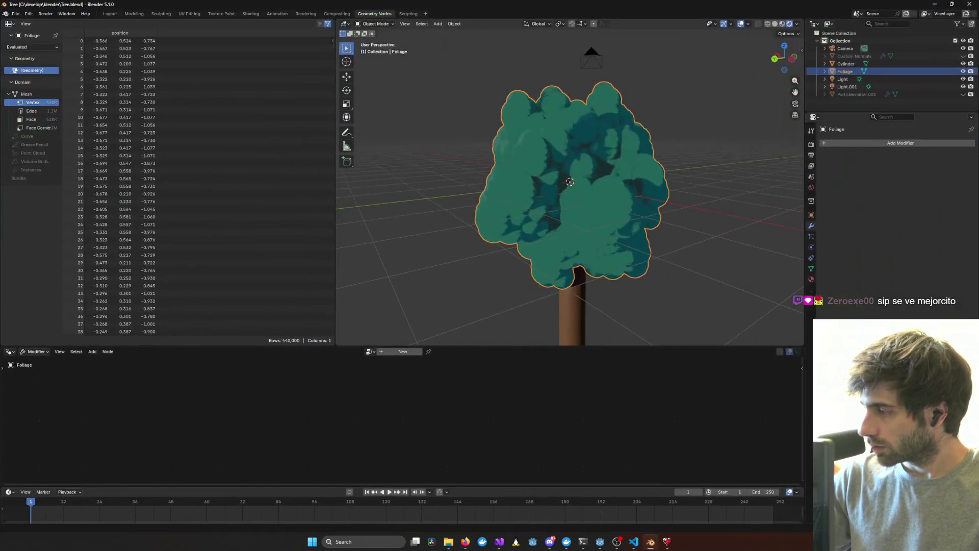
mouse_move(442, 168)
mouse_down()
mouse_move(508, 190)
mouse_move(420, 194)
mouse_move(580, 173)
mouse_up()
scroll(557, 166, up, 5)
scroll(610, 58, up, 2)
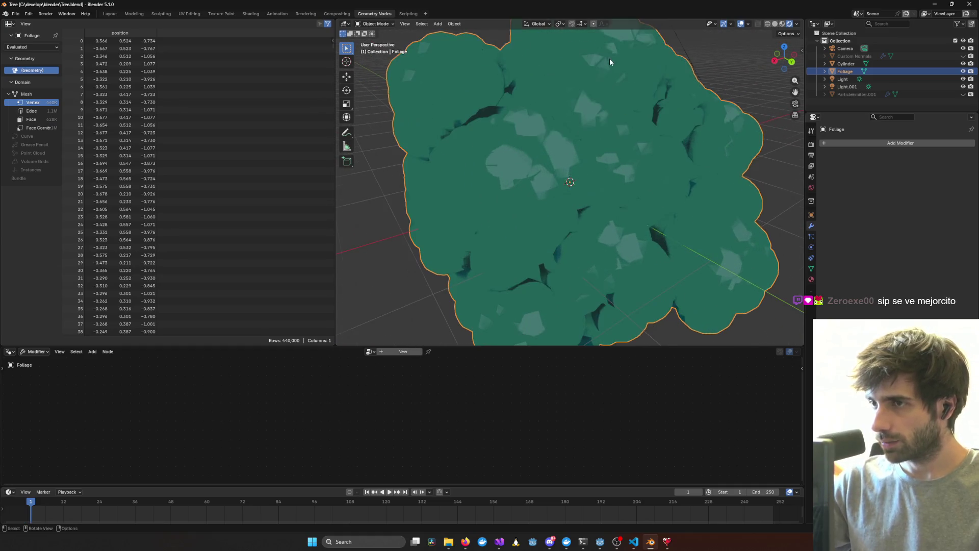
click(951, 7)
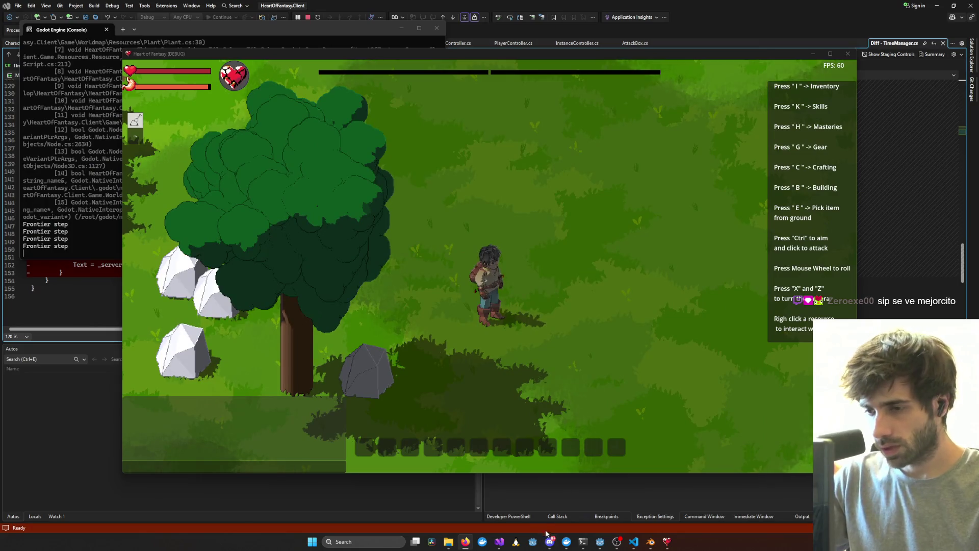
Bring the Godot editor forward and orbit around the tree
mouse_move(636, 546)
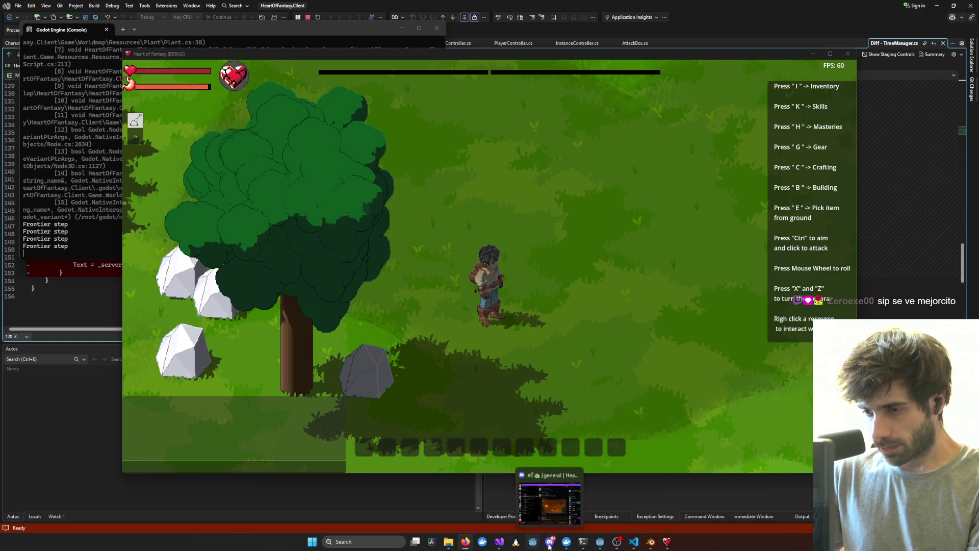
click(600, 541)
mouse_move(316, 172)
mouse_down()
mouse_move(182, 182)
mouse_move(321, 182)
mouse_move(426, 200)
mouse_up()
Return to the running game and rotate and zoom the camera around the character
click(620, 262)
key(x)
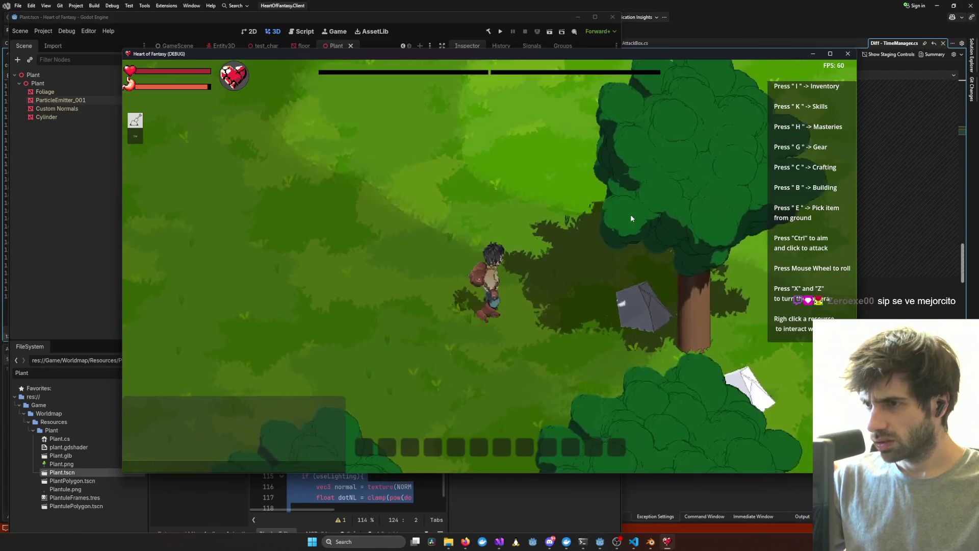
scroll(726, 216, up, 2)
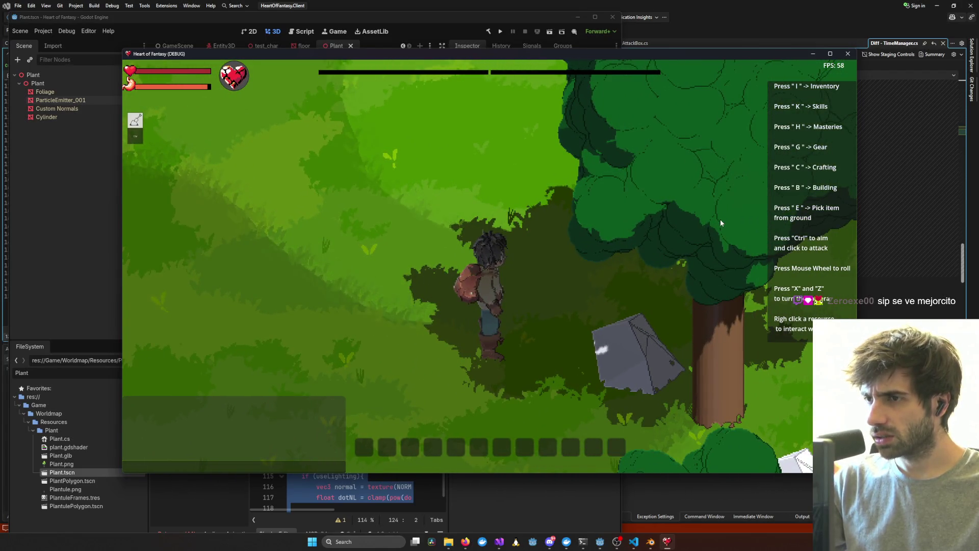
scroll(717, 222, down, 2)
key(x)
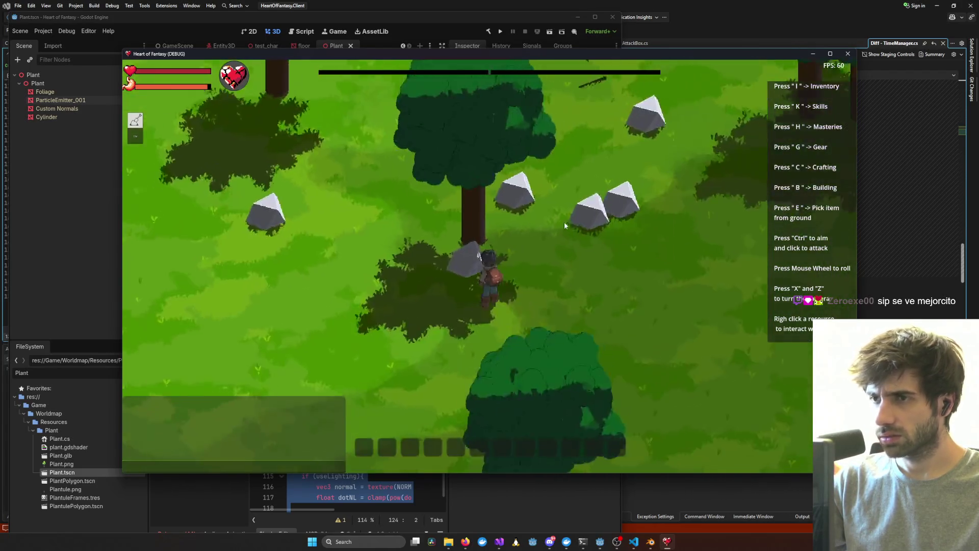
key(x)
Switch back to the Godot Plant scene and select ParticleEmitter_001
key(alt+Tab)
mouse_move(315, 184)
mouse_down()
mouse_move(374, 194)
mouse_move(285, 153)
mouse_up()
click(60, 100)
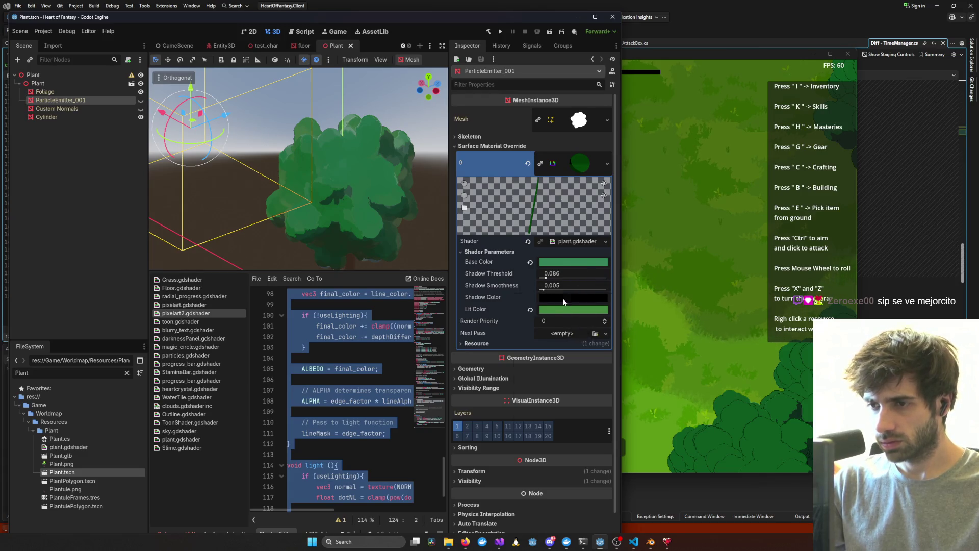
Brighten the Lit Color to pale green, keeping the Shadow Color black after trying grey
click(586, 297)
drag(625, 352, 625, 338)
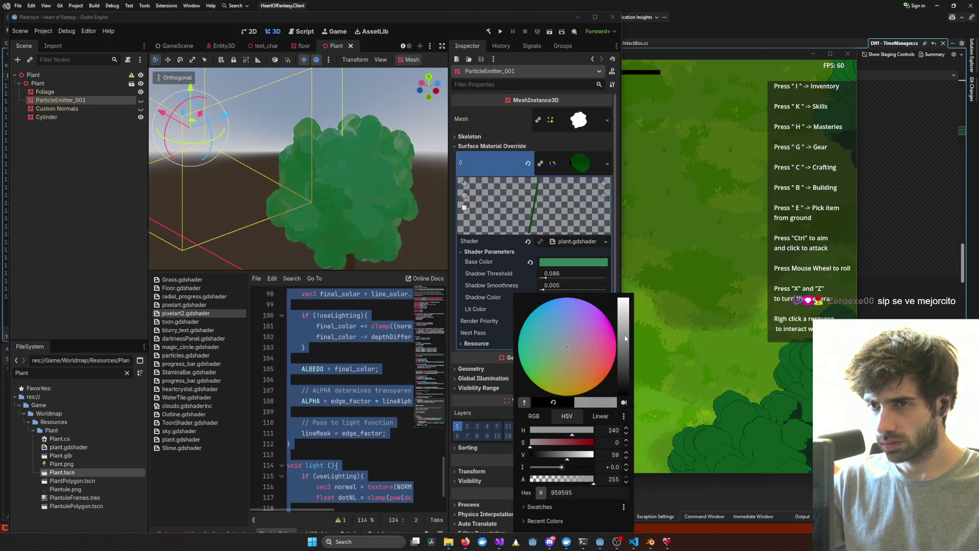
click(516, 294)
click(557, 311)
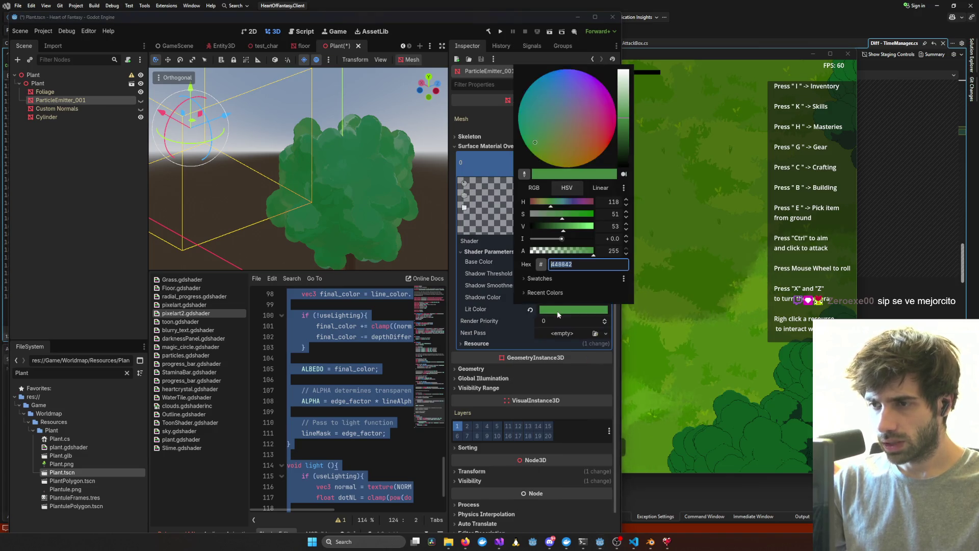
drag(621, 130, 622, 73)
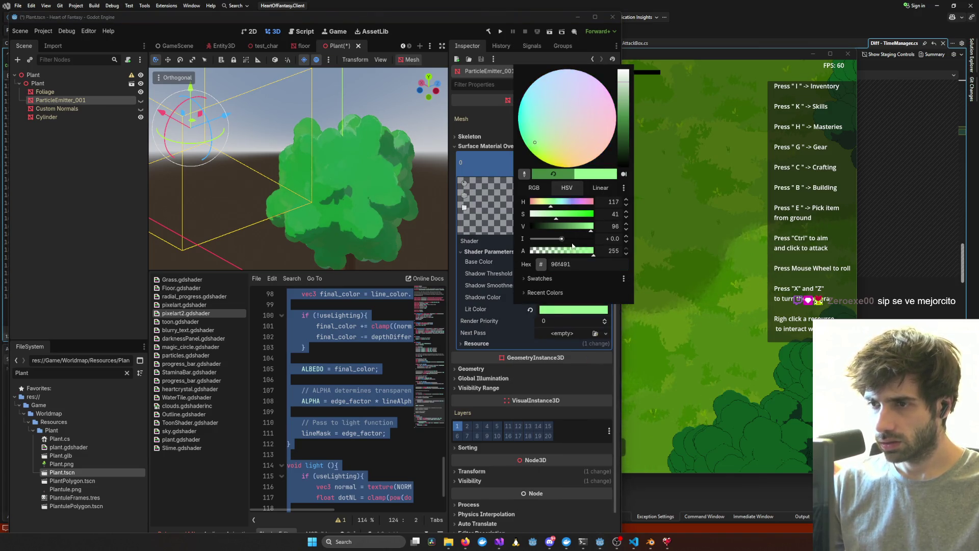
click(544, 315)
click(557, 298)
drag(623, 334, 627, 406)
click(547, 272)
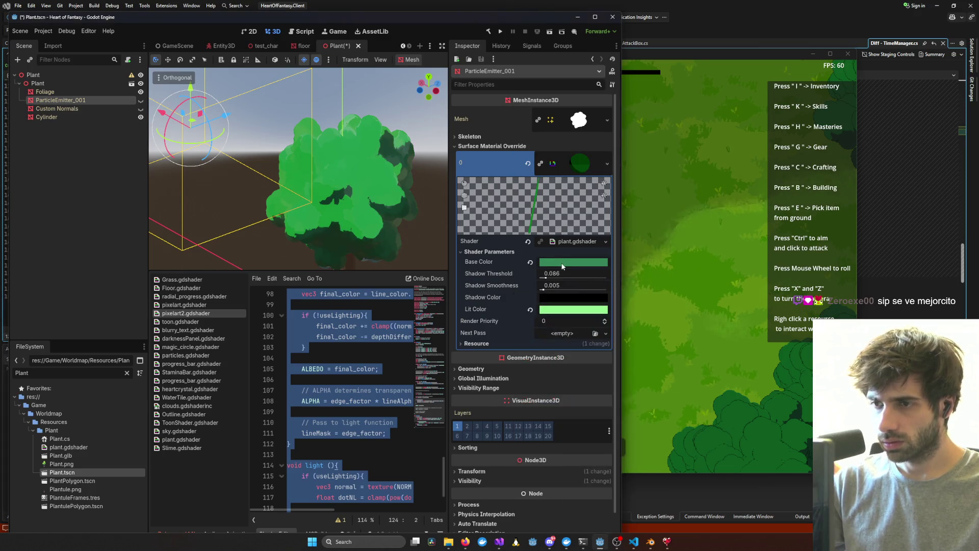
Change the Base Color to green 4f8240, save the Plant scene, and close the running game
click(561, 263)
drag(543, 341, 540, 342)
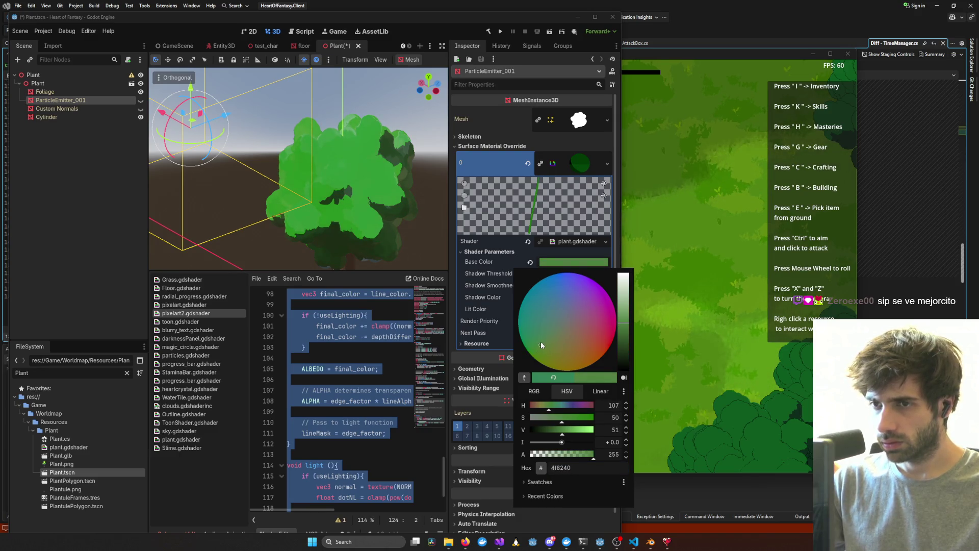
key(ctrl+s)
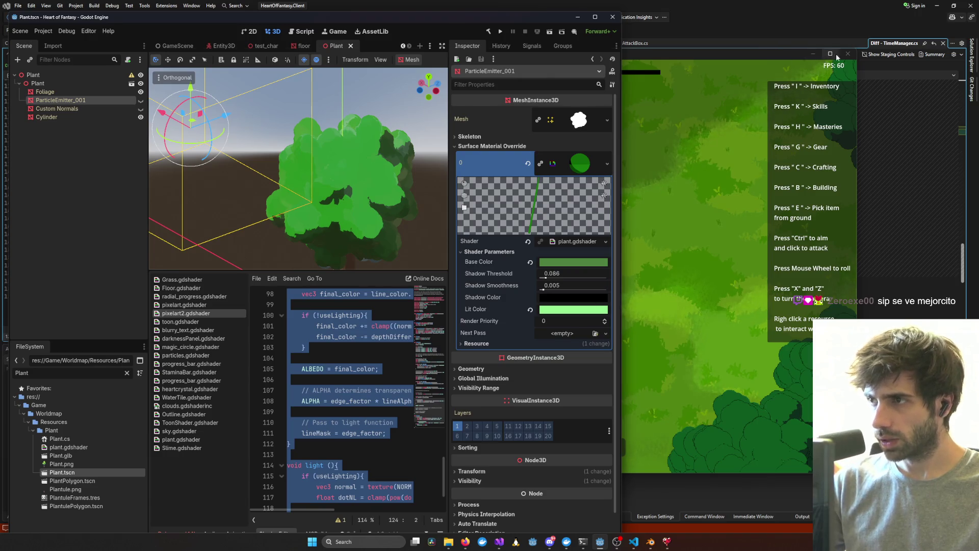
click(836, 53)
key(alt+F4)
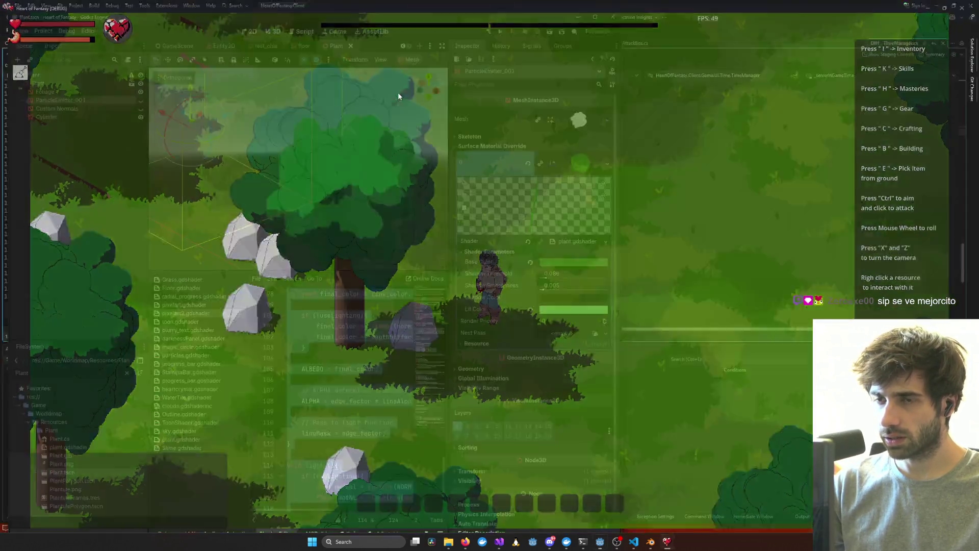
Relaunch the project, log in, and enter the game world with the existing character
click(500, 31)
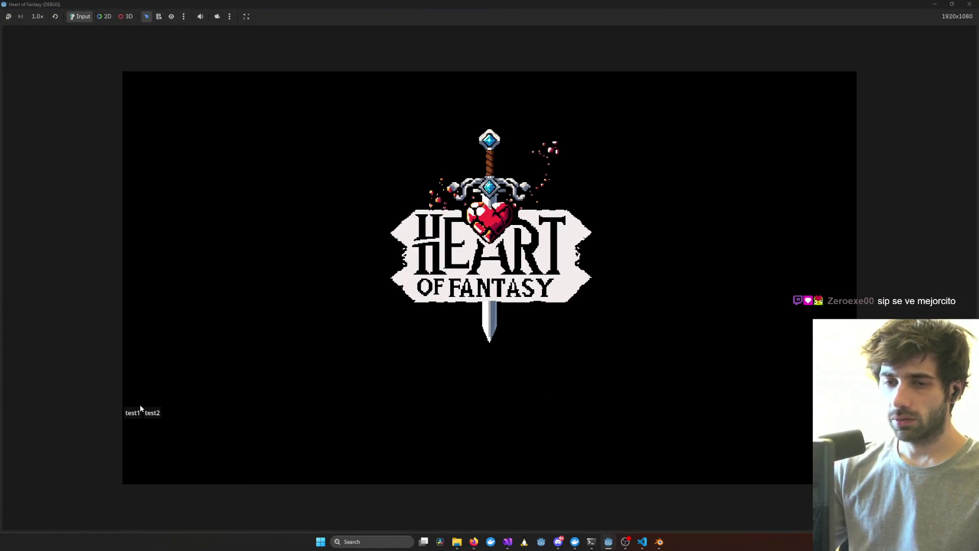
click(479, 411)
drag(388, 4, 550, 106)
click(313, 406)
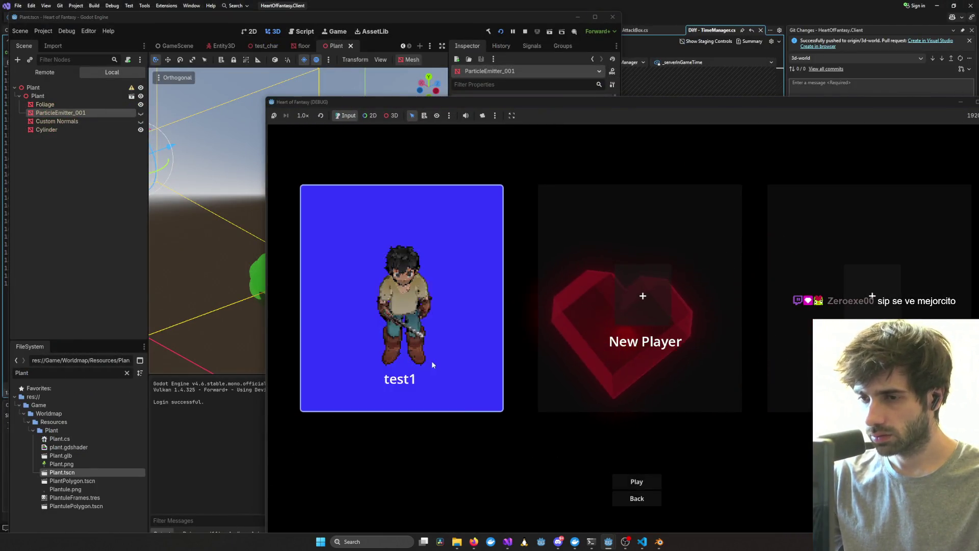
click(635, 482)
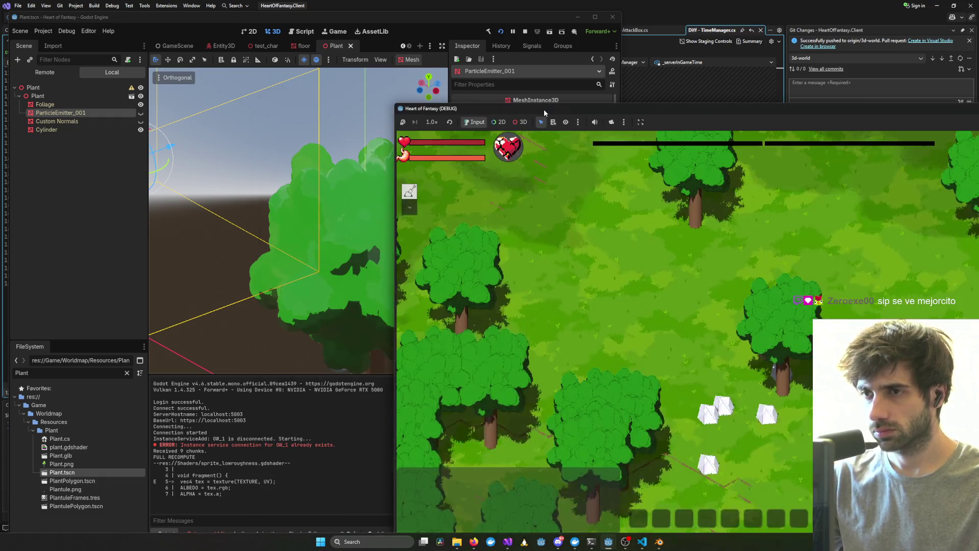
Snap the game window to the right half and the Godot editor to the left
drag(544, 109, 491, 56)
double_click(491, 56)
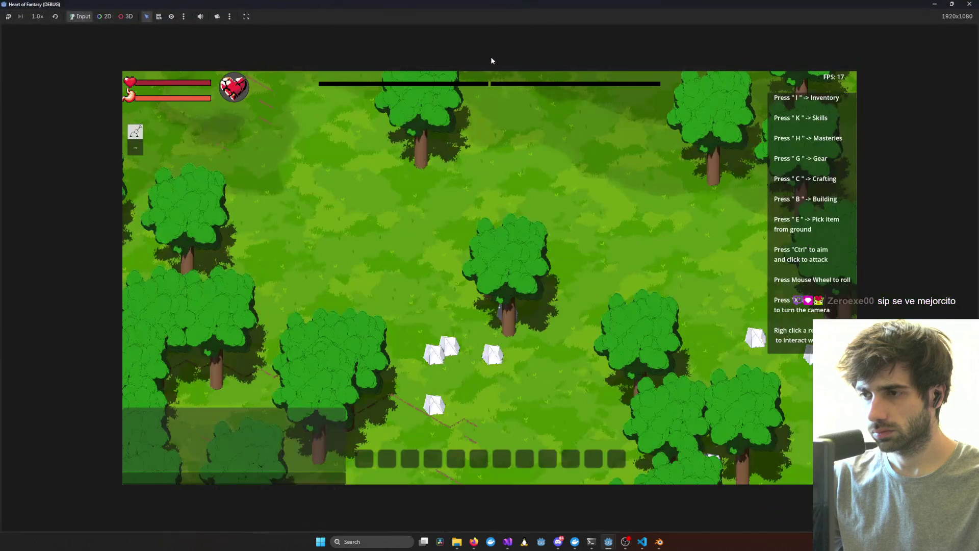
mouse_move(555, 16)
mouse_down()
mouse_move(525, 31)
mouse_move(925, 84)
mouse_move(978, 82)
mouse_up()
click(67, 99)
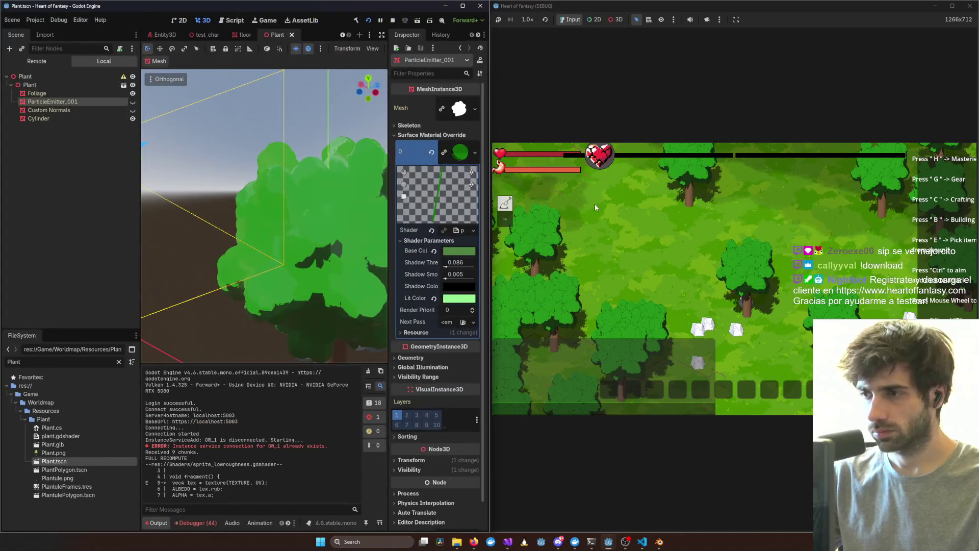
Lighten the tree's Base Color to a light green
scroll(372, 292, up, 3)
mouse_move(373, 291)
mouse_down()
mouse_move(306, 225)
mouse_move(344, 228)
mouse_up()
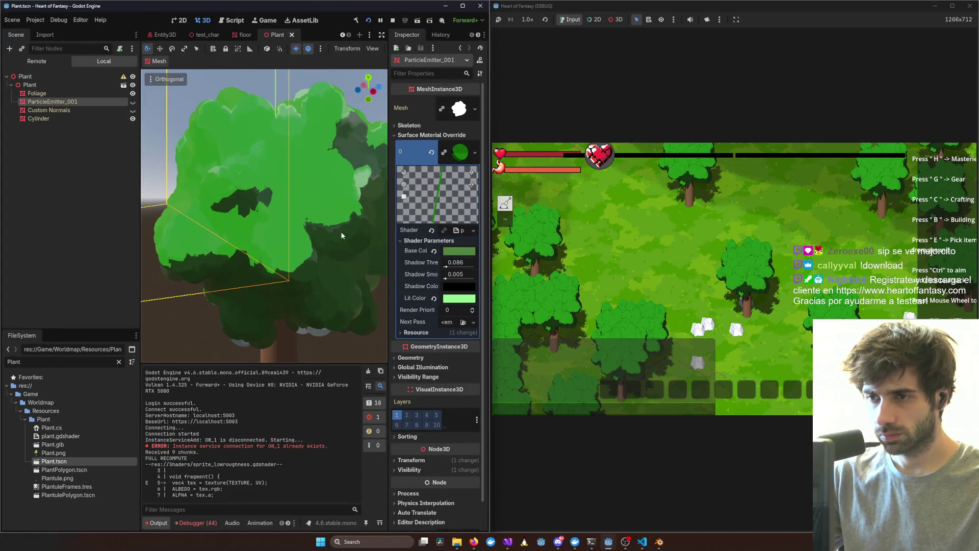
click(453, 252)
drag(509, 322, 511, 283)
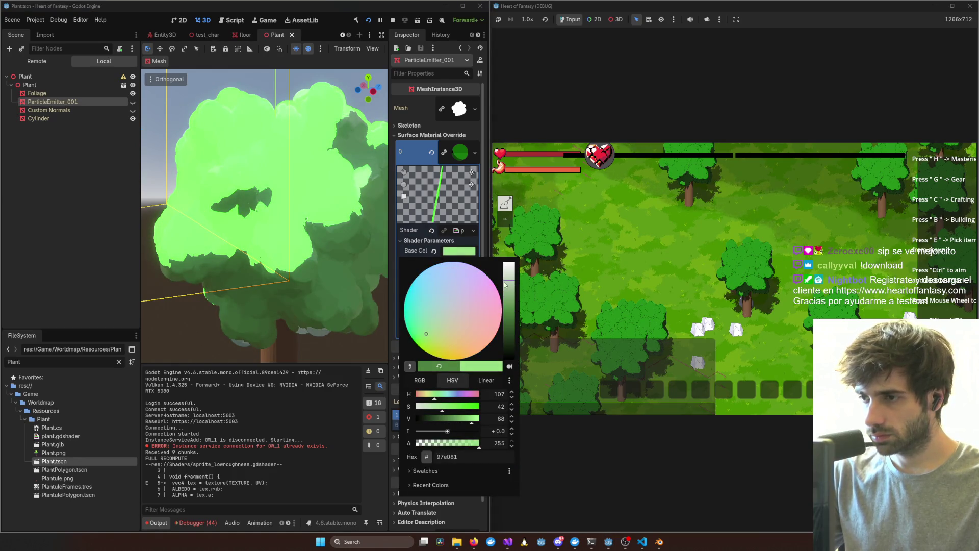
click(352, 222)
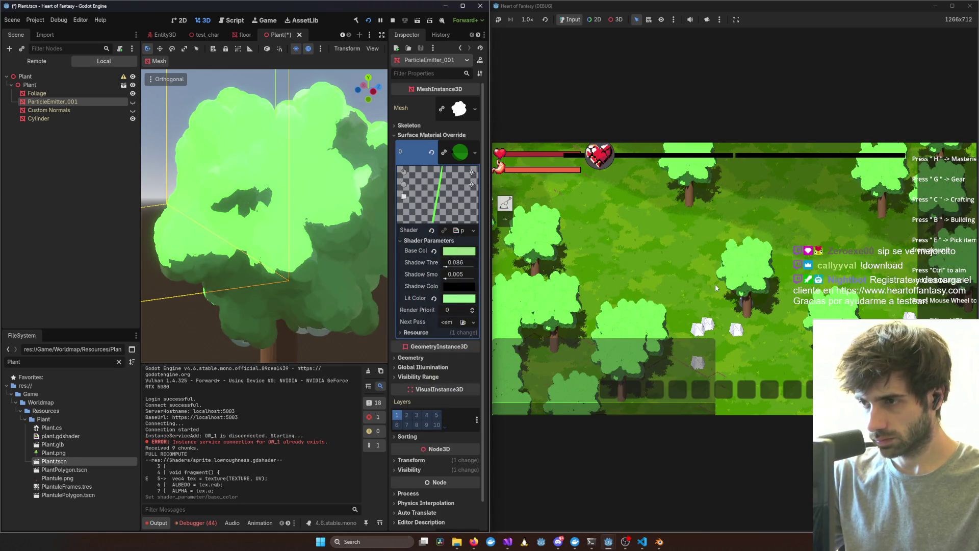
Set Shadow Smoothness to 0.0 and raise Shadow Threshold to 0.773
scroll(715, 284, up, 5)
scroll(715, 286, down, 5)
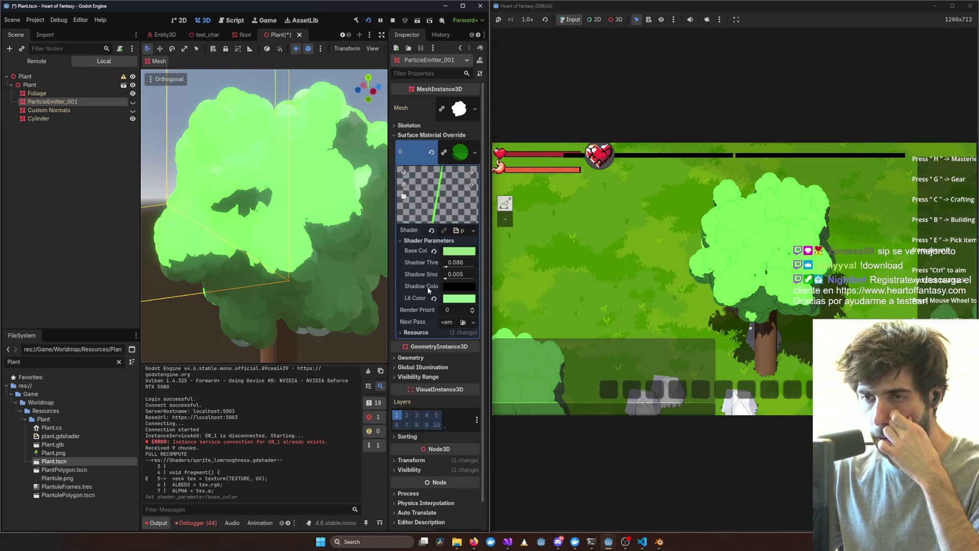
drag(446, 279, 448, 279)
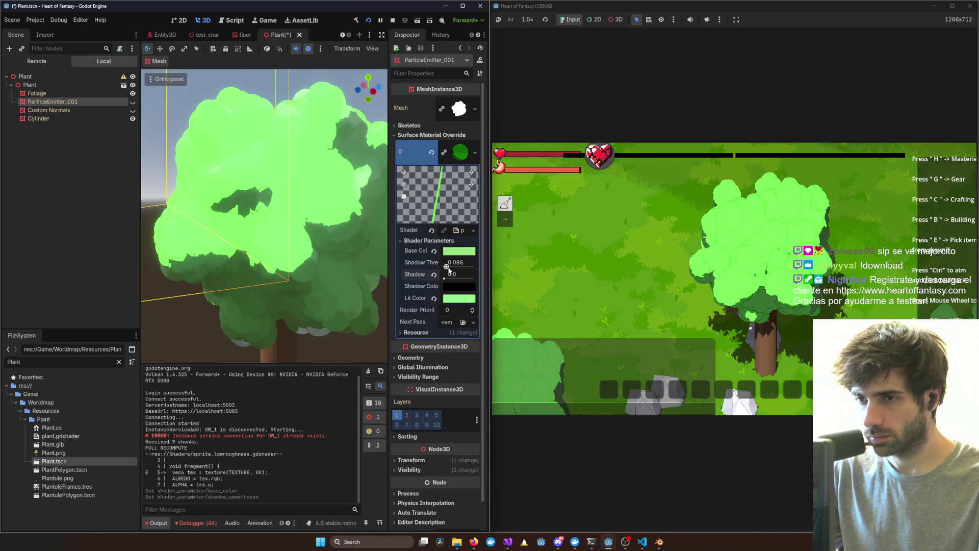
drag(446, 267, 467, 267)
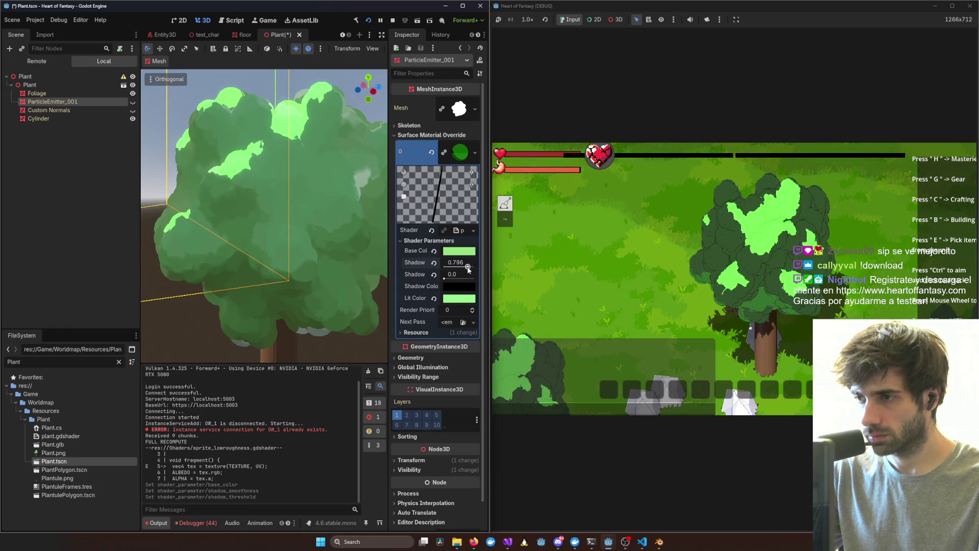
Darken the Base Color to 4a7a3b and tint the Shadow Color dark green 2d4323
click(458, 251)
drag(506, 294, 510, 317)
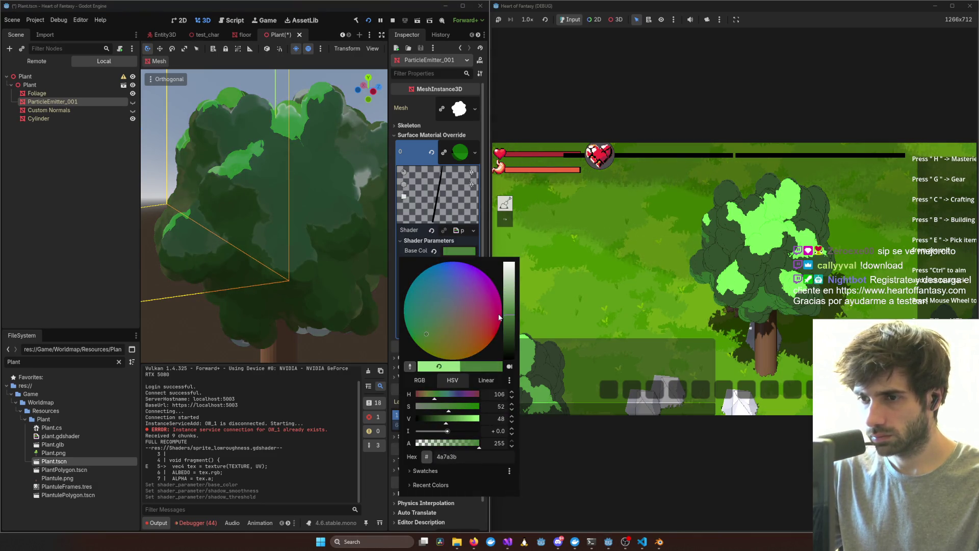
click(665, 283)
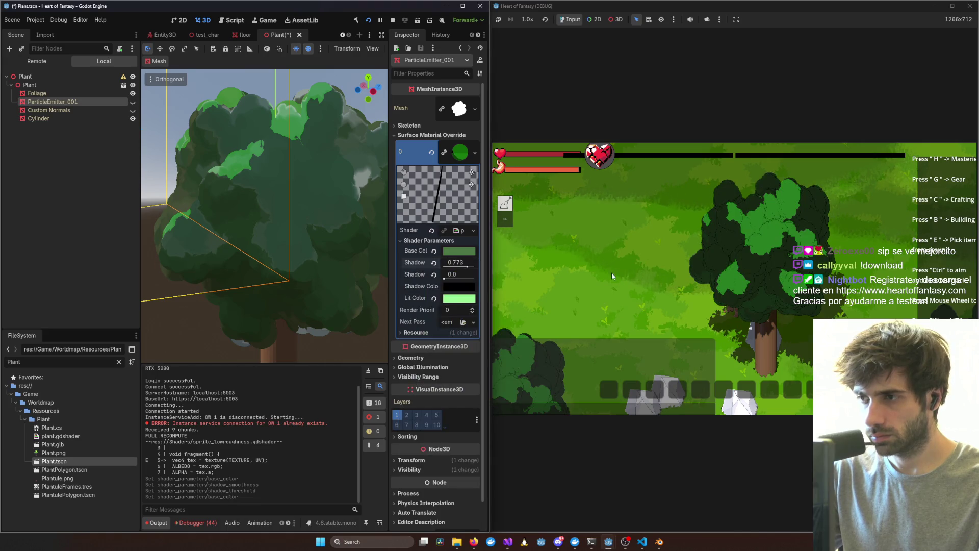
click(455, 287)
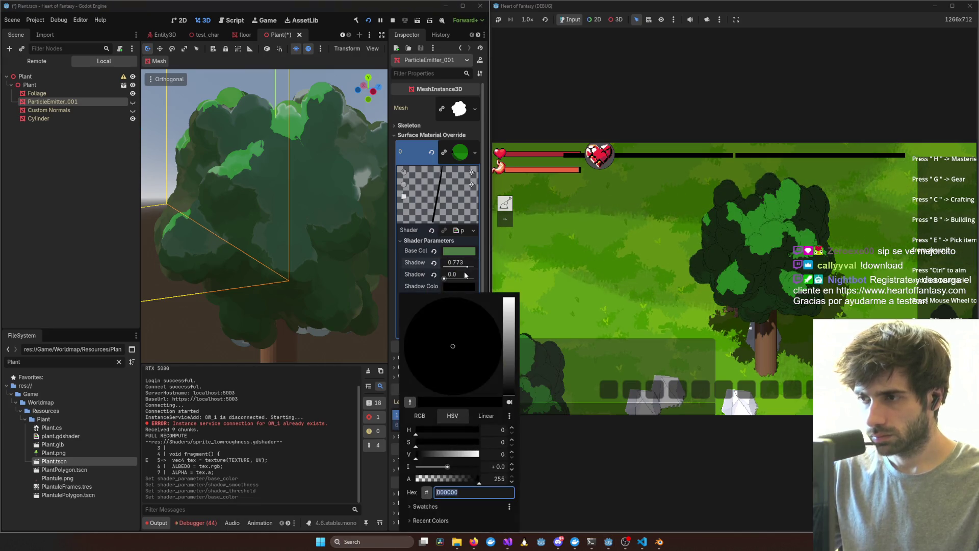
drag(502, 345, 506, 369)
drag(433, 365, 429, 374)
click(586, 288)
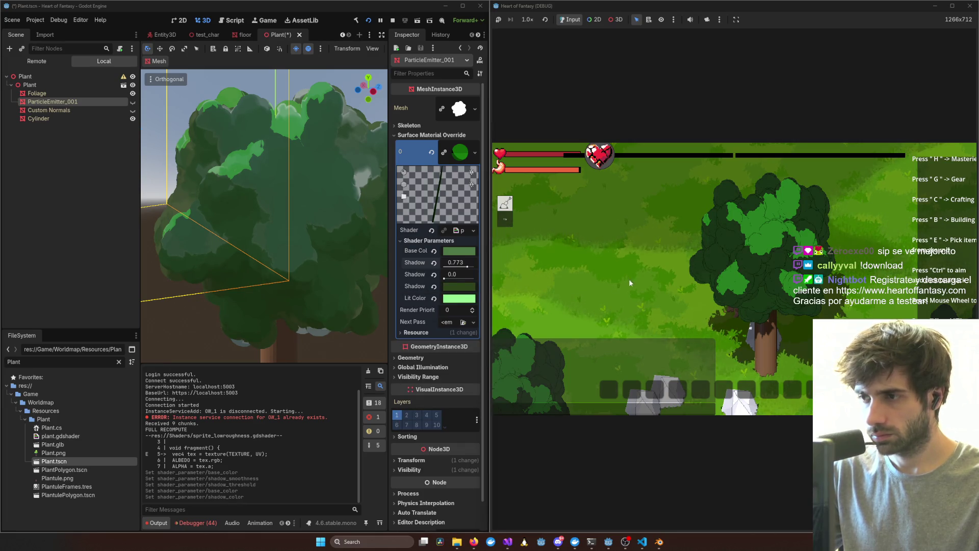
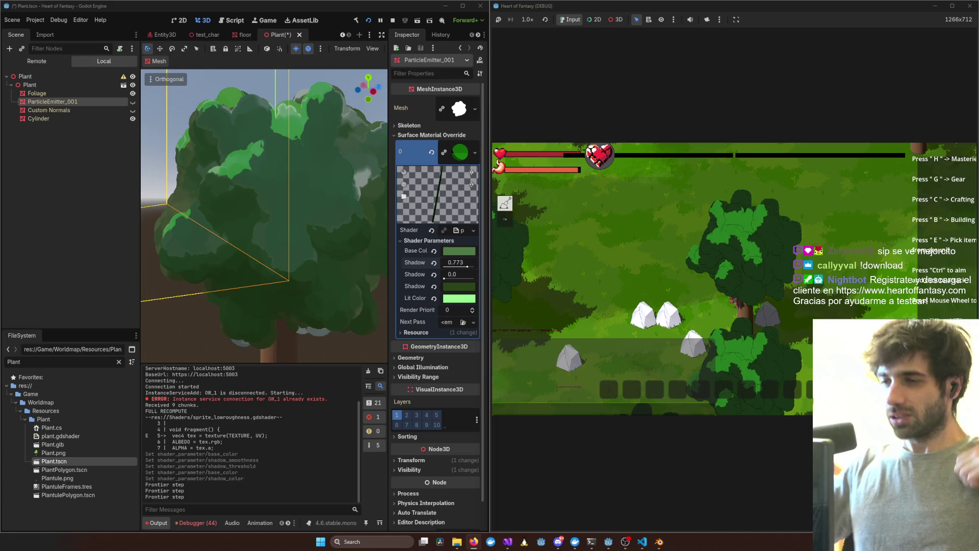
Walk the character right, down and up past the big tree and rocks, zooming in on the foliage
key(d)
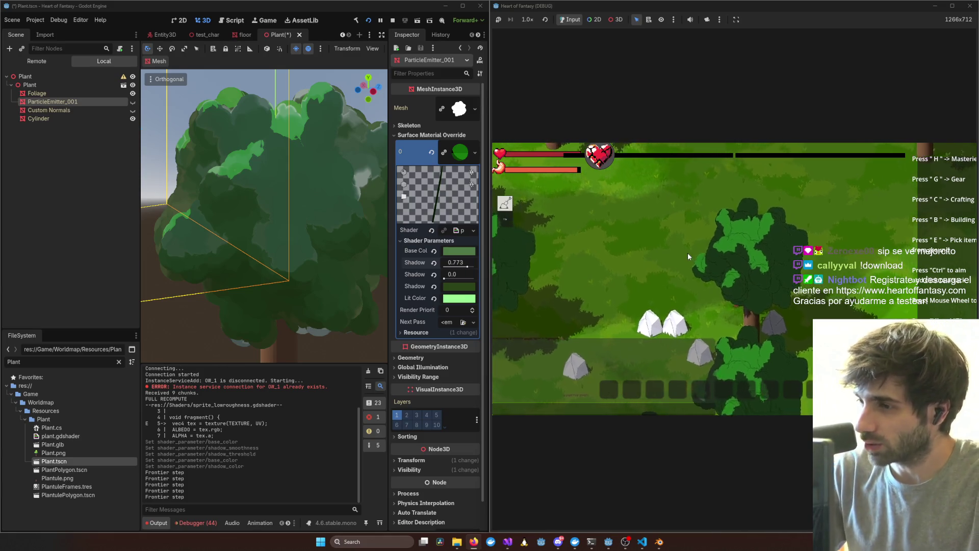
key(s)
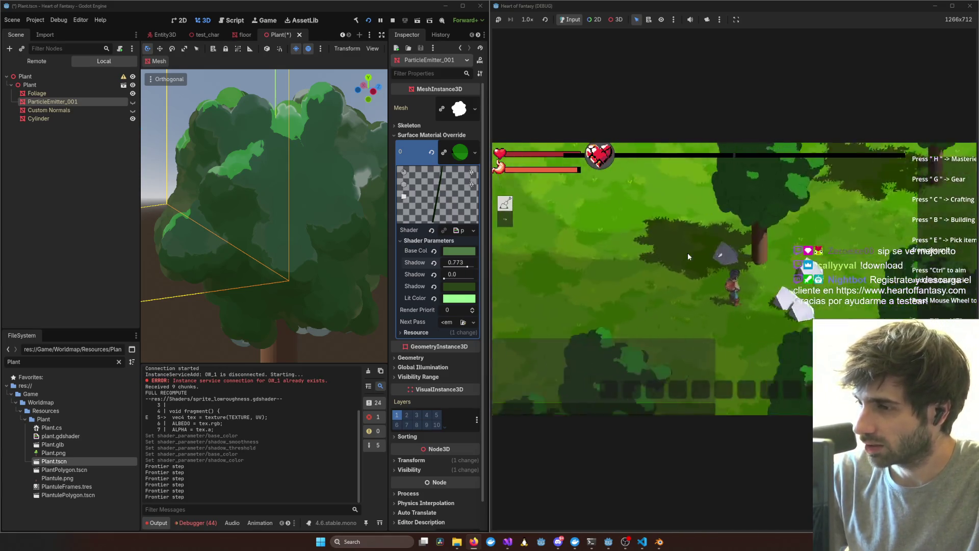
key(s)
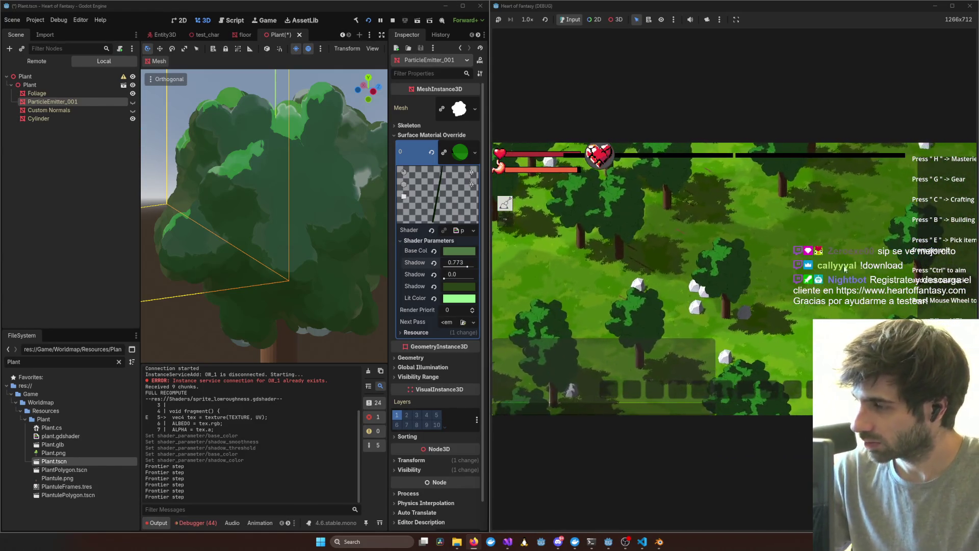
scroll(759, 229, up, 3)
key(w)
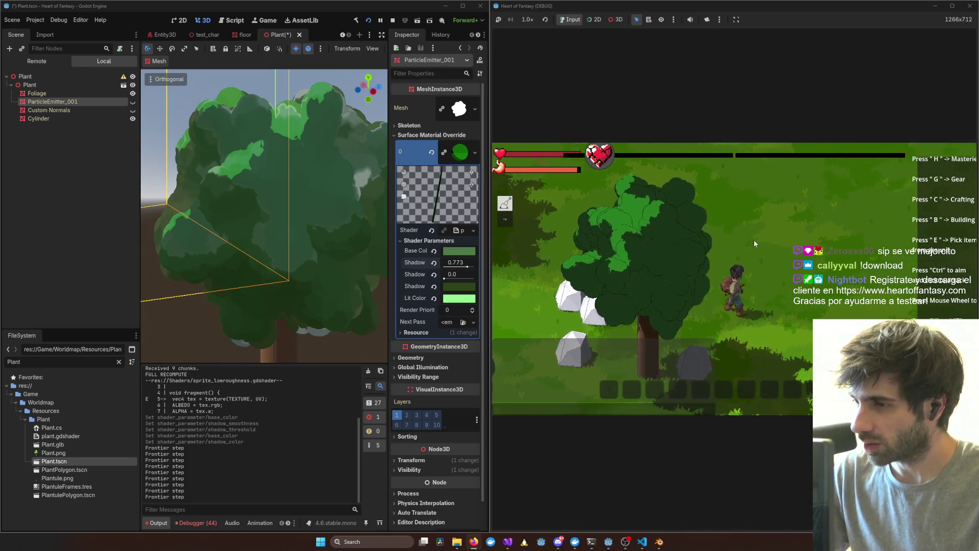
key(a)
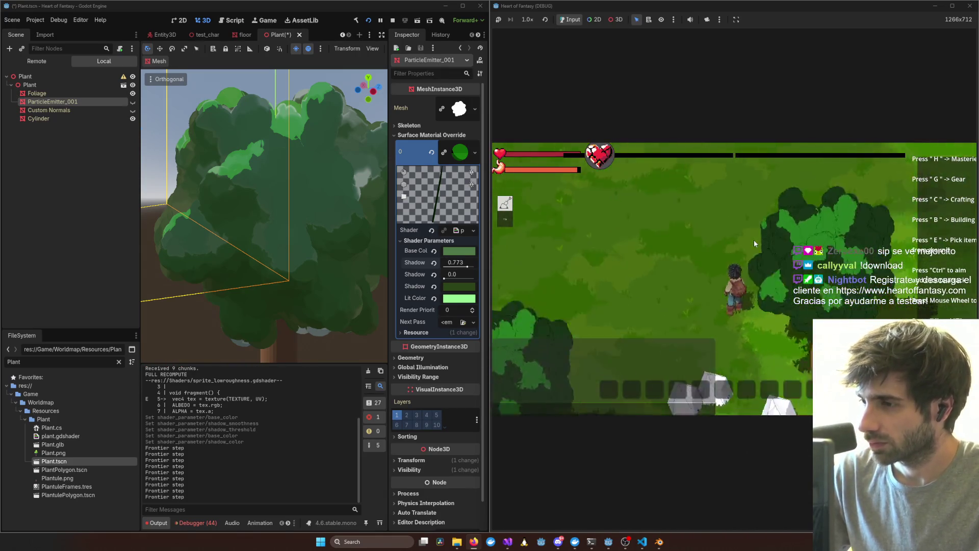
key(w)
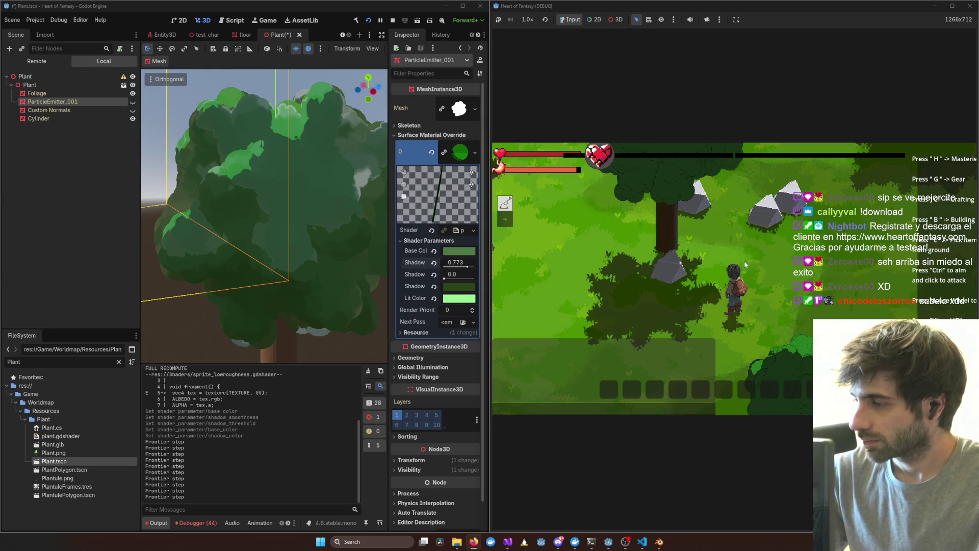
Walk down through another forest area, then open the foliage Lit Color picker
key(s)
key(s)
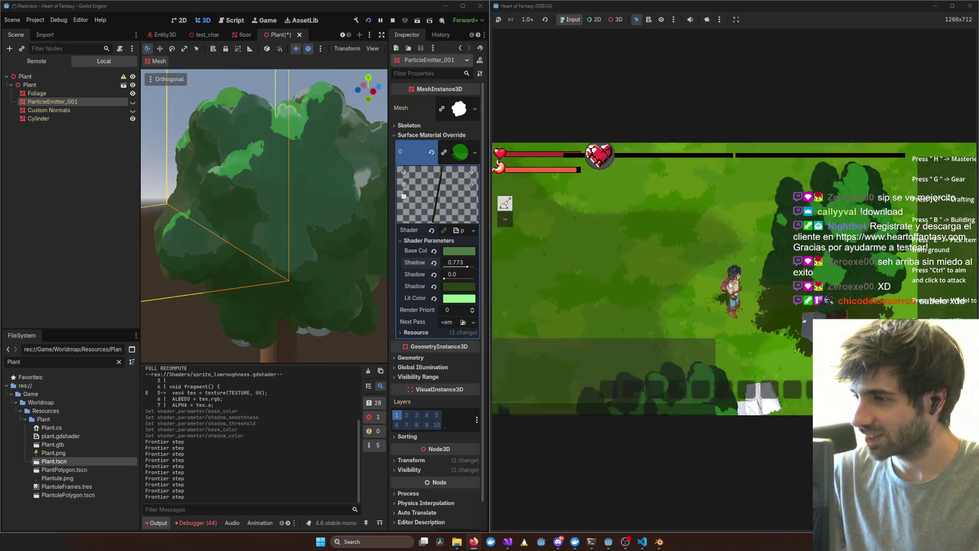
key(s)
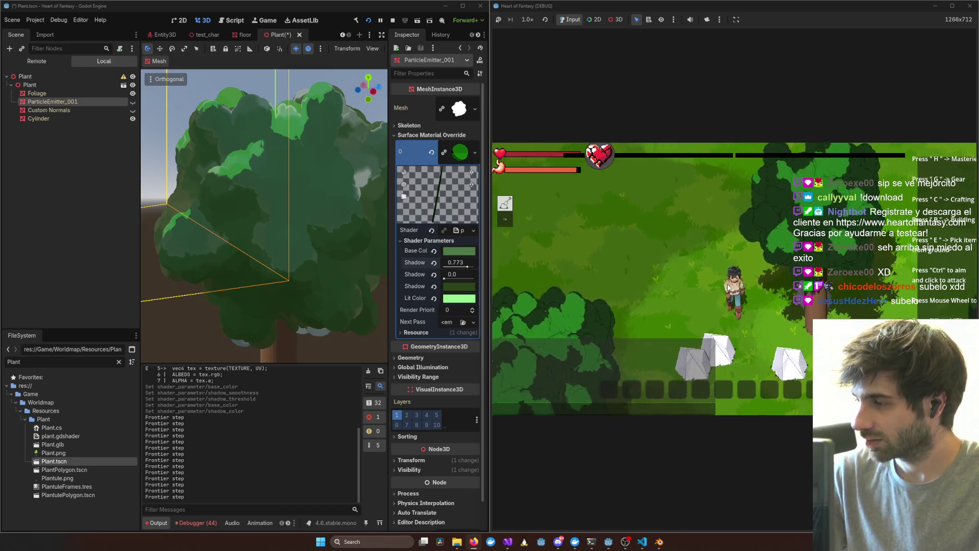
key(s)
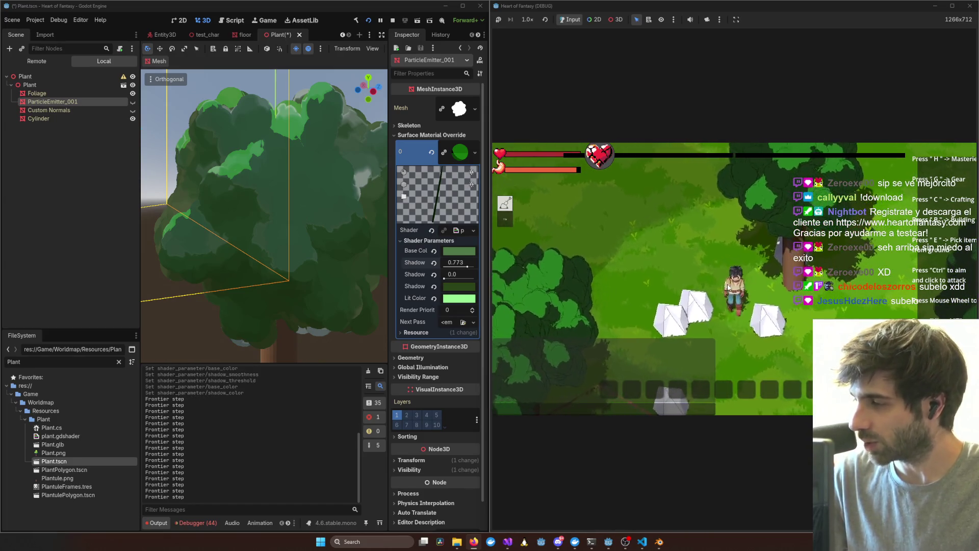
key(s)
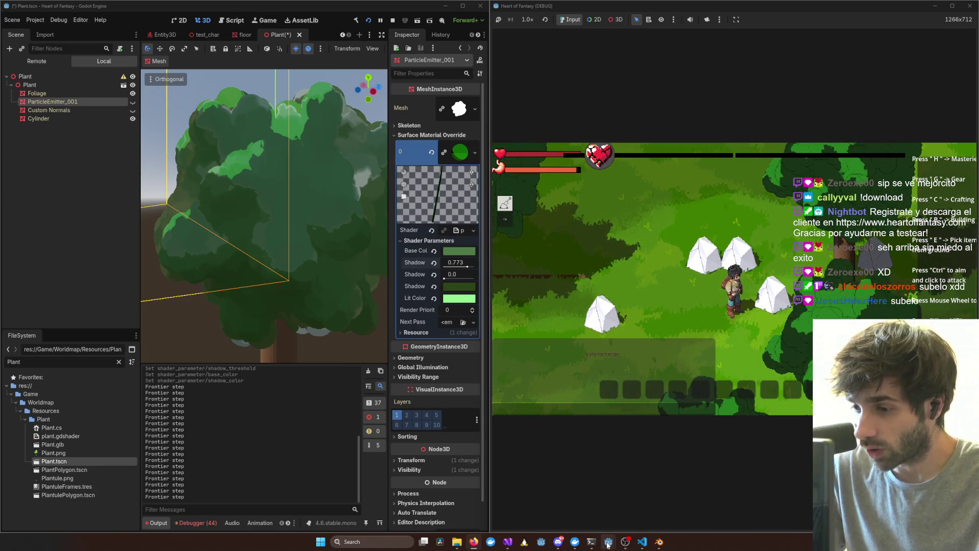
mouse_move(608, 544)
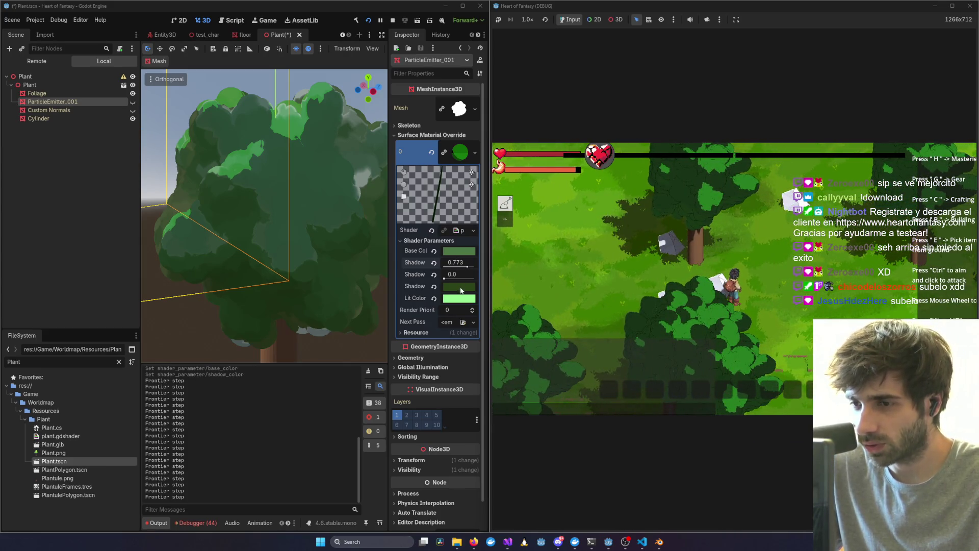
click(462, 303)
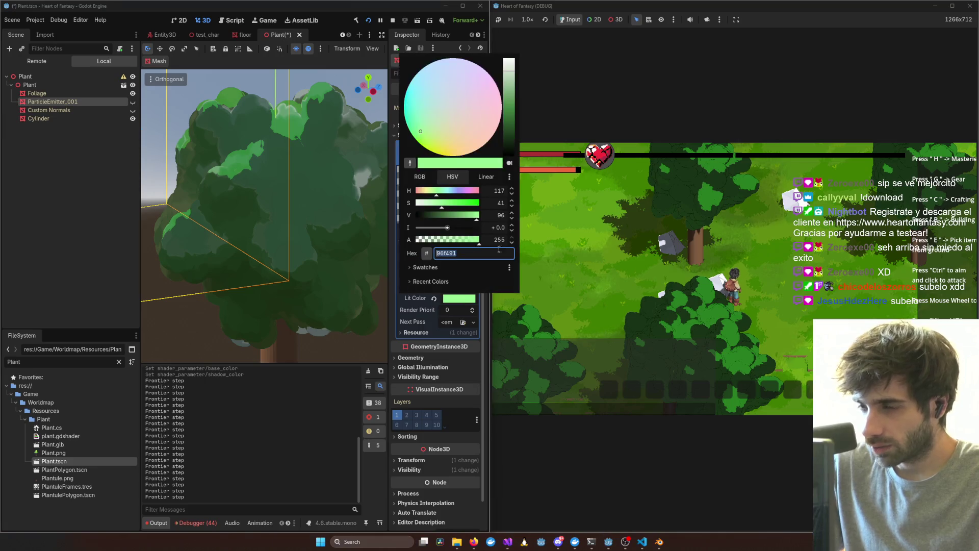
Darken the foliage lit colour and lower the shadow threshold to 0.661
click(510, 86)
click(695, 150)
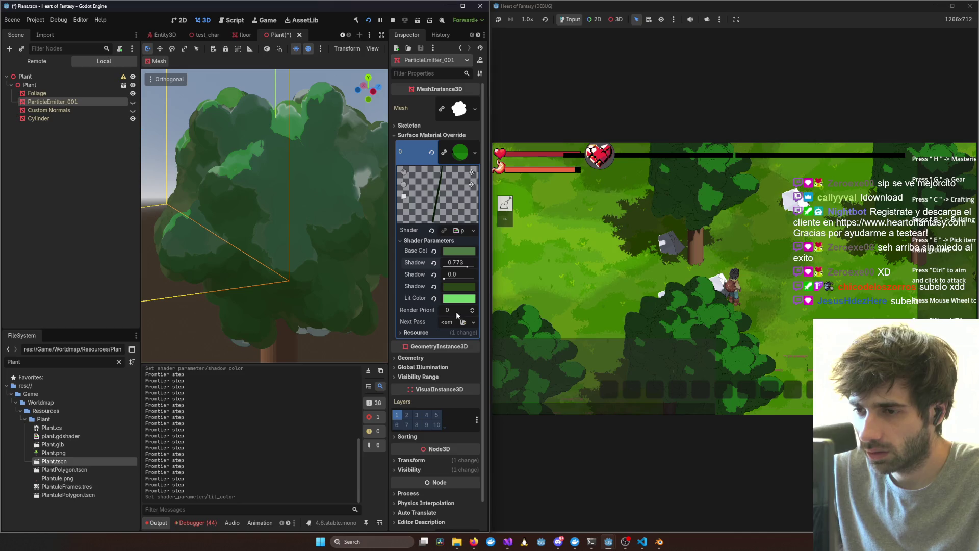
drag(467, 268, 464, 268)
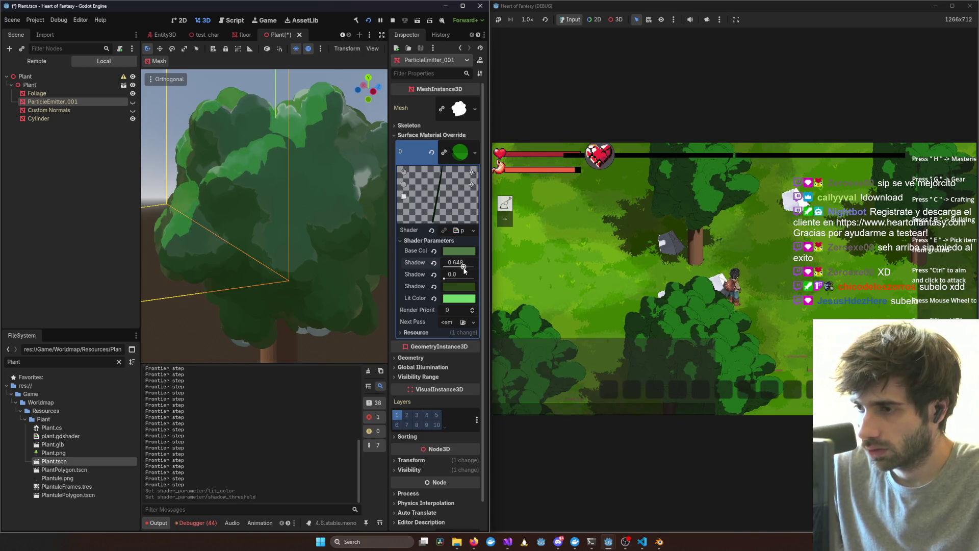
click(561, 328)
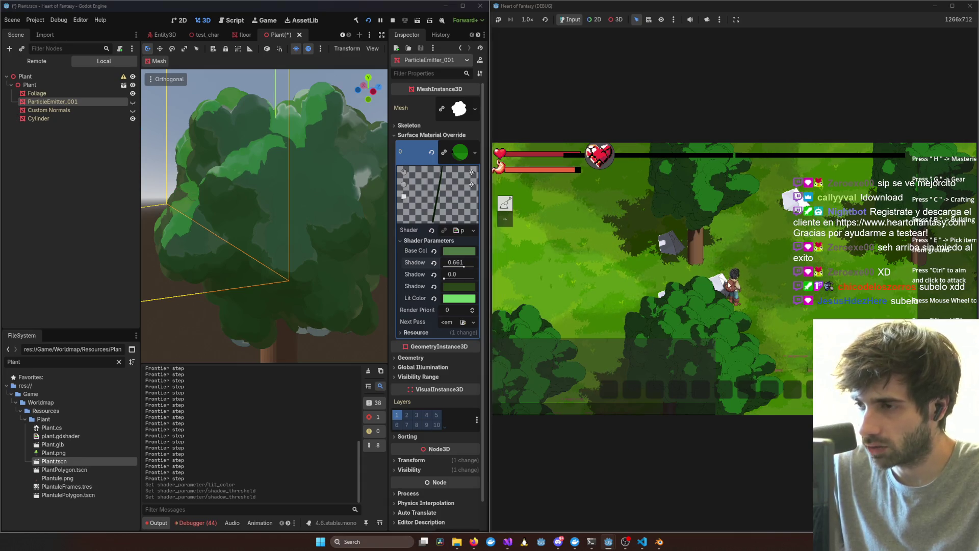
key(a)
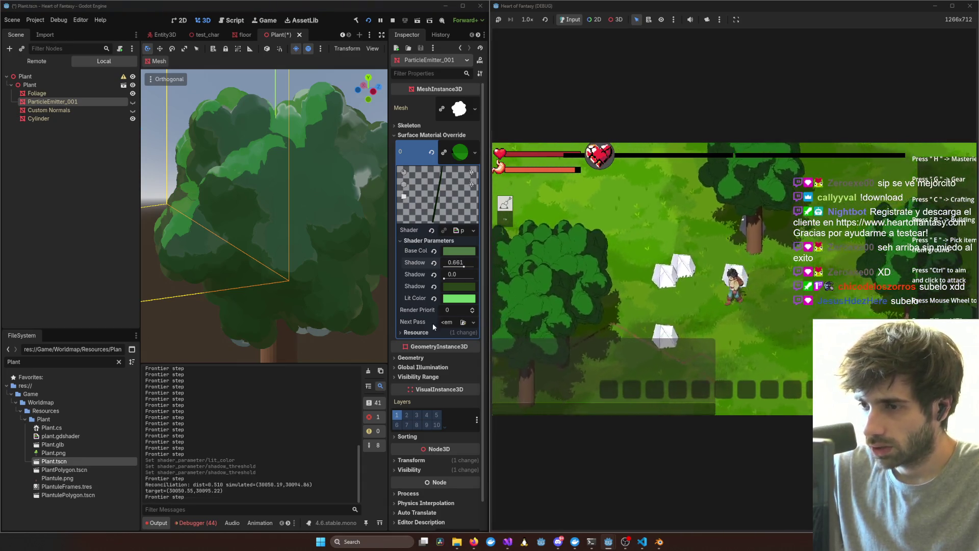
Raise the brightness of the shader's Base Col in the colour picker
click(467, 251)
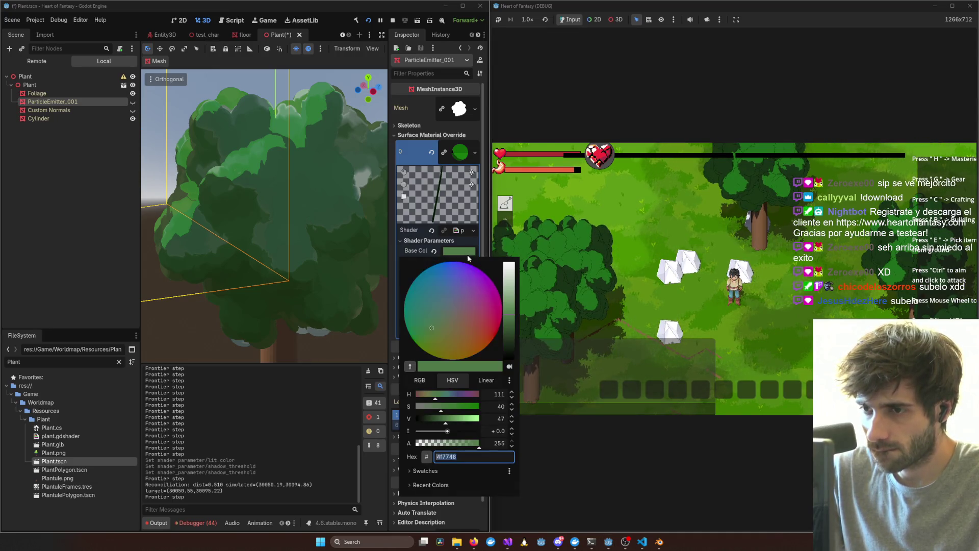
mouse_move(509, 331)
mouse_down()
mouse_move(509, 306)
mouse_move(511, 322)
mouse_up()
click(623, 288)
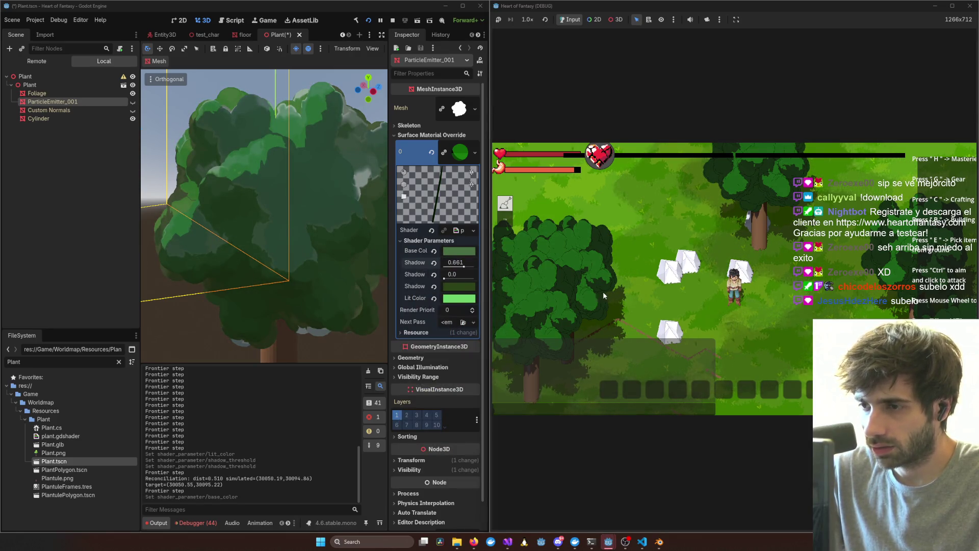
click(458, 252)
drag(499, 316, 500, 303)
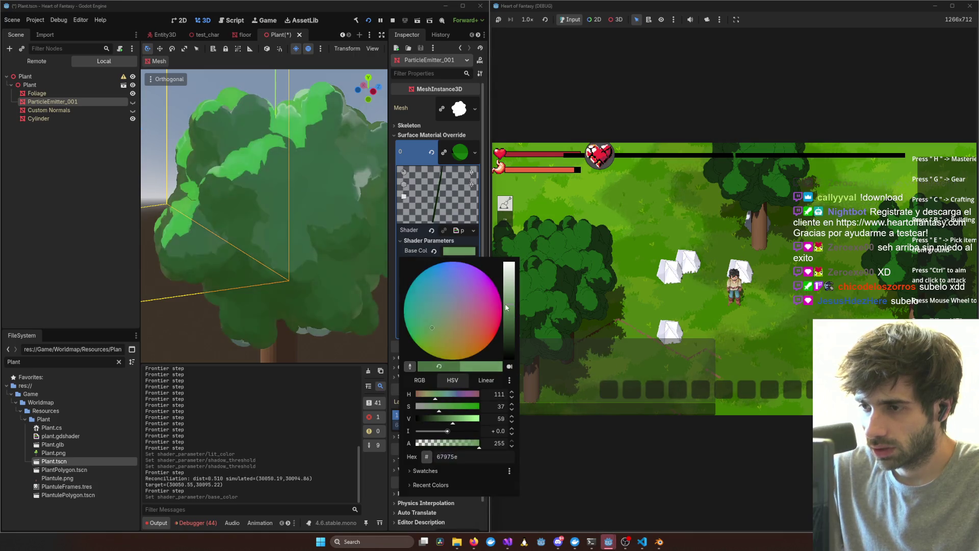
click(622, 283)
Darken the base colour slightly while walking the character north through the forest
key(w)
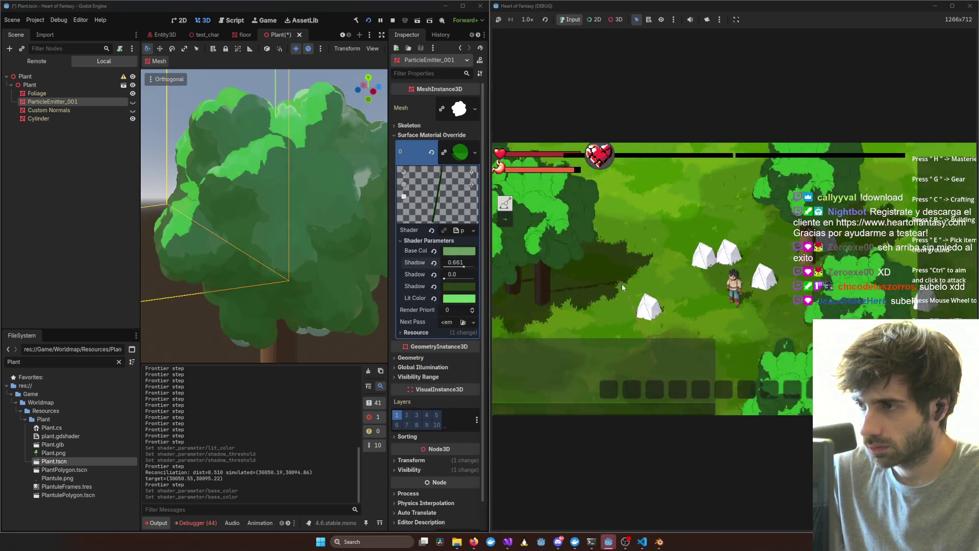
click(456, 252)
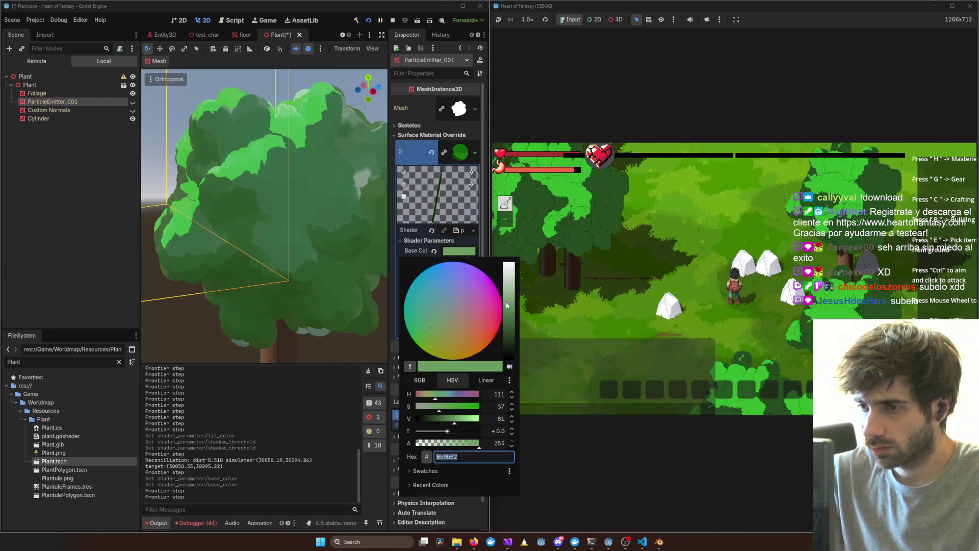
drag(506, 302, 505, 323)
click(626, 282)
key(w)
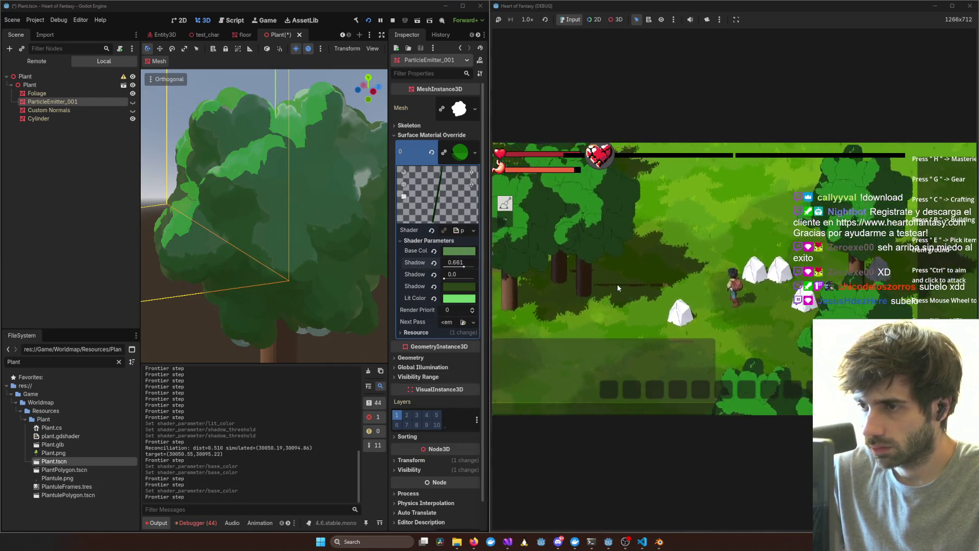
key(w)
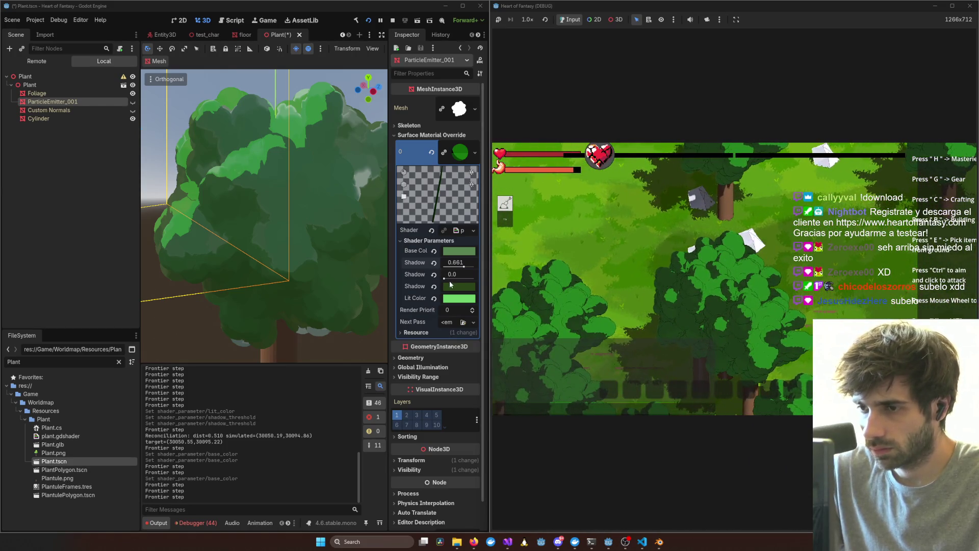
Fine-tune the shadow sliders, settling at threshold 0.623 and smoothness 0.031
drag(446, 278, 451, 278)
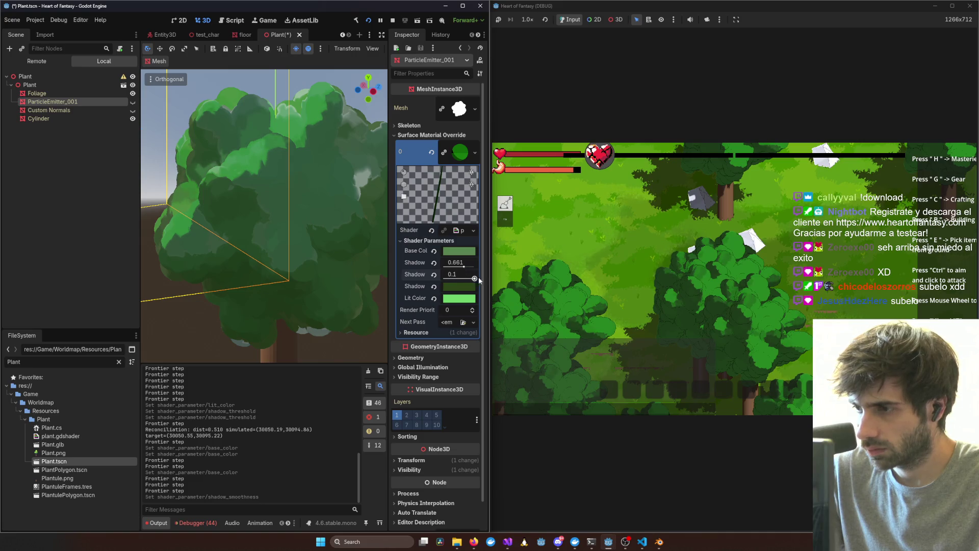
scroll(740, 289, up, 4)
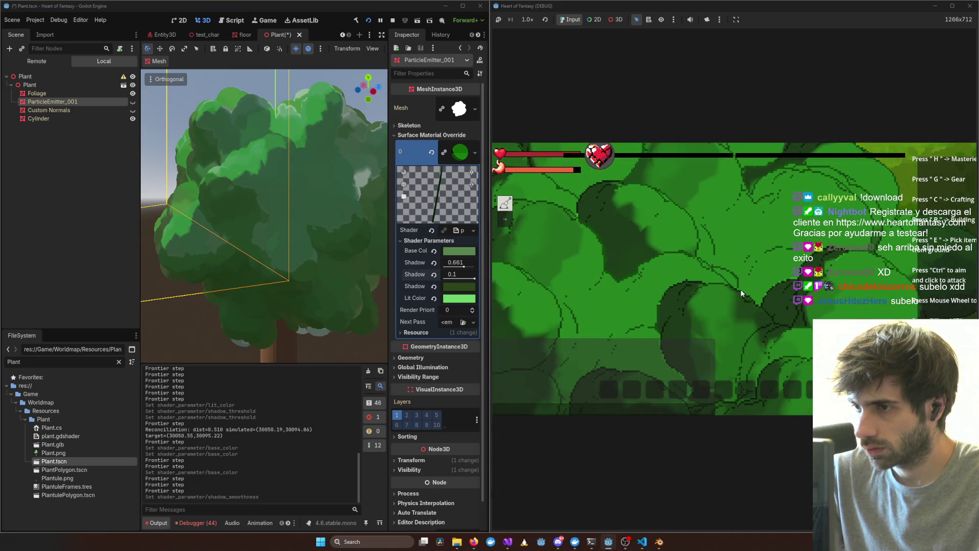
scroll(740, 289, down, 4)
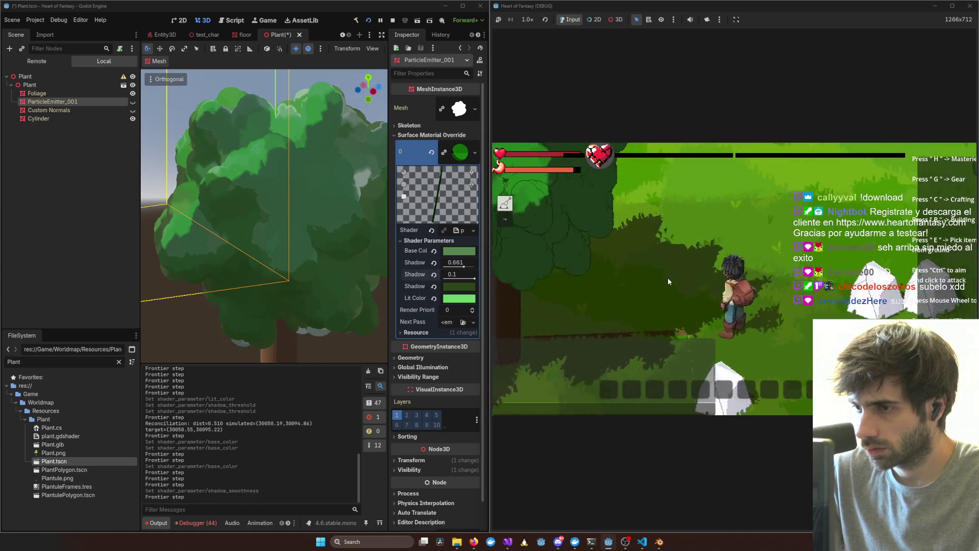
scroll(669, 280, down, 3)
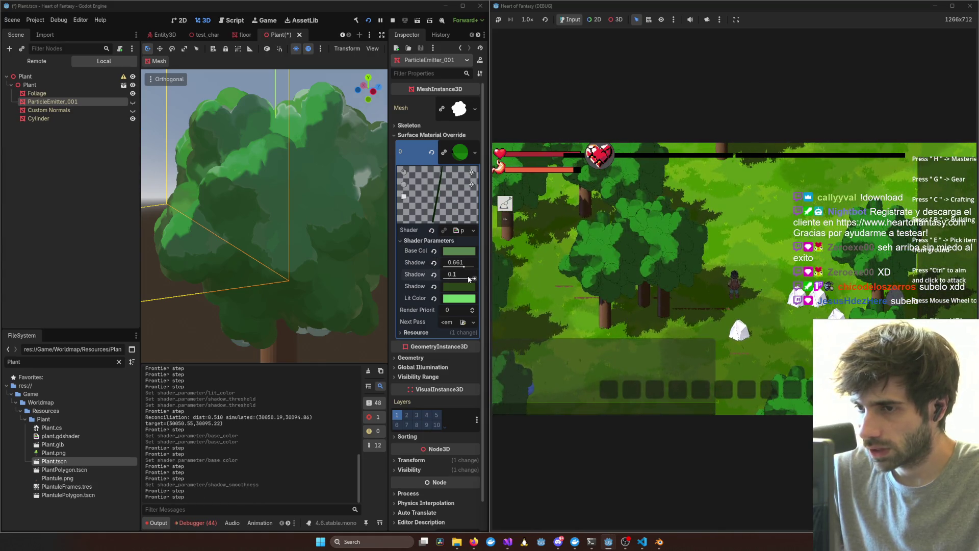
drag(468, 278, 454, 279)
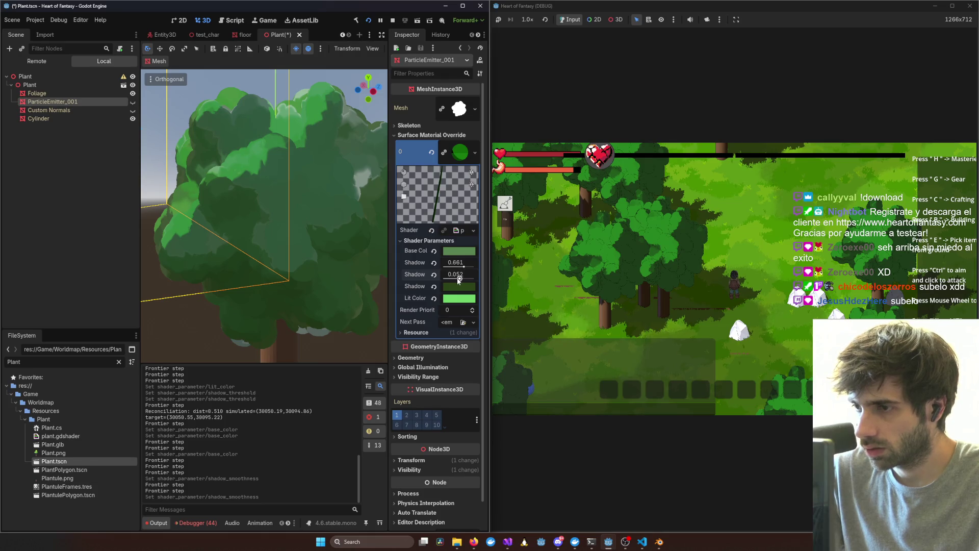
drag(463, 267, 462, 270)
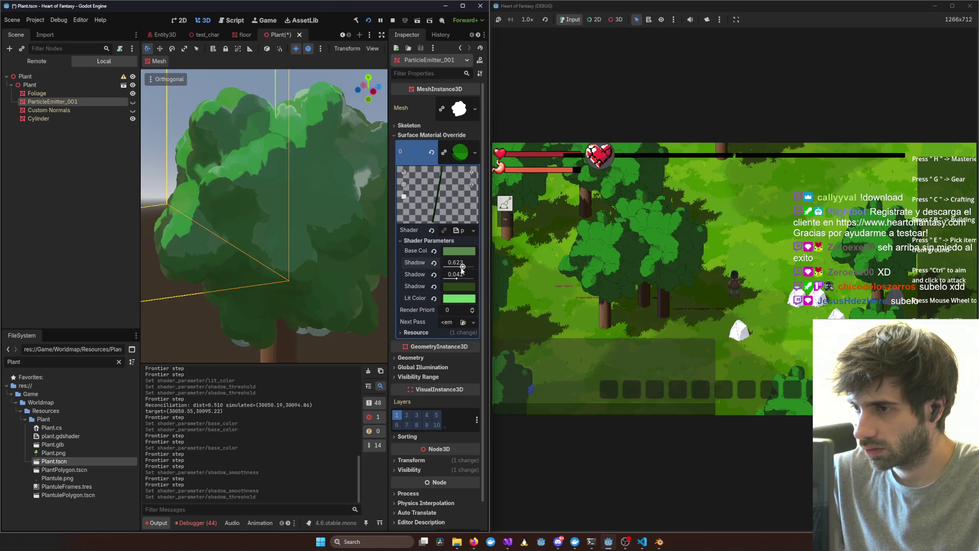
click(460, 280)
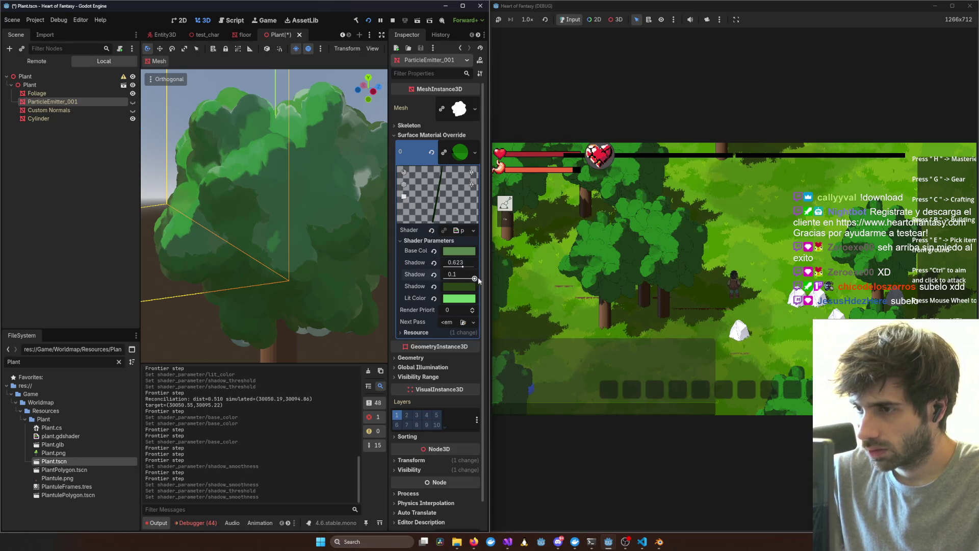
mouse_move(478, 277)
mouse_down()
mouse_move(427, 277)
mouse_move(462, 281)
mouse_up()
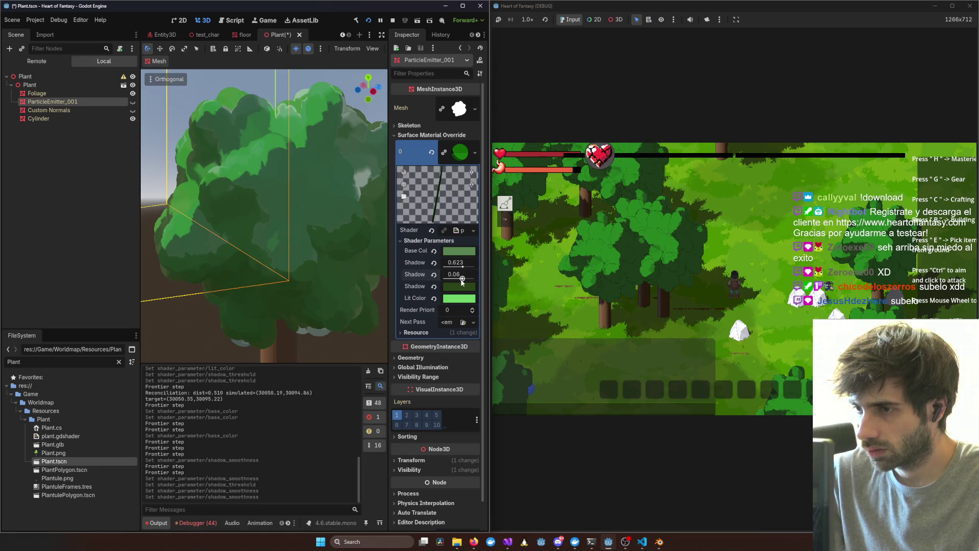
Darken the shadow colour to near-black 0a1404 and view the trees in game
click(460, 288)
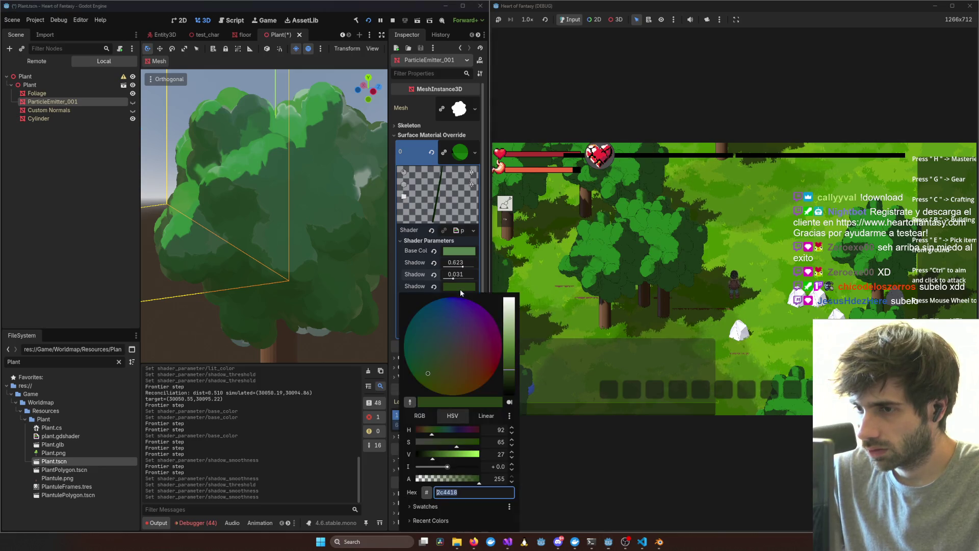
drag(515, 374, 510, 389)
click(605, 299)
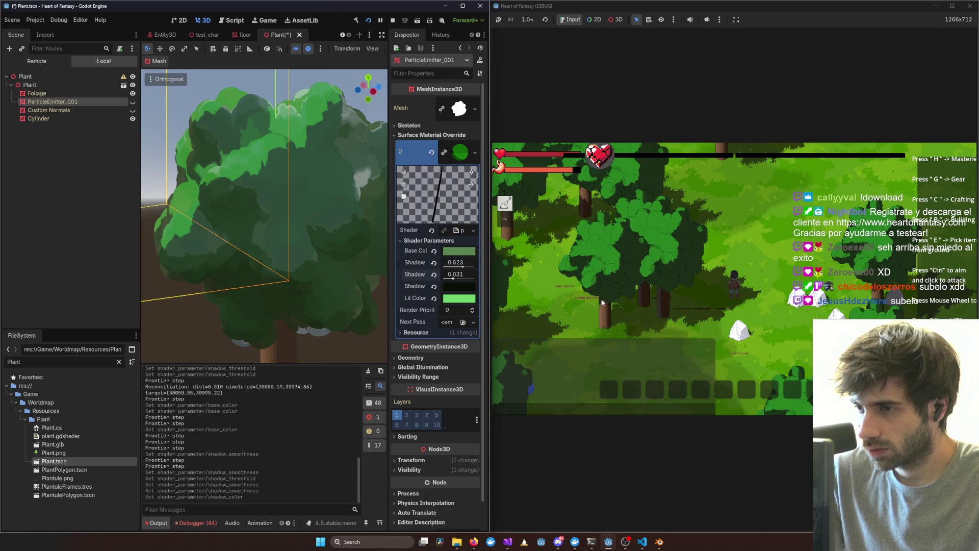
key(s)
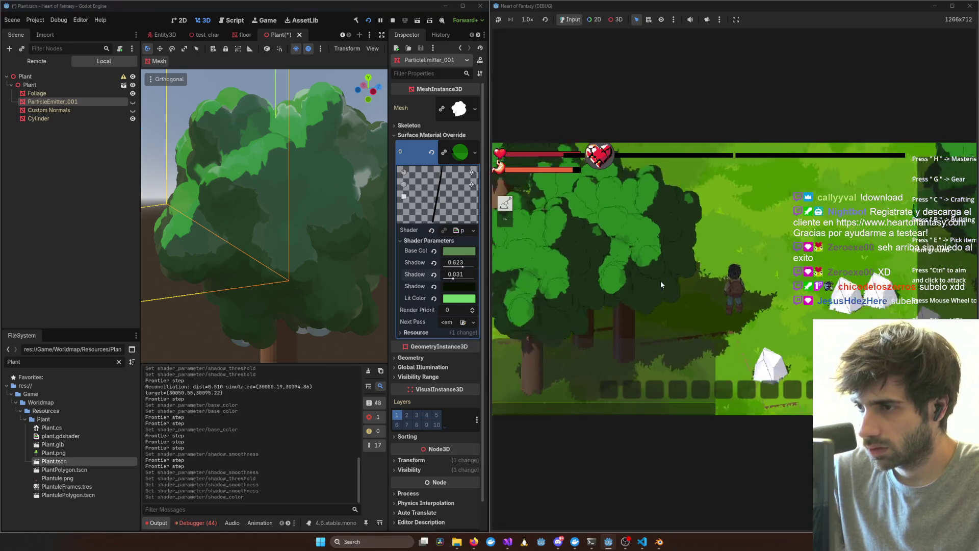
click(462, 300)
click(540, 241)
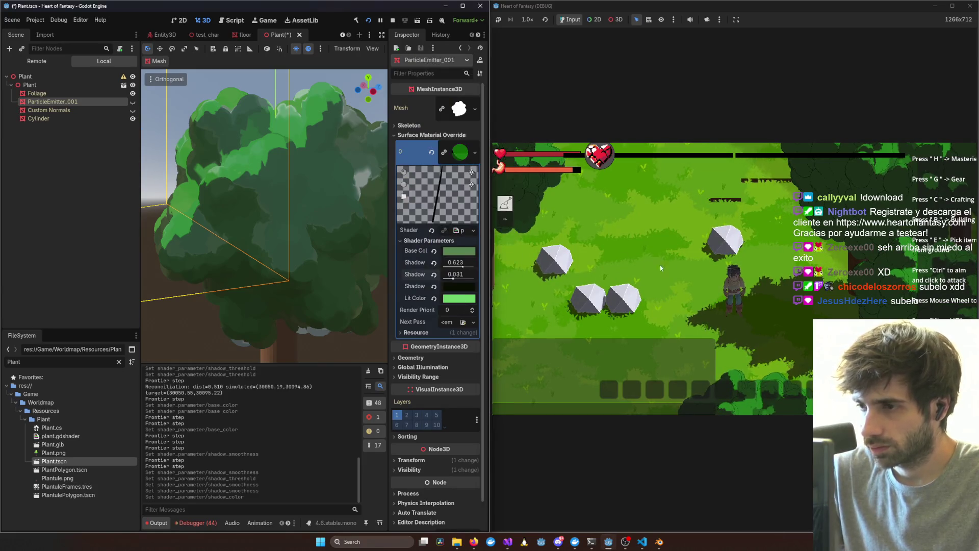
key(w)
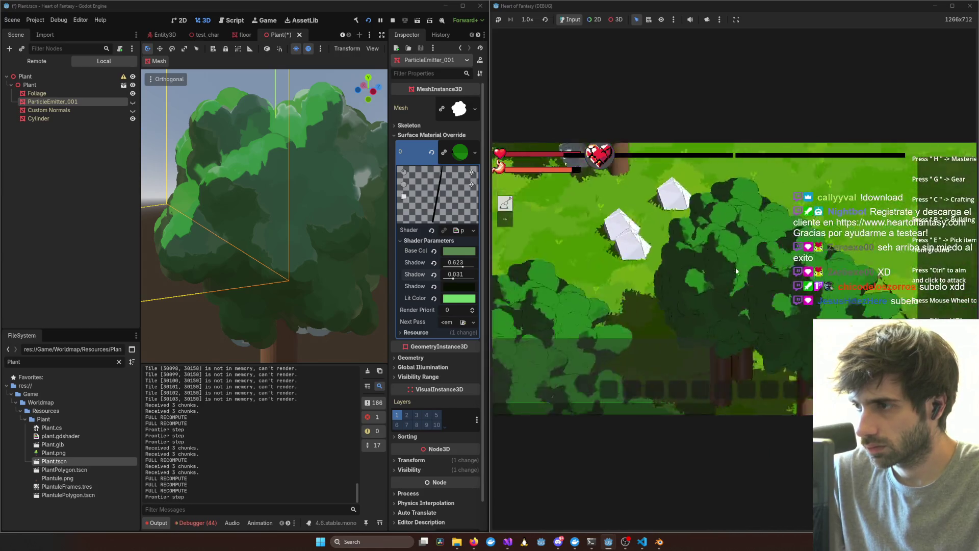
Lighten and then darken the foliage base colour in its colour picker
click(459, 251)
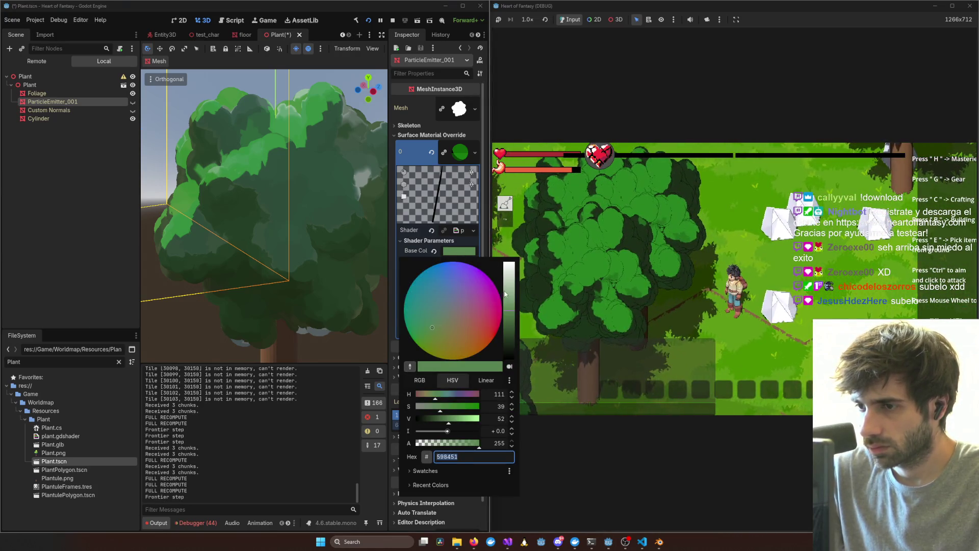
click(505, 293)
click(616, 278)
click(459, 251)
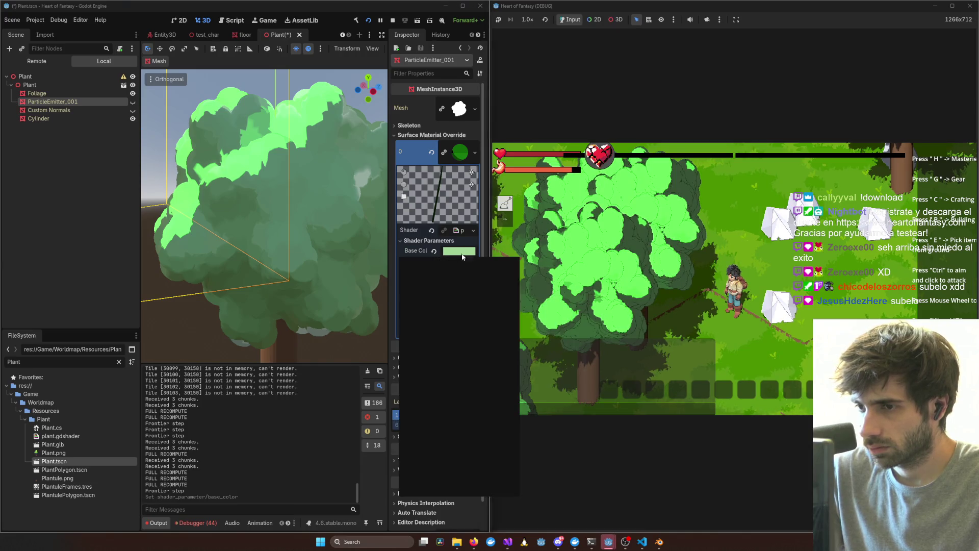
click(506, 301)
click(502, 275)
click(459, 251)
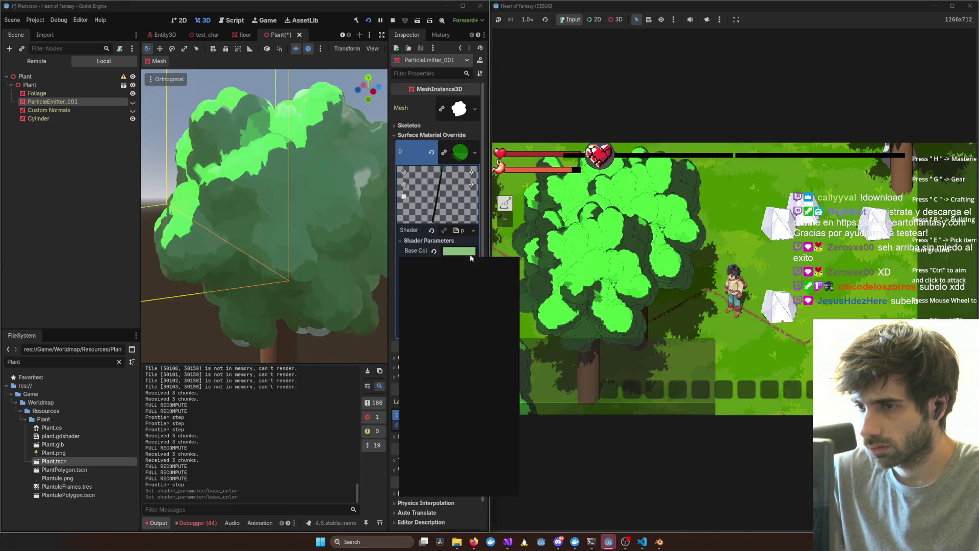
click(508, 302)
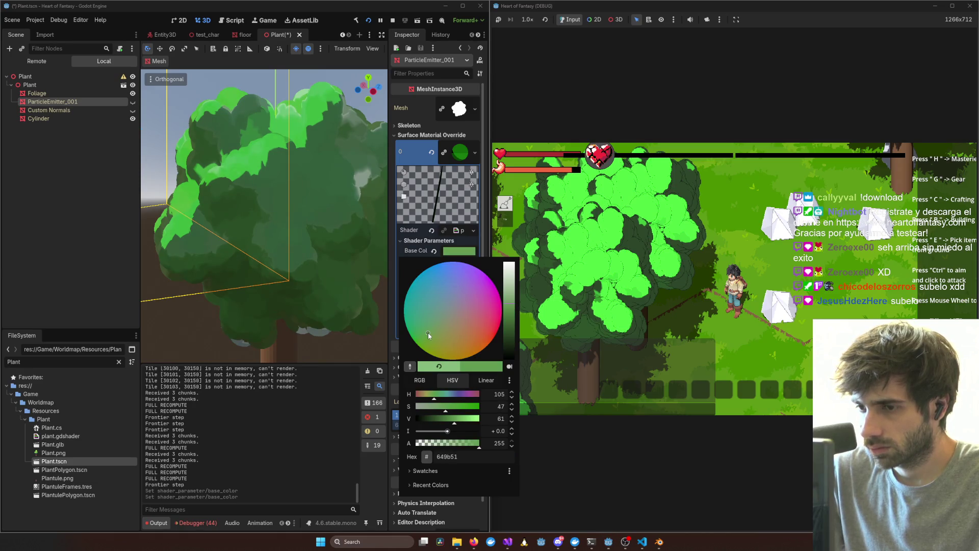
Brighten, then slightly darken the base colour again, walking past the tree to compare
click(461, 251)
click(462, 251)
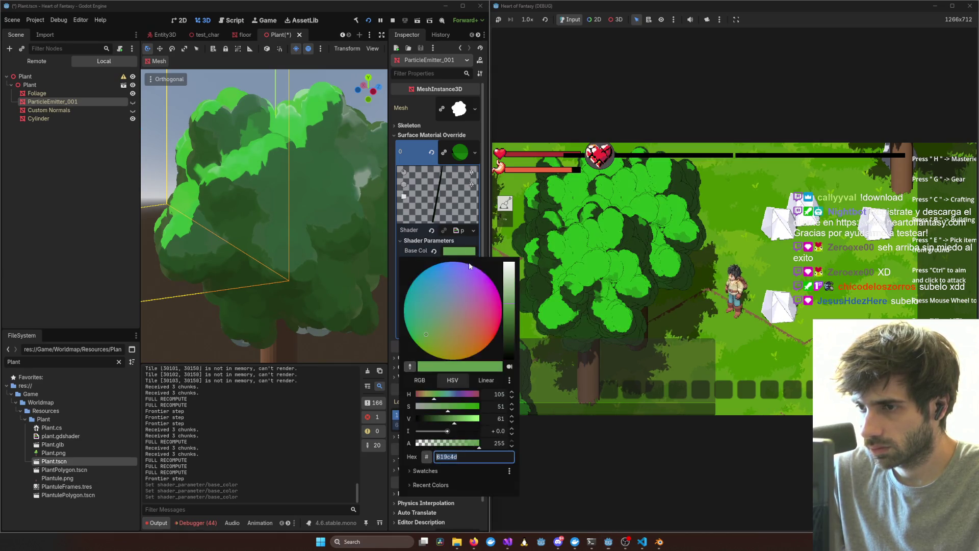
drag(507, 305, 507, 288)
click(497, 266)
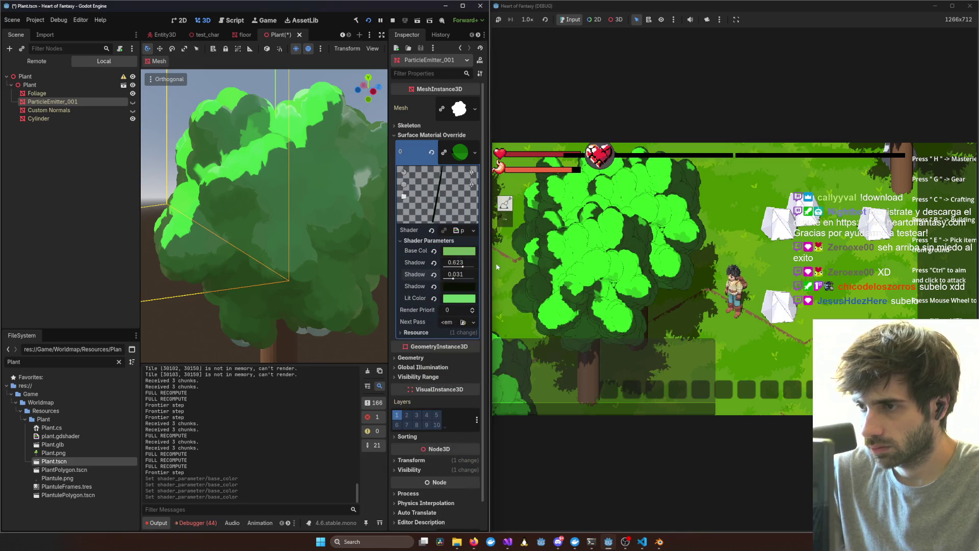
click(459, 251)
click(515, 301)
click(564, 283)
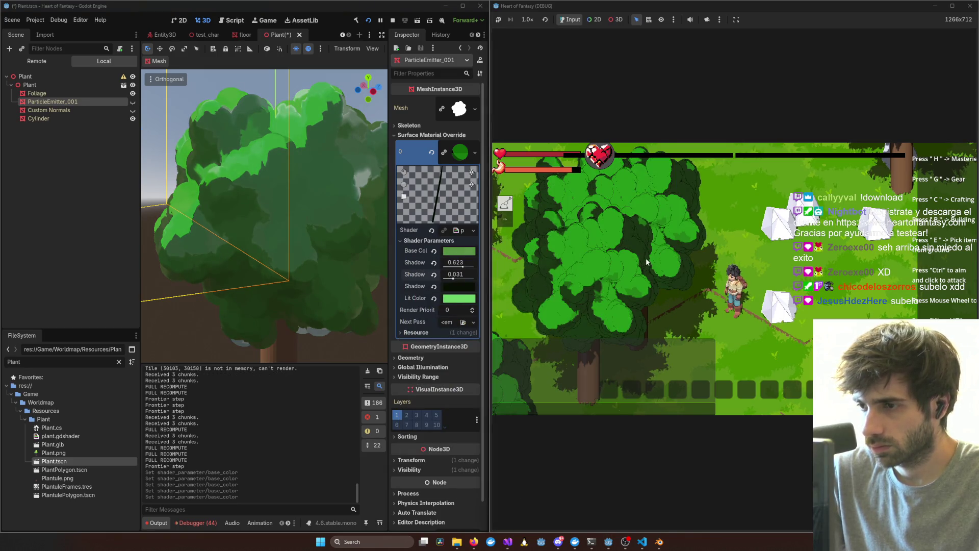
key(a)
key(d)
Test shadow threshold 0 and undo it, then set smoothness 0 and threshold 0.66
mouse_move(463, 268)
mouse_down()
mouse_move(439, 268)
mouse_move(444, 279)
mouse_move(533, 276)
mouse_up()
key(ctrl+z)
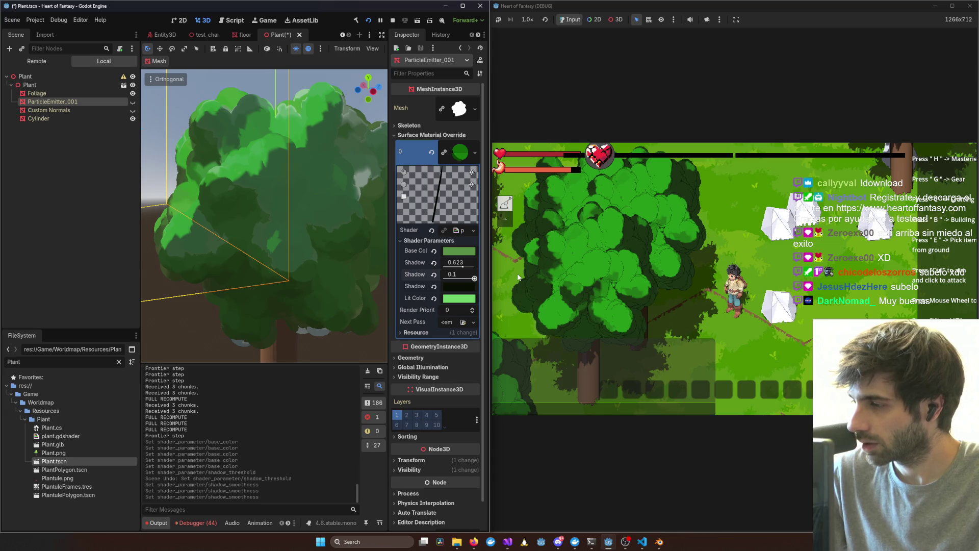
drag(474, 278, 442, 275)
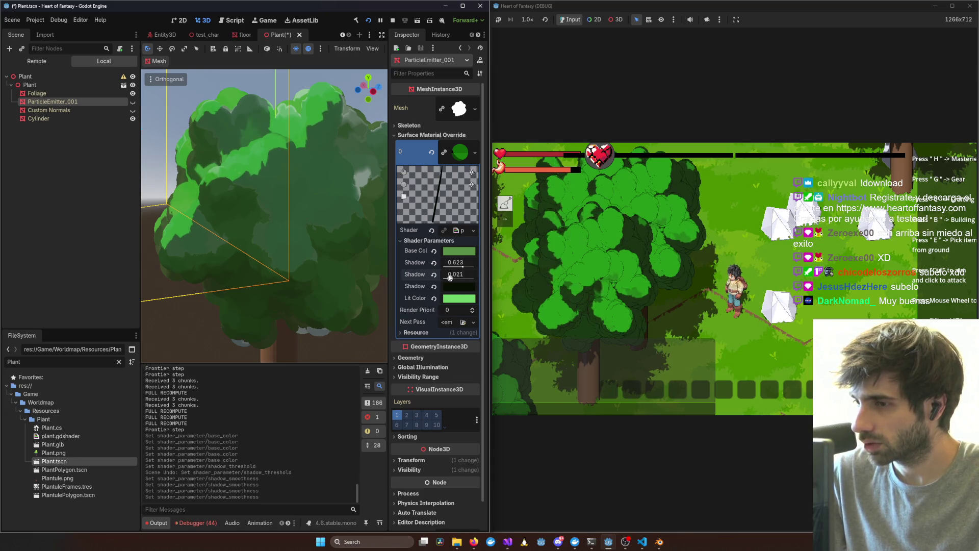
scroll(651, 263, up, 2)
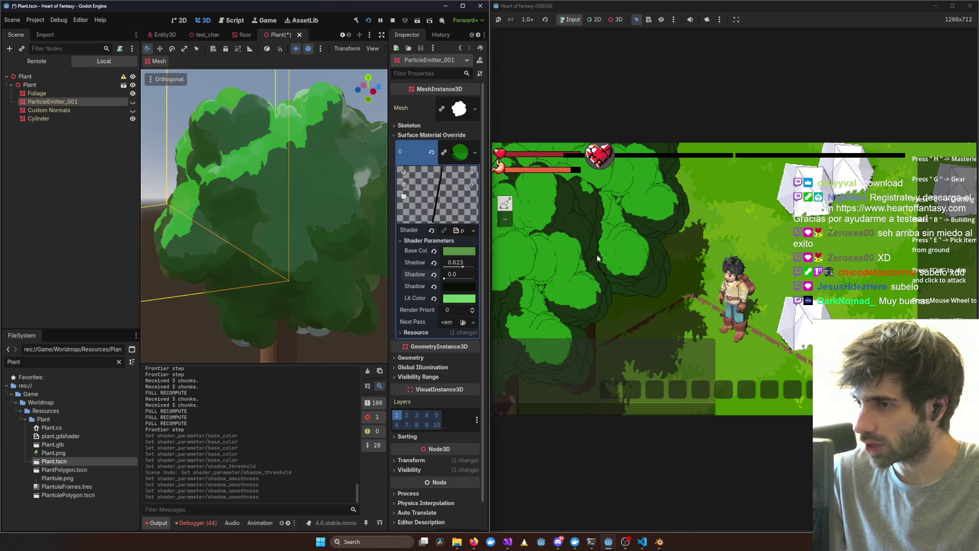
scroll(550, 259, down, 2)
drag(462, 266, 451, 279)
Set the shadow smoothness to 0.025 and walk the character next to a large tree
click(739, 288)
scroll(739, 288, up, 2)
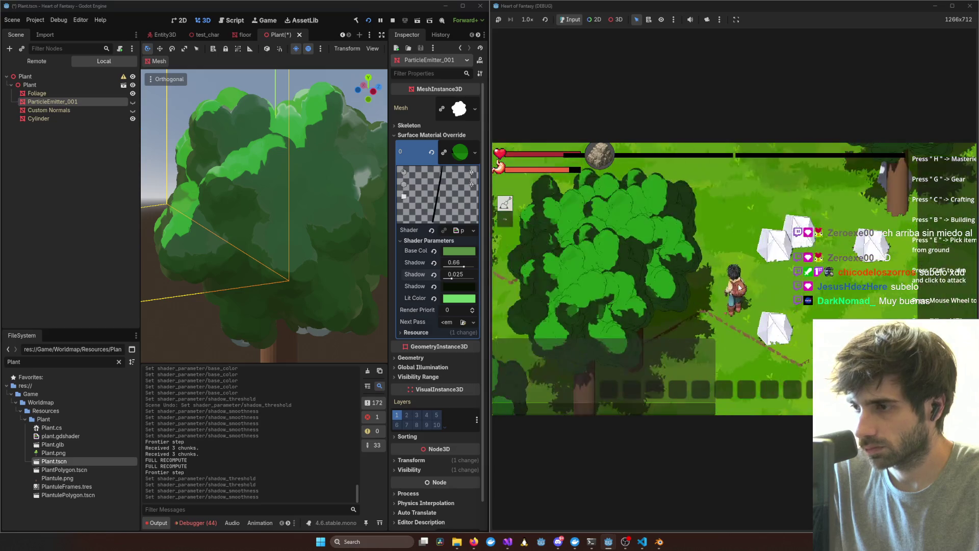
key(d)
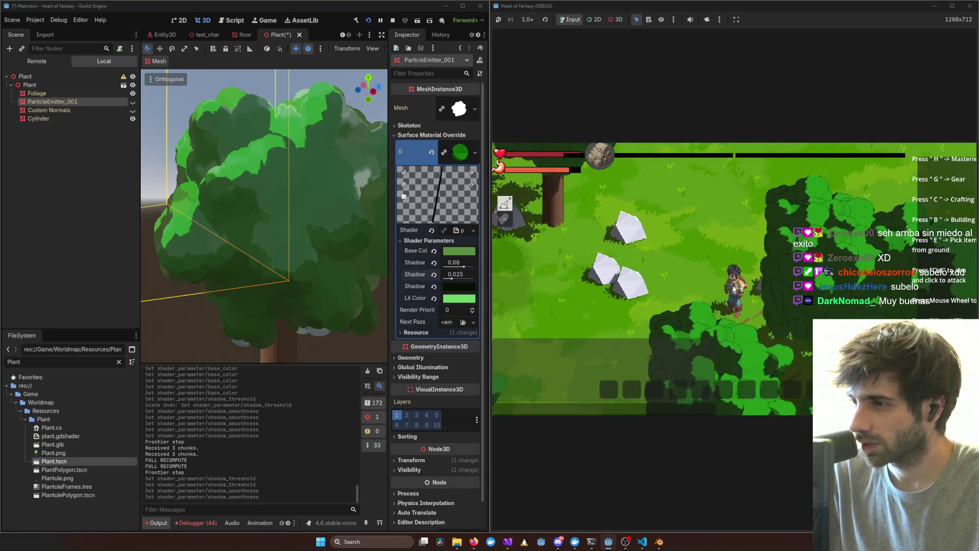
key(w)
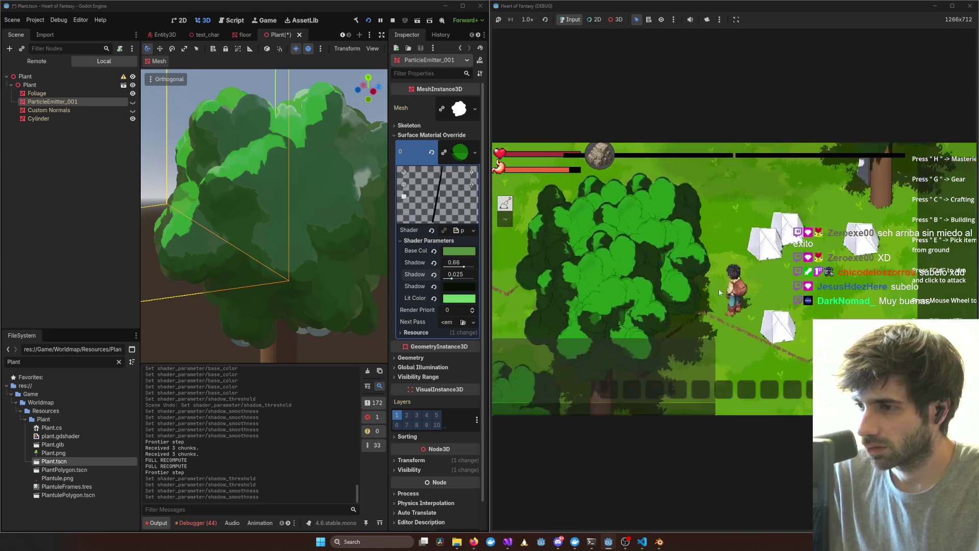
Lighten the foliage shadow colour and walk around the large tree to check it
click(459, 286)
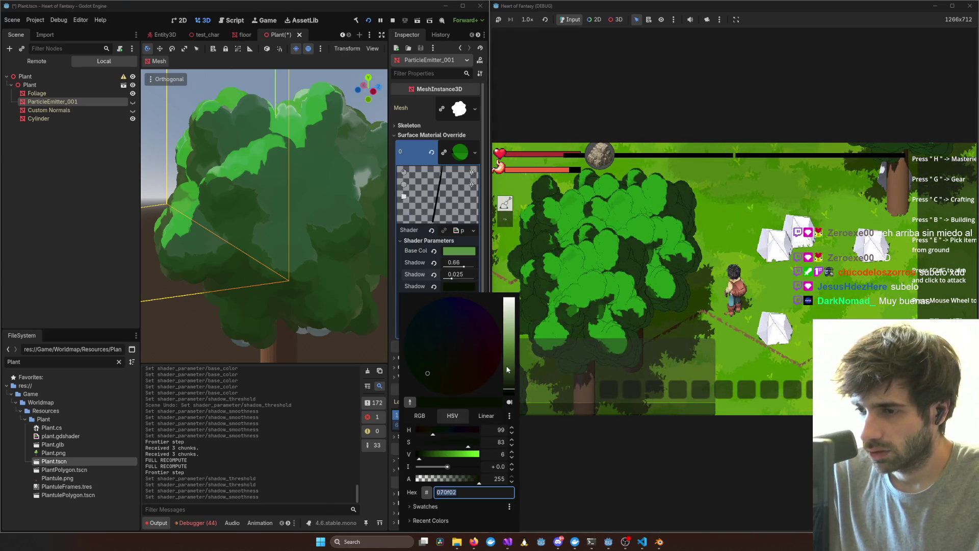
click(507, 364)
click(546, 350)
key(d)
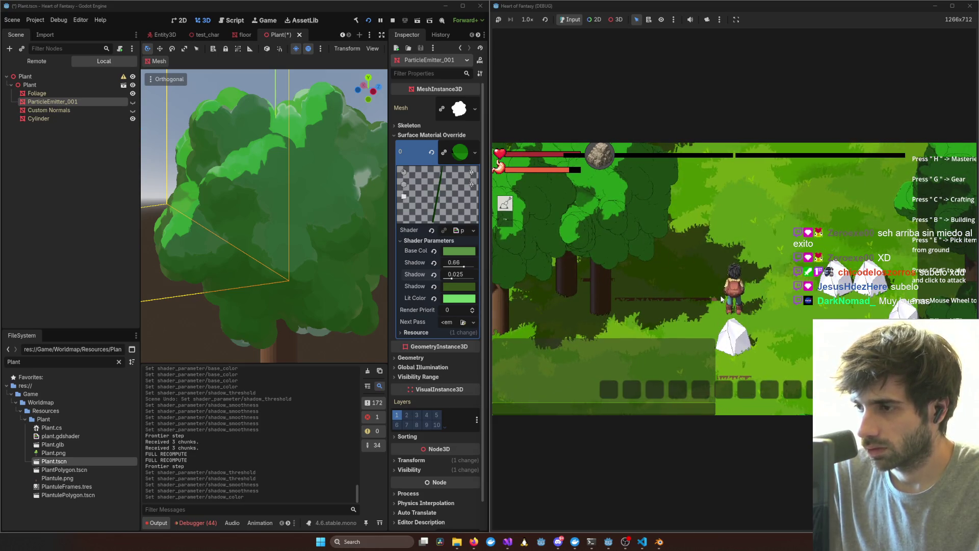
key(a)
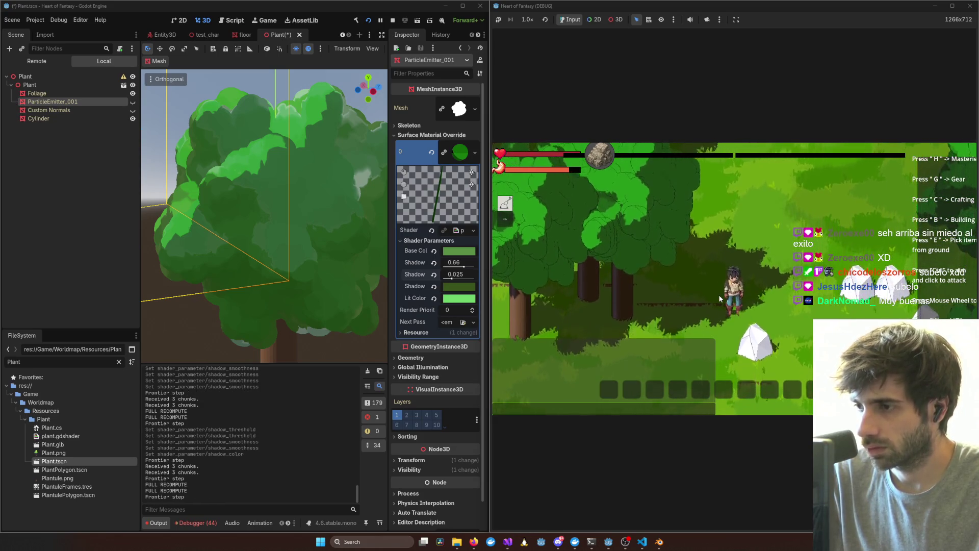
Walk under the tree while zooming the game view in and out to inspect the shading
scroll(718, 295, up, 3)
scroll(718, 295, down, 3)
scroll(718, 294, up, 2)
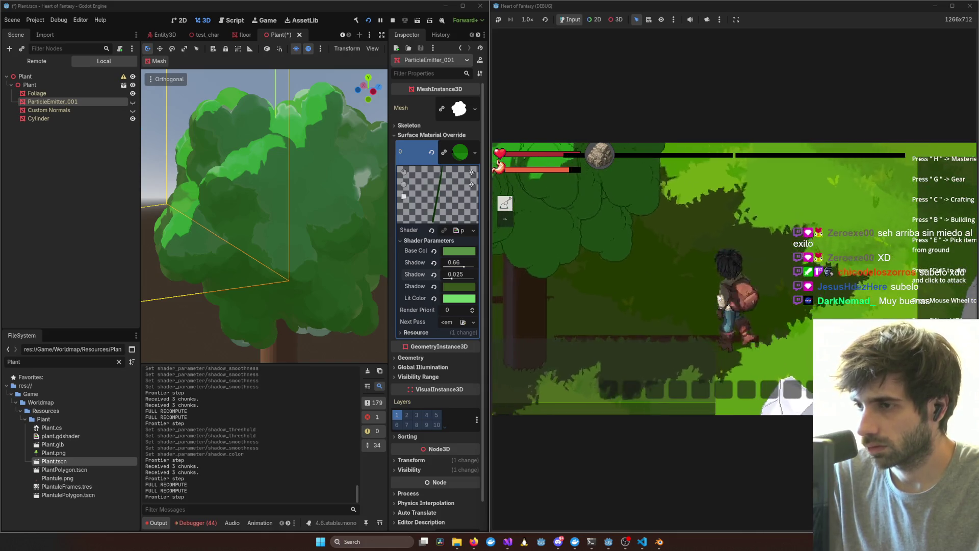
key(s)
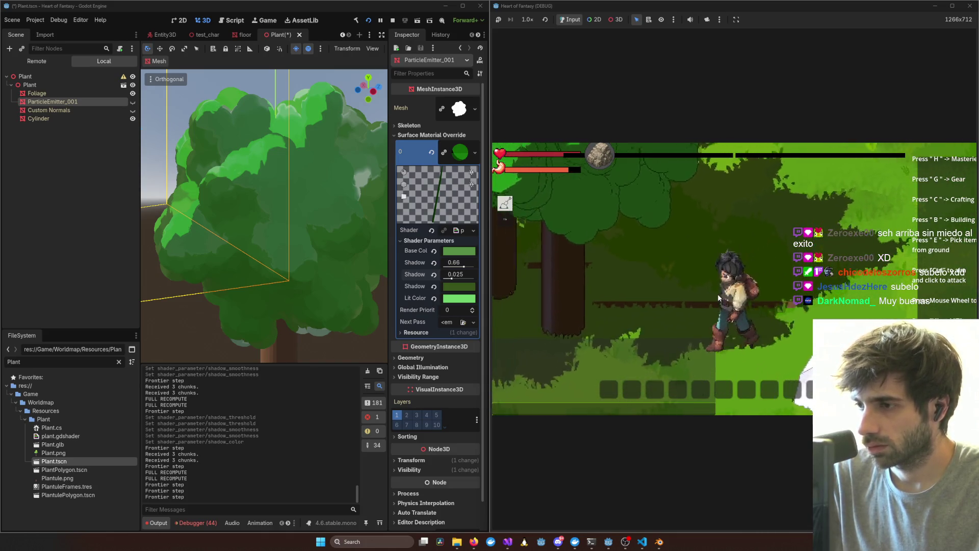
scroll(718, 294, down, 3)
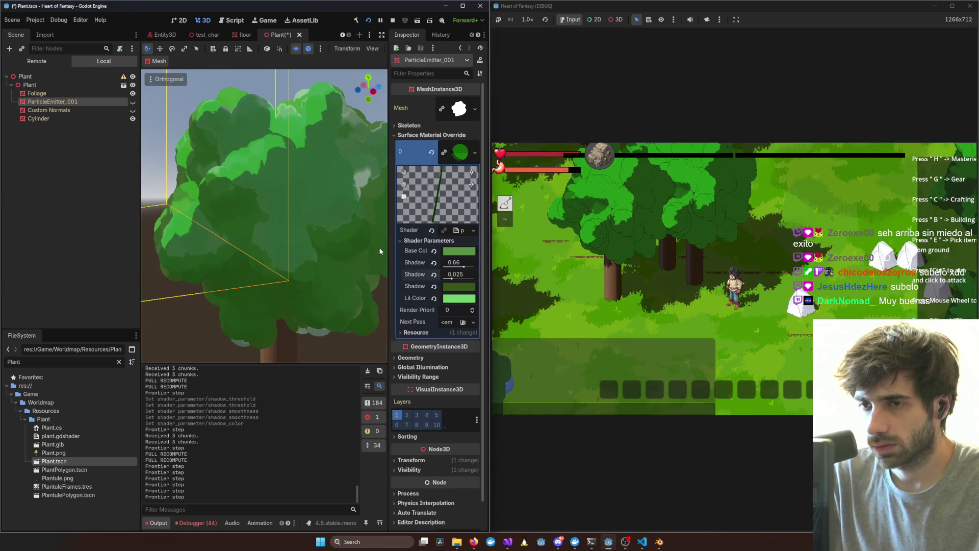
scroll(658, 303, down, 3)
scroll(647, 297, up, 1)
scroll(649, 301, up, 3)
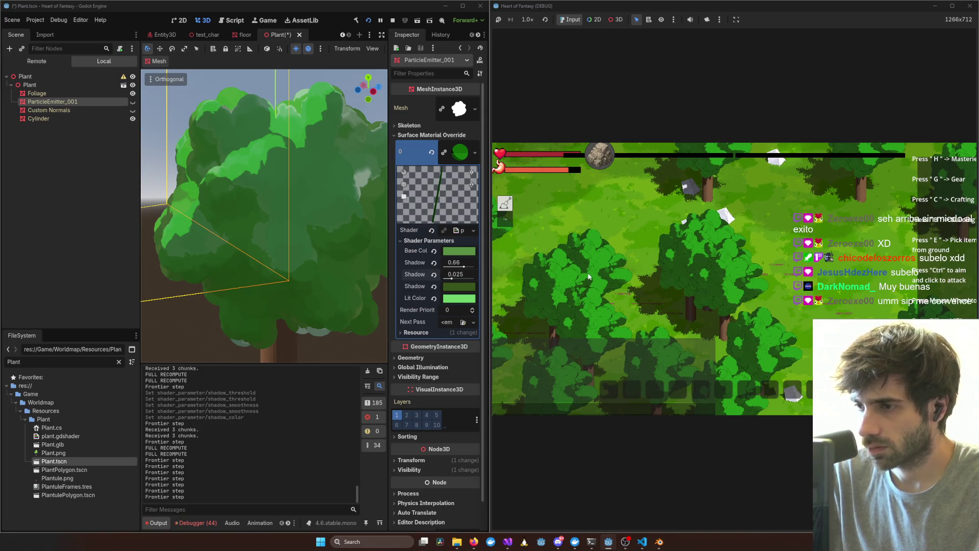
Pick a slightly different foliage base colour, then brighten it a lot
click(462, 252)
click(423, 340)
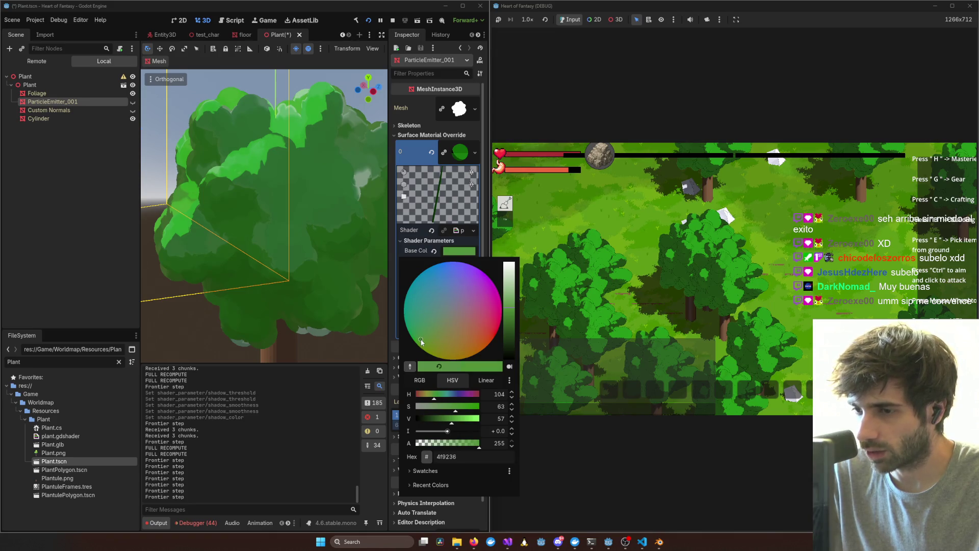
click(602, 248)
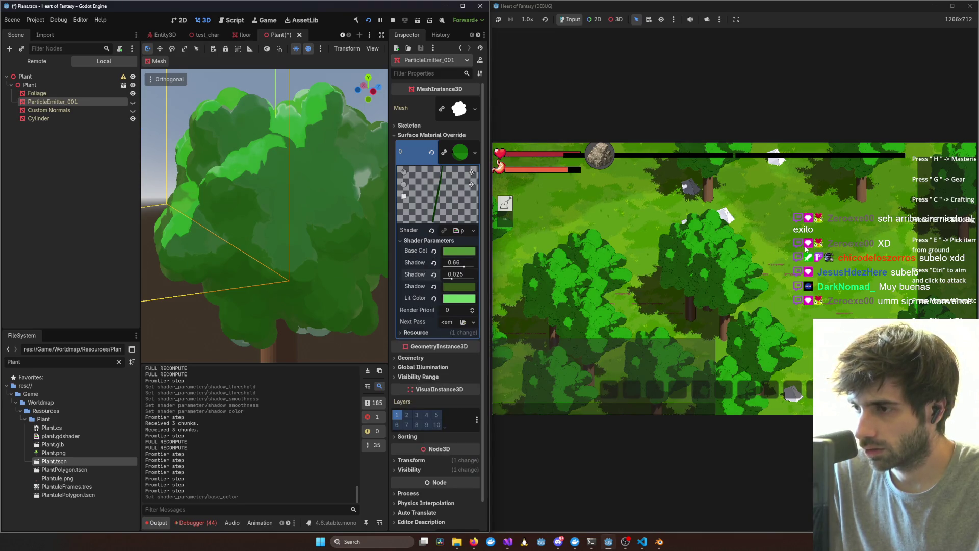
click(467, 253)
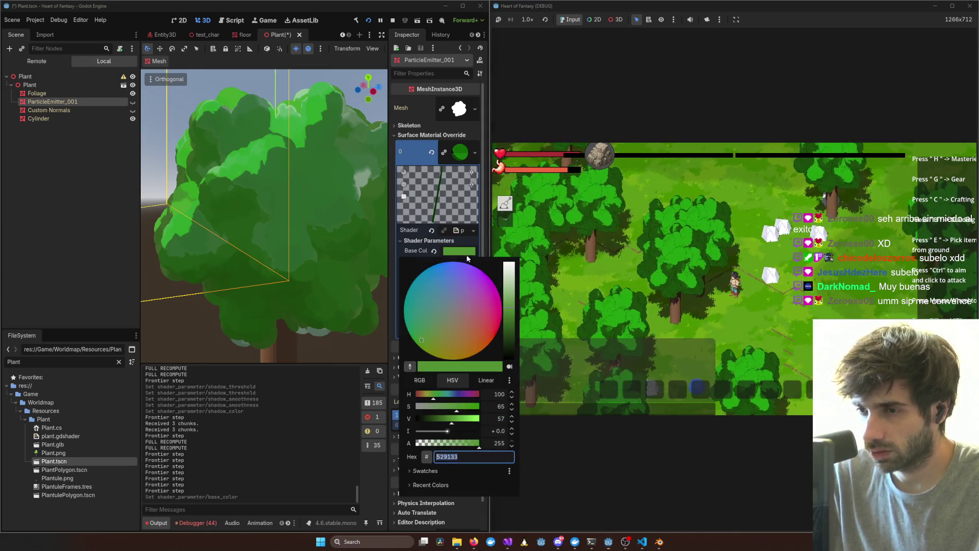
drag(507, 296, 507, 265)
click(698, 264)
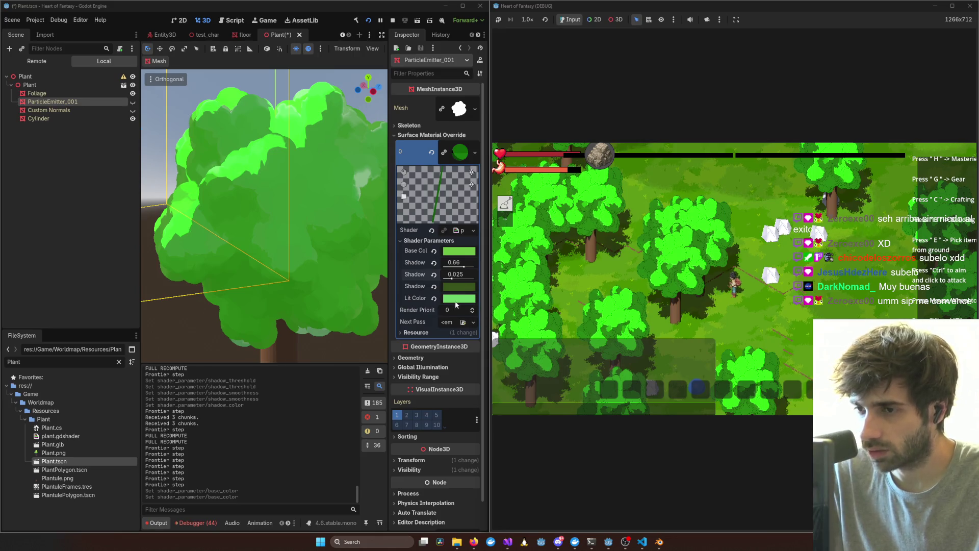
Try a different lit colour brightness in game, then undo it with Ctrl+Z
click(516, 322)
key(d)
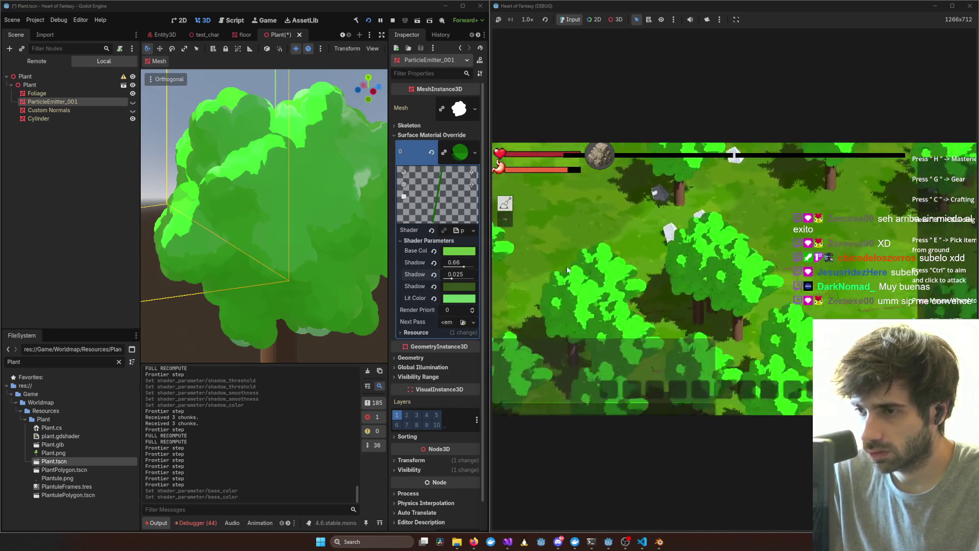
click(459, 298)
mouse_move(511, 88)
mouse_down()
mouse_move(510, 68)
mouse_move(528, 111)
mouse_up()
click(653, 136)
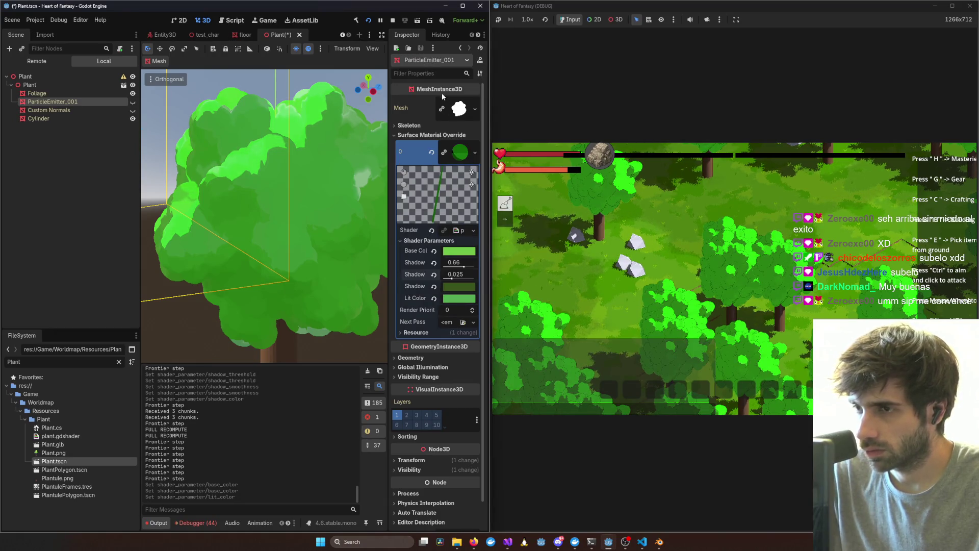
key(ctrl+z)
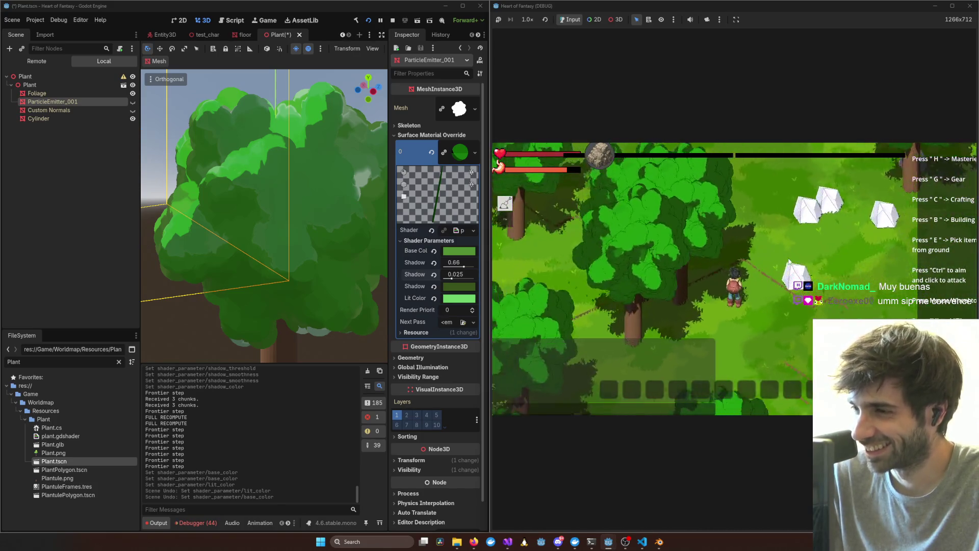
Select the Foliage node and save the Plant scene
scroll(790, 261, up, 3)
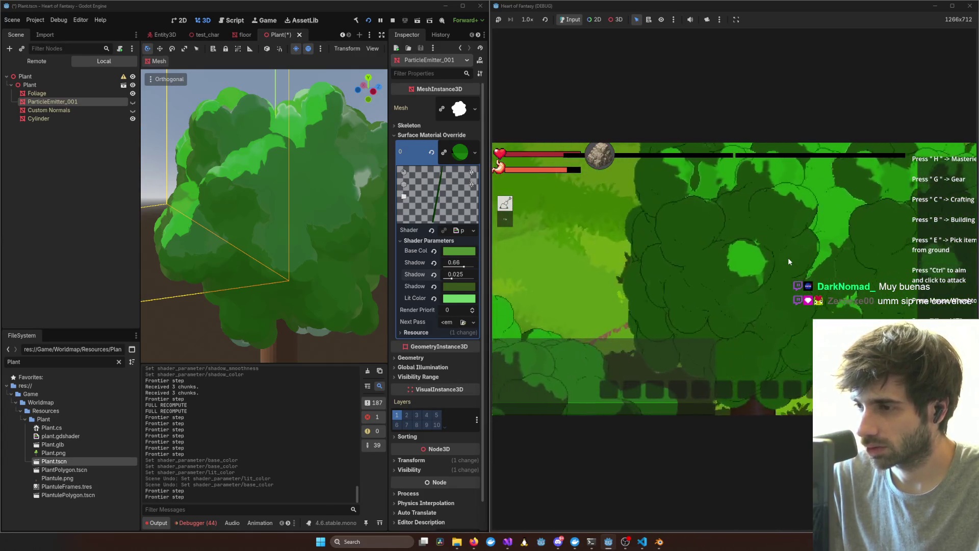
scroll(788, 257, down, 3)
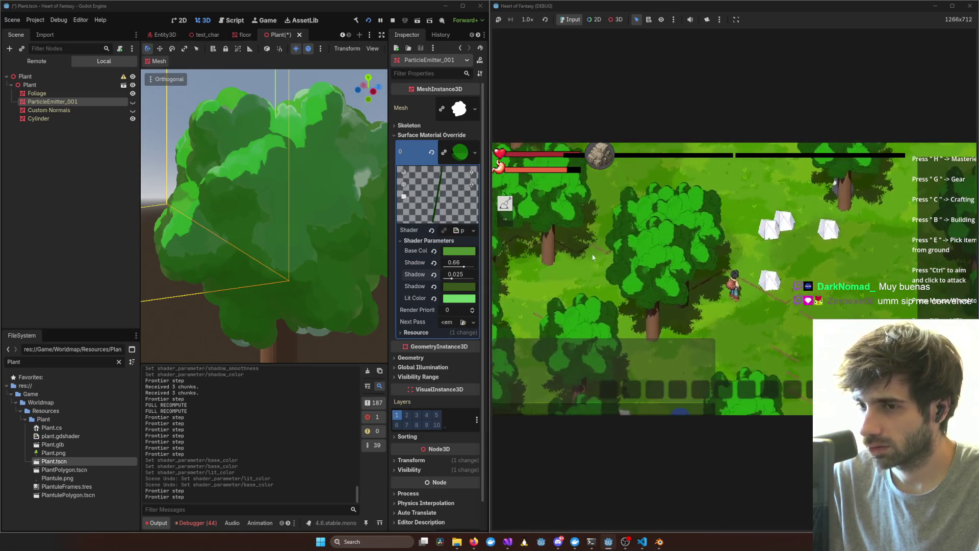
click(313, 237)
key(ctrl+s)
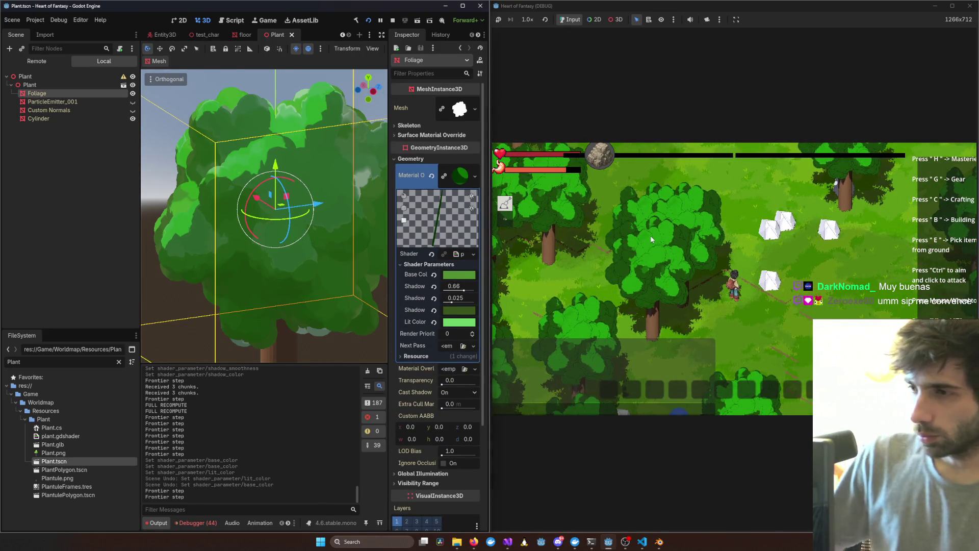
Maximize the running game window to full screen
scroll(658, 242, down, 3)
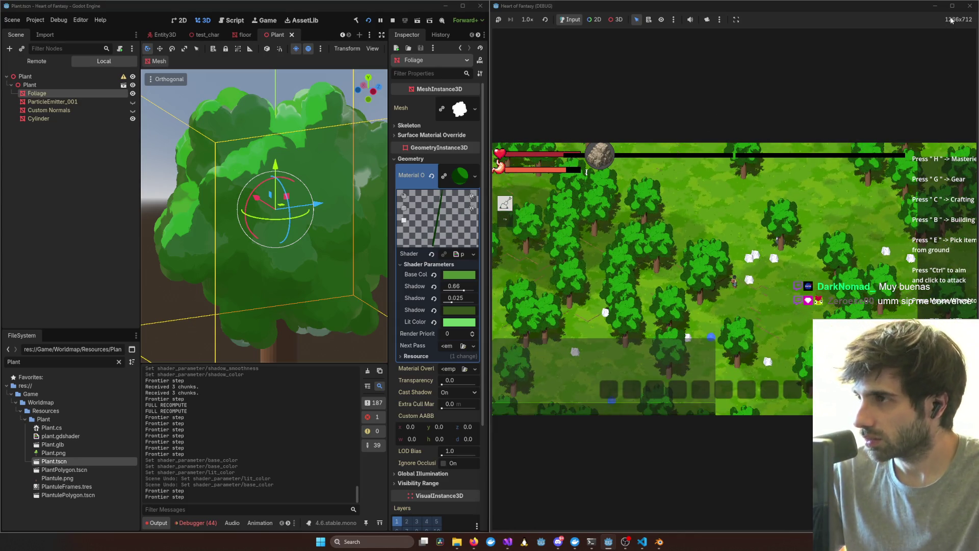
key(super+Up)
scroll(448, 282, up, 5)
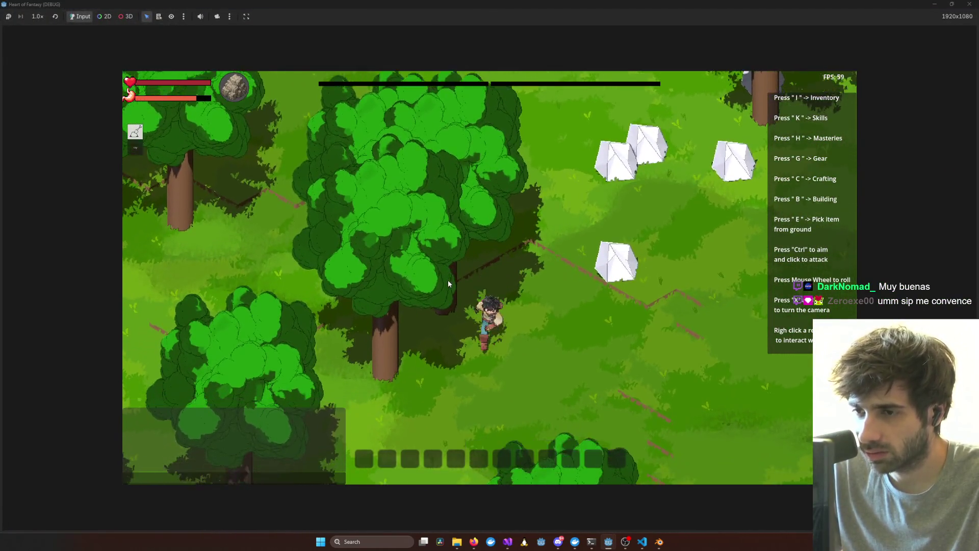
Rotate the camera with Q and walk the character down-right between the two large trees
key(q)
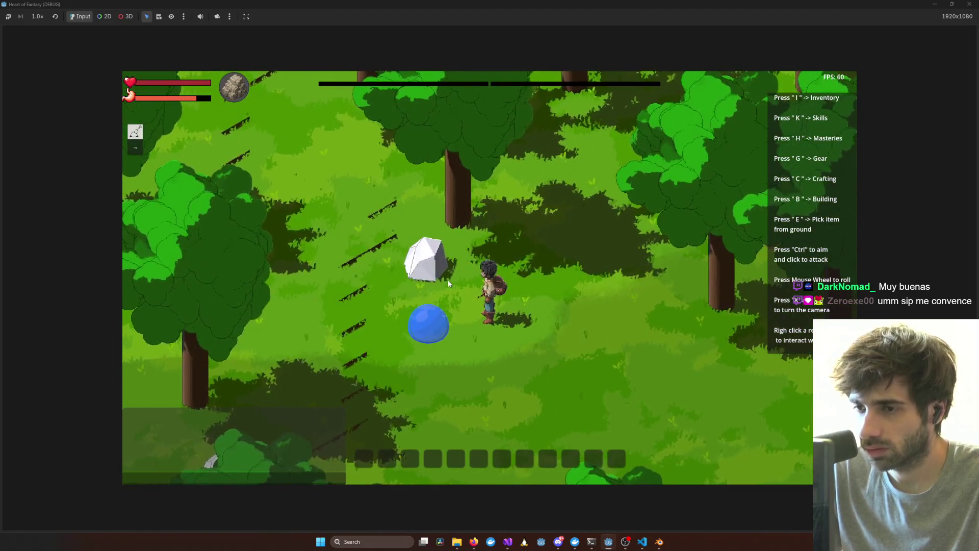
key(q)
key(q)
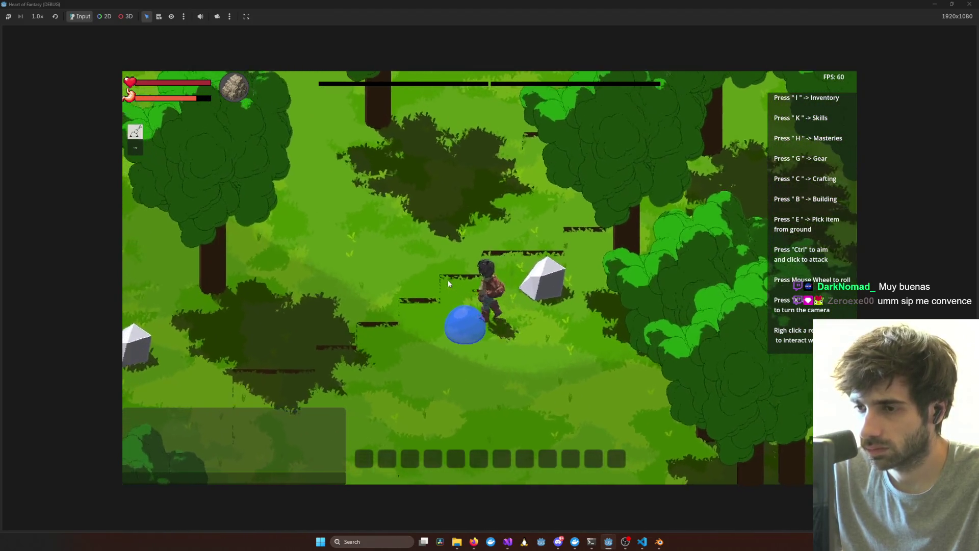
key(q)
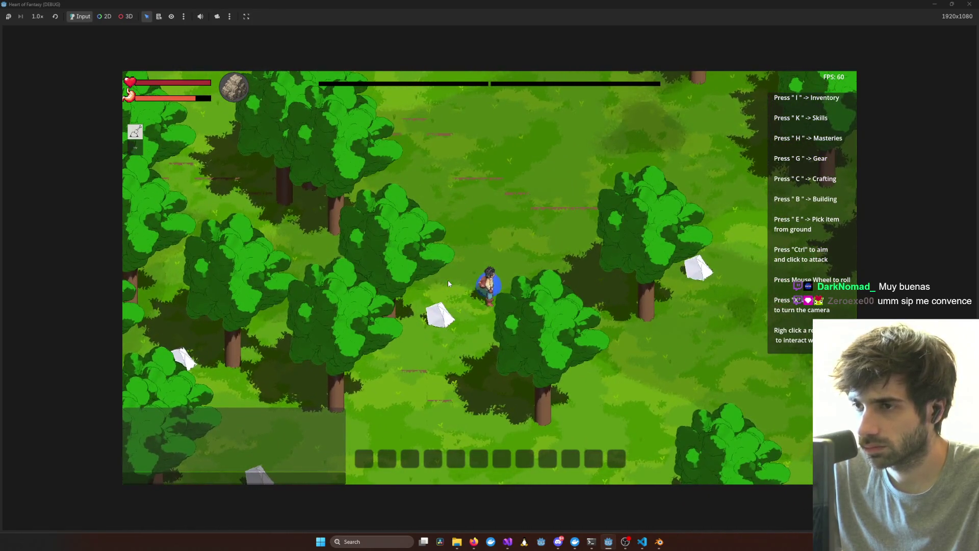
key(q)
key(q)
scroll(632, 397, up, 2)
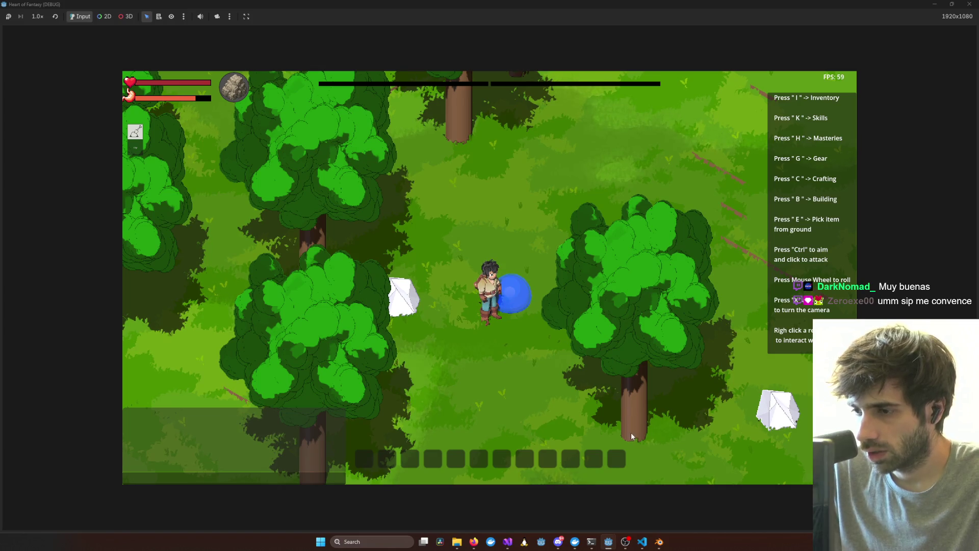
key(s+d)
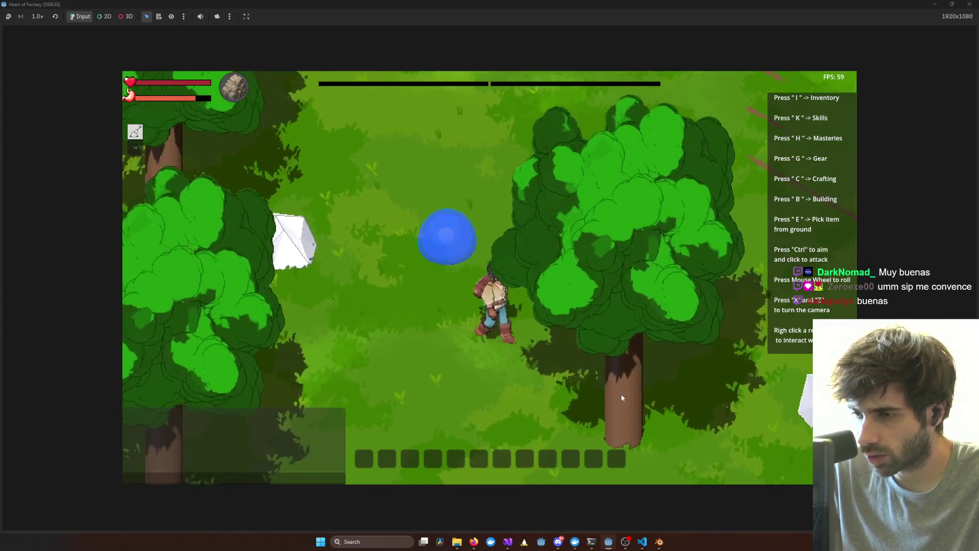
scroll(623, 405, up, 5)
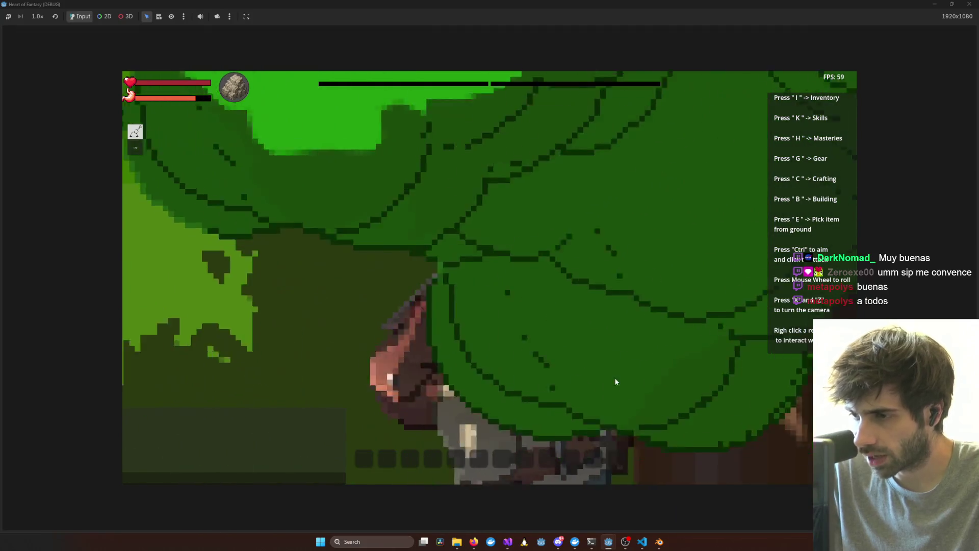
scroll(612, 379, down, 5)
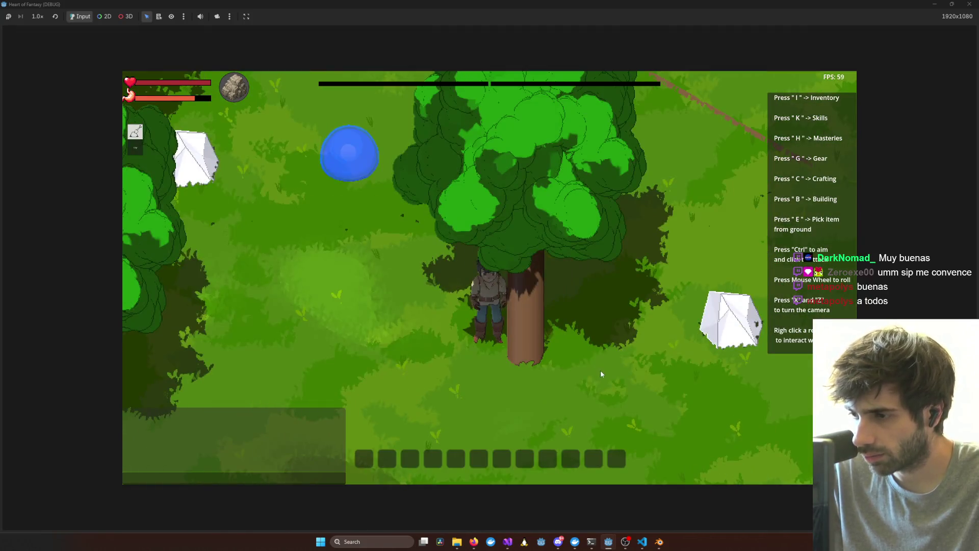
scroll(594, 365, up, 2)
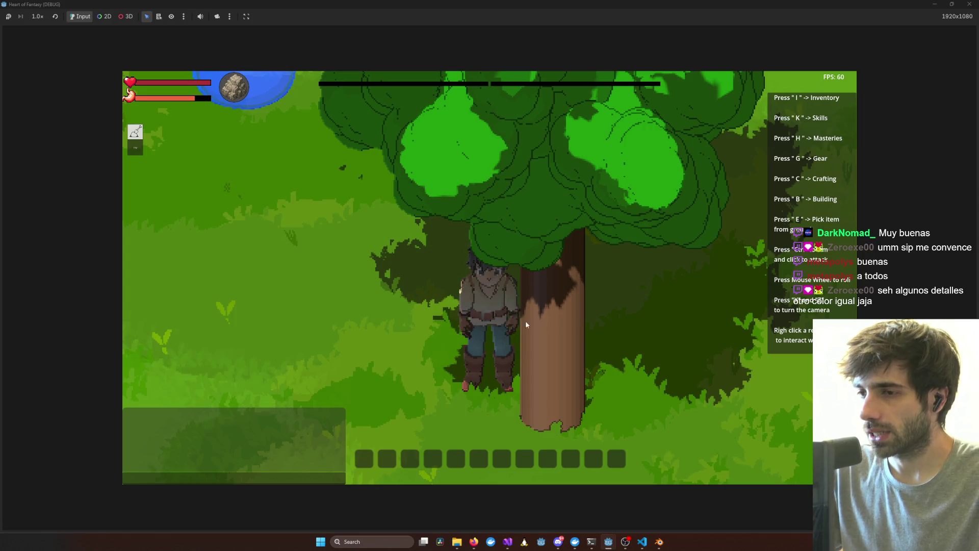
scroll(399, 313, down, 5)
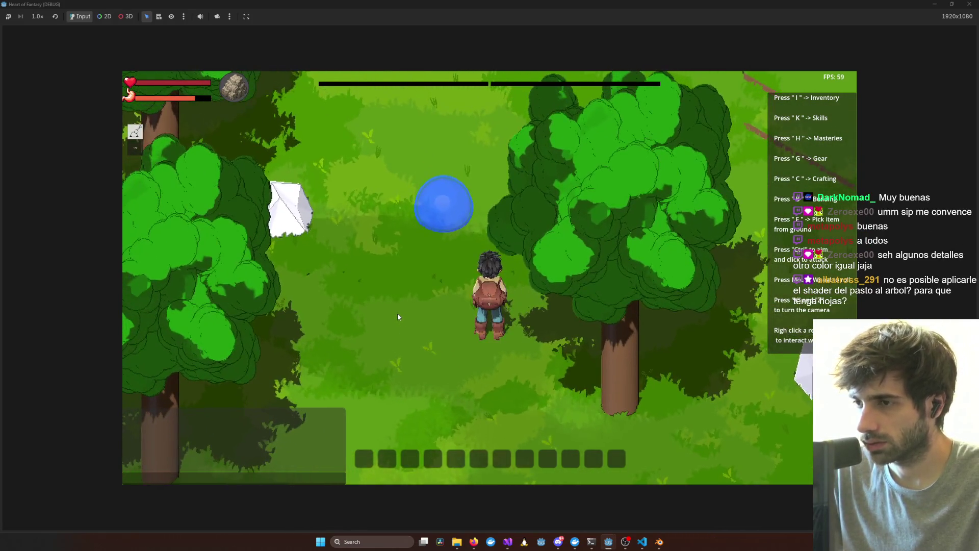
key(s)
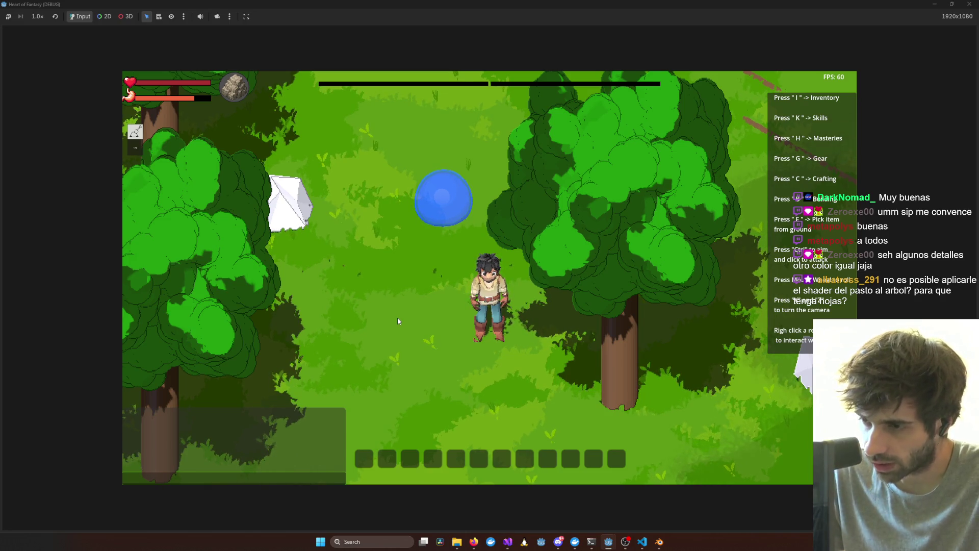
Walk the character around the forest with WASD to review the trees
key(s)
key(a)
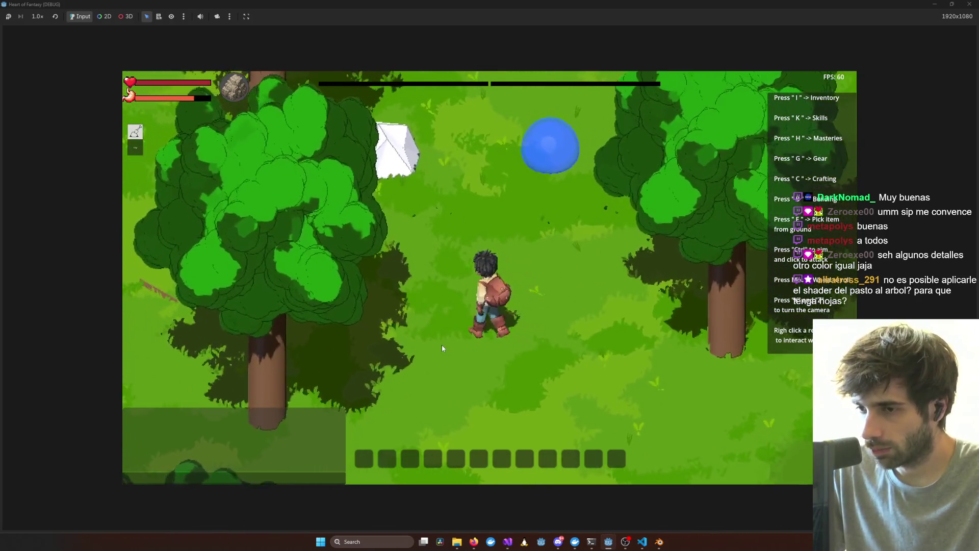
key(w)
key(a)
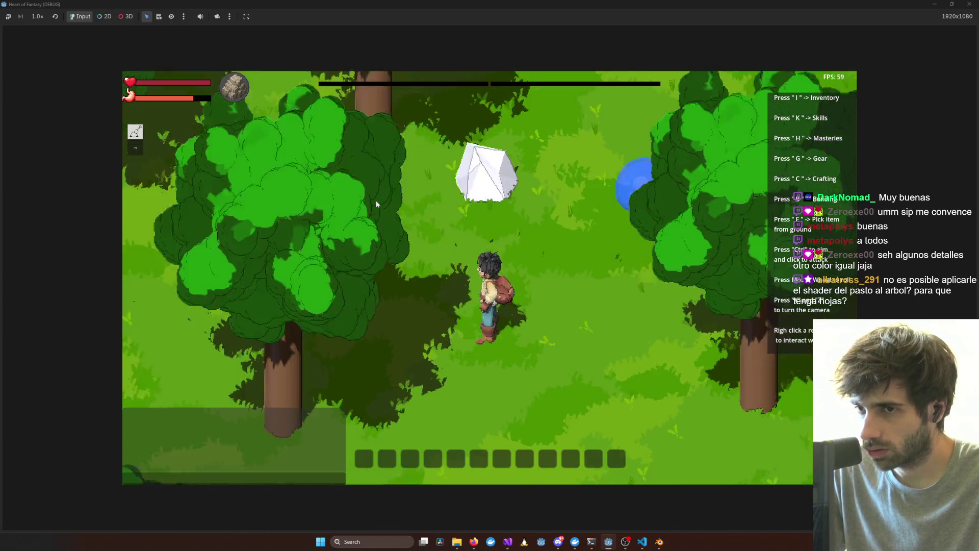
key(s)
key(w)
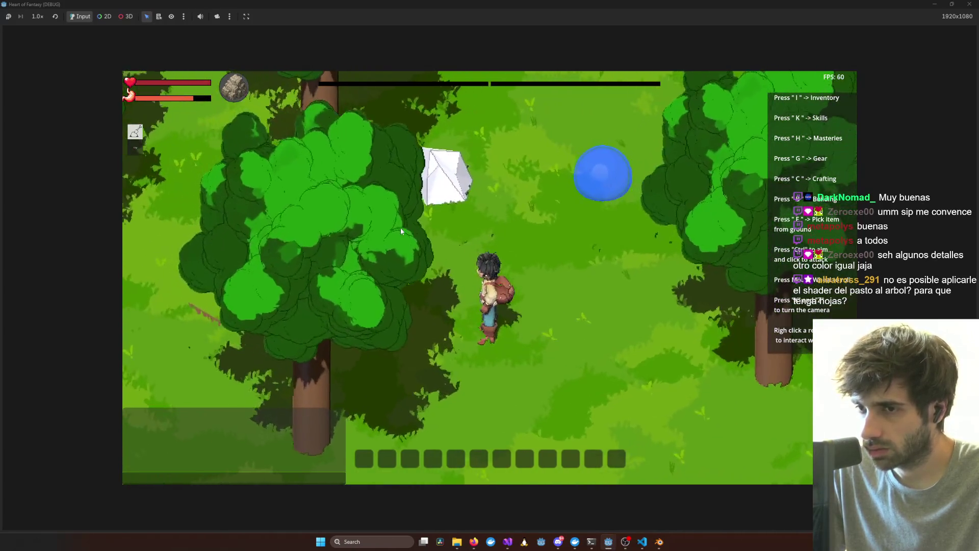
key(d)
scroll(400, 227, down, 3)
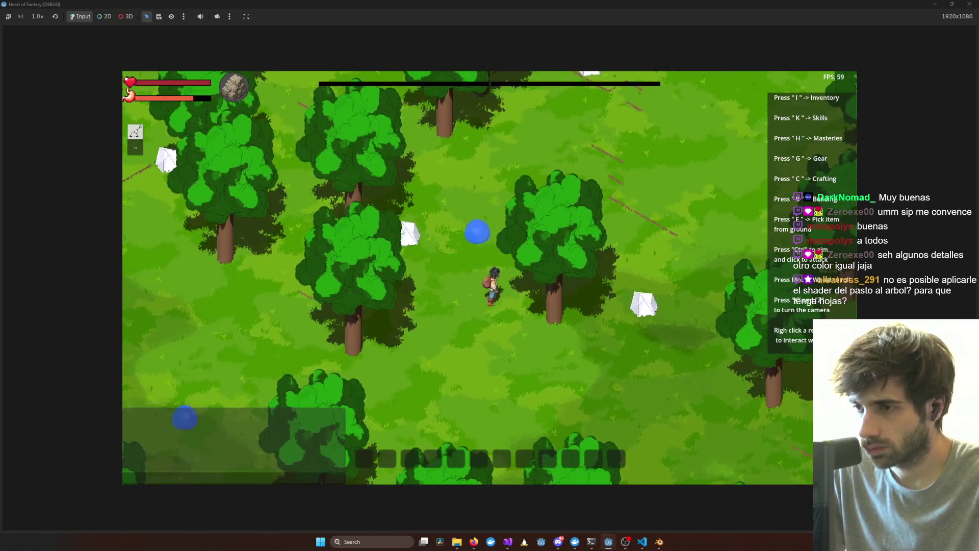
Rotate the camera around the character with E to see the trees from every angle
key(e)
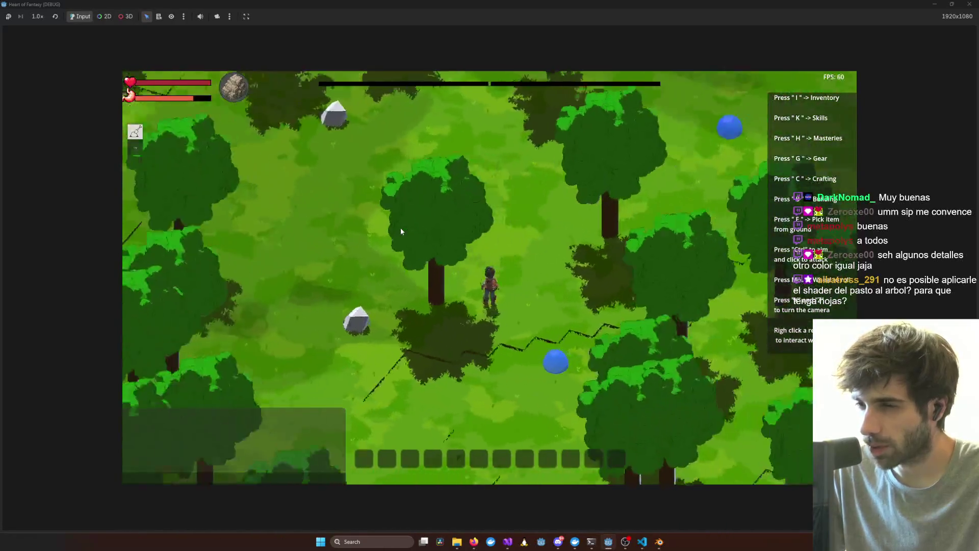
key(e)
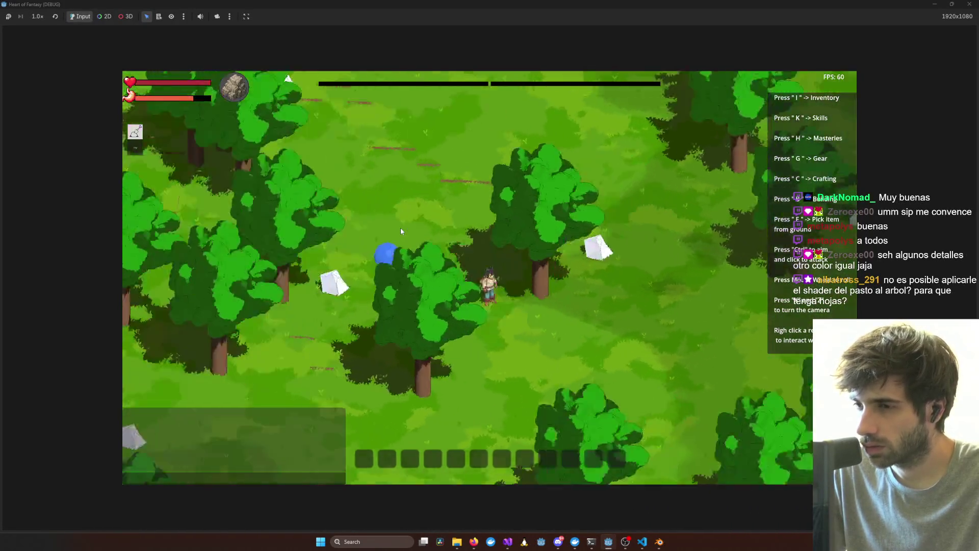
key(e)
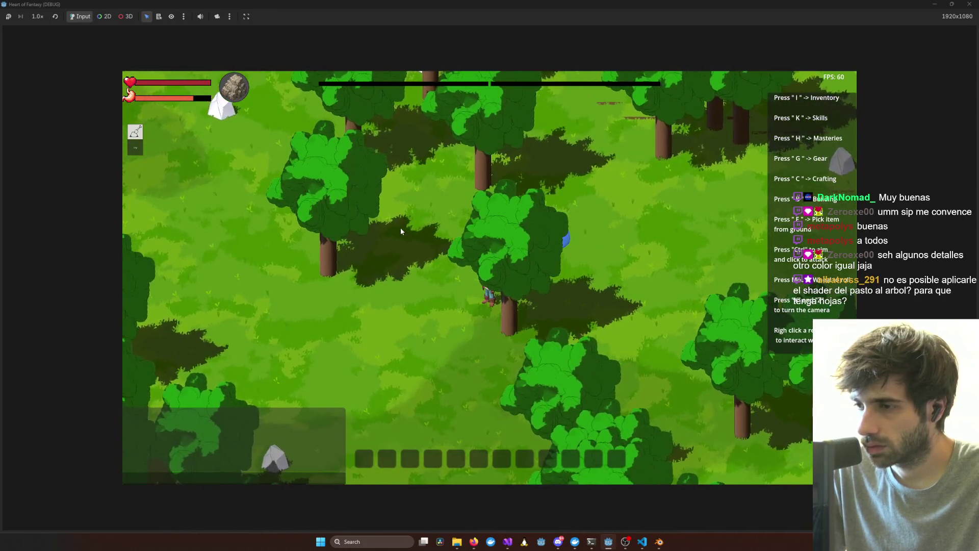
key(e)
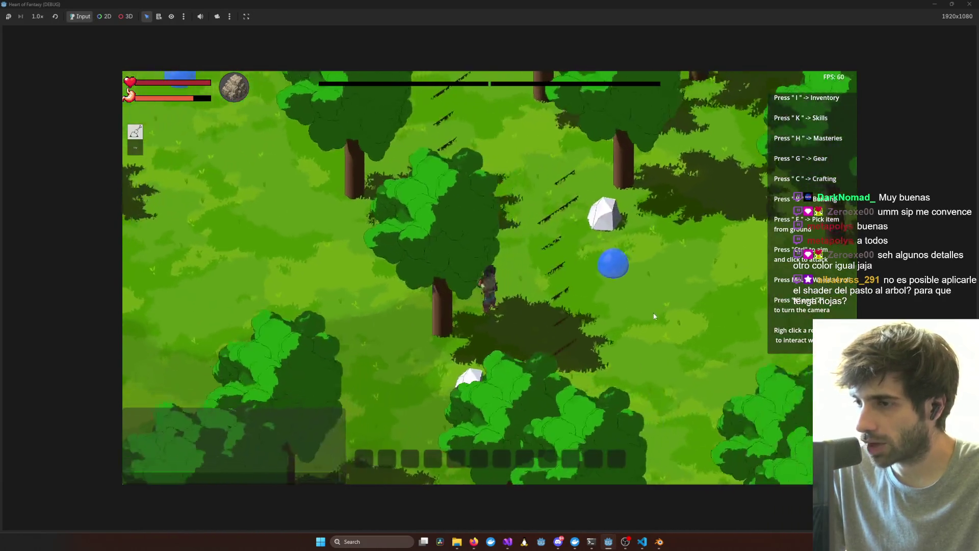
key(e)
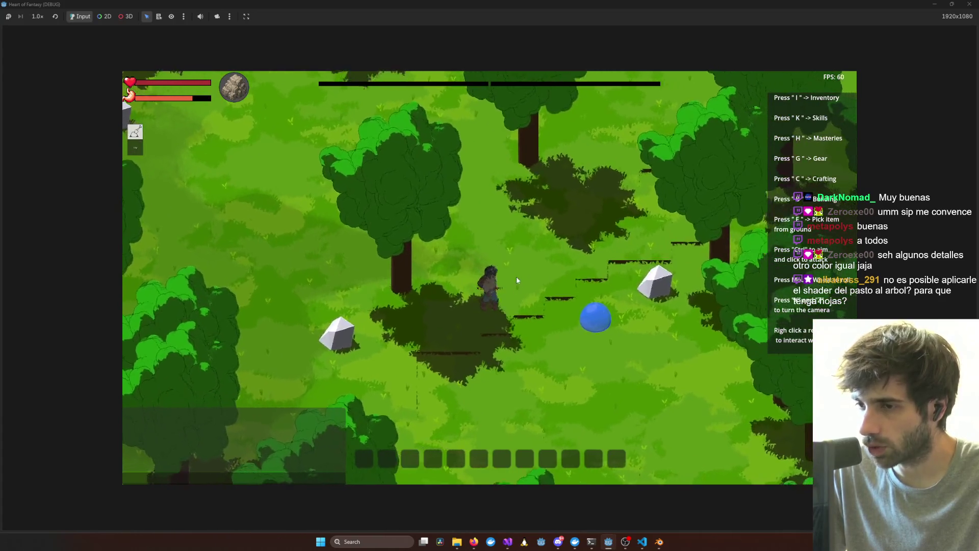
scroll(516, 280, up, 5)
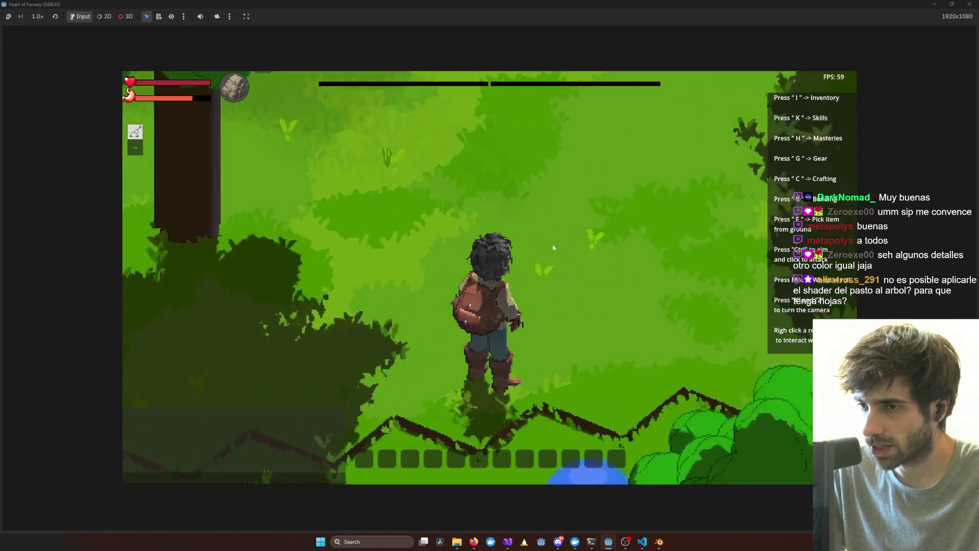
key(e)
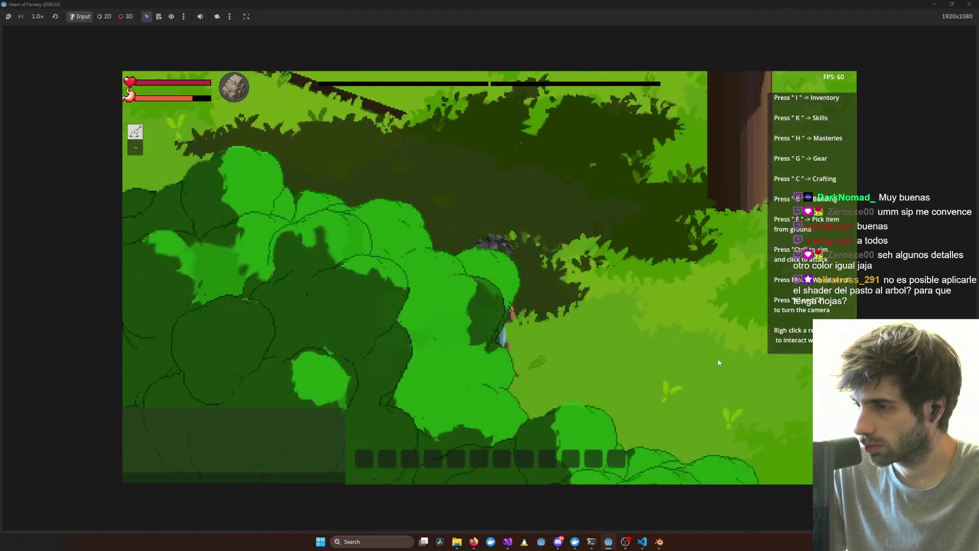
scroll(719, 362, down, 5)
key(e)
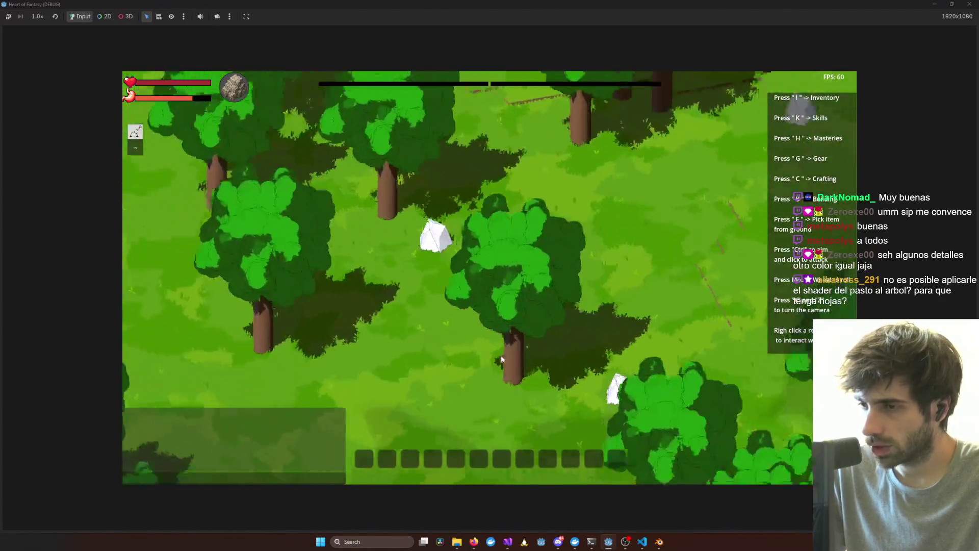
key(e)
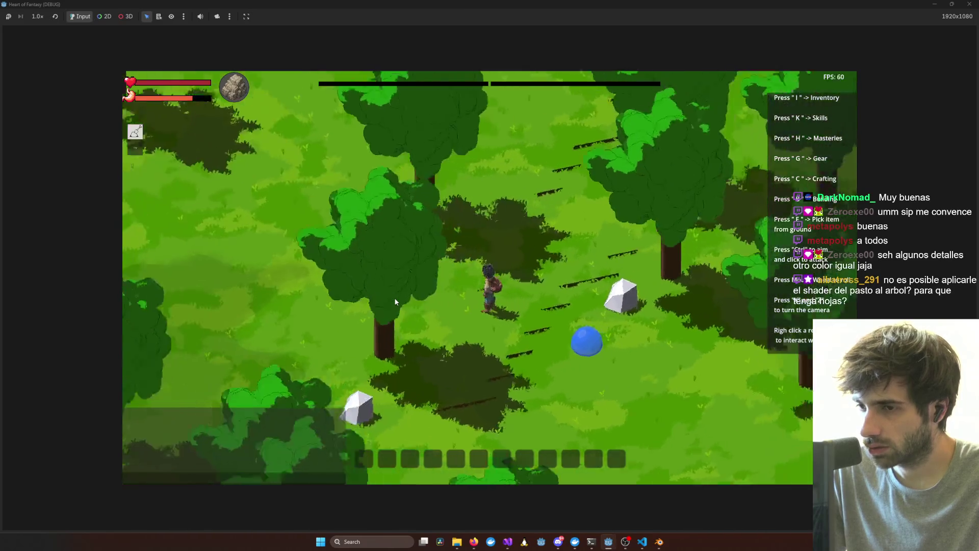
key(e)
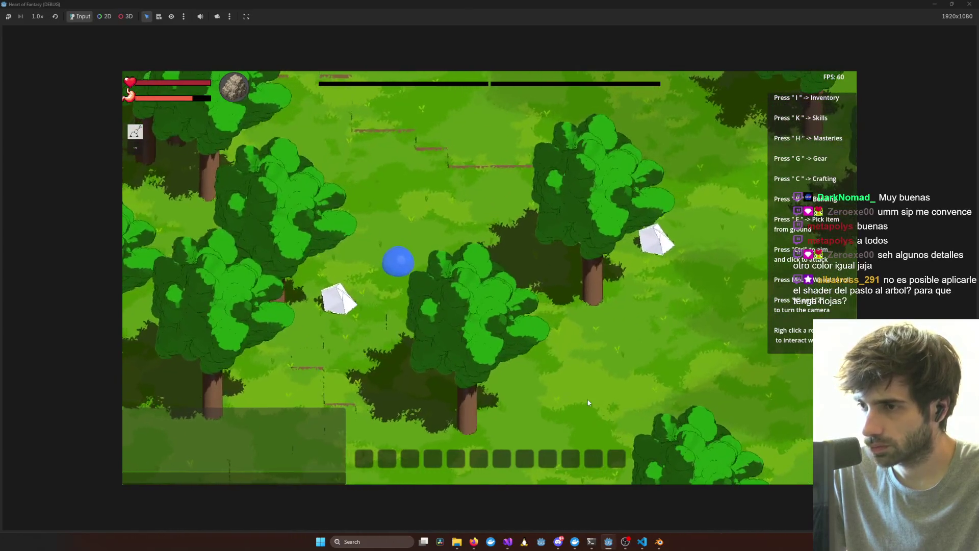
Return to the editor, collapse the foliage Material Override settings, then switch to Visual Studio
key(alt+Tab)
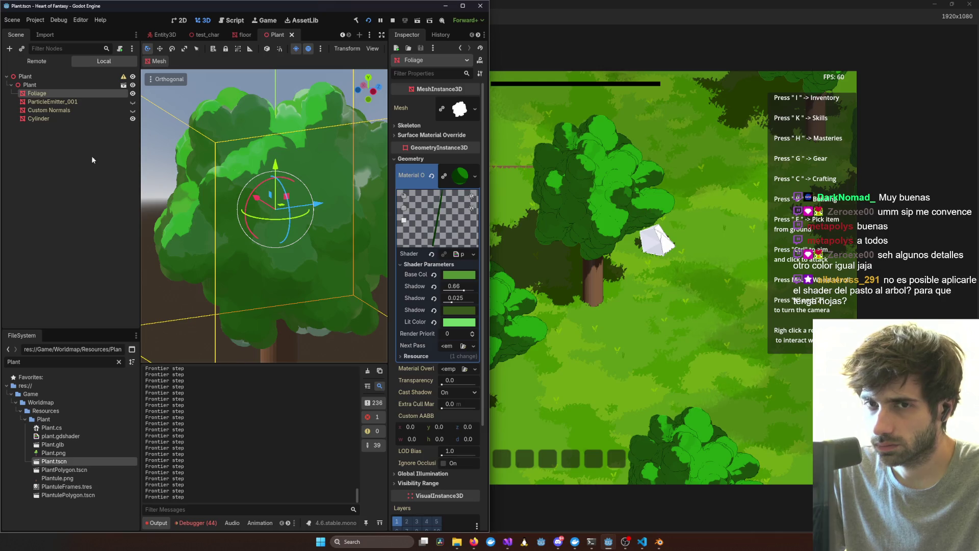
click(458, 185)
click(458, 184)
click(461, 181)
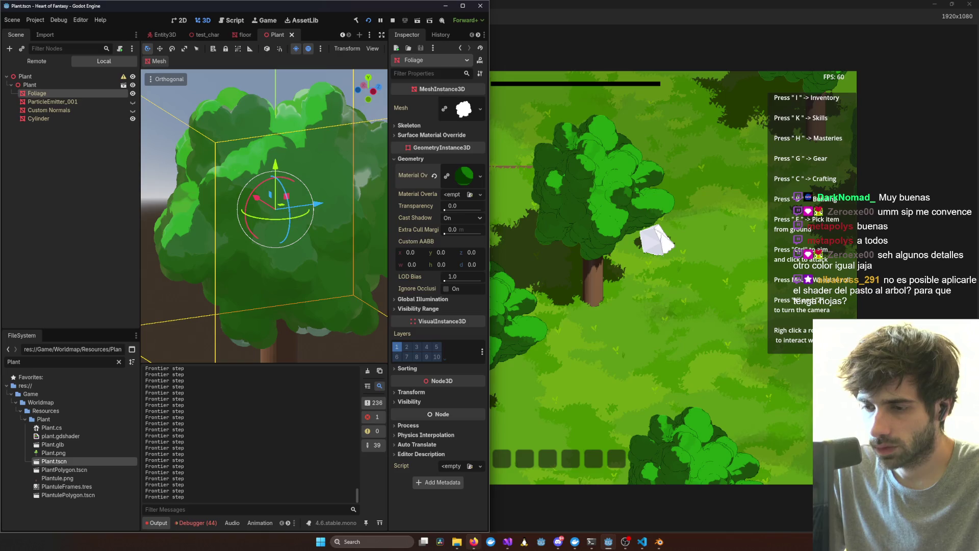
mouse_move(507, 542)
click(735, 500)
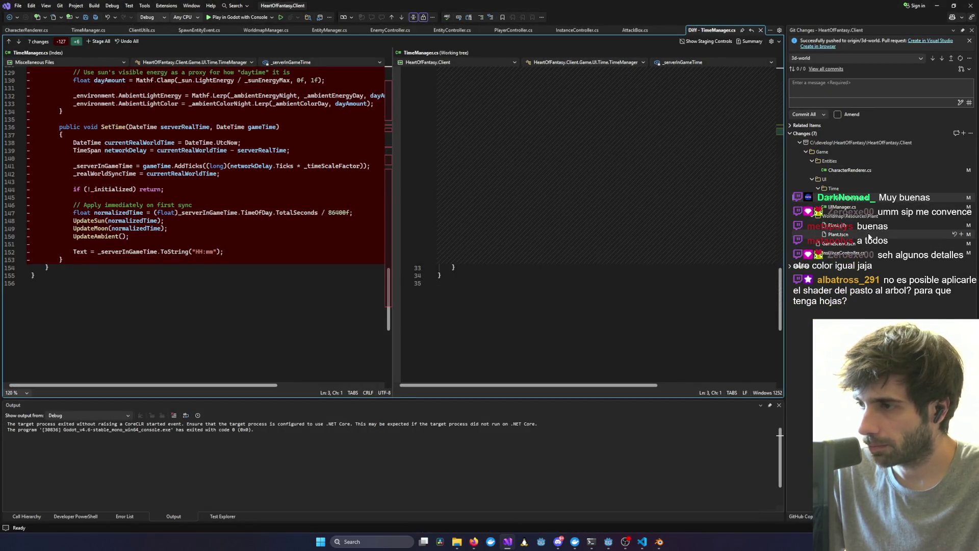
Review the GameScene.tscn and InstanceController.cs diffs in Git Changes
click(830, 92)
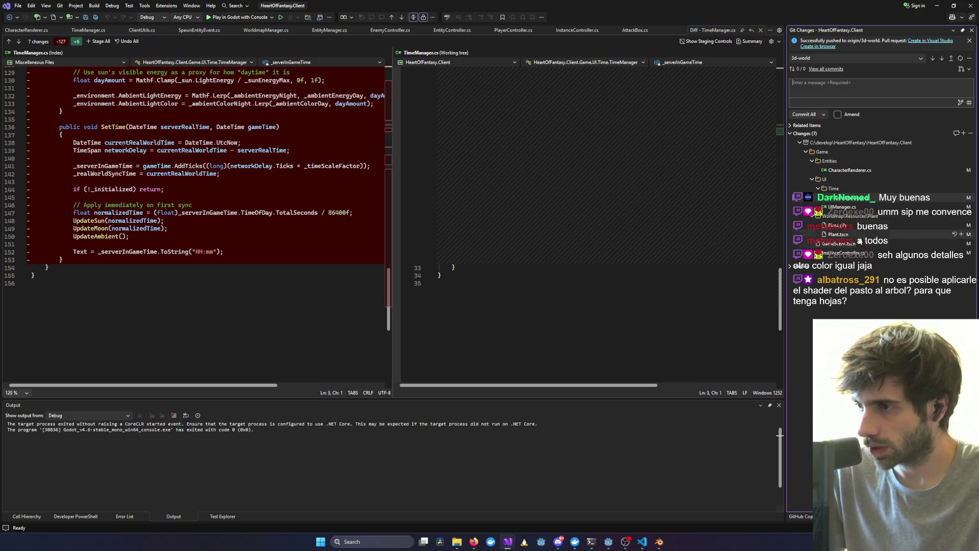
click(847, 244)
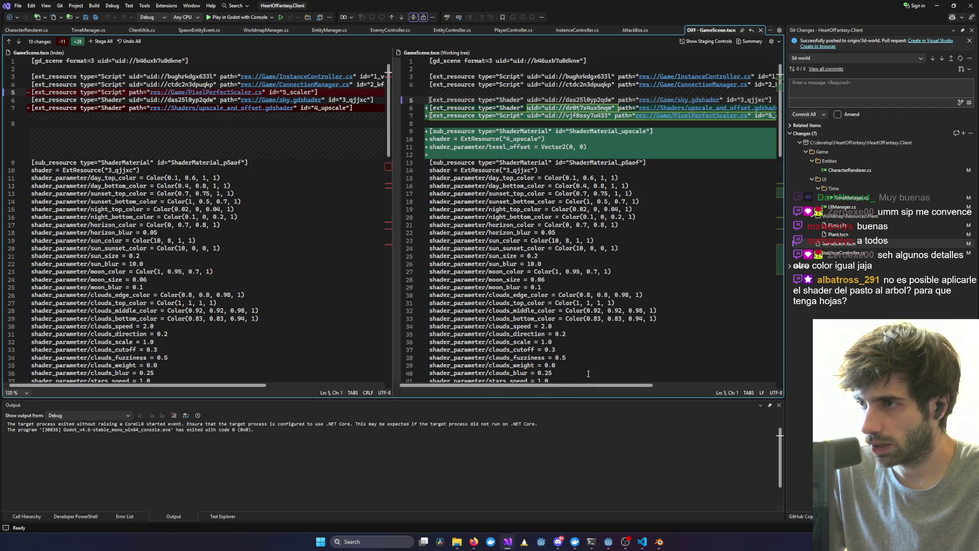
mouse_move(567, 387)
mouse_down()
mouse_move(645, 383)
mouse_move(445, 386)
mouse_up()
click(850, 257)
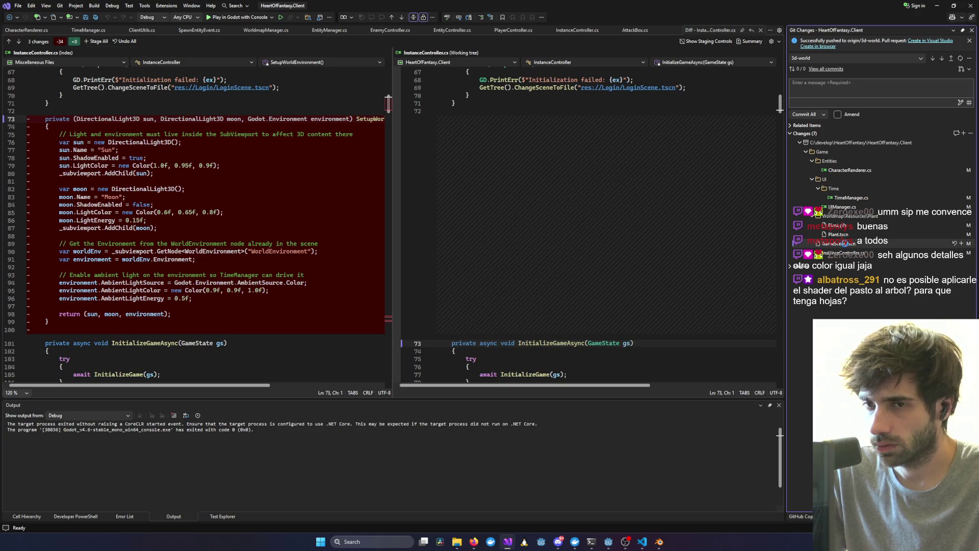
click(844, 243)
scroll(704, 250, down, 6)
scroll(706, 251, down, 7)
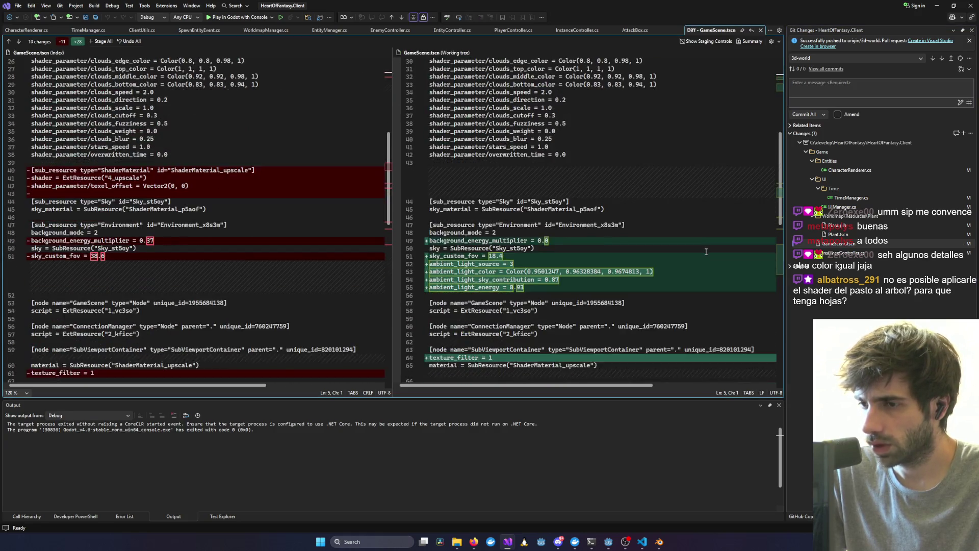
scroll(705, 251, down, 7)
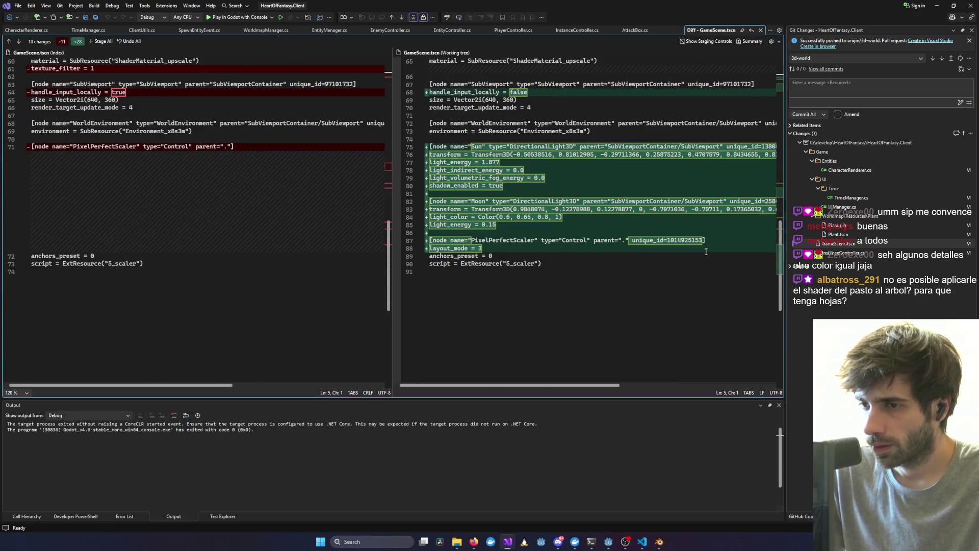
scroll(706, 252, up, 13)
Commit all changes locally with the message 'working on lighting', then minimize Visual Studio
click(848, 99)
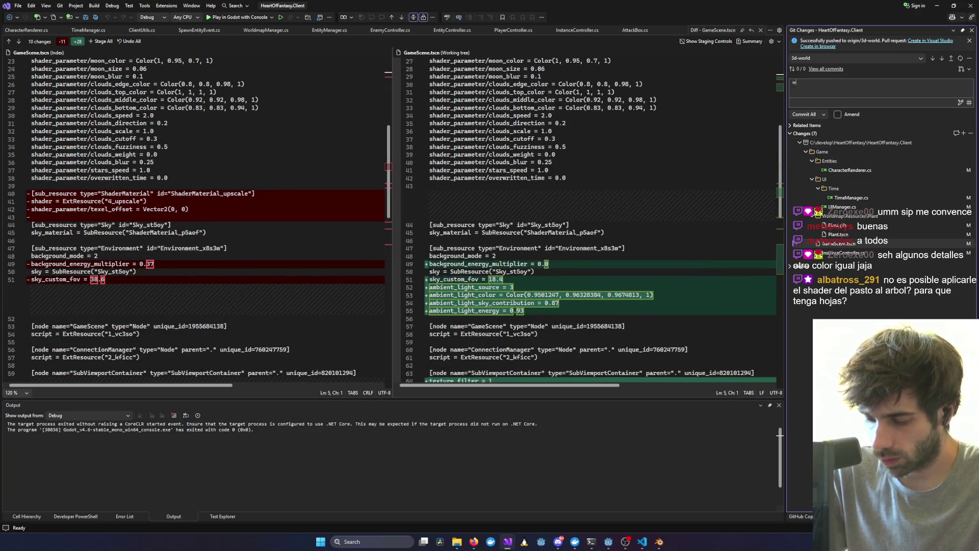
text(g on lighting)
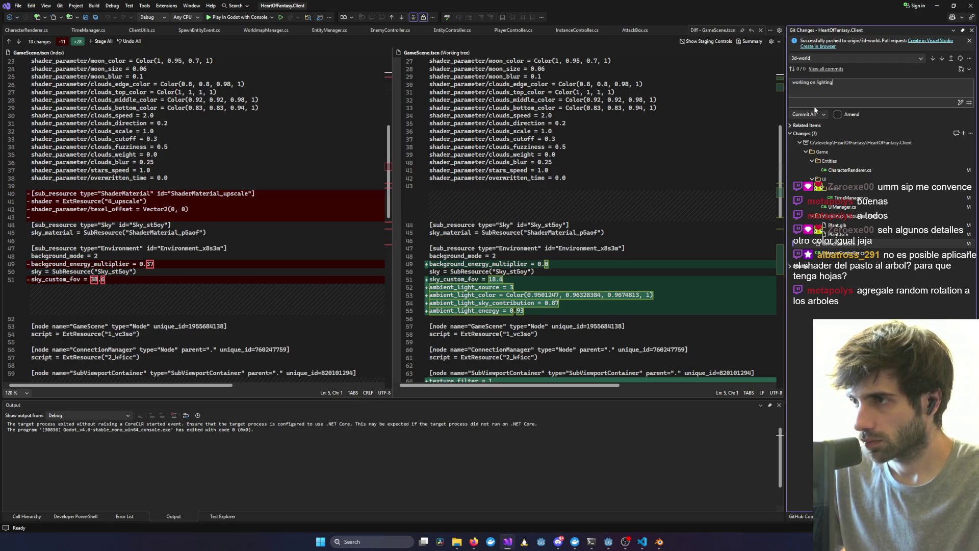
click(824, 114)
click(816, 127)
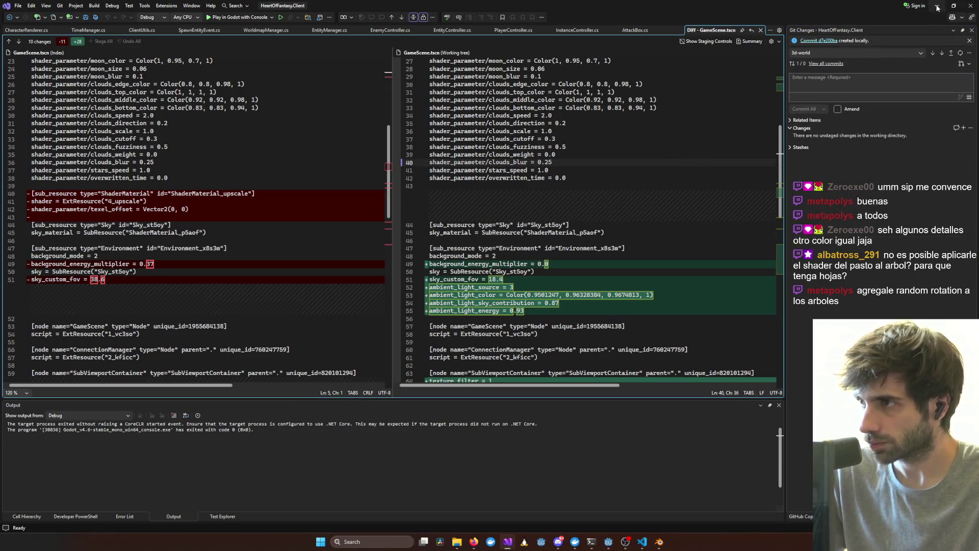
click(938, 8)
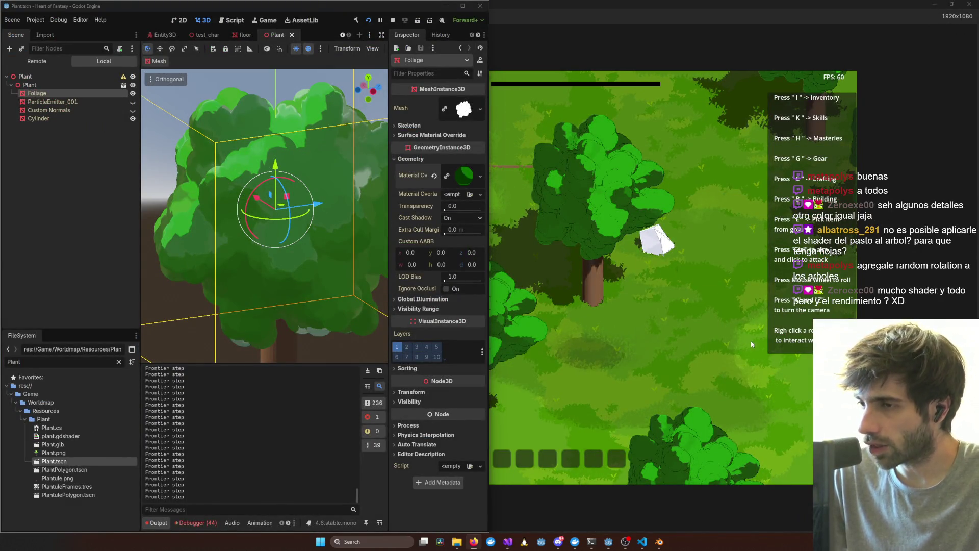
Maximize the game window, zoom and sweep the camera over the forest, walk around, then close the game
scroll(527, 333, down, 3)
key(super+Up)
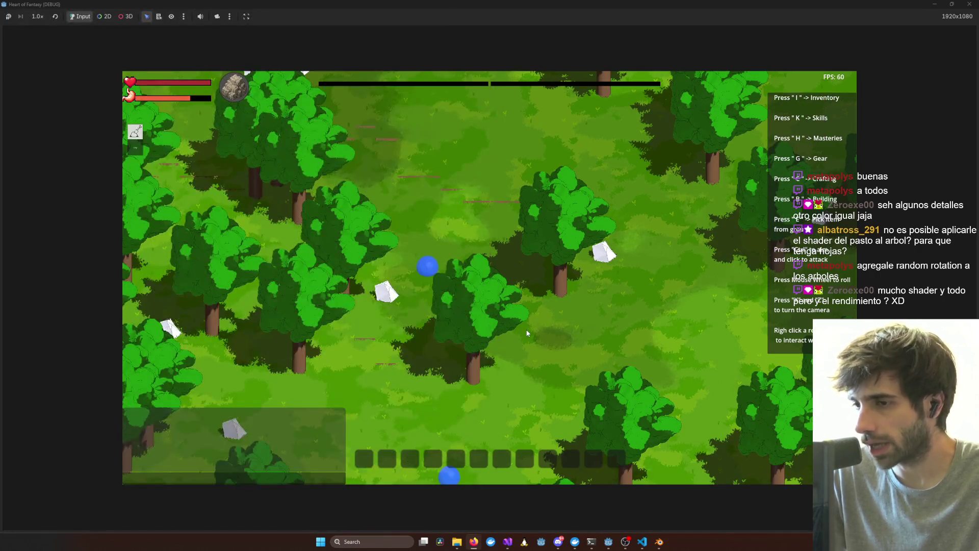
scroll(527, 333, up, 5)
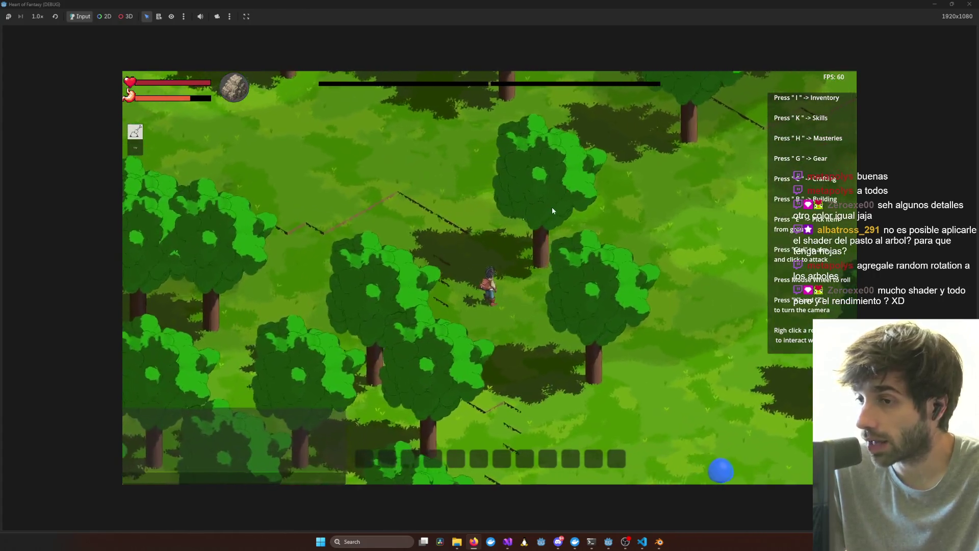
key(q)
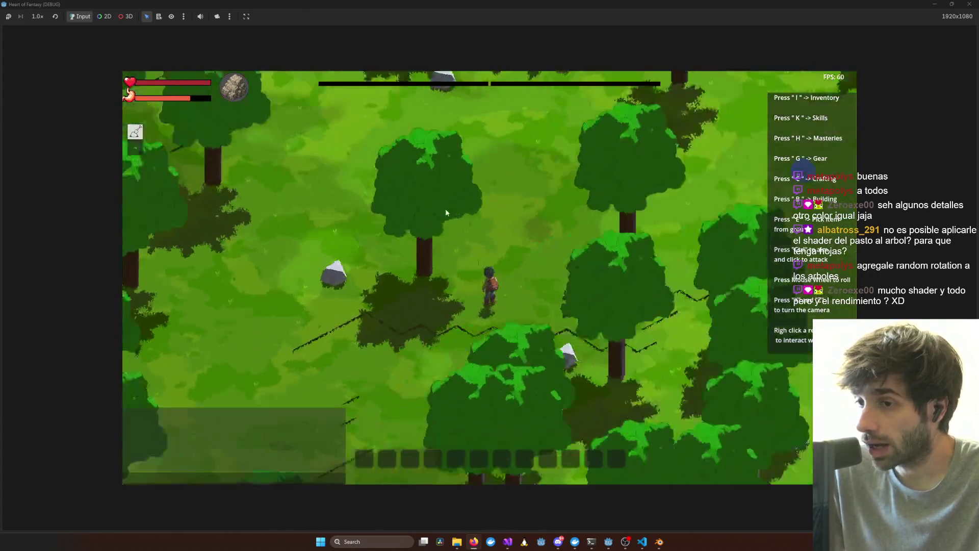
scroll(548, 261, down, 5)
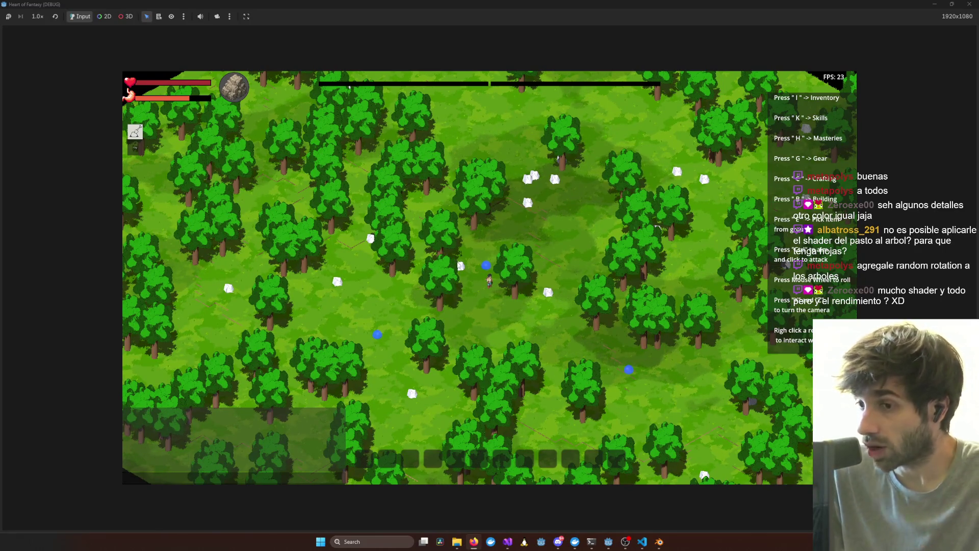
scroll(492, 280, up, 5)
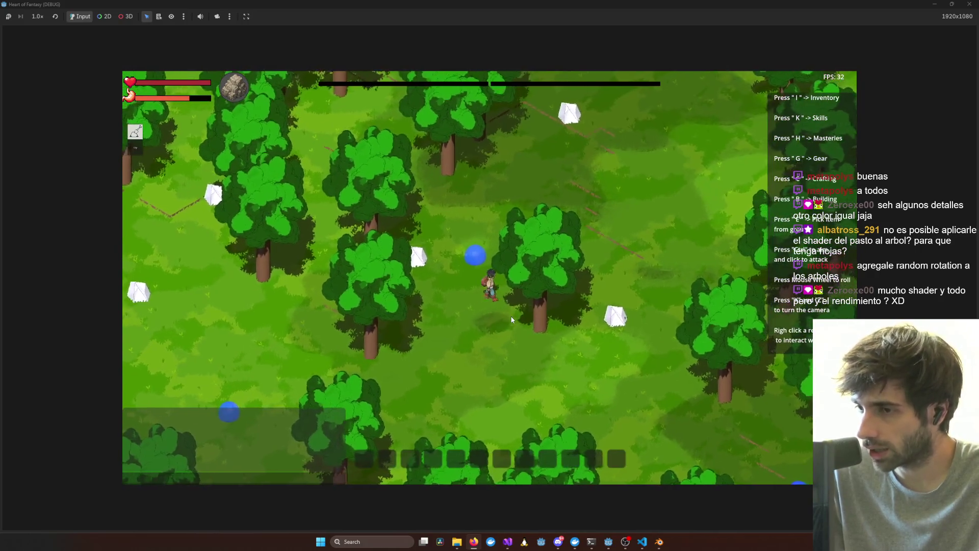
key(a+s)
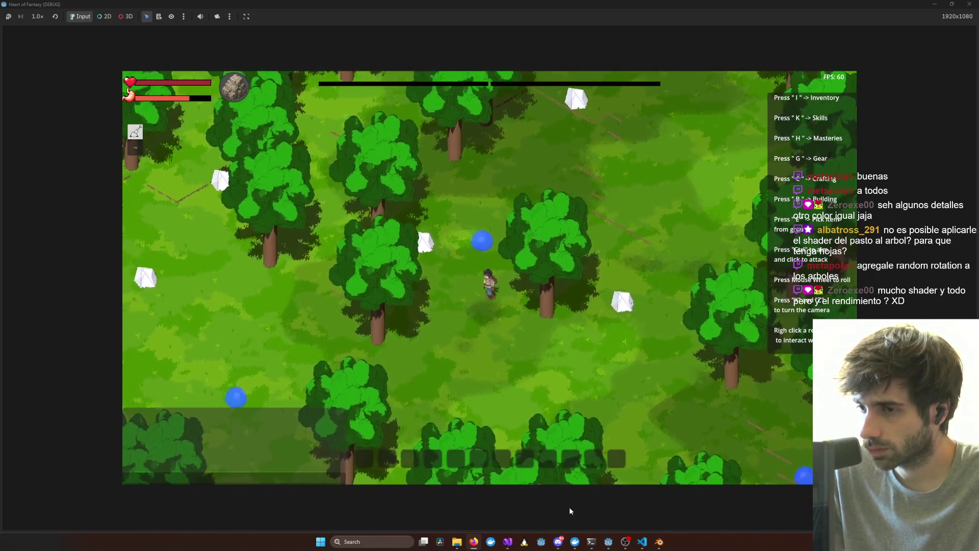
click(966, 7)
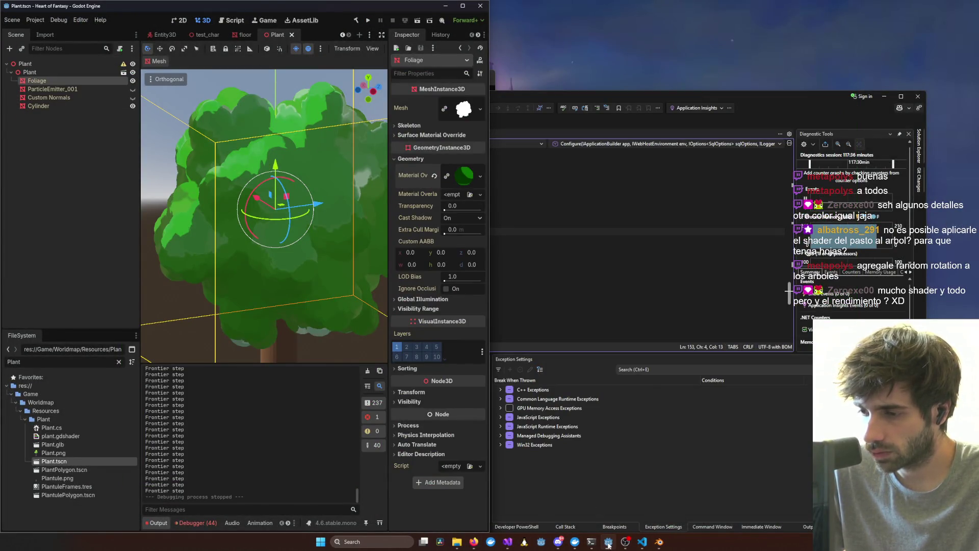
Run Heart of Fantasy from the Project Manager, connect, enter the world, and snap the window left
click(542, 545)
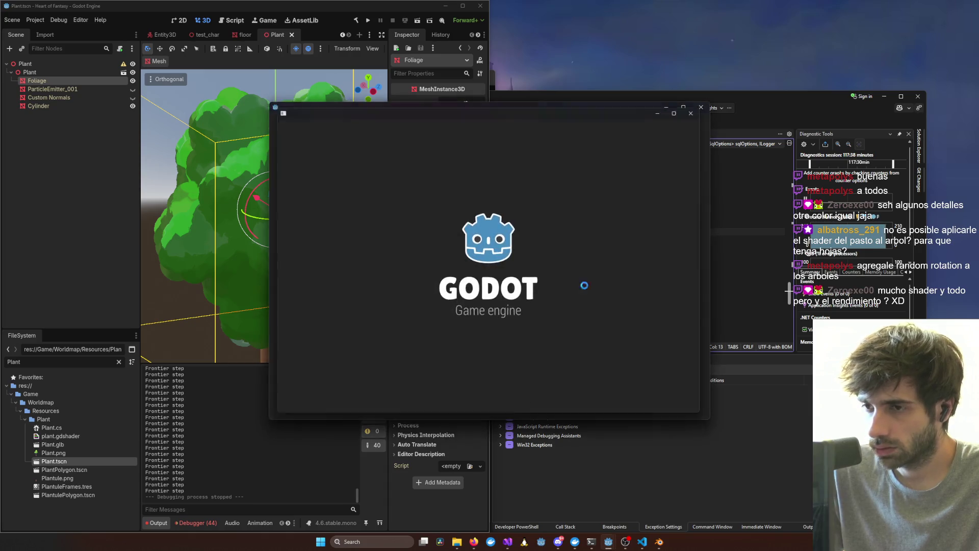
click(397, 166)
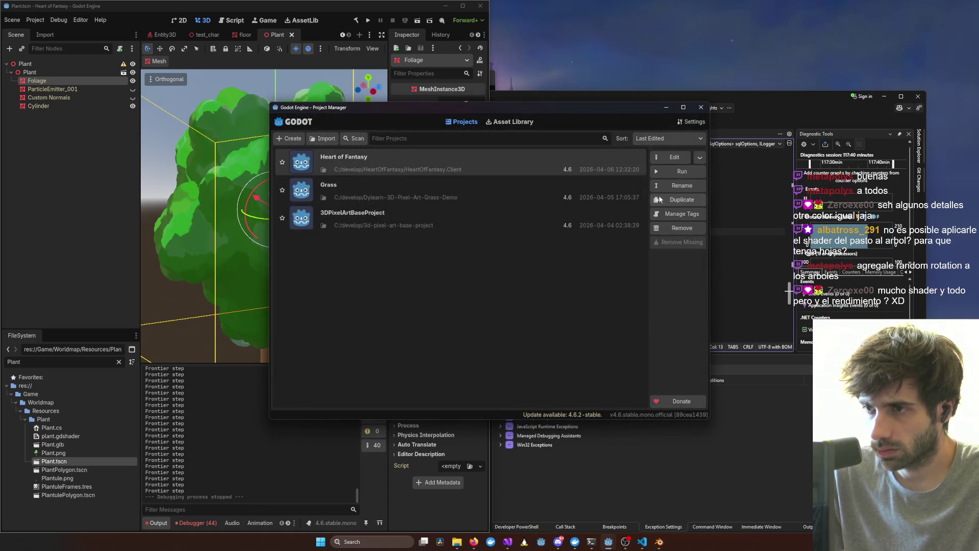
click(680, 173)
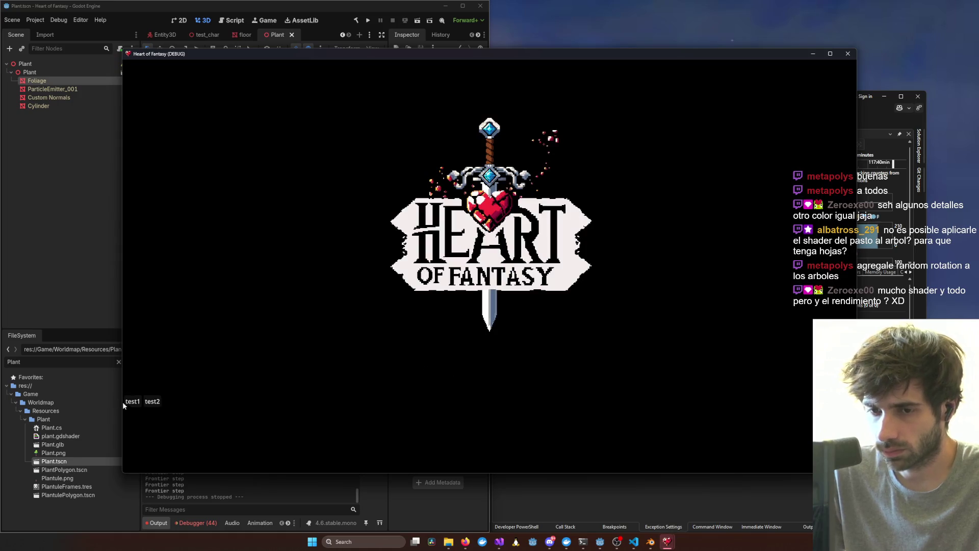
click(491, 395)
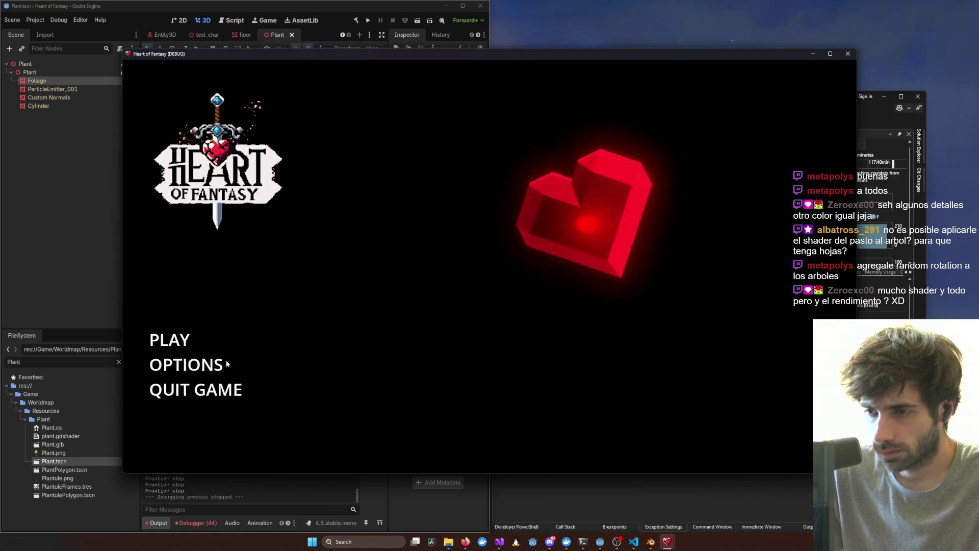
click(164, 341)
click(503, 421)
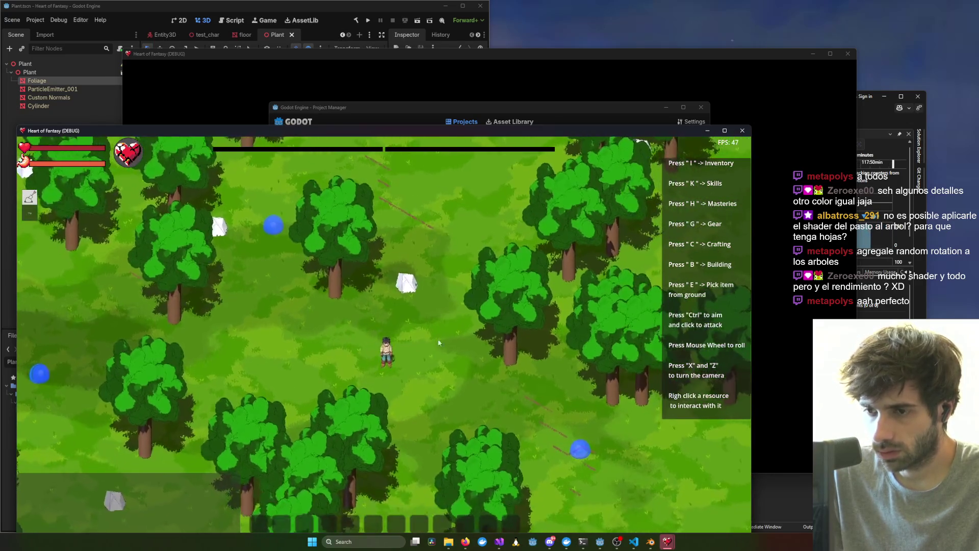
drag(635, 130, 1, 161)
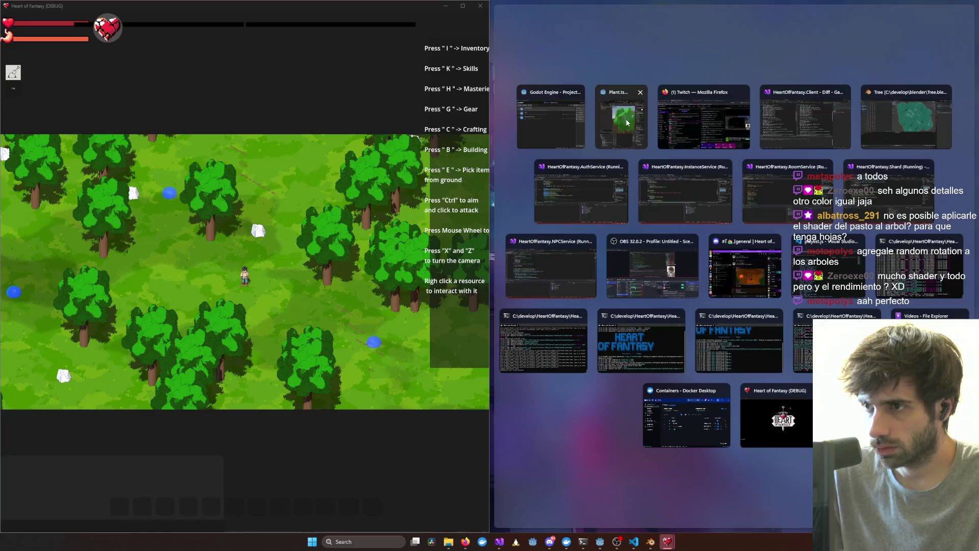
Snap the second client to the right half, connect it, and enter the world with the listed character
click(752, 415)
click(539, 438)
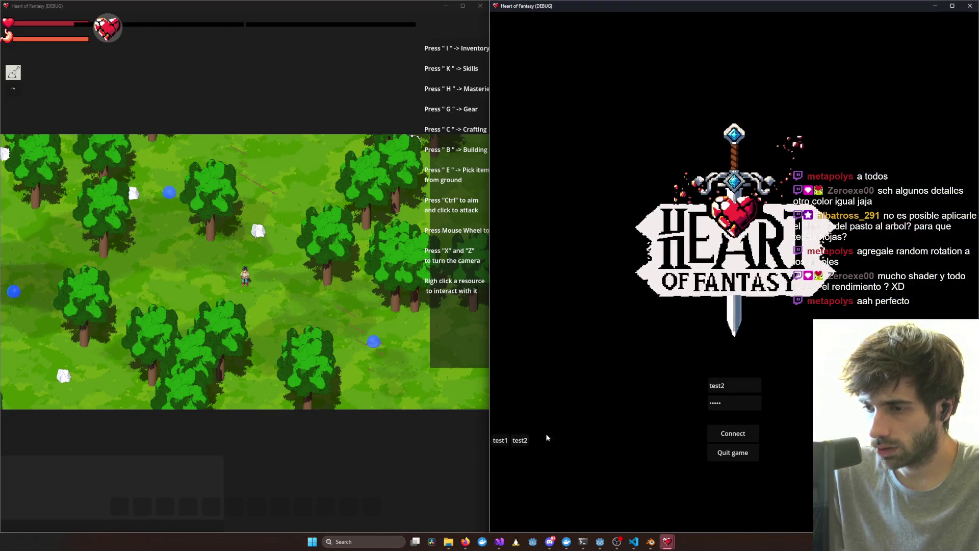
click(750, 434)
click(581, 366)
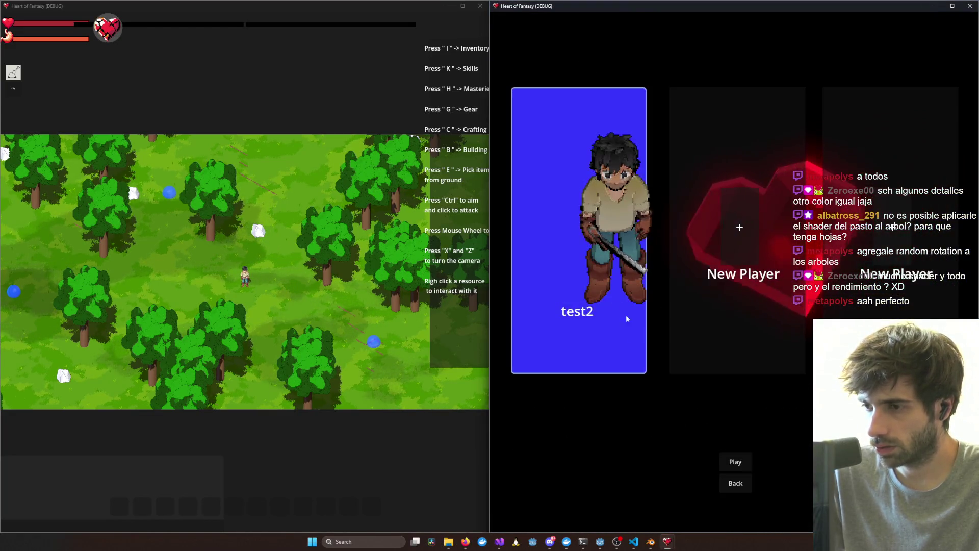
double_click(626, 314)
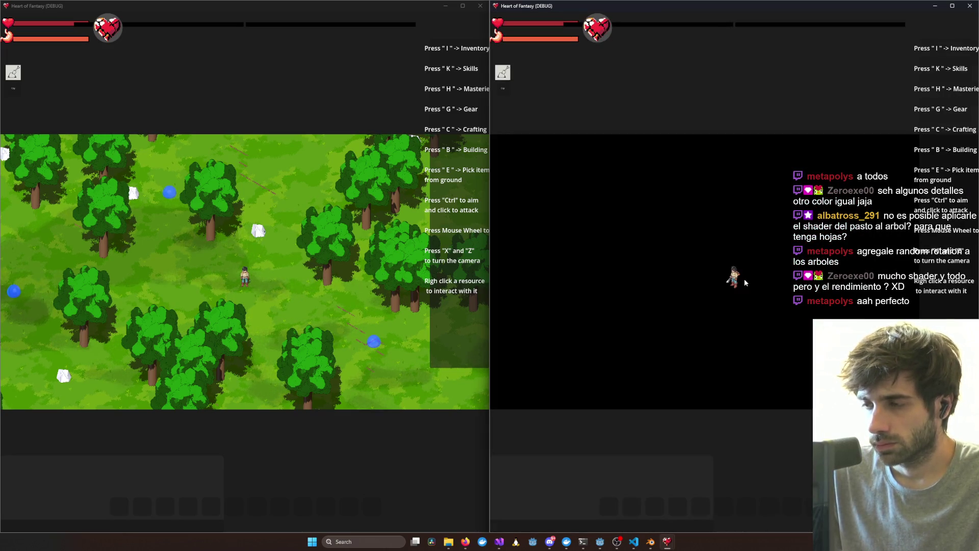
Zoom and rotate the cameras over the forest, maximize the left window, then close it
scroll(742, 284, down, 8)
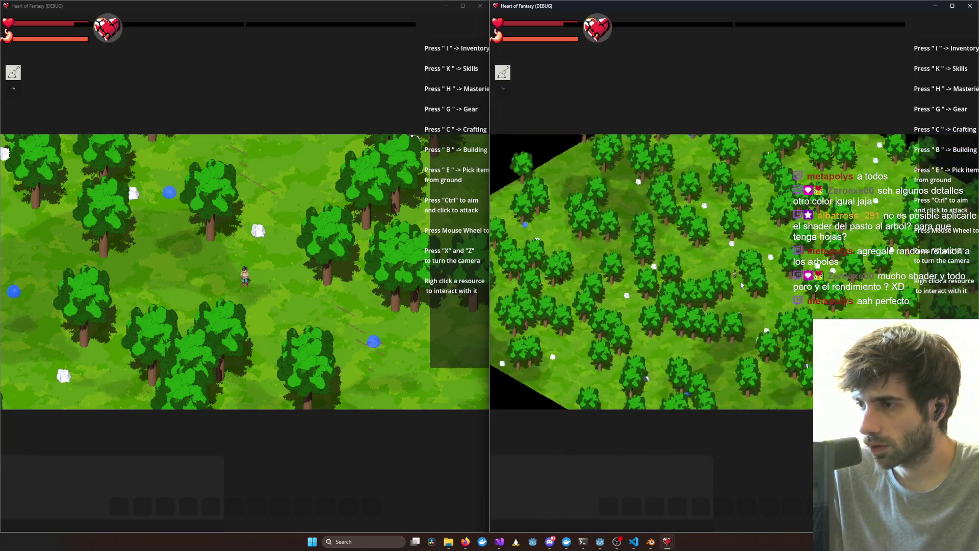
key(x)
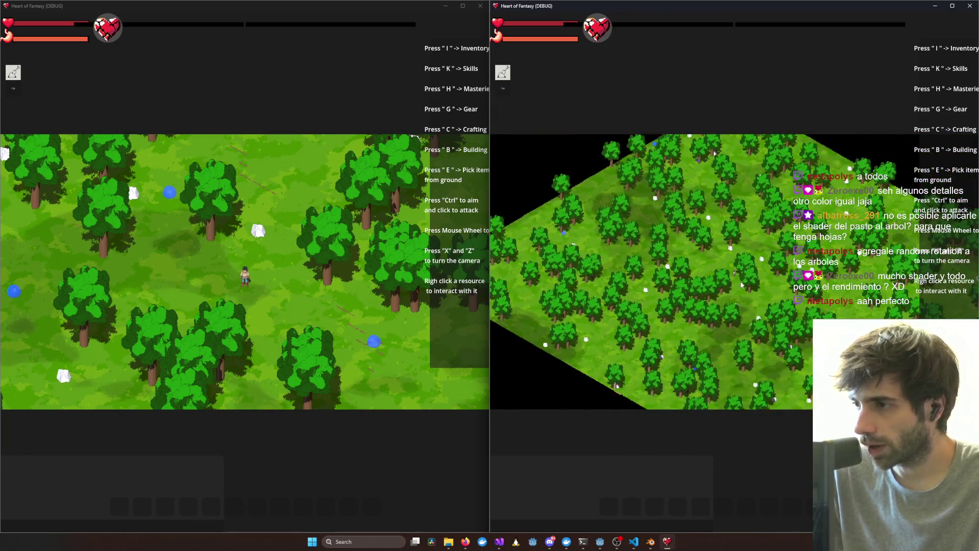
key(x)
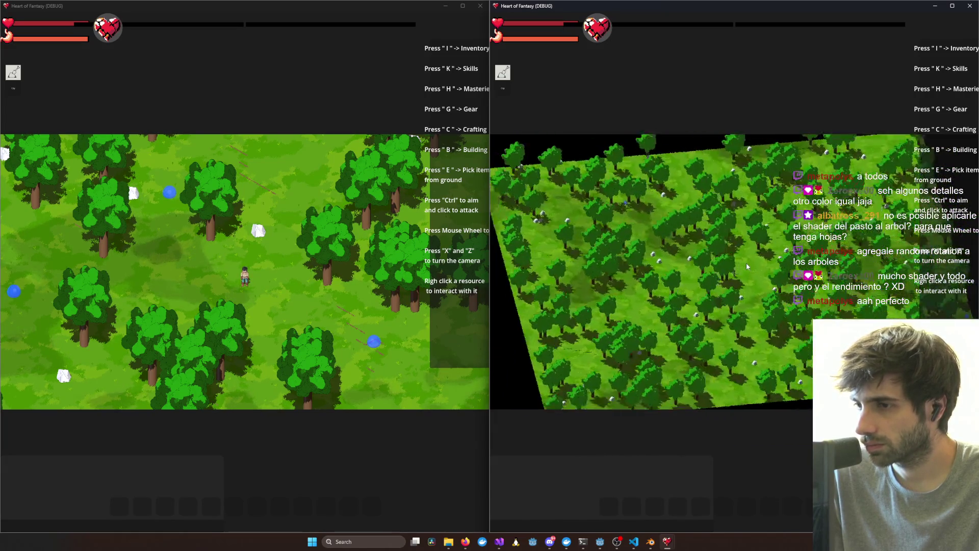
scroll(745, 264, up, 5)
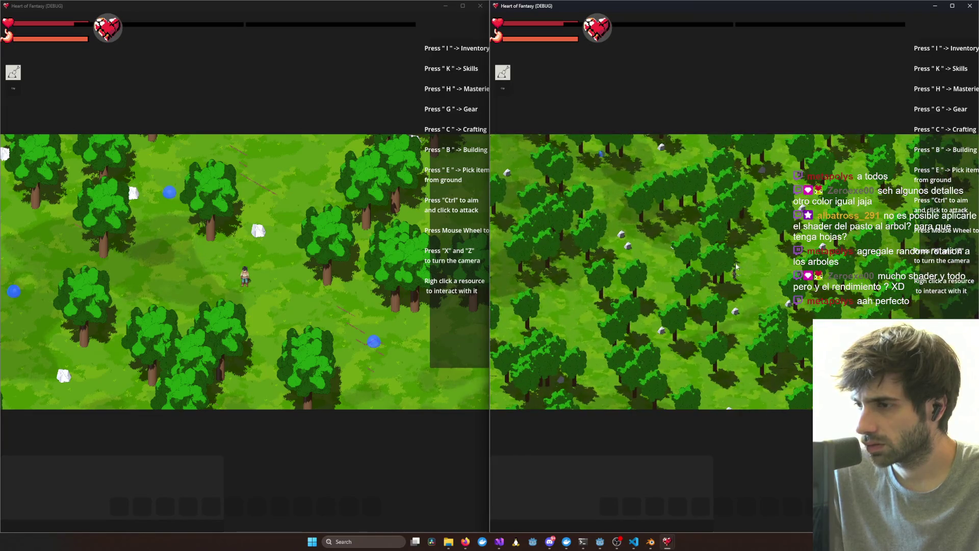
click(326, 149)
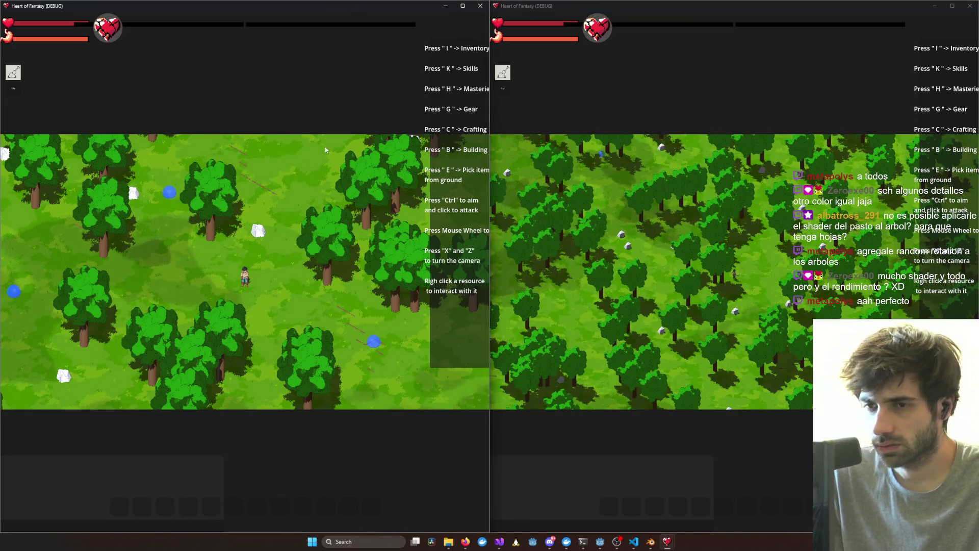
click(462, 6)
scroll(489, 267, down, 10)
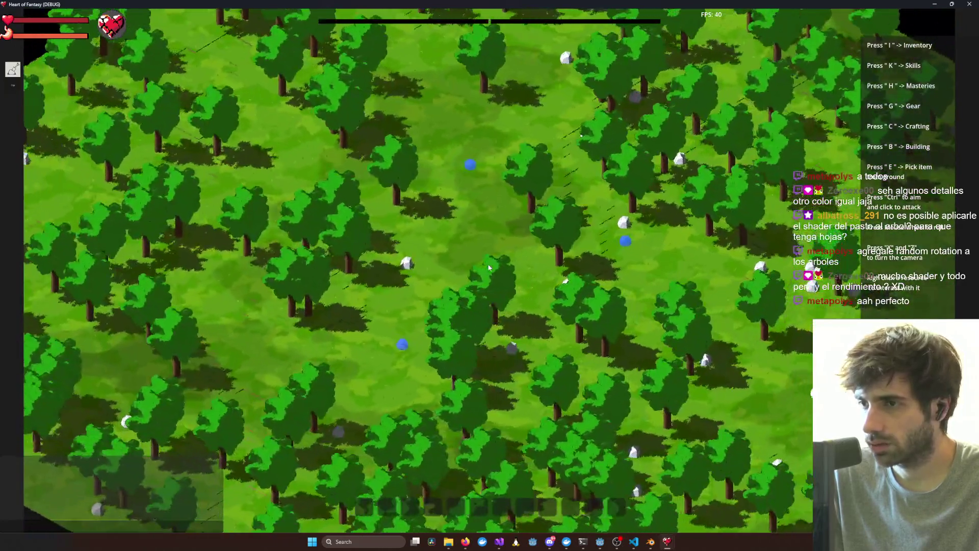
scroll(489, 267, down, 10)
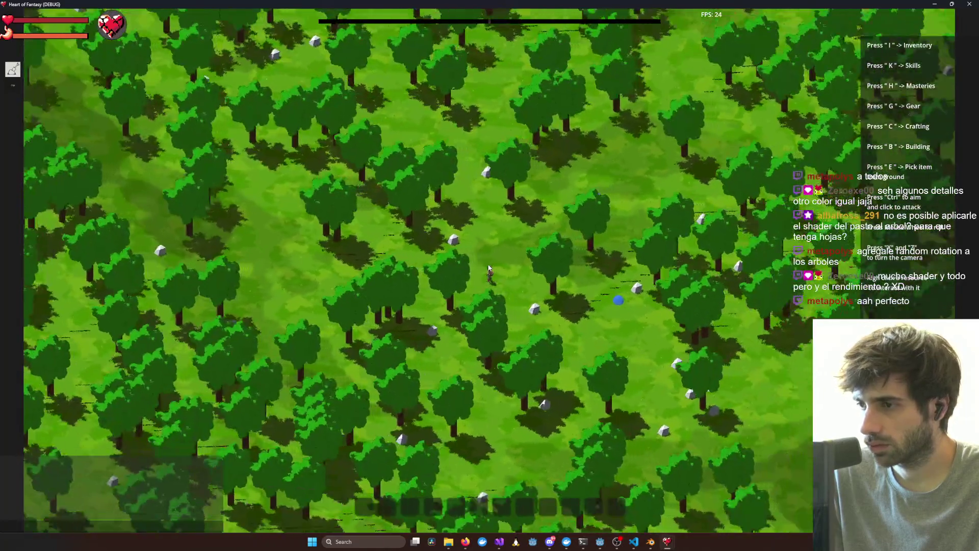
key(z)
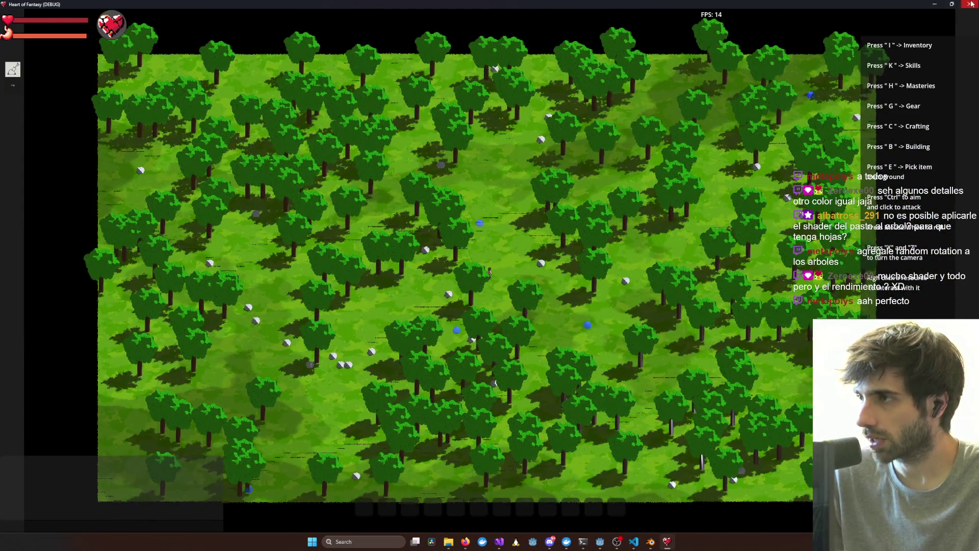
click(969, 4)
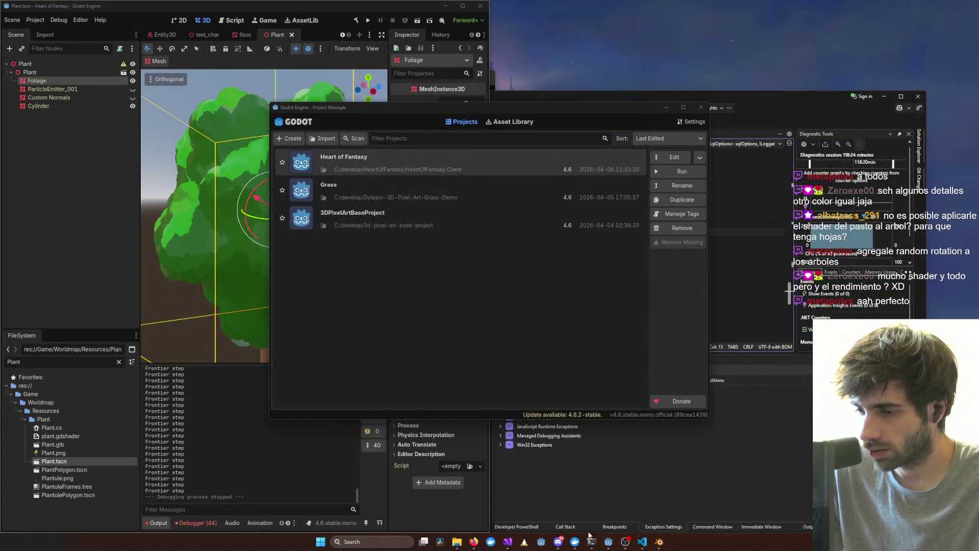
Maximize the InstanceService solution window and restart its debug session with F5
mouse_move(596, 543)
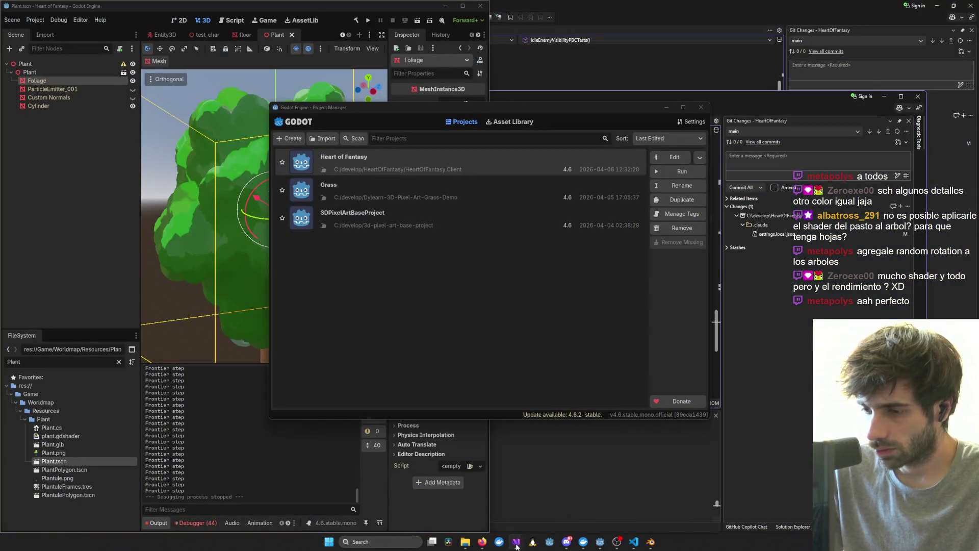
mouse_move(516, 542)
click(391, 500)
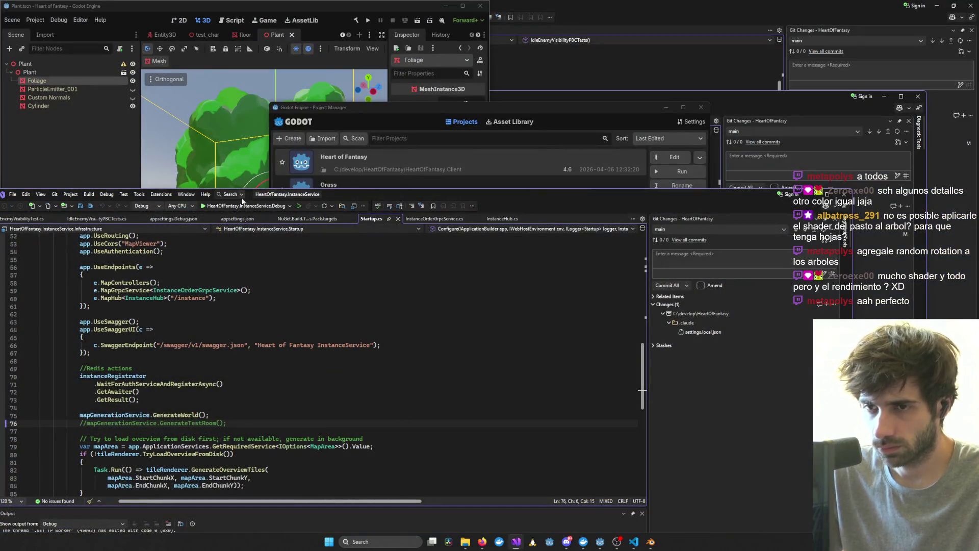
double_click(377, 196)
mouse_move(516, 541)
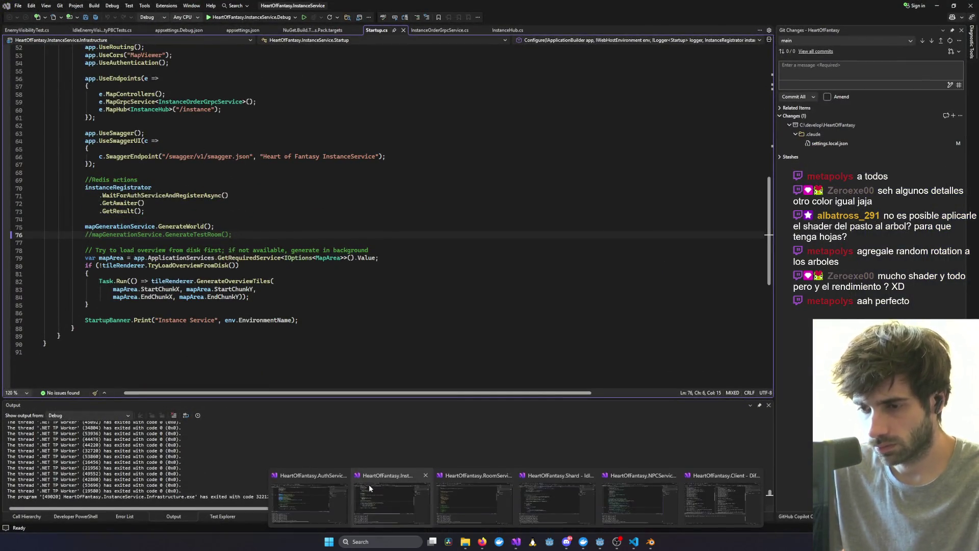
click(325, 494)
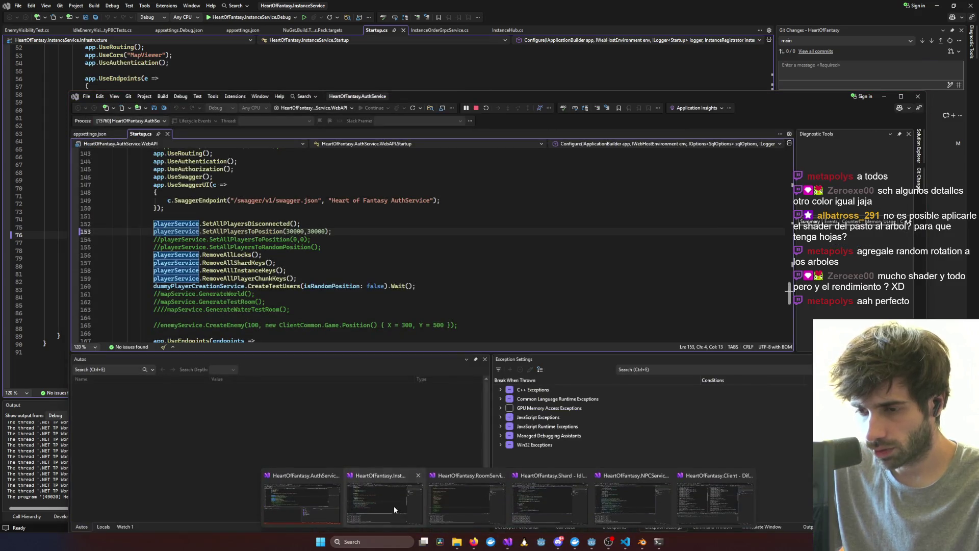
click(491, 498)
key(F5)
Restart RoomService debugging with F5, then launch the game client solution under the debugger
click(466, 505)
key(F5)
click(548, 505)
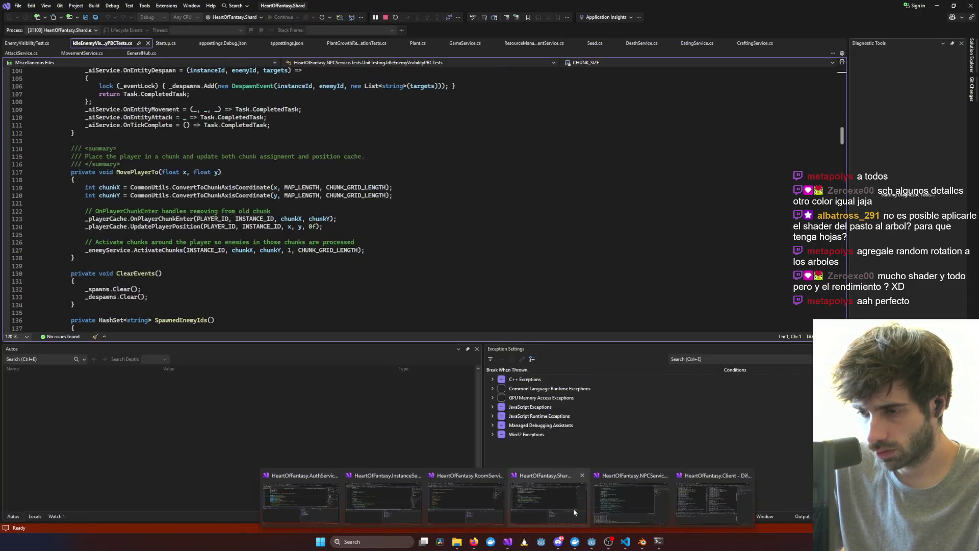
click(551, 519)
click(638, 490)
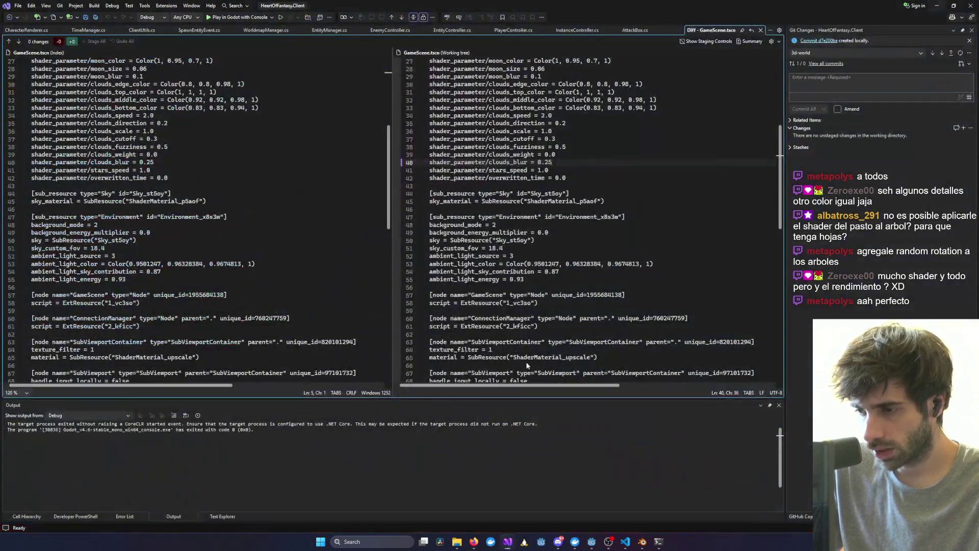
key(F5)
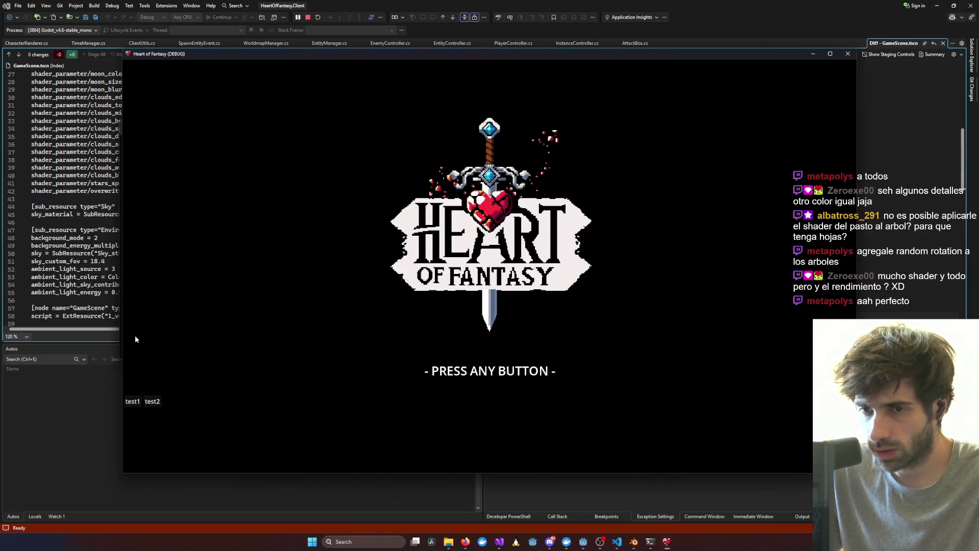
Enter the world in the first client, then start a second client and enter as test2
click(468, 397)
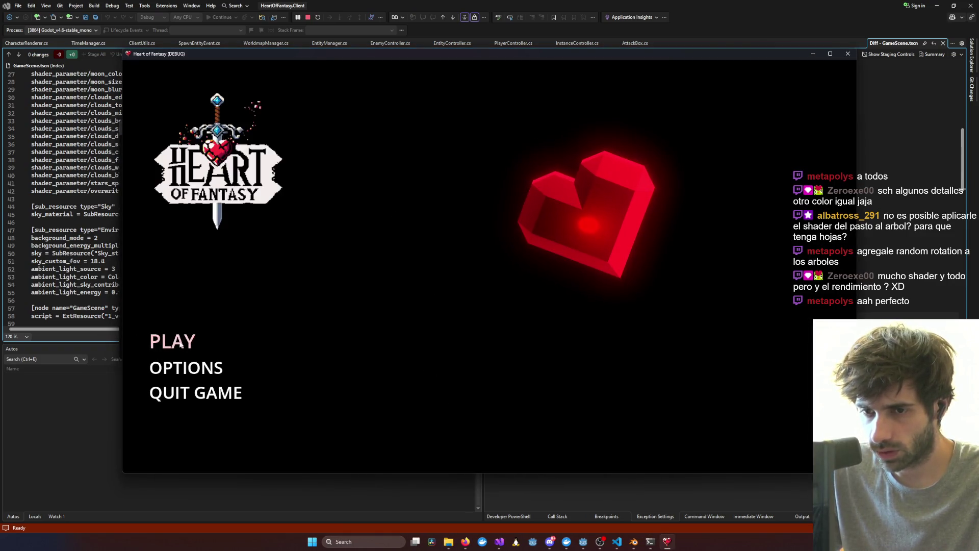
click(168, 341)
click(491, 416)
mouse_move(584, 543)
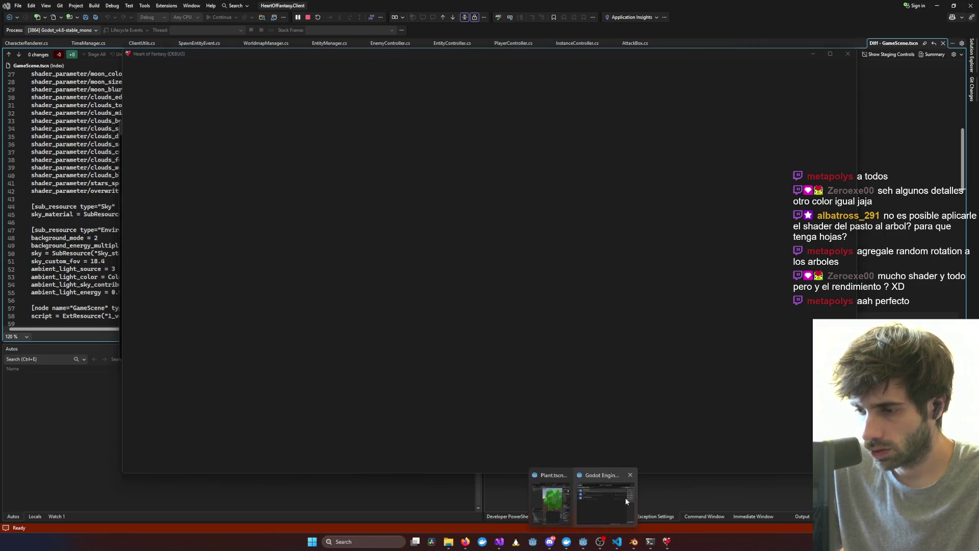
click(625, 497)
click(665, 107)
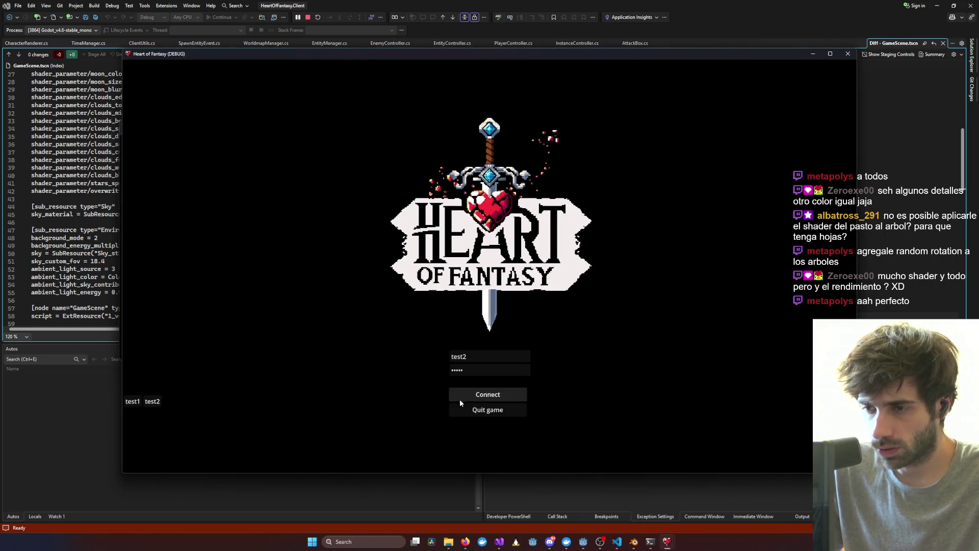
click(460, 399)
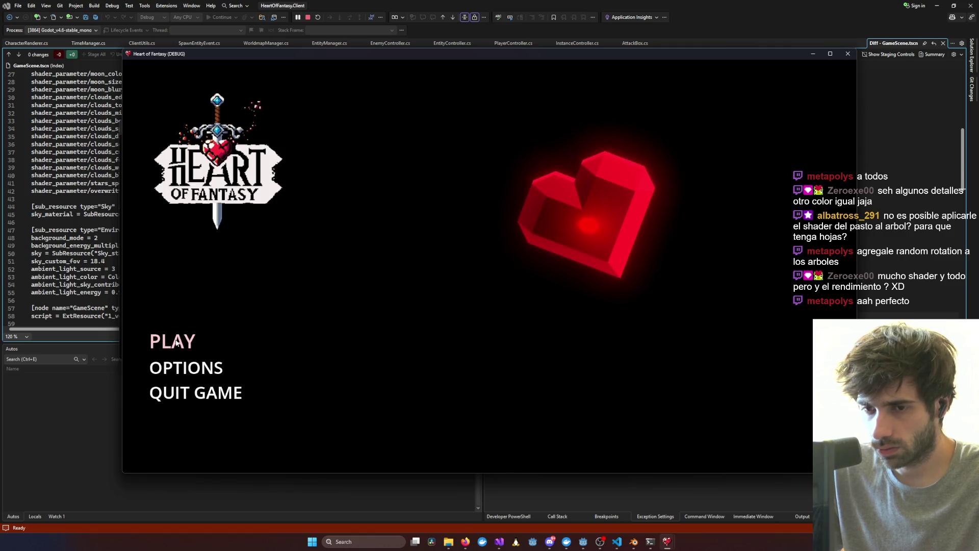
click(176, 341)
click(486, 417)
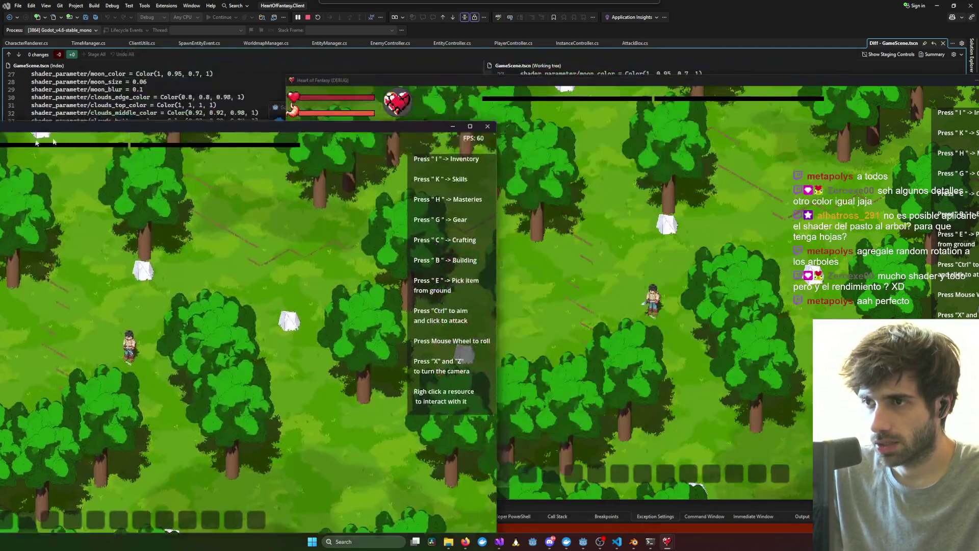
Dock the two game windows on the left and right halves and adjust the zoom
drag(36, 143, 0, 143)
click(571, 150)
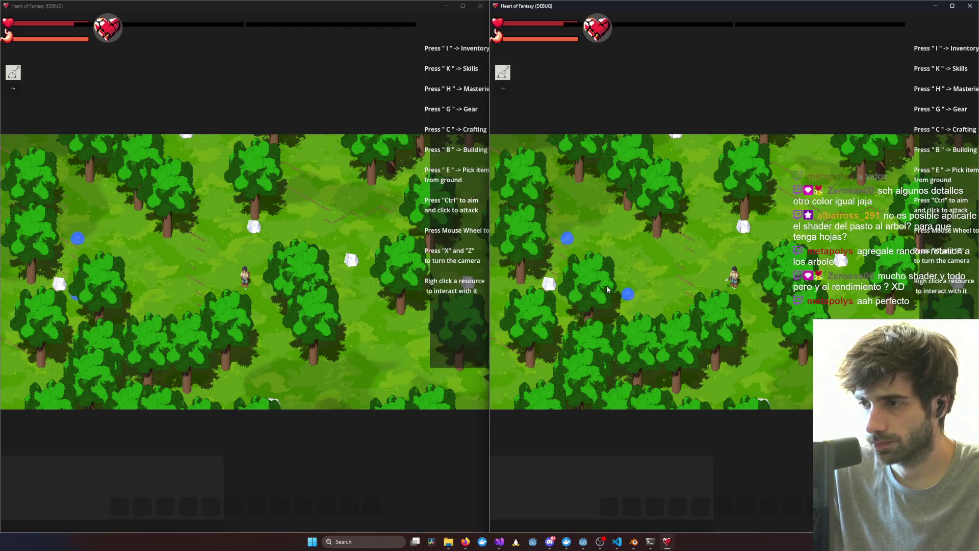
scroll(199, 283, up, 5)
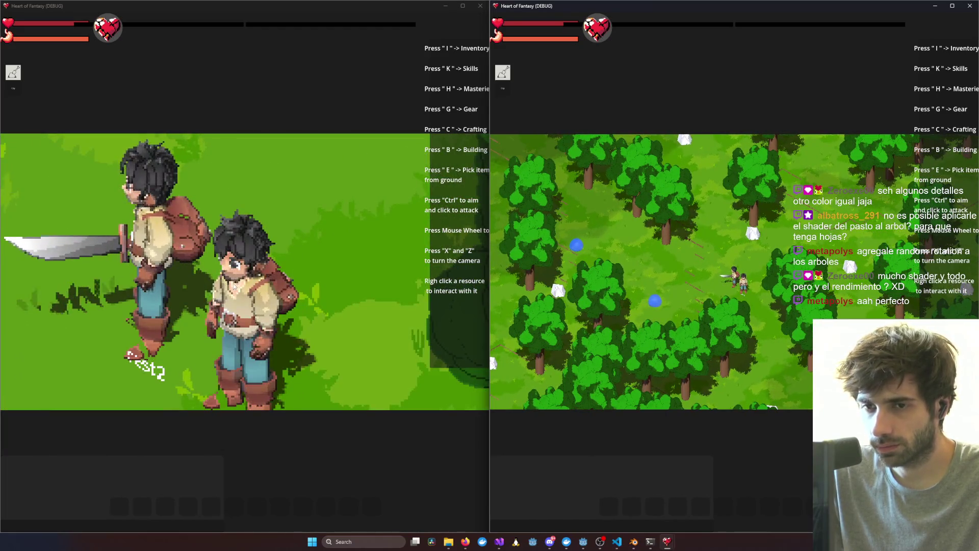
scroll(799, 299, up, 5)
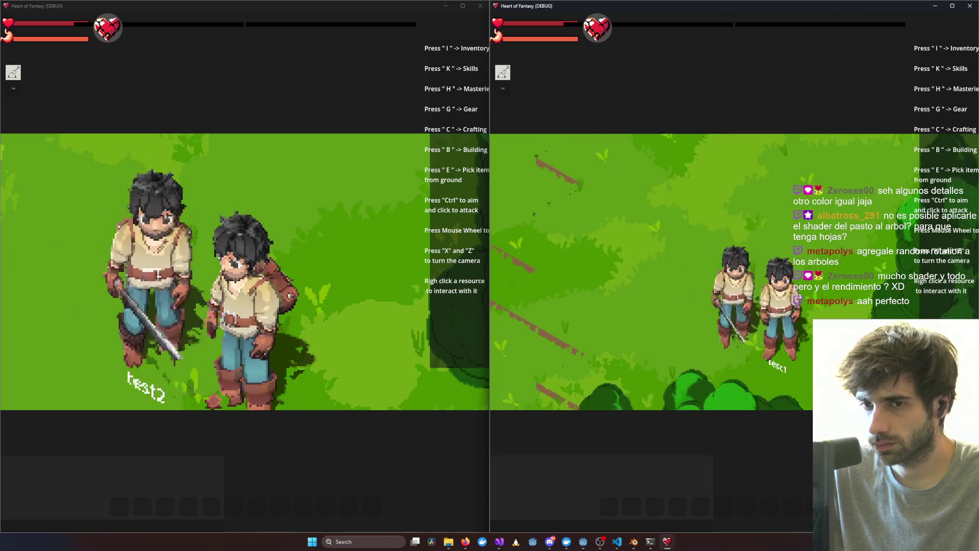
scroll(279, 255, down, 5)
scroll(669, 280, up, 3)
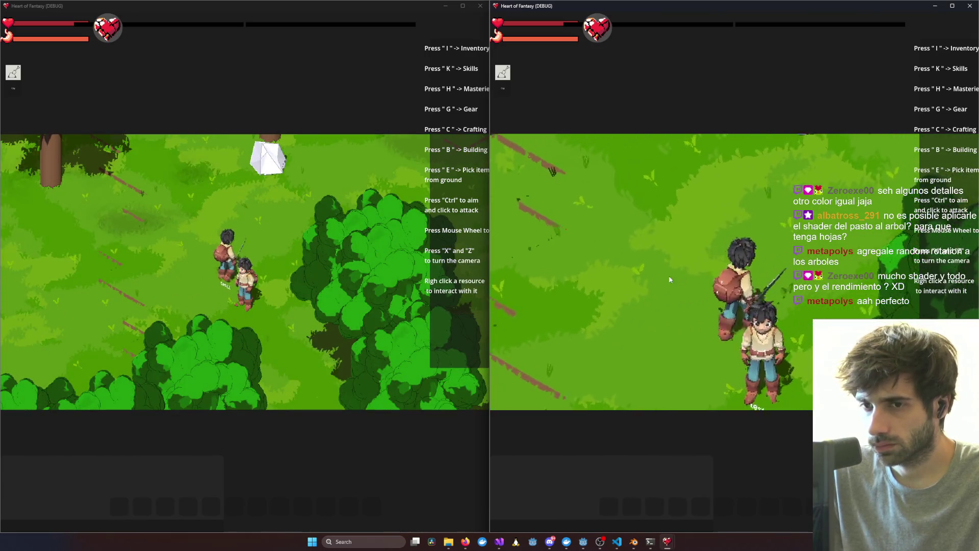
scroll(669, 280, down, 5)
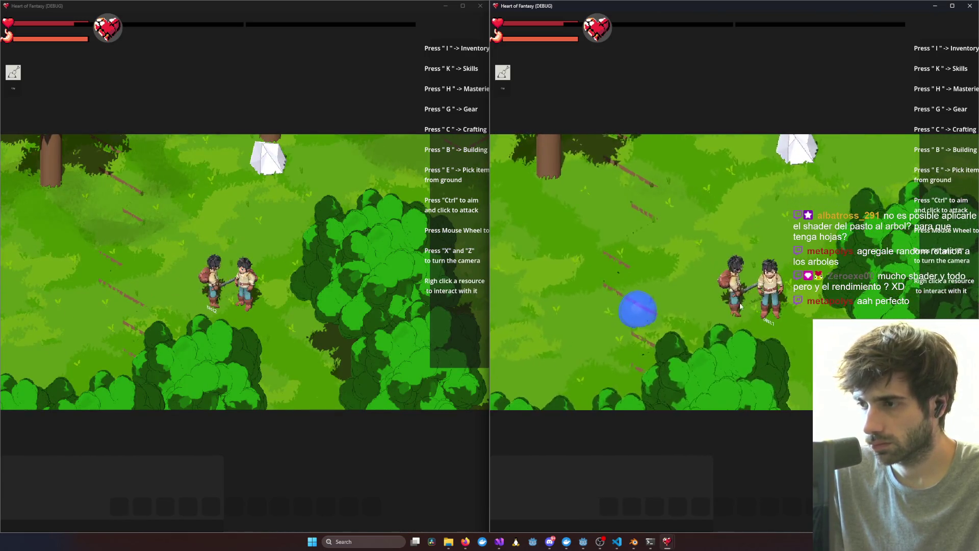
Zoom out both clients and walk the right character up-left through the forest
key(w)
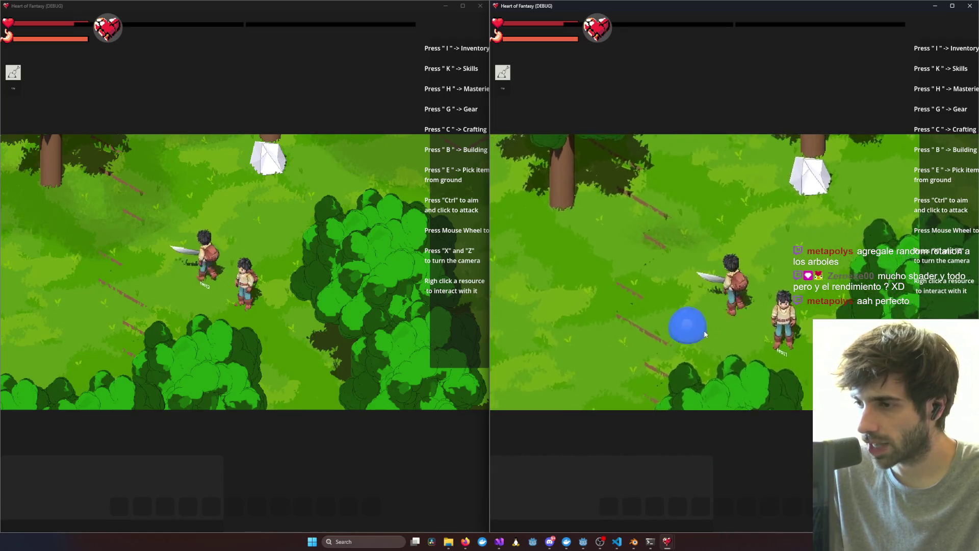
click(295, 268)
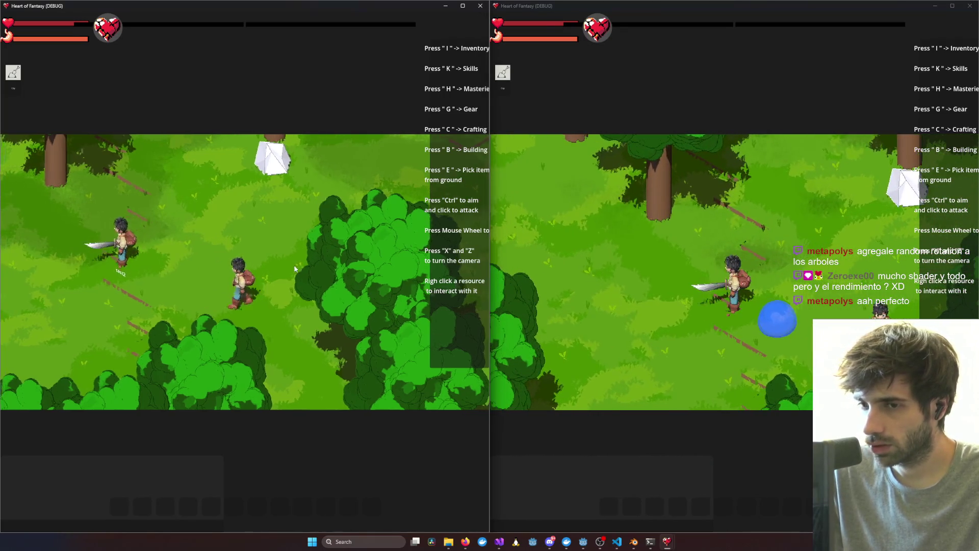
scroll(295, 268, down, 5)
click(635, 265)
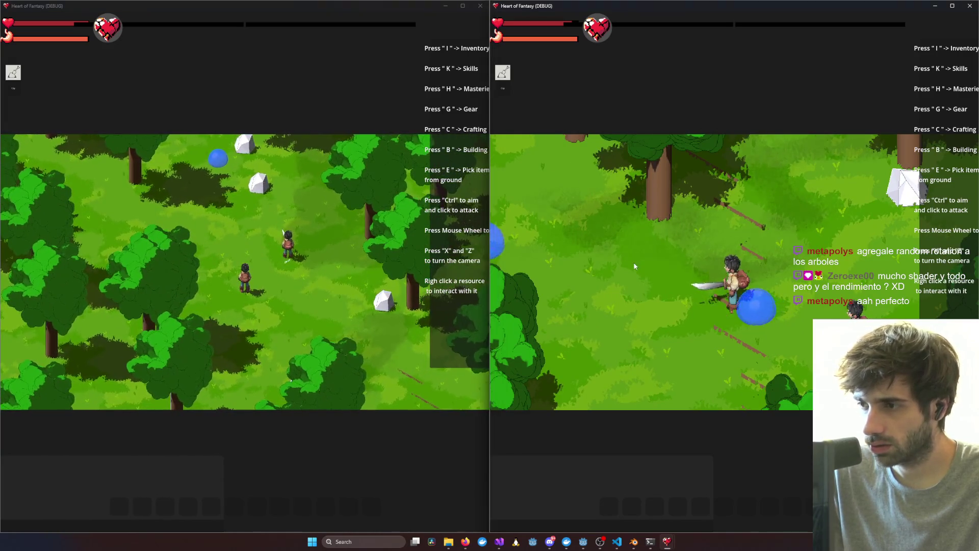
scroll(634, 266, down, 5)
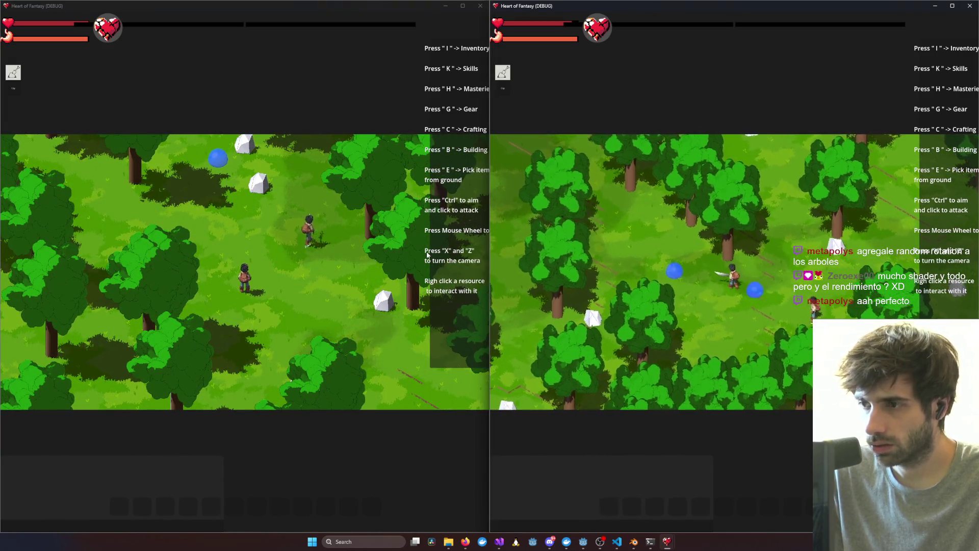
key(w)
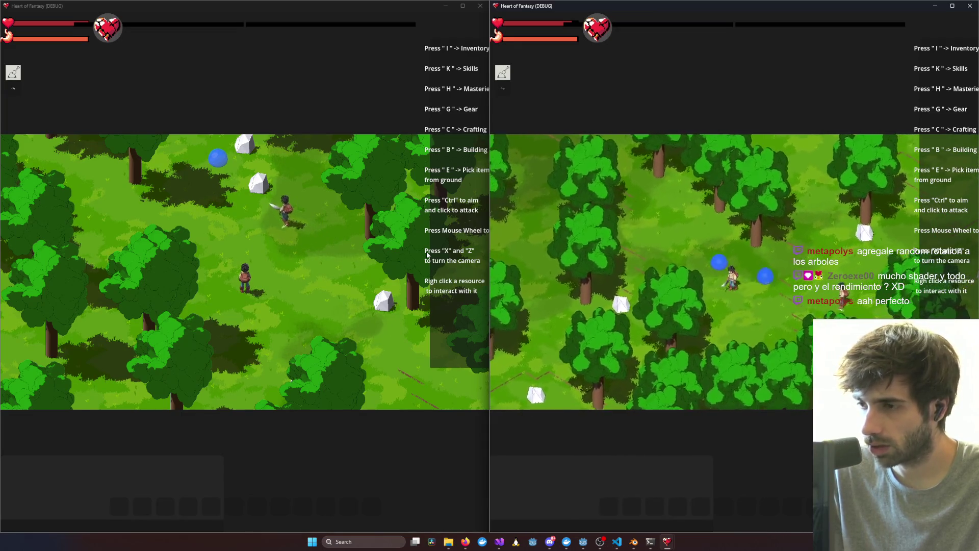
key(w)
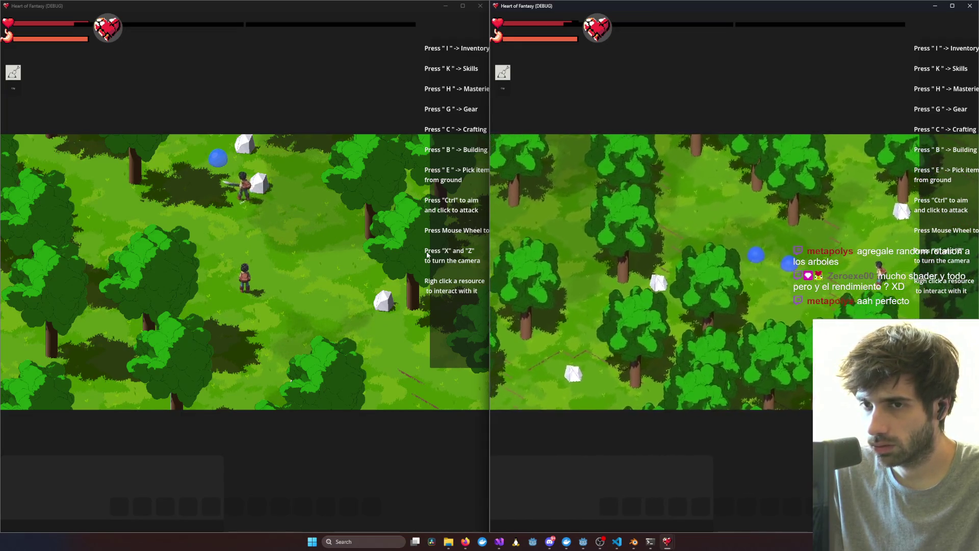
key(w)
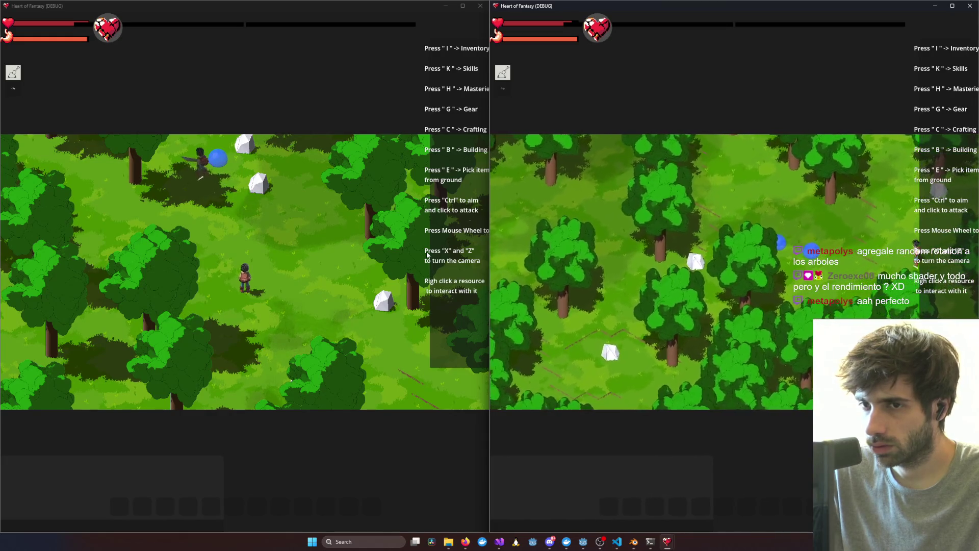
key(w)
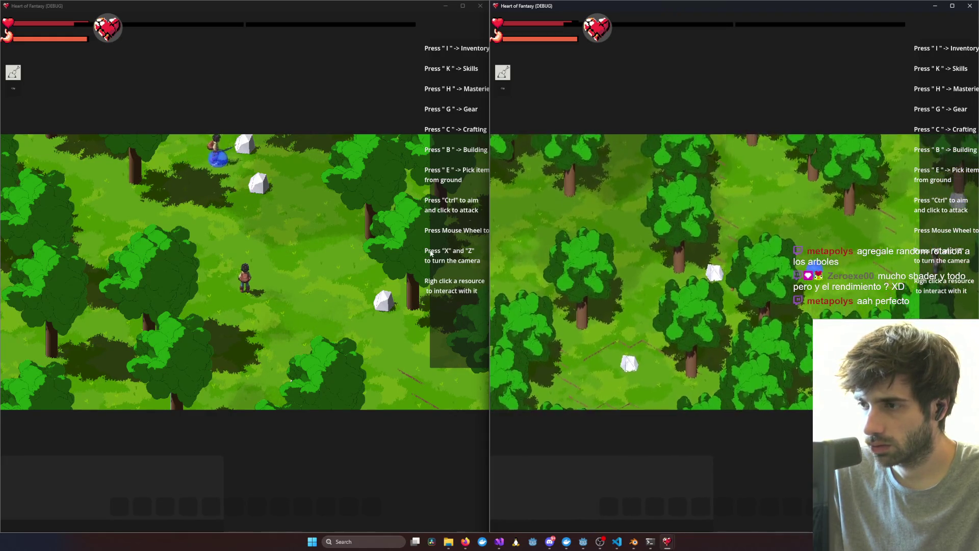
Walk the characters in both windows and turn the left client's camera around its character
click(431, 253)
key(w)
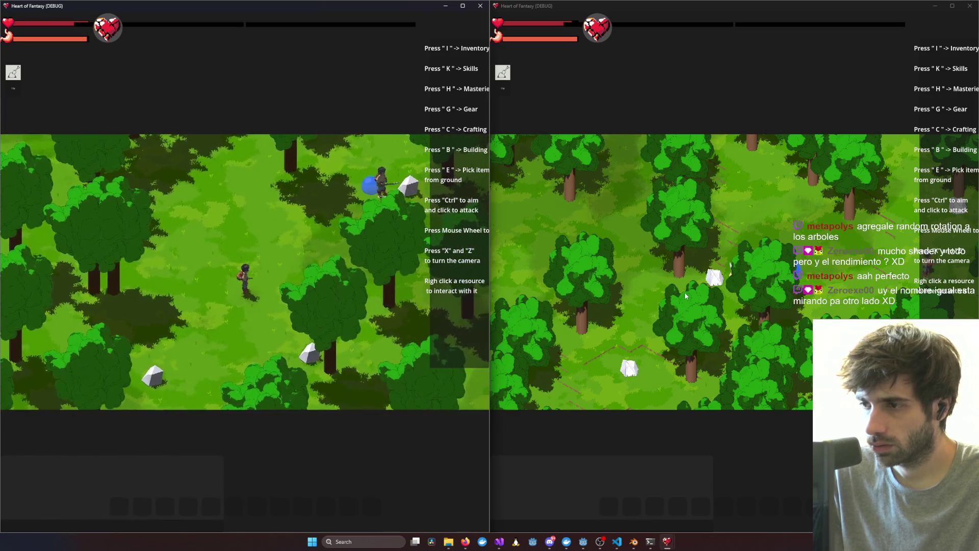
click(688, 293)
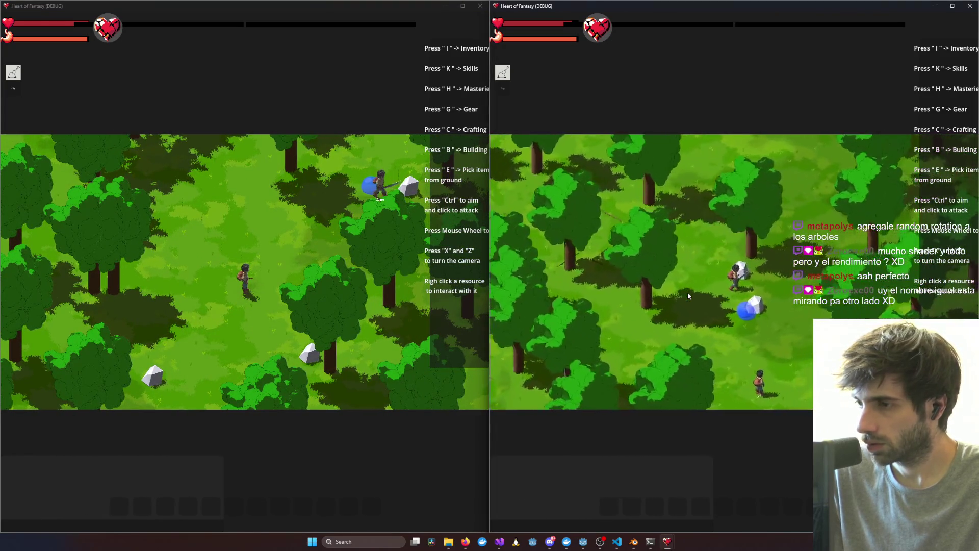
key(d)
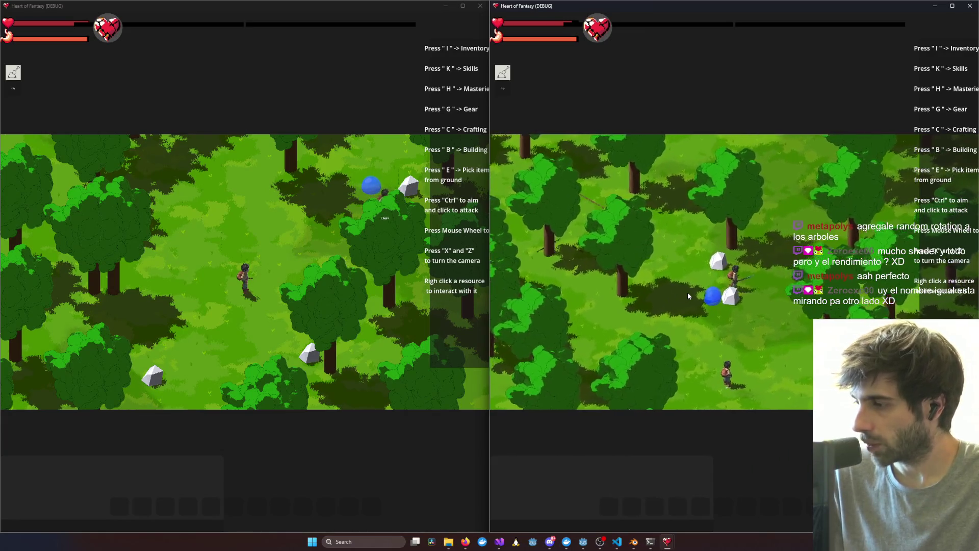
key(d)
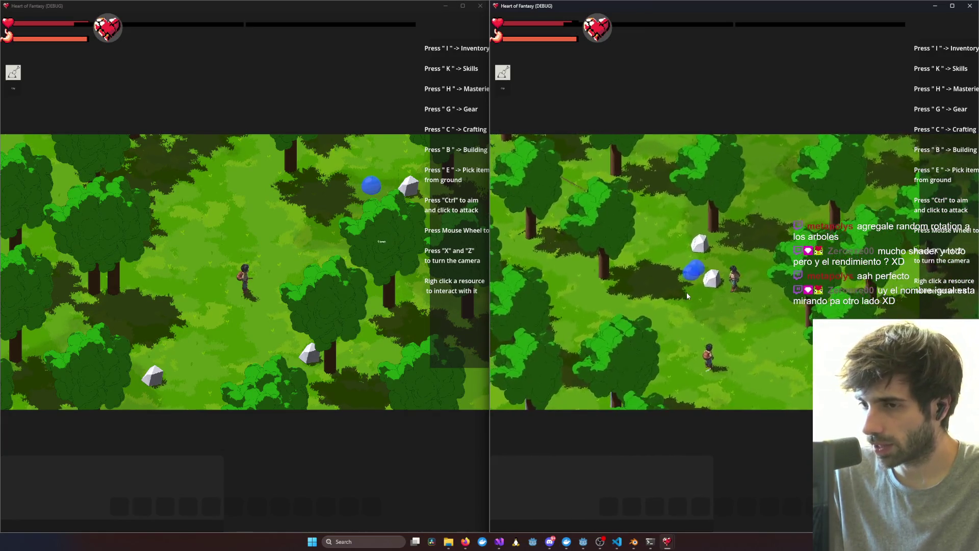
scroll(323, 245, up, 3)
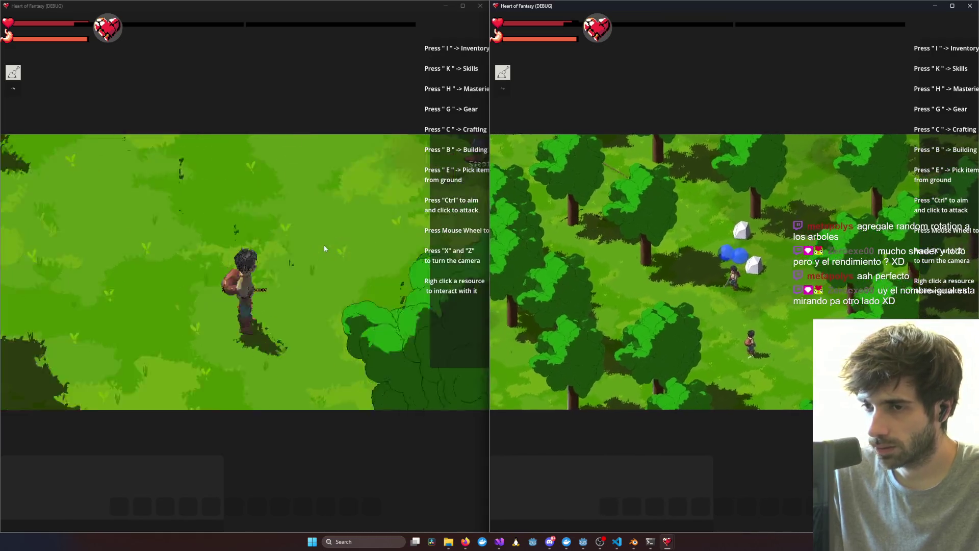
scroll(324, 245, up, 2)
click(274, 341)
scroll(258, 344, up, 2)
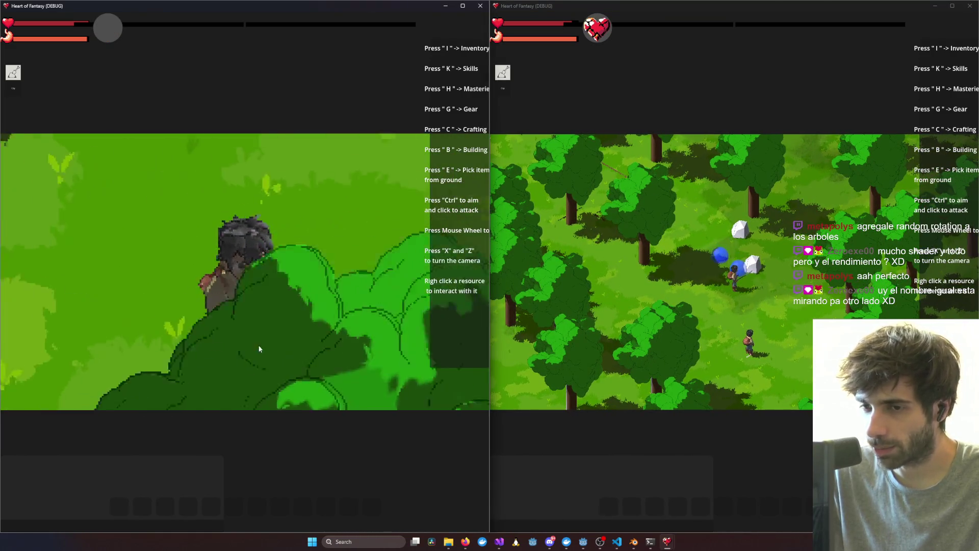
key(x)
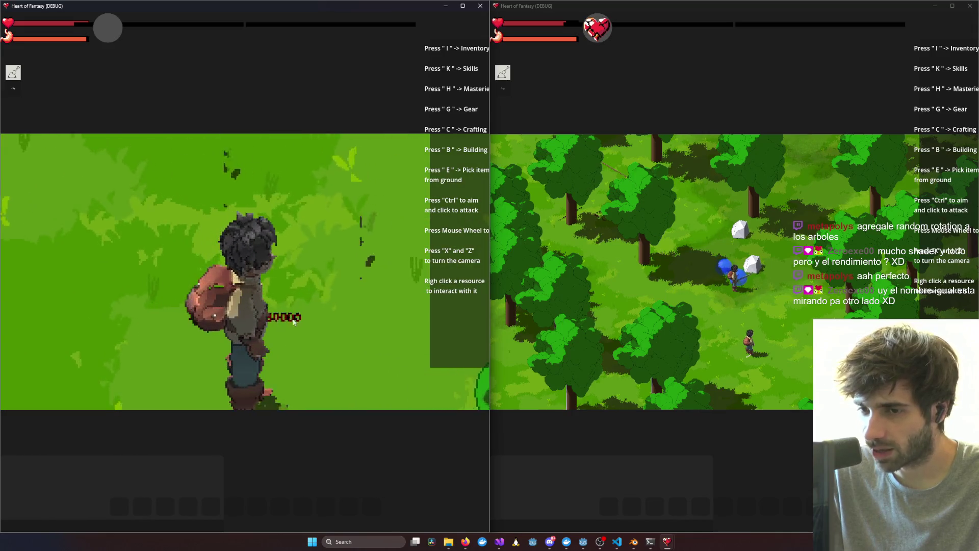
click(599, 300)
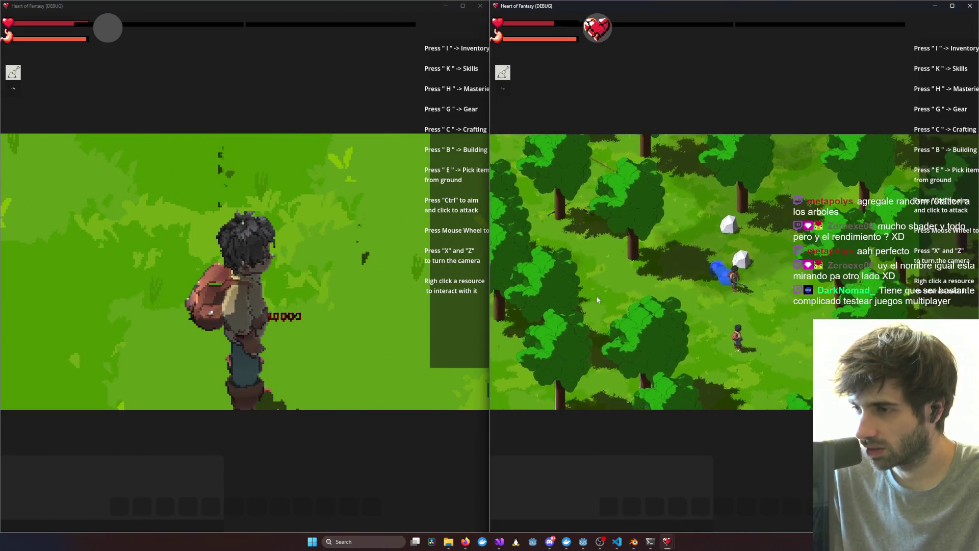
key(d)
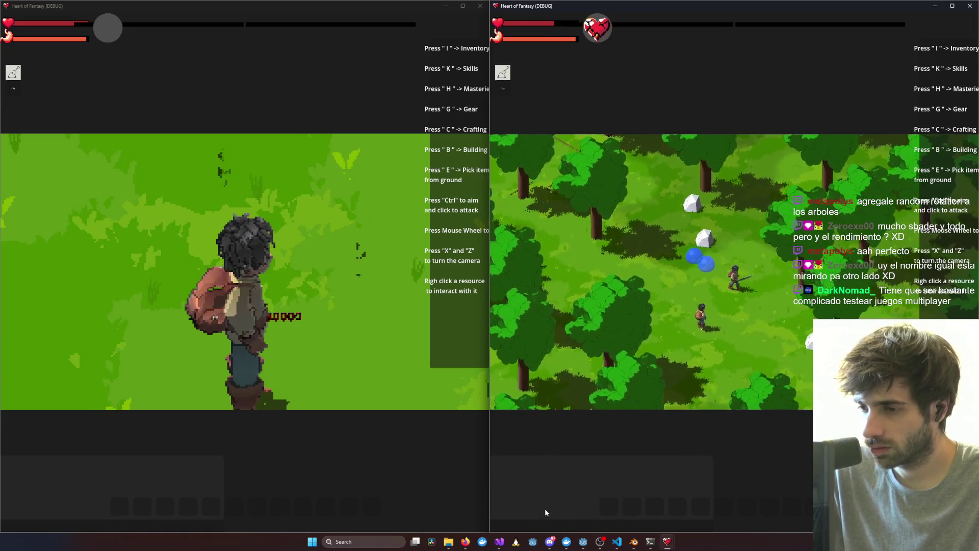
Enable creative mode in the right-hand client with the /creative chat command
key(Return)
text(/creative)
key(Return)
scroll(276, 263, down, 5)
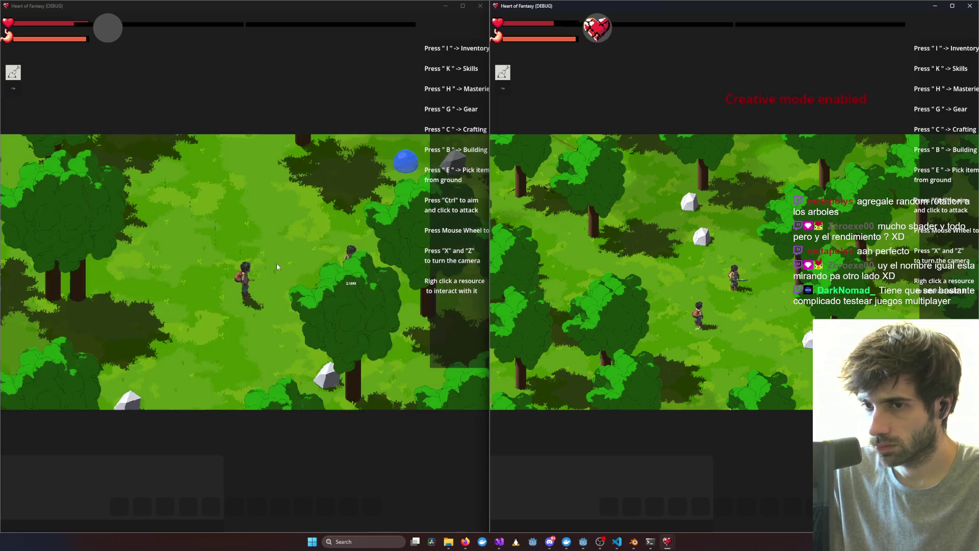
Zoom the cameras and walk the second character over to the first one
scroll(276, 263, down, 5)
click(325, 261)
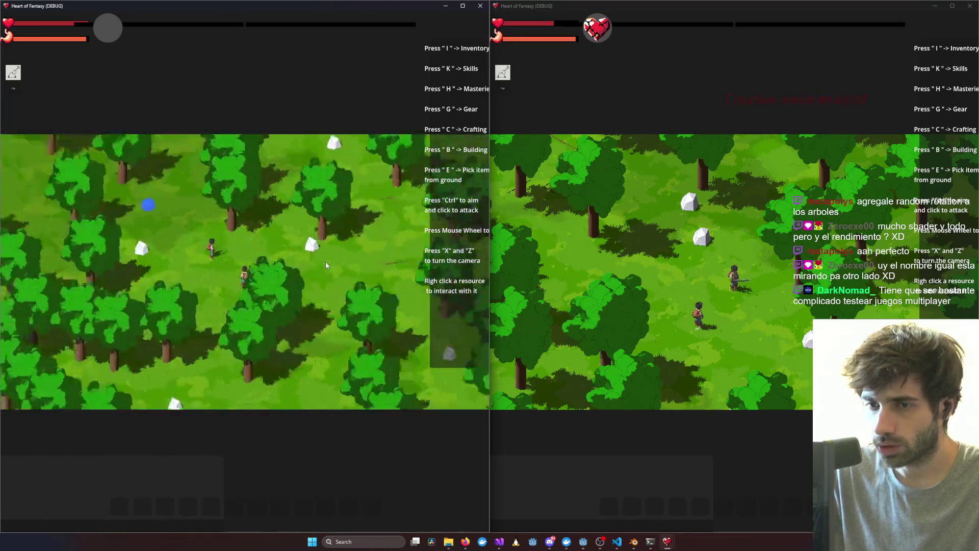
click(750, 254)
scroll(743, 264, up, 5)
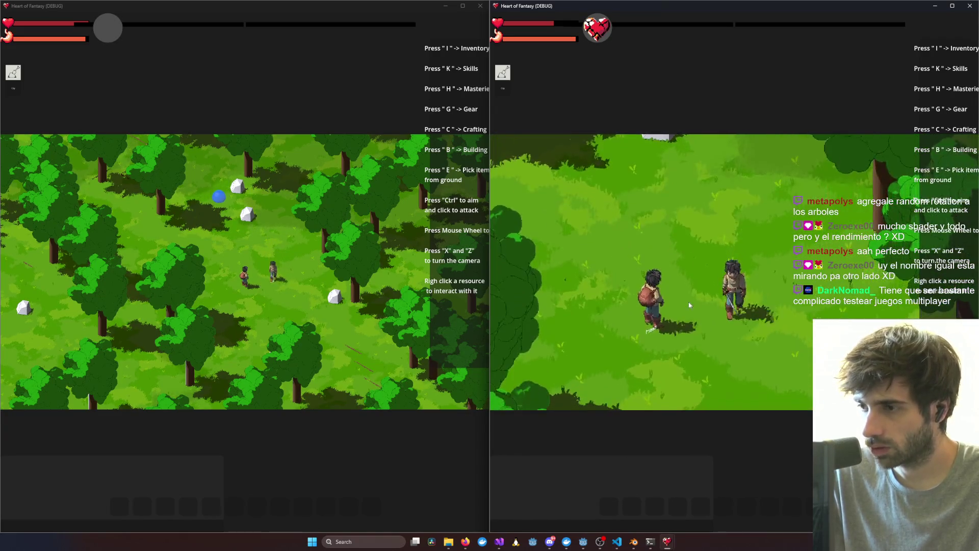
scroll(260, 289, up, 5)
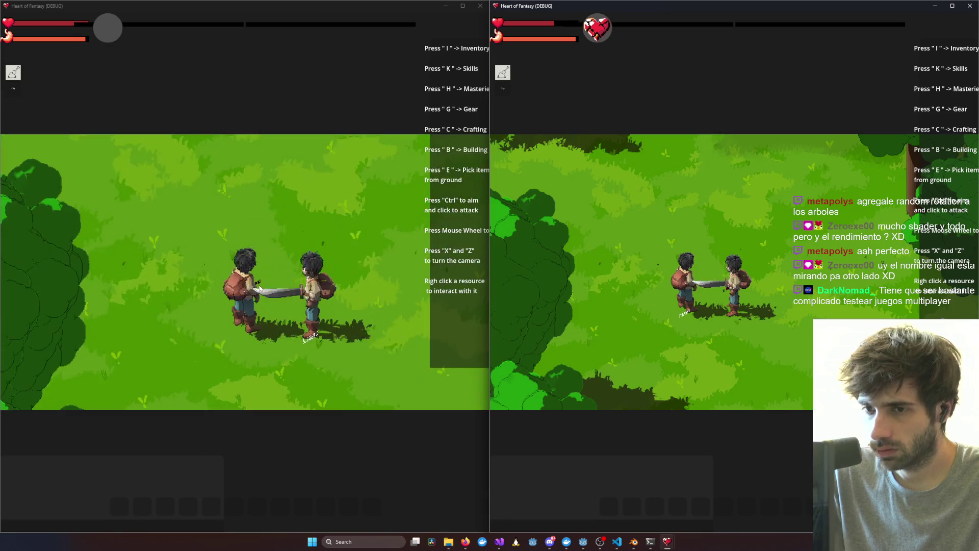
key(w)
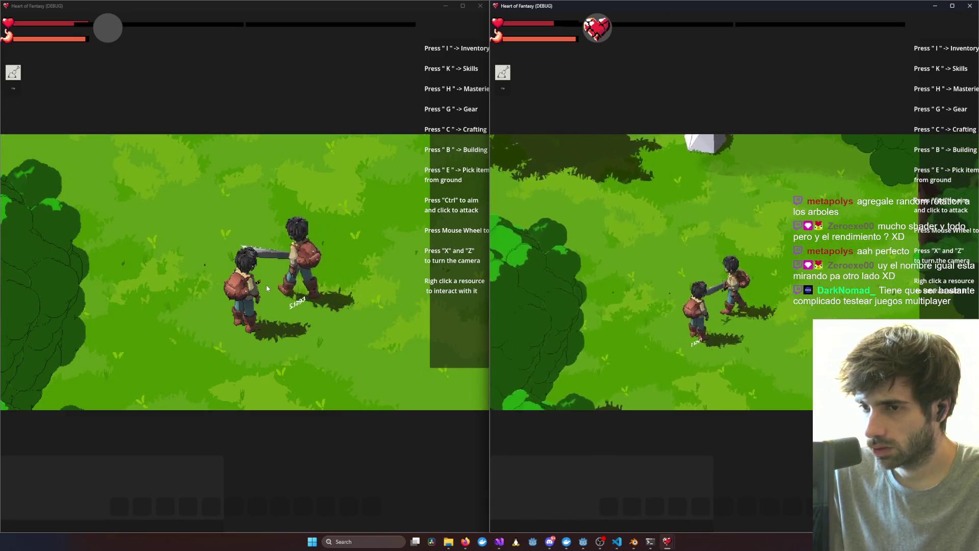
key(a)
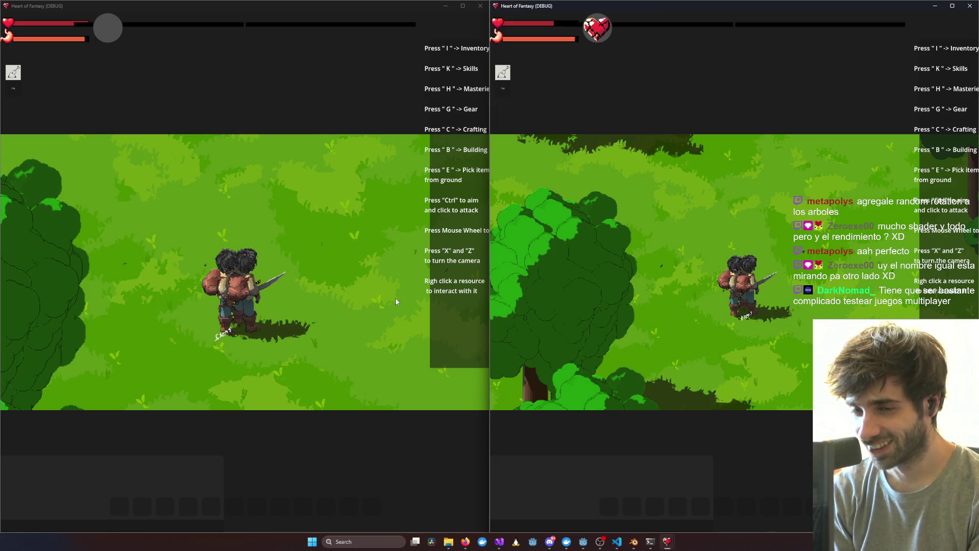
Walk the character up-right away, rotate the camera, then close the right-hand client
scroll(635, 250, down, 5)
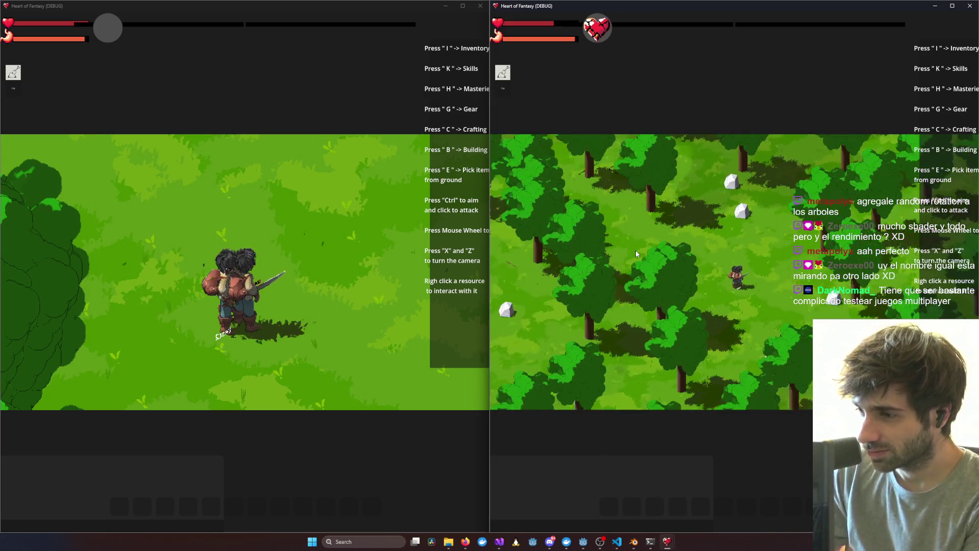
scroll(635, 250, up, 6)
scroll(635, 250, down, 2)
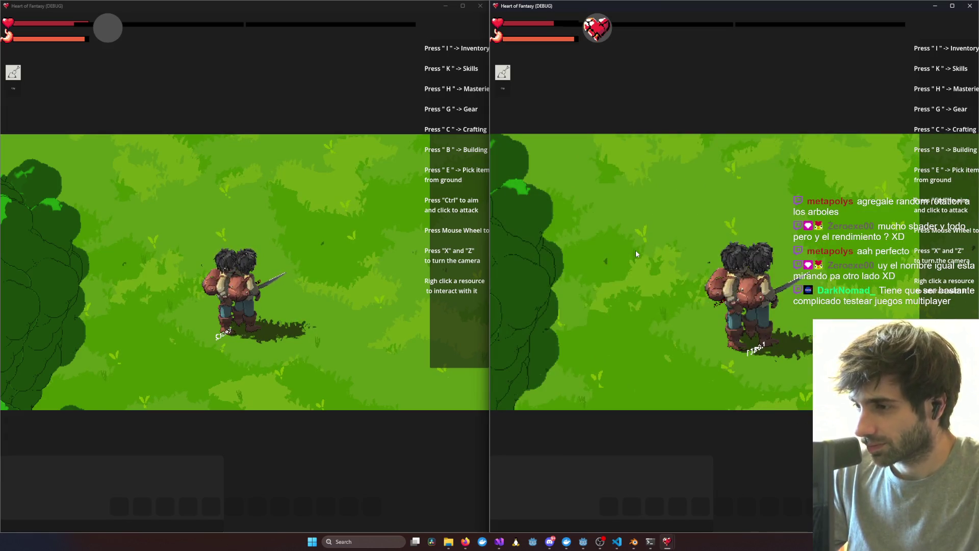
key(w)
key(d)
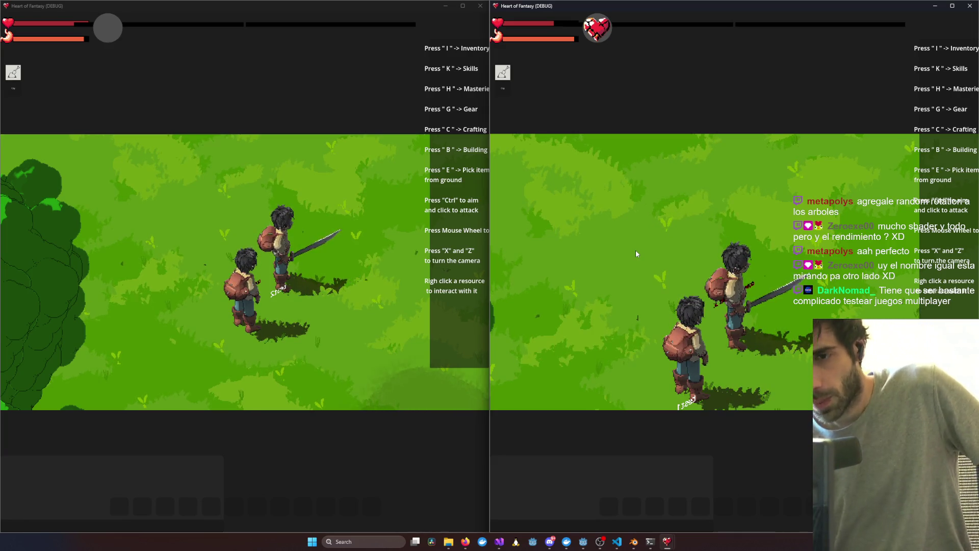
scroll(699, 269, down, 2)
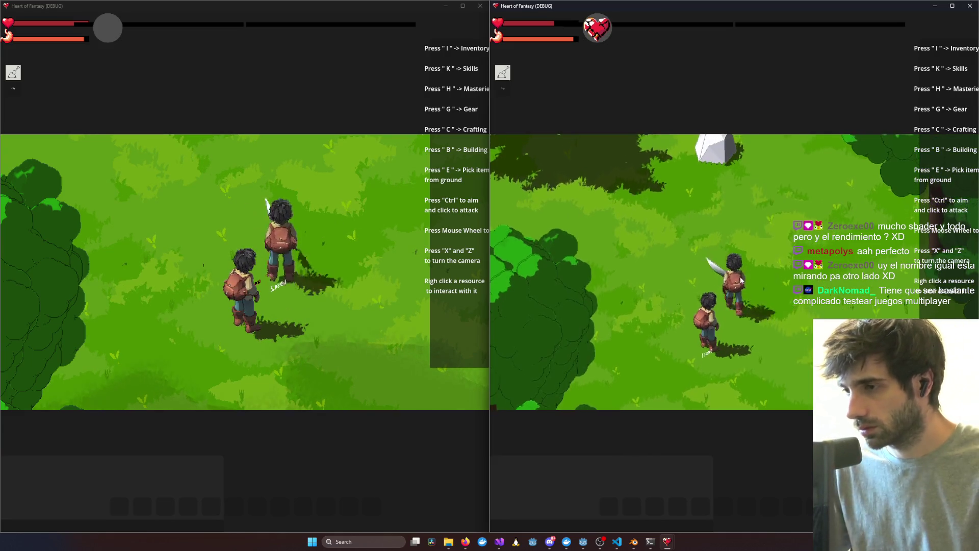
key(x)
key(x)
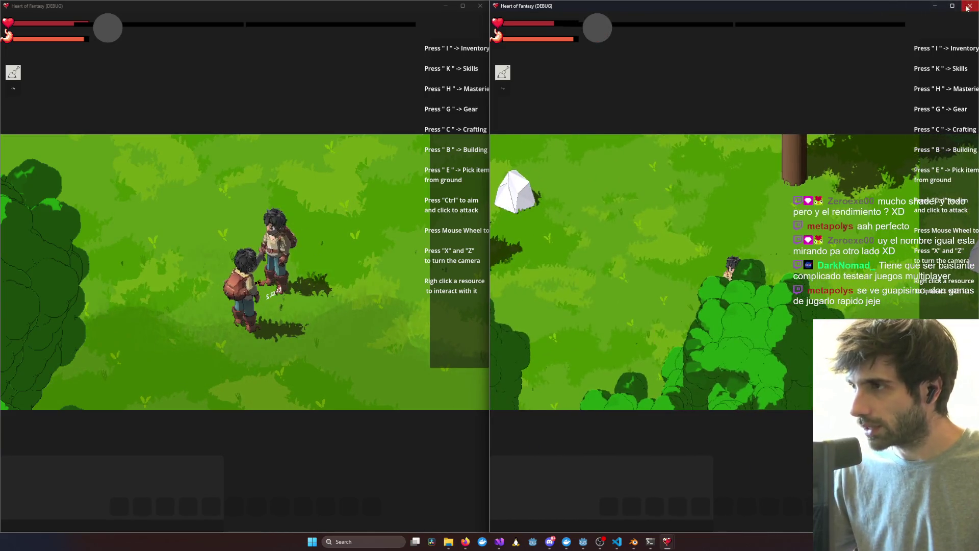
key(alt+F4)
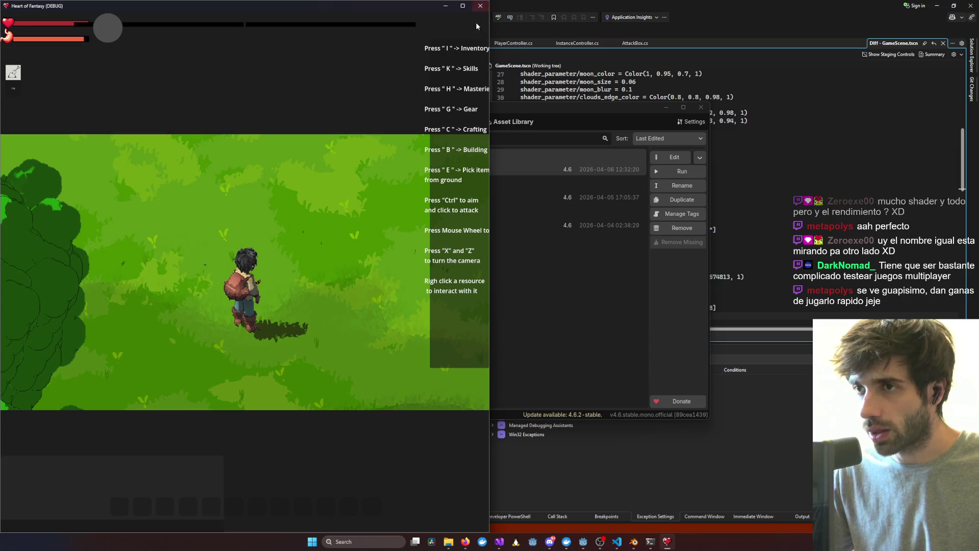
Close the remaining game client and the Godot Project Manager
click(479, 11)
click(631, 85)
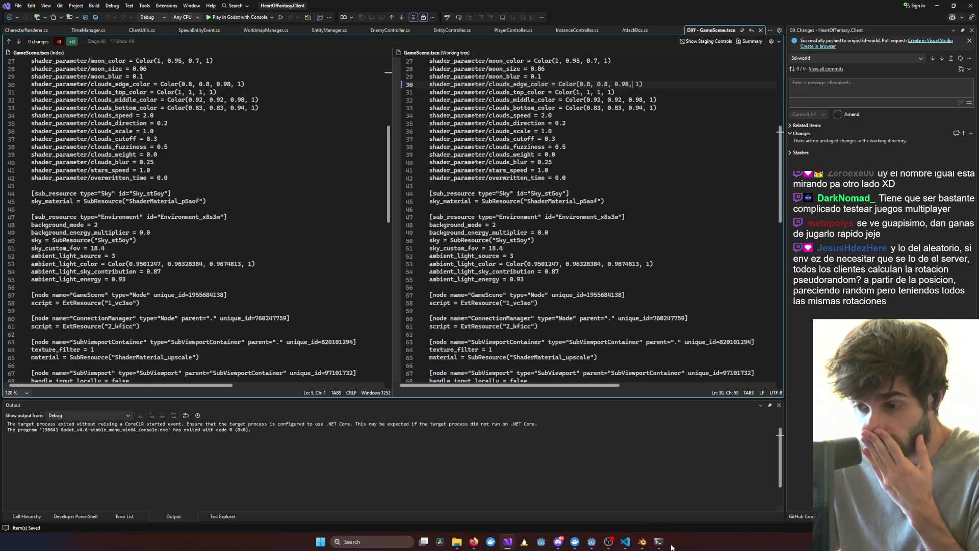
mouse_move(592, 541)
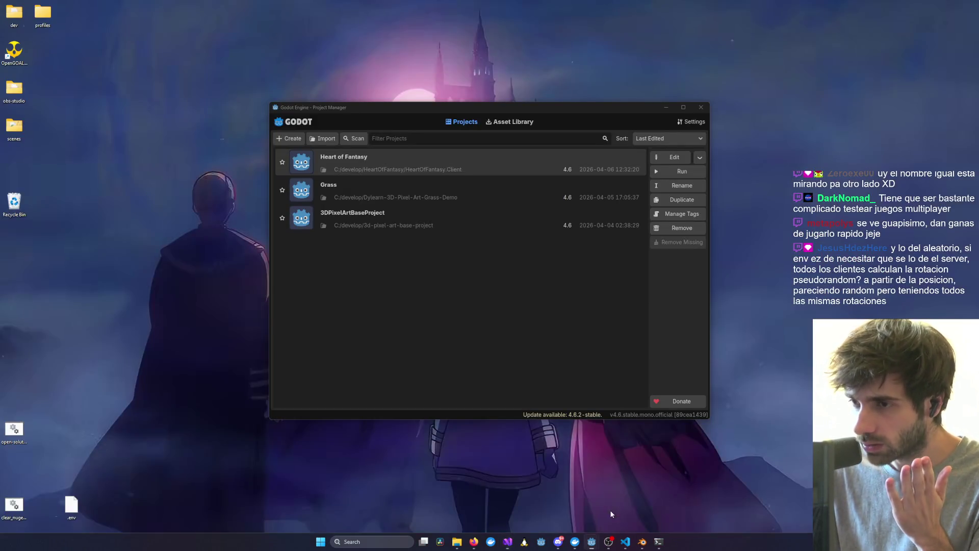
click(589, 503)
click(701, 107)
click(688, 146)
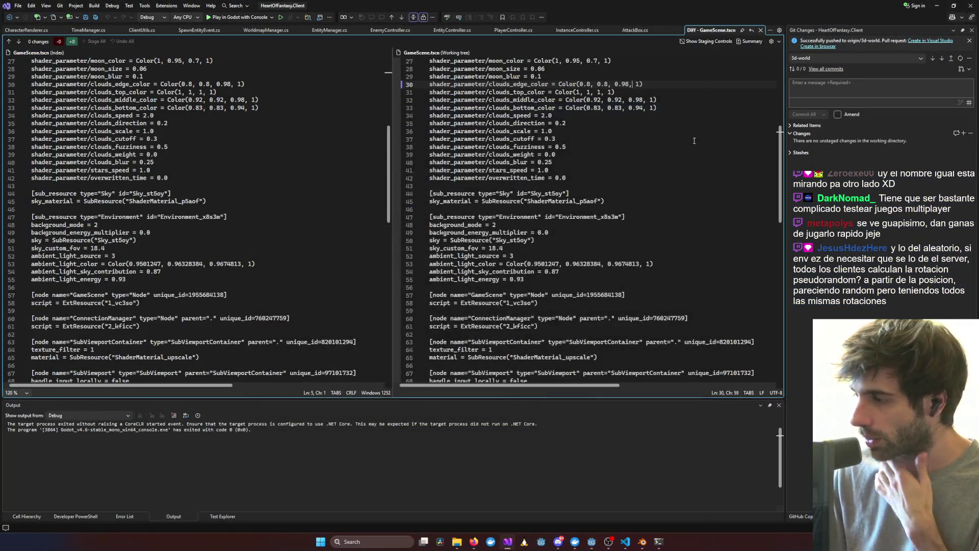
Return to the GameScene.tscn diff, close the Project Manager again, and open a WSL terminal
mouse_move(510, 545)
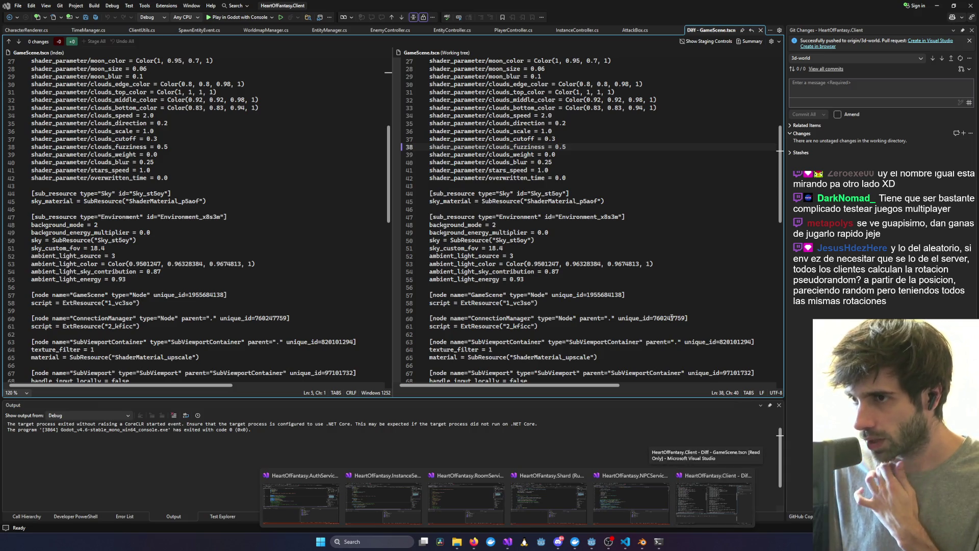
click(507, 248)
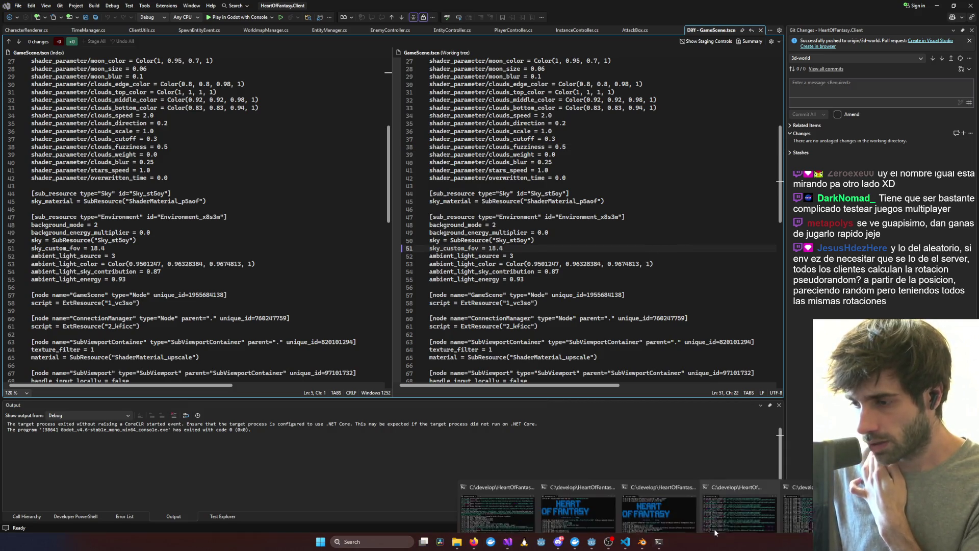
click(665, 496)
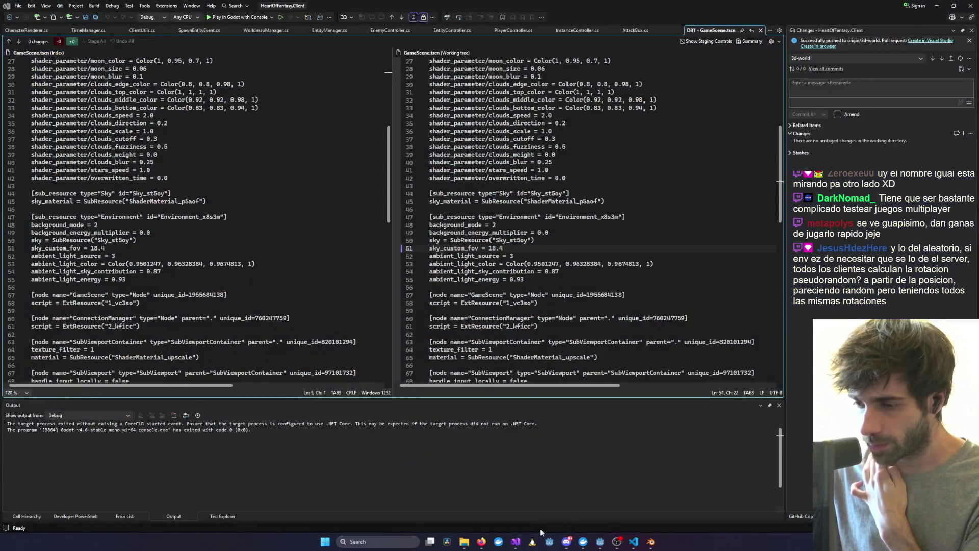
click(553, 544)
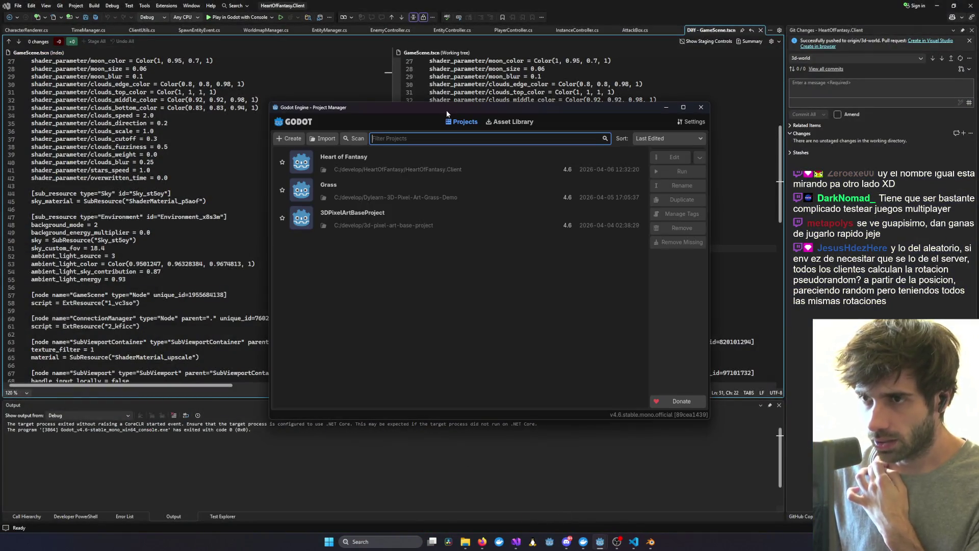
click(701, 107)
mouse_move(517, 541)
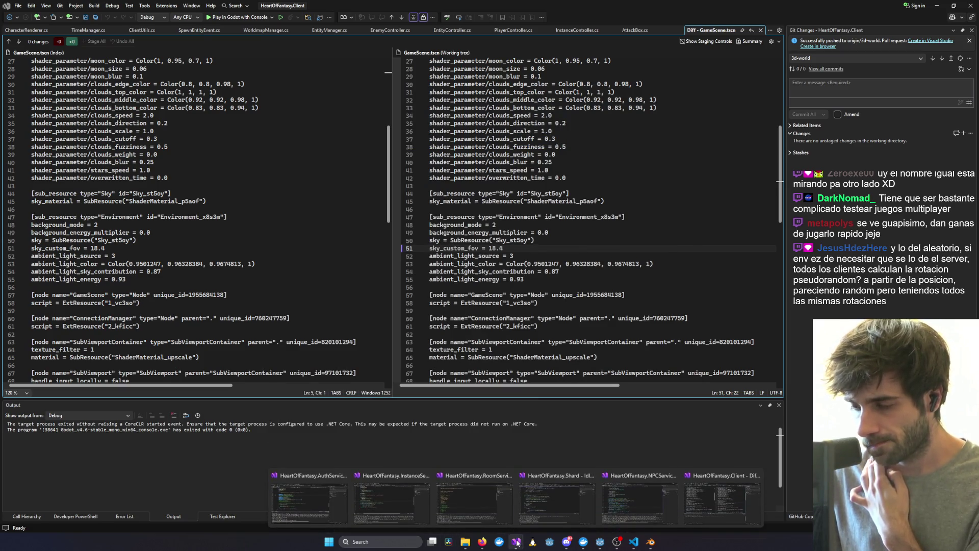
key(ctrl+alt+t)
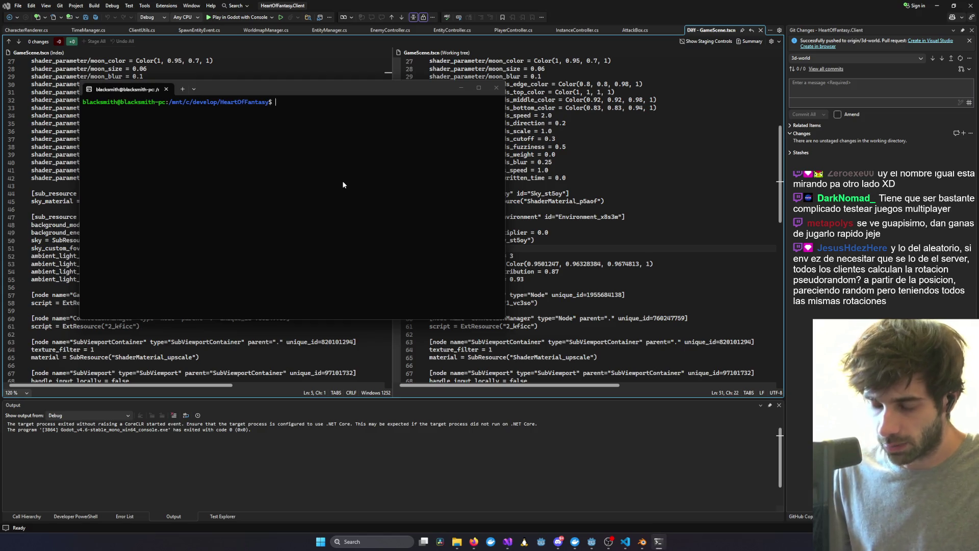
Run ./scripts/contabo/deploy-local.sh in the bash prompt to start the deployment
text(scripts/contabo/deploy-local.sh)
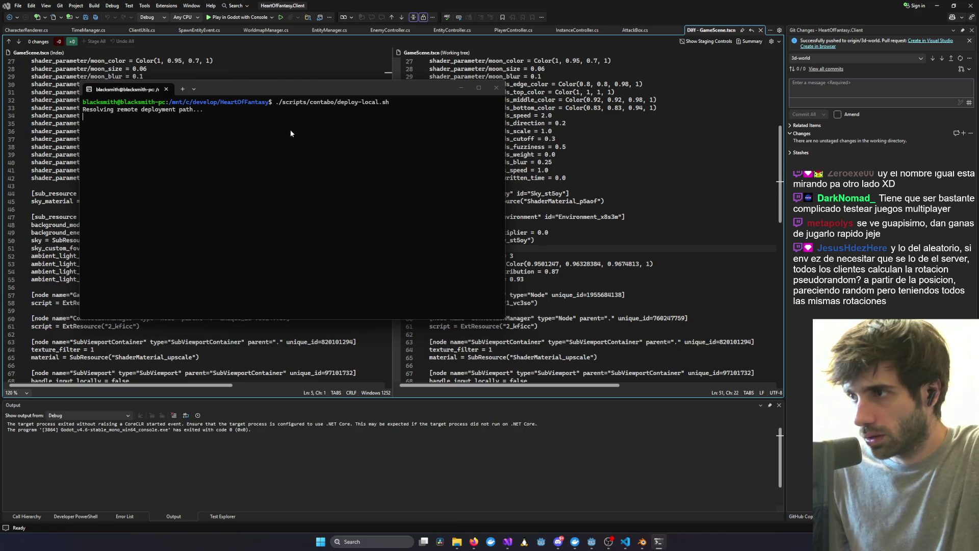
mouse_move(508, 544)
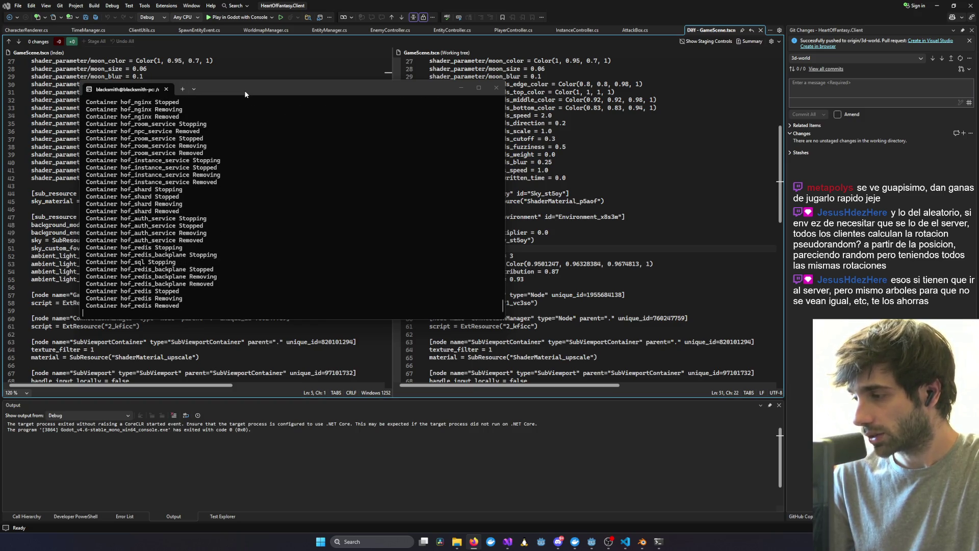
Shift the terminal aside while containers are recreated, then minimize the deployment terminal
mouse_move(244, 94)
mouse_down()
mouse_move(414, 102)
mouse_move(355, 96)
mouse_up()
drag(415, 94, 366, 96)
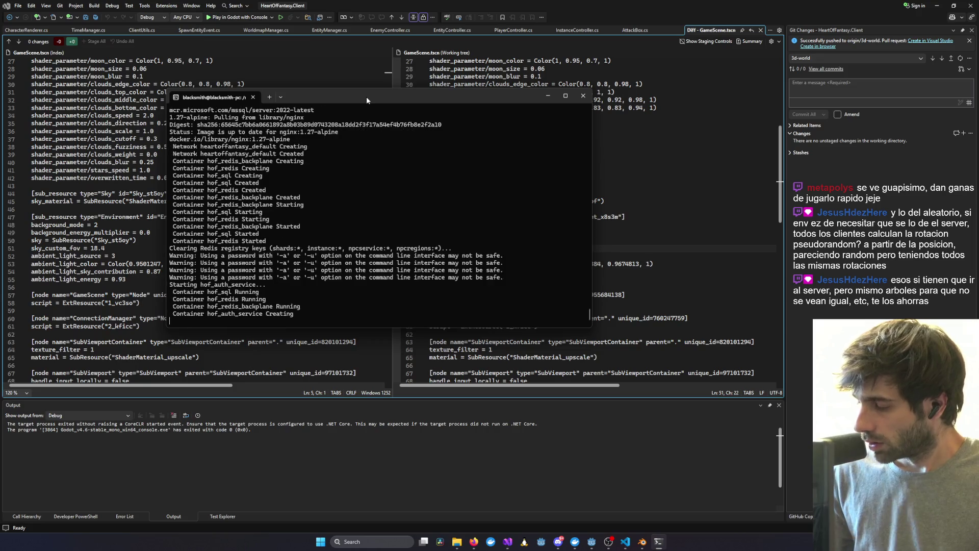
click(547, 95)
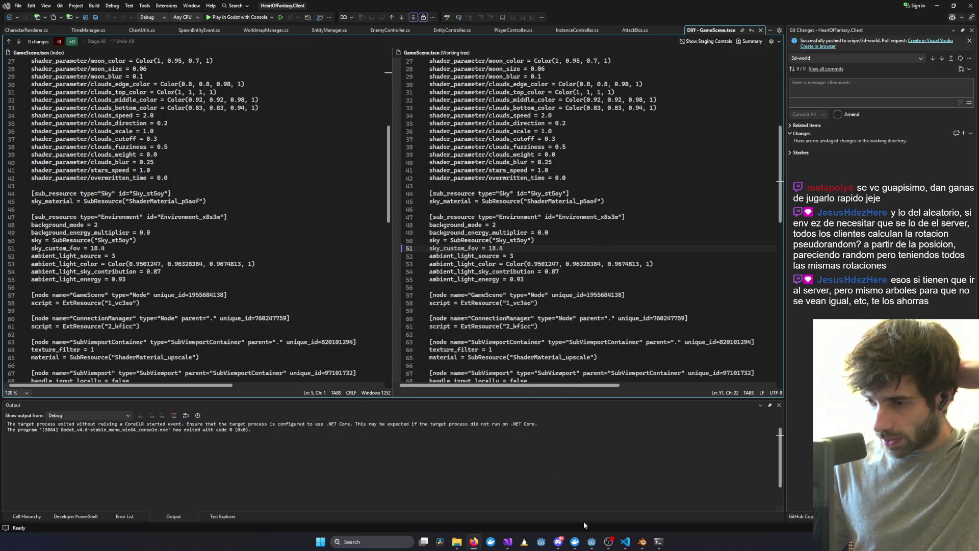
Reload the changed Plant scene from disk in Godot, then return to the deployment terminal
click(590, 544)
click(501, 346)
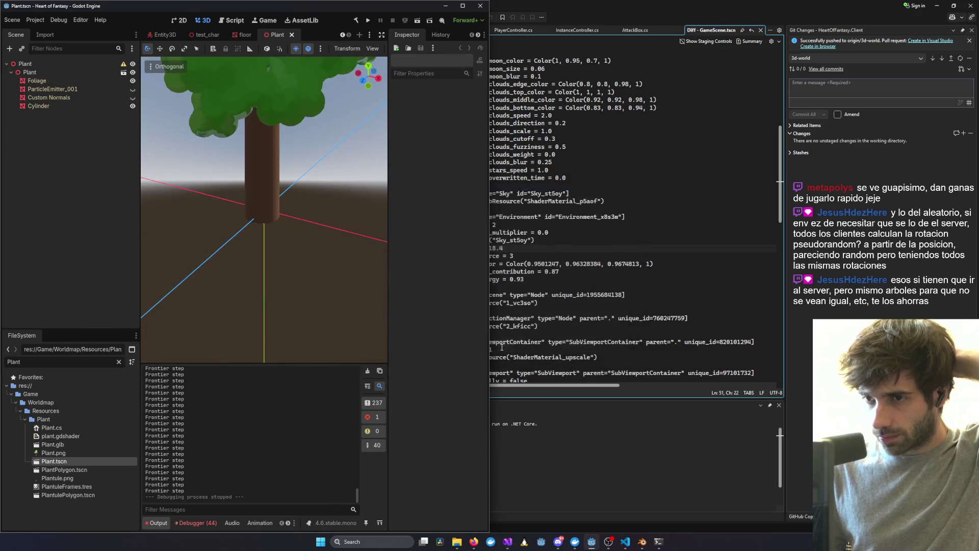
click(35, 20)
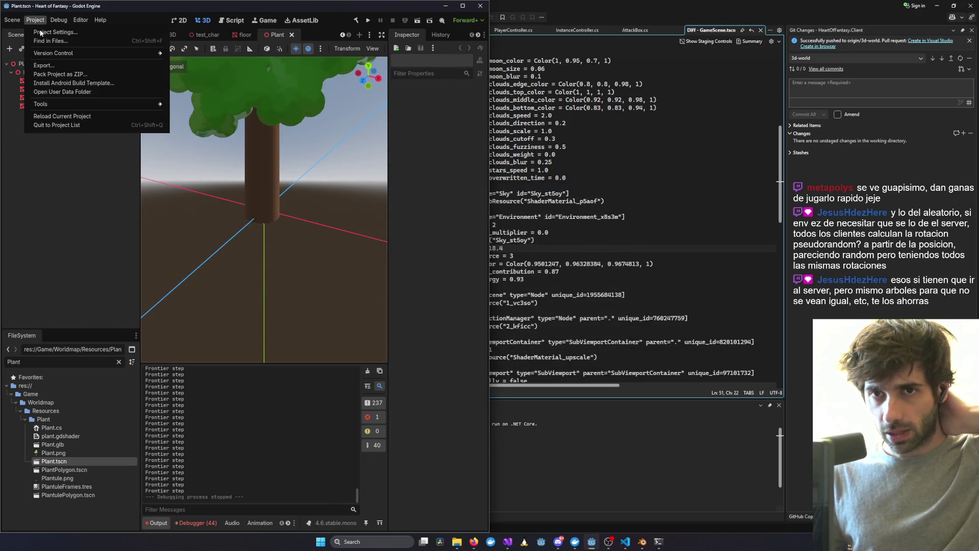
click(660, 543)
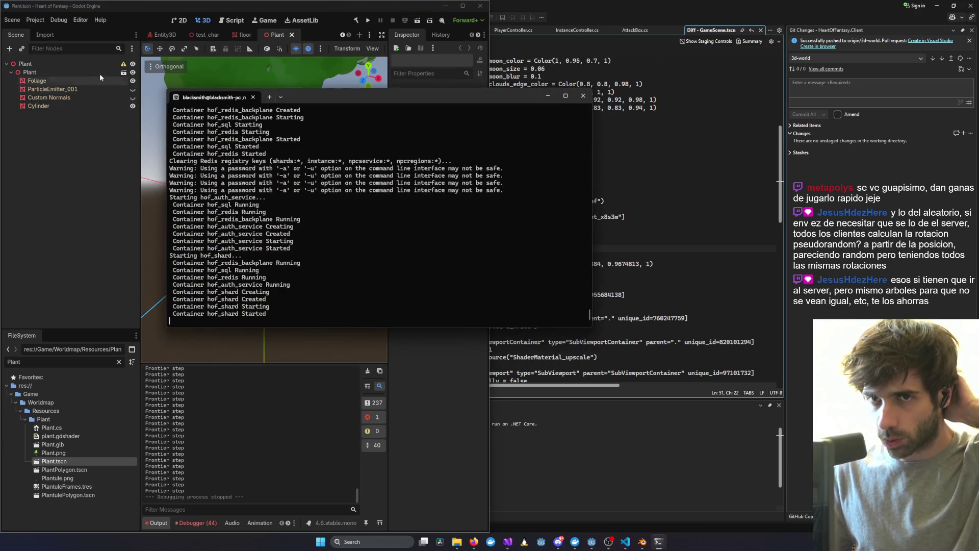
Wait for 'Deployment completed successfully' with all containers up, then minimize the deployment terminal
mouse_move(506, 100)
mouse_down()
mouse_move(483, 98)
mouse_move(573, 100)
mouse_up()
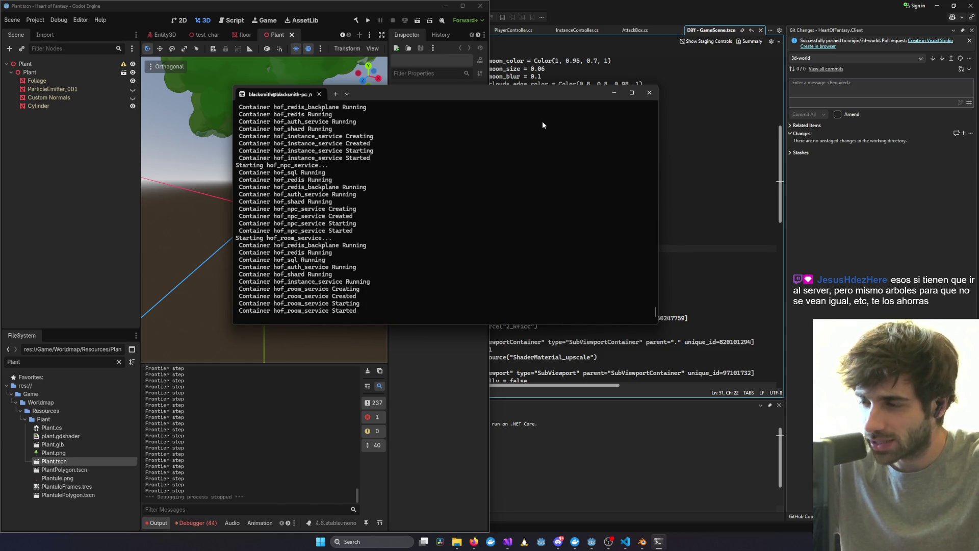
key(alt+Tab)
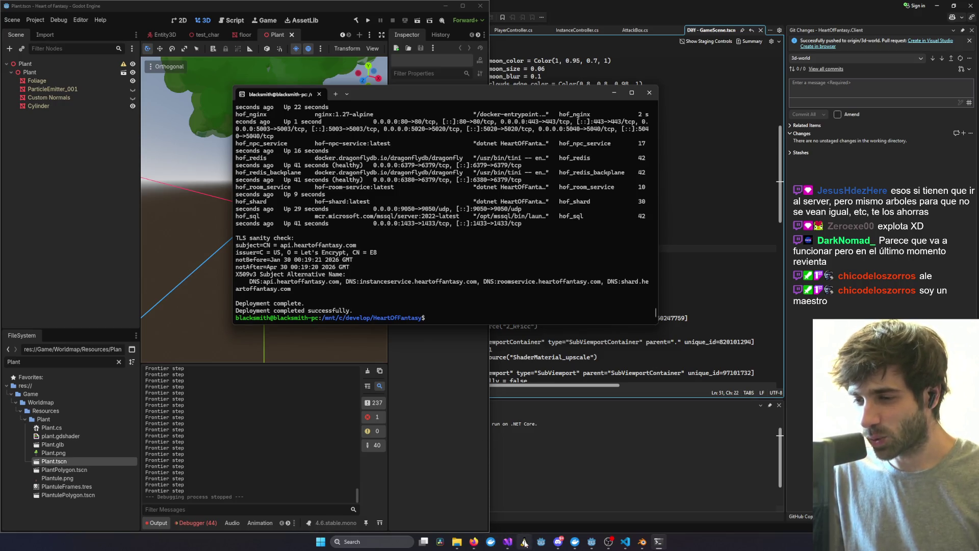
click(614, 92)
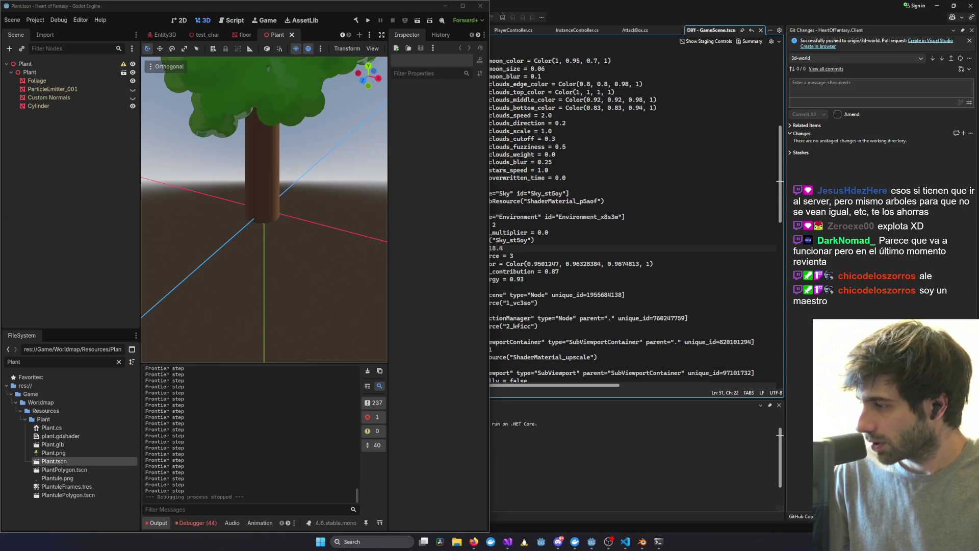
click(658, 542)
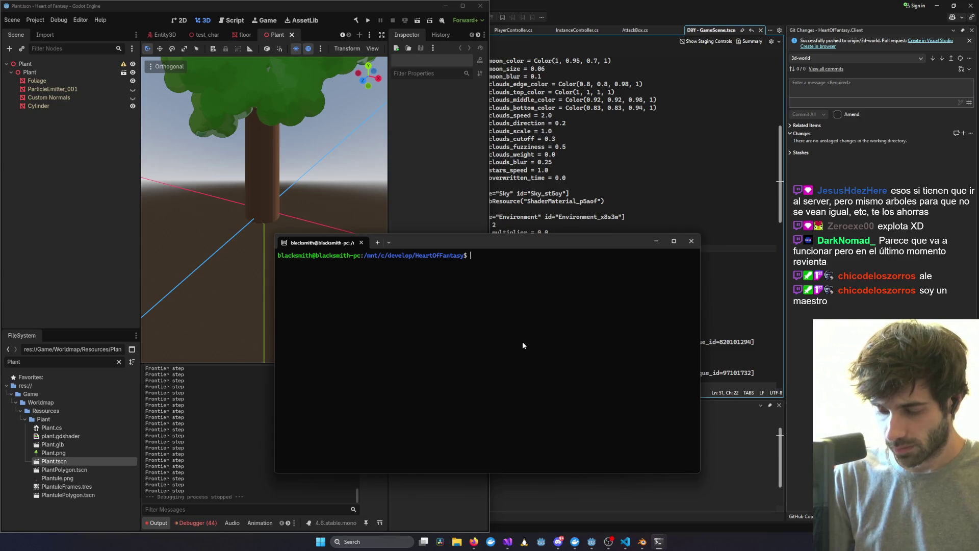
Run ./scripts/contabo/deploy_latest_client.sh to export the client and upload its zip and manifest
text(./scripts/)
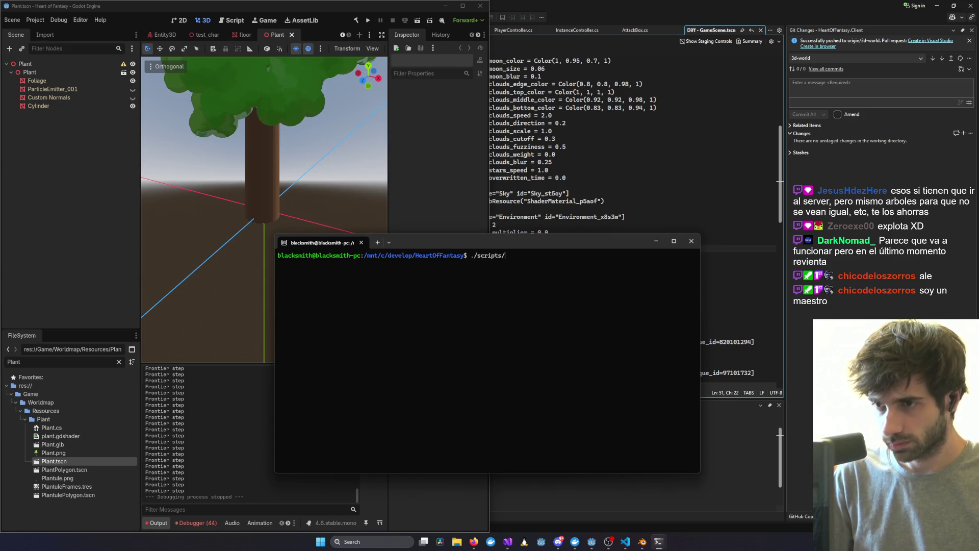
text(cont)
key(Tab)
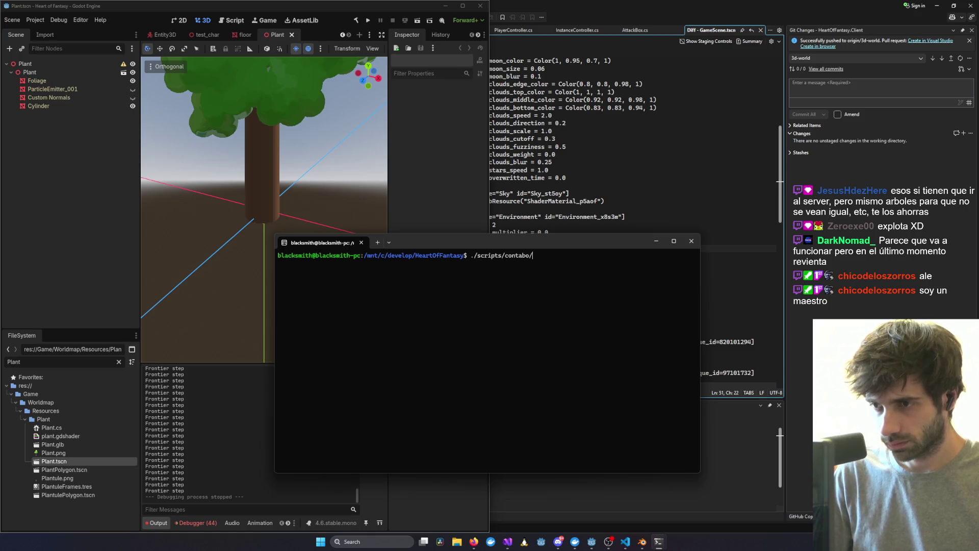
text(eploy_)
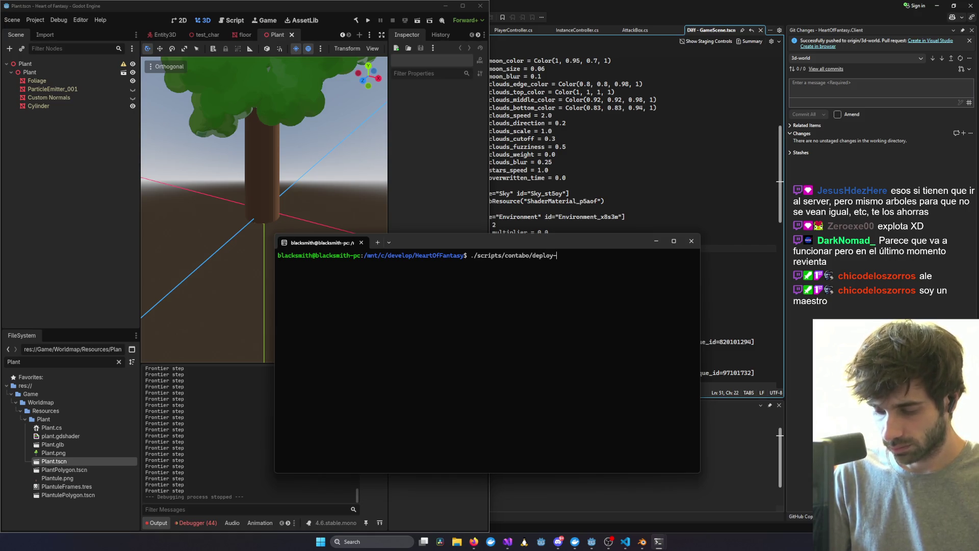
text(lat)
key(Tab)
key(Return)
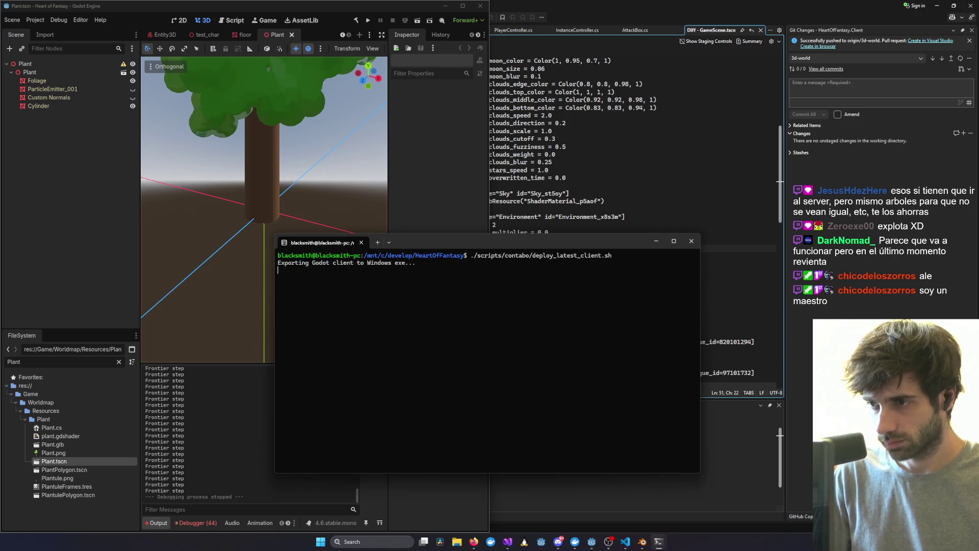
drag(406, 243, 369, 196)
scroll(350, 249, up, 10)
scroll(430, 312, down, 10)
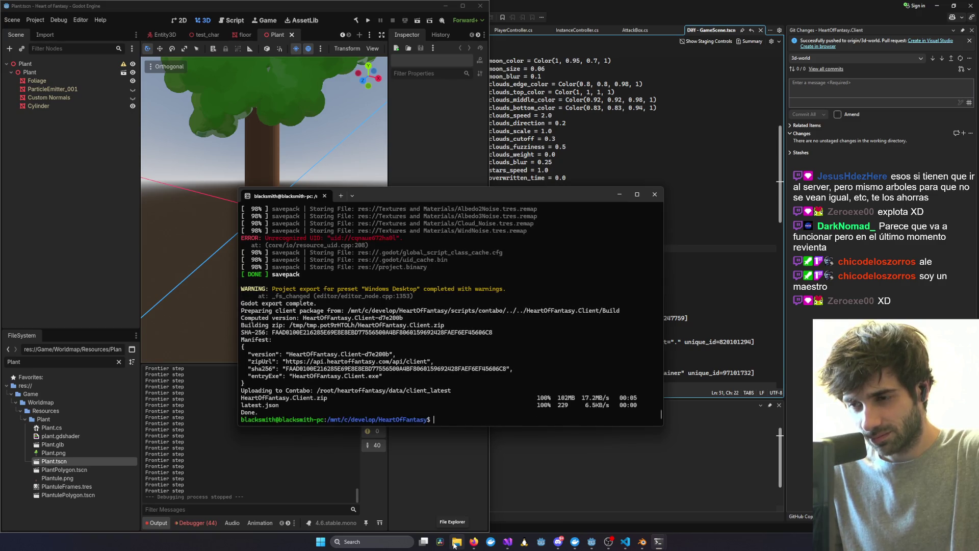
click(456, 541)
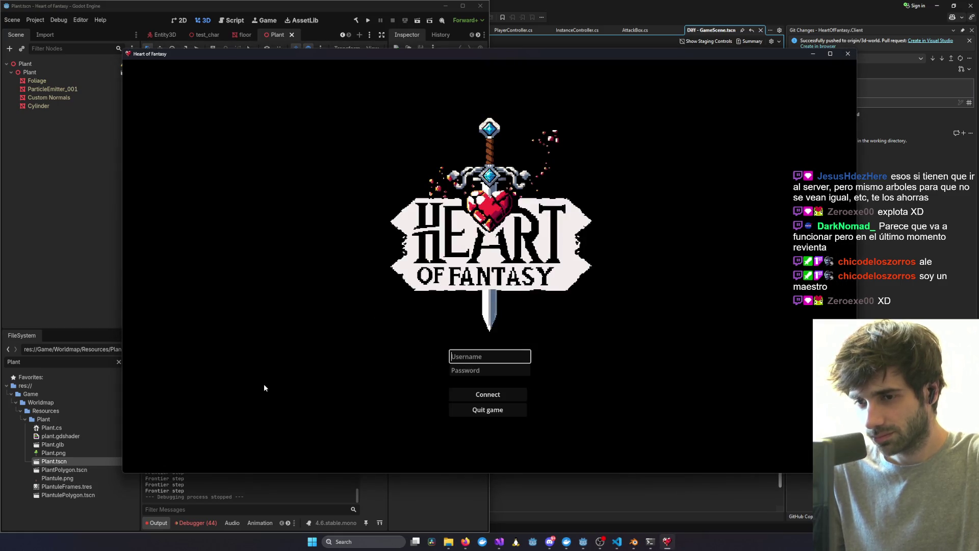
text(Blacksmit)
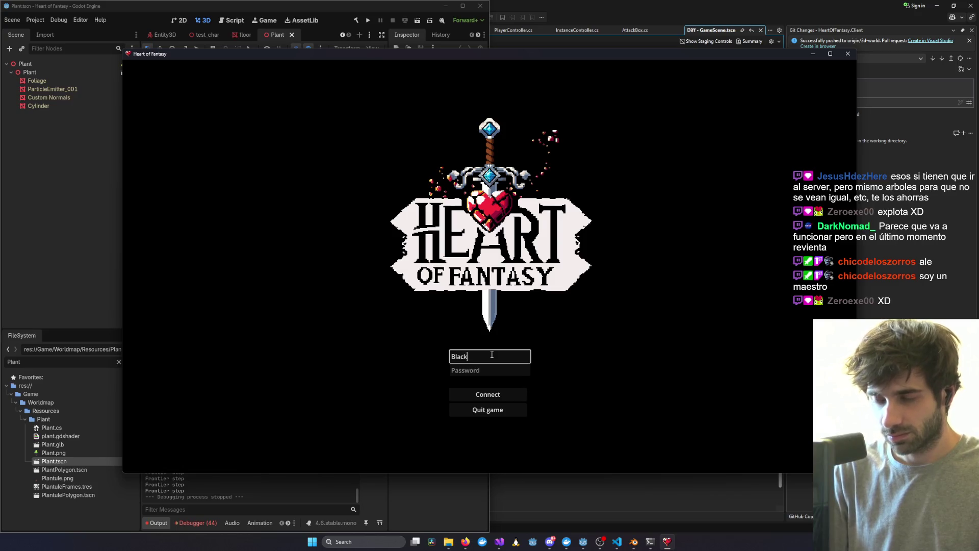
text(h)
key(Tab)
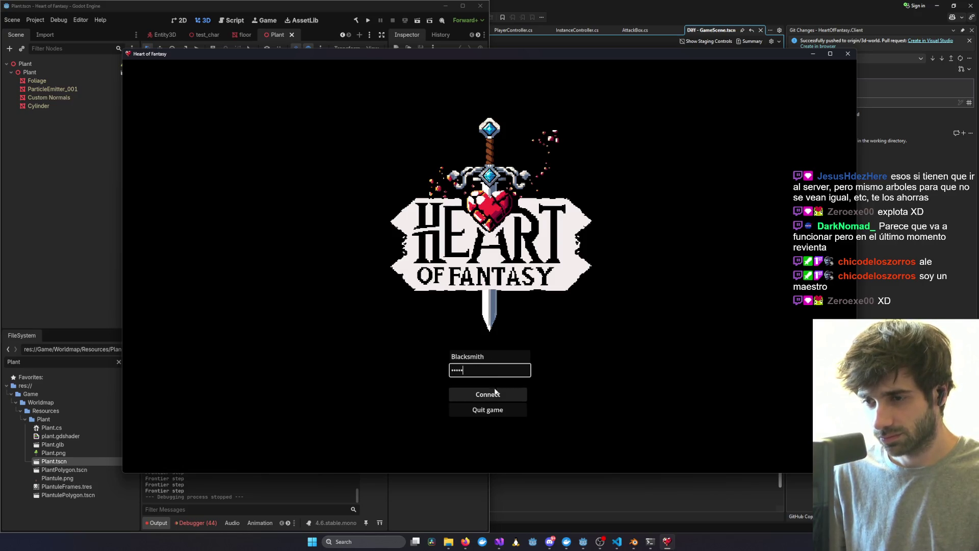
click(474, 393)
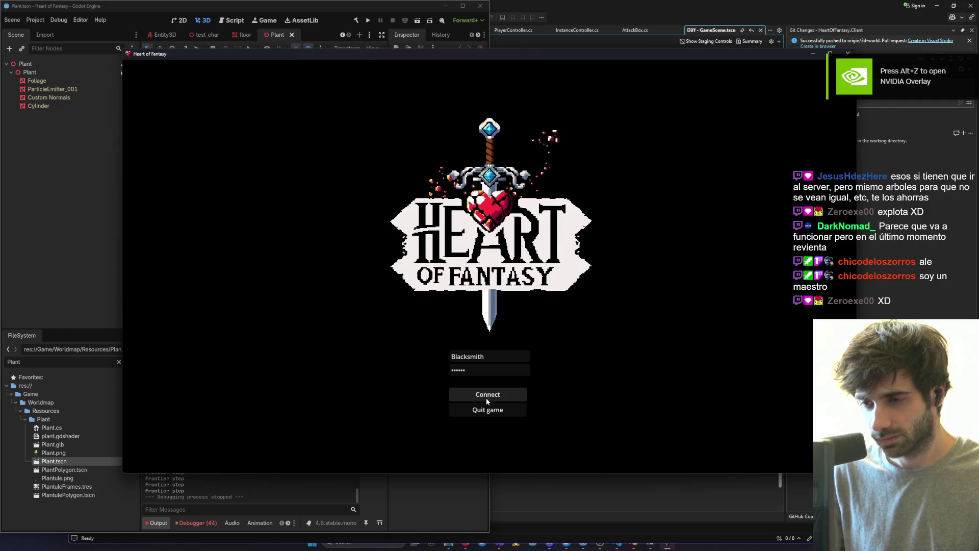
mouse_move(419, 53)
mouse_down()
mouse_move(436, 70)
mouse_move(416, 45)
mouse_up()
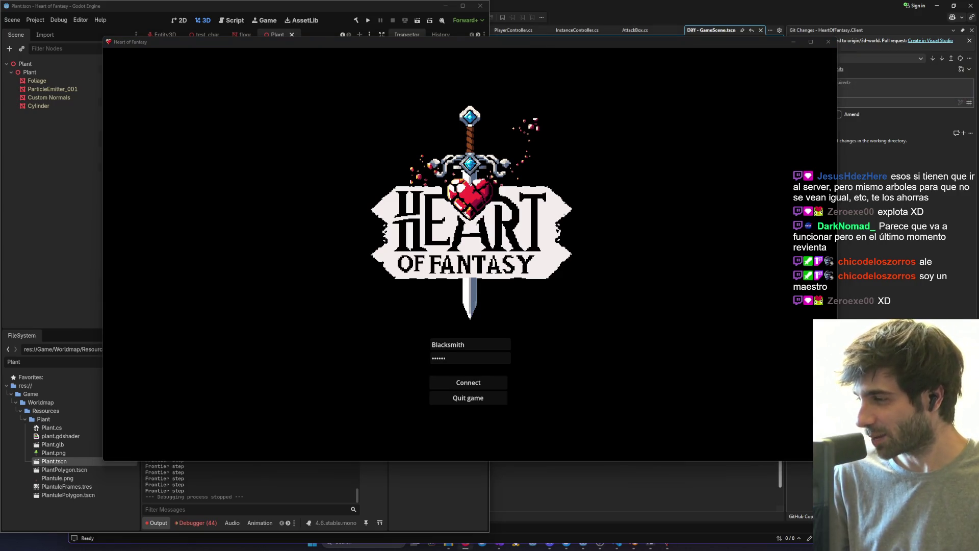
click(479, 378)
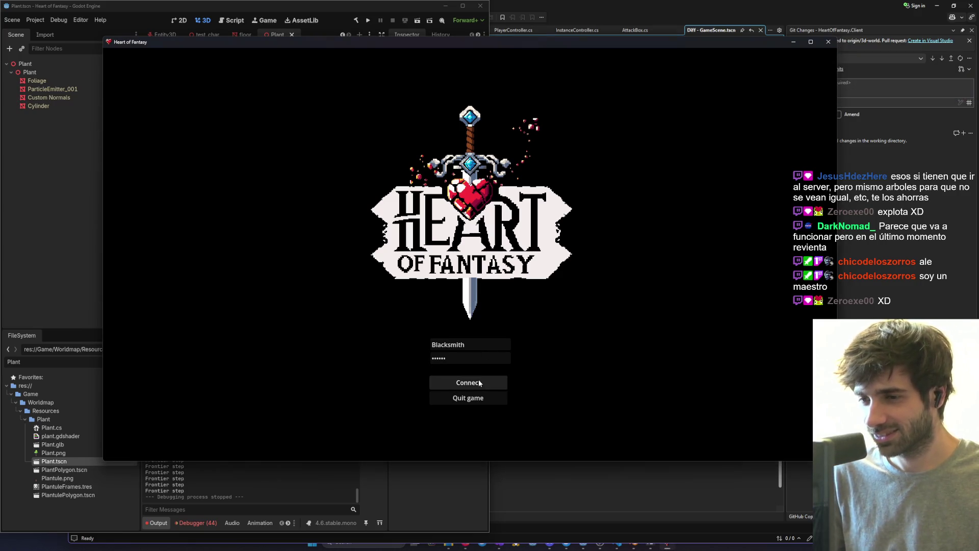
click(834, 43)
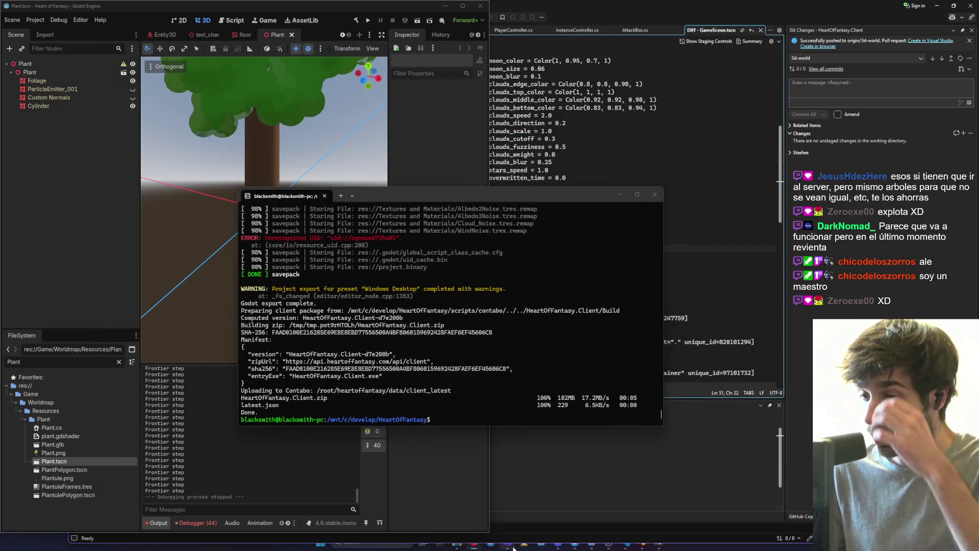
In Globals.cs, comment out the localhost:5001 HOST_IP line, enable api.heartoffantasy.com, and save
mouse_move(506, 545)
click(730, 489)
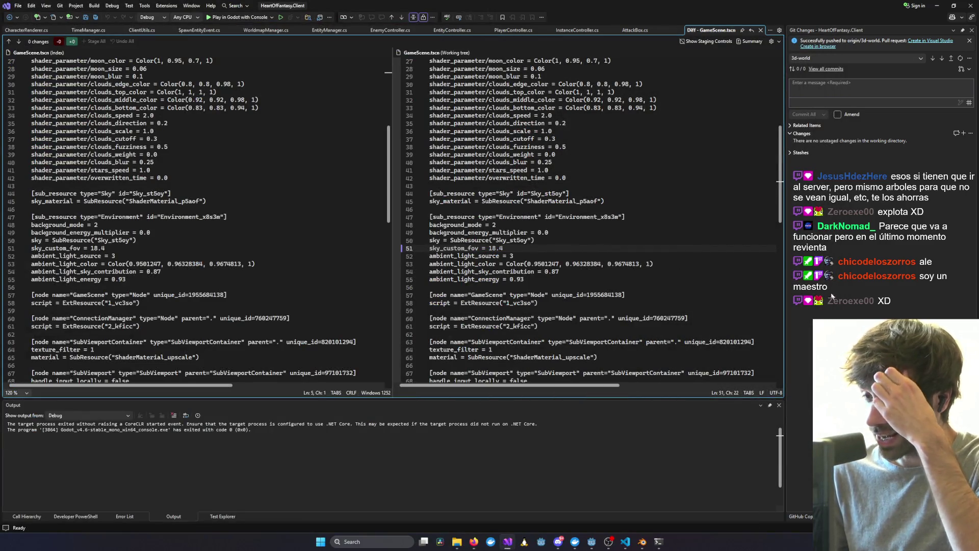
key(ctrl+alt+l)
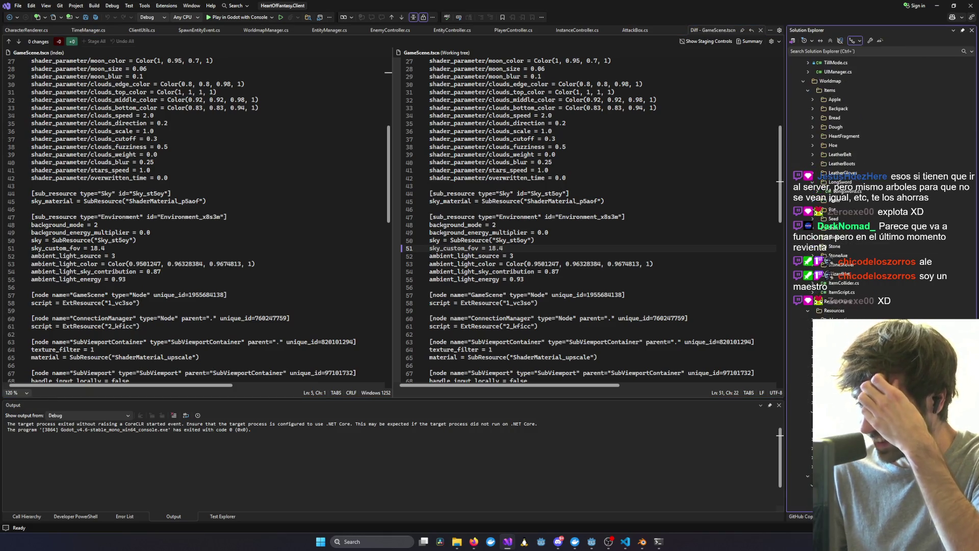
double_click(808, 493)
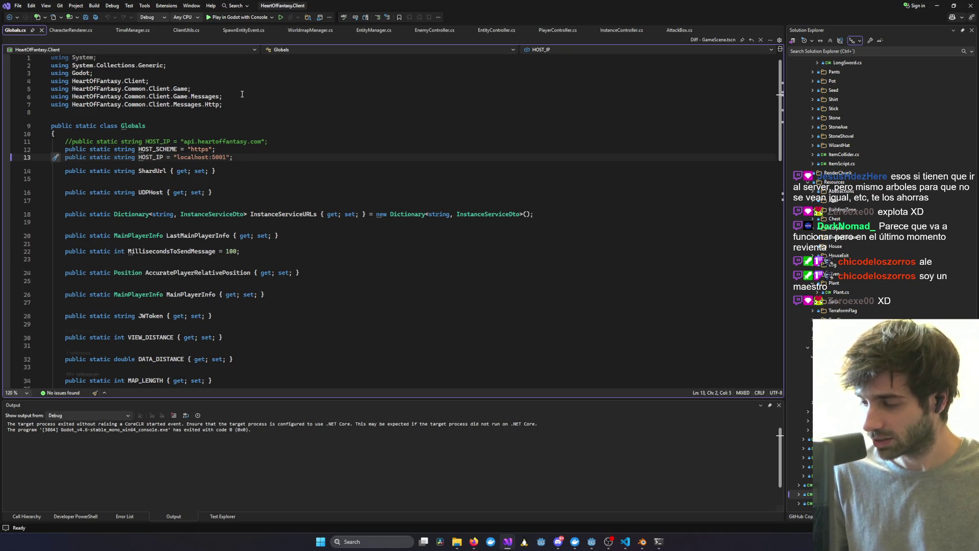
key(ctrl+k)
key(ctrl+c)
key(Up)
key(Up)
key(Home)
key(Delete)
key(Delete)
key(Delete)
key(Tab)
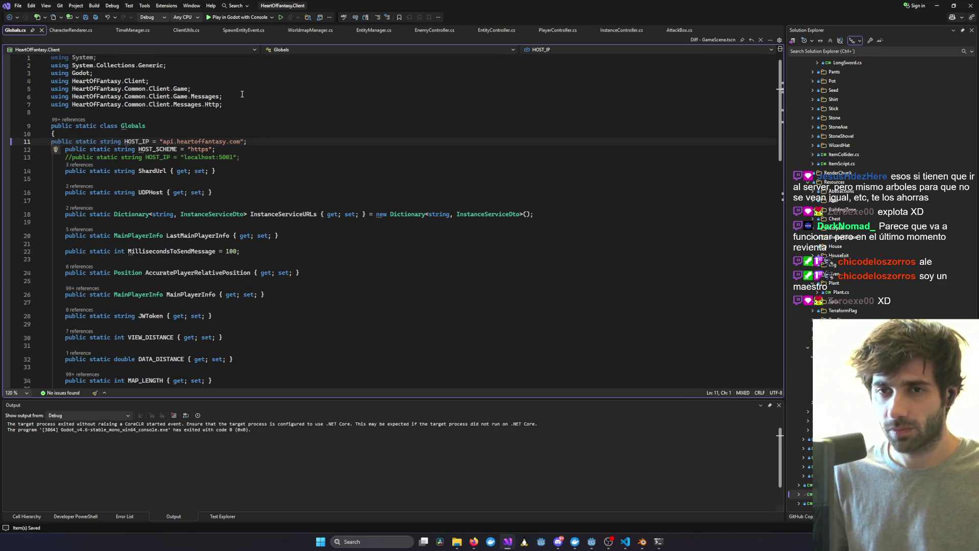
key(ctrl+s)
click(306, 157)
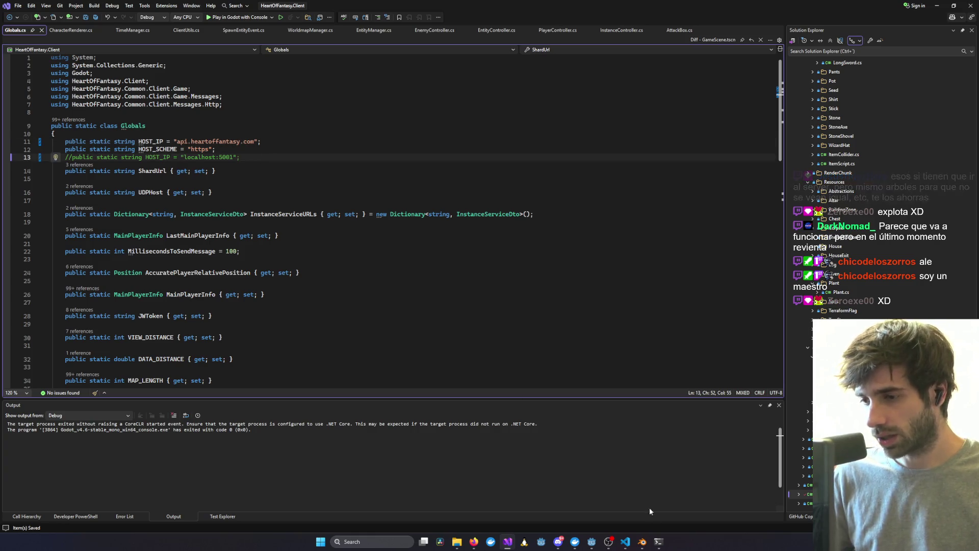
Rerun deploy_latest_client.sh to rebuild and upload the client package for the production server
mouse_move(658, 542)
mouse_move(702, 506)
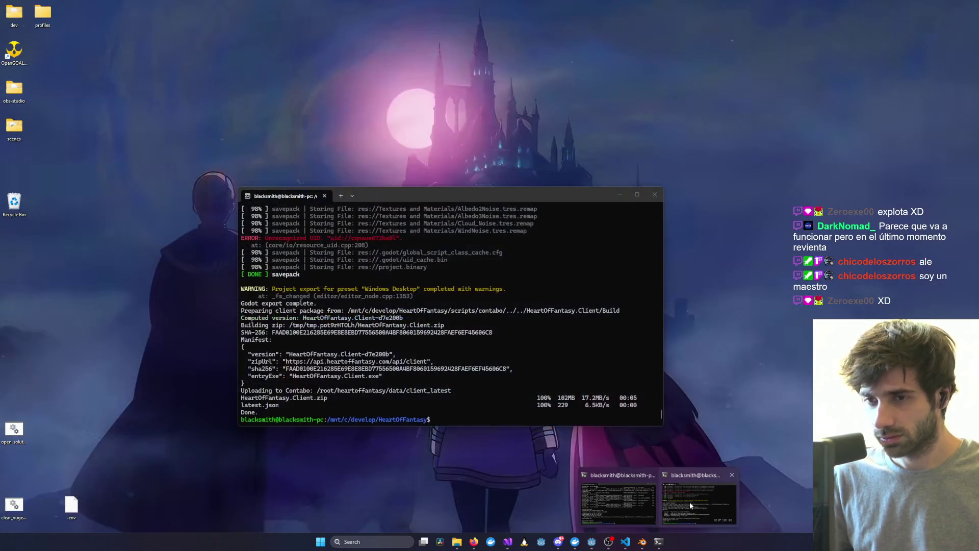
click(689, 502)
key(Up)
key(Return)
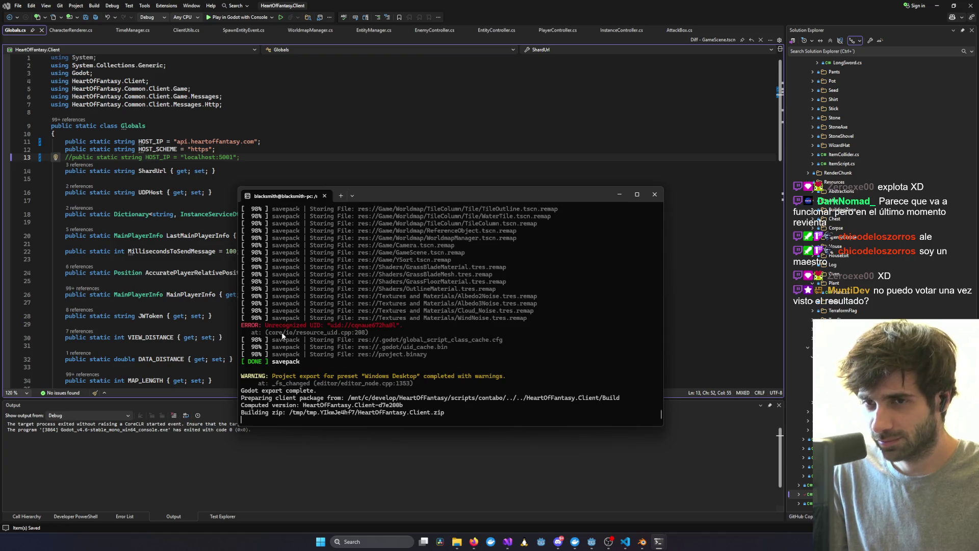
drag(423, 193, 424, 102)
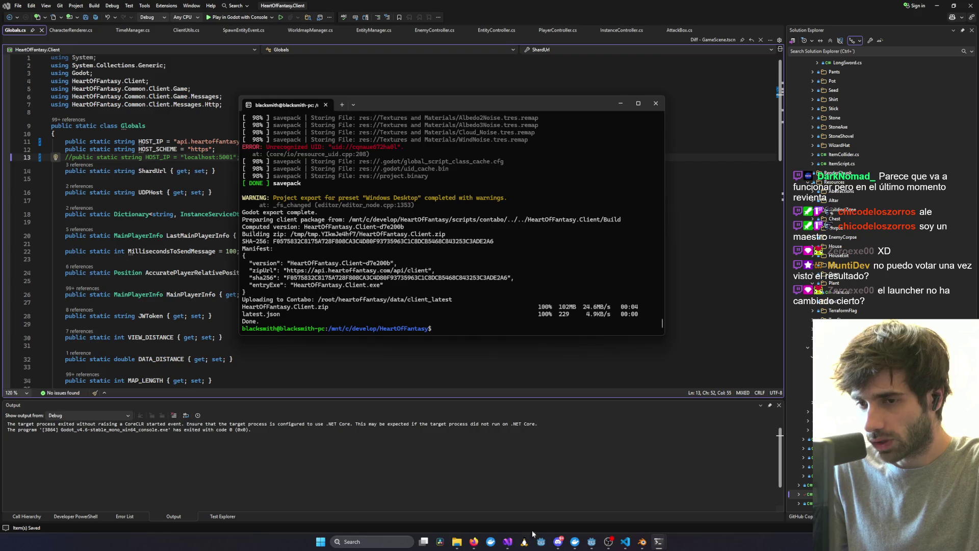
Launch the Heart of Fantasy client to test it, then close its game windows
click(457, 542)
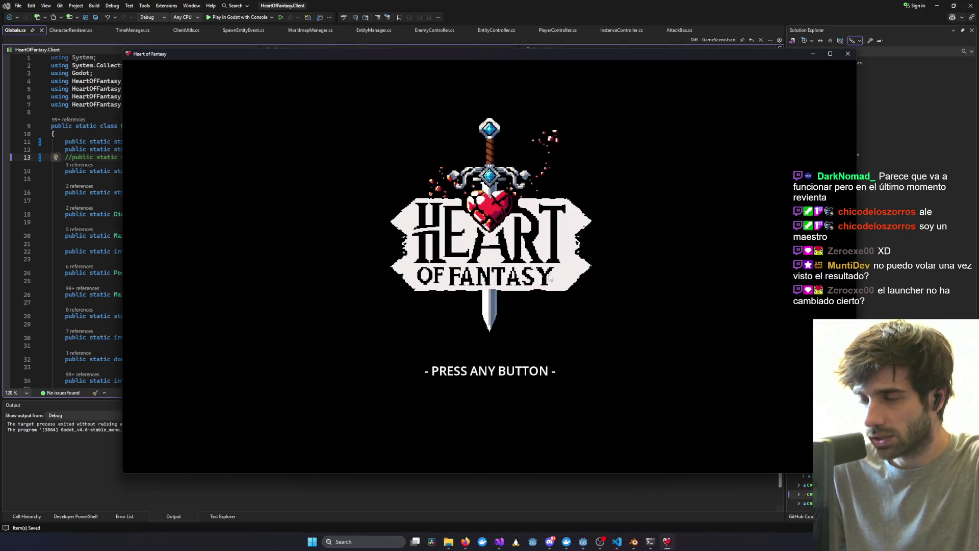
click(852, 55)
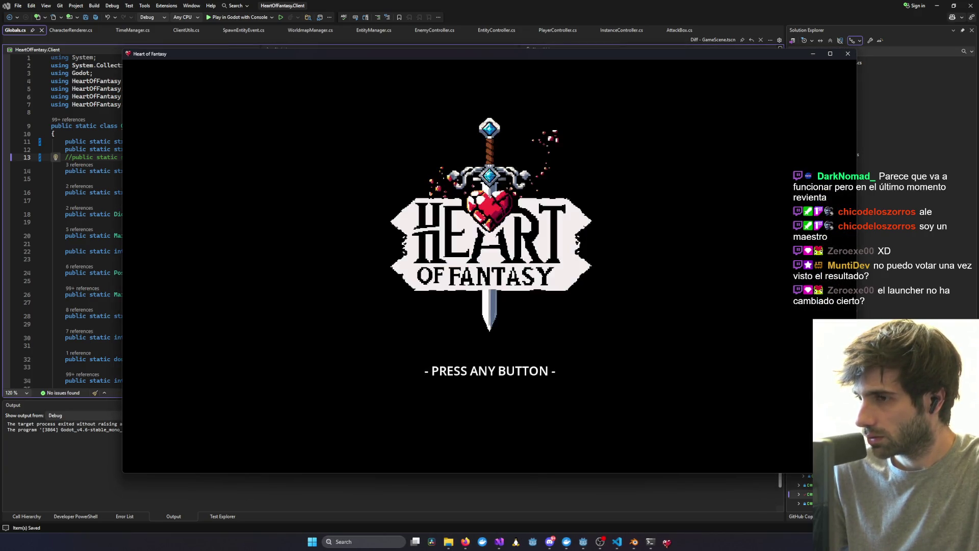
click(848, 53)
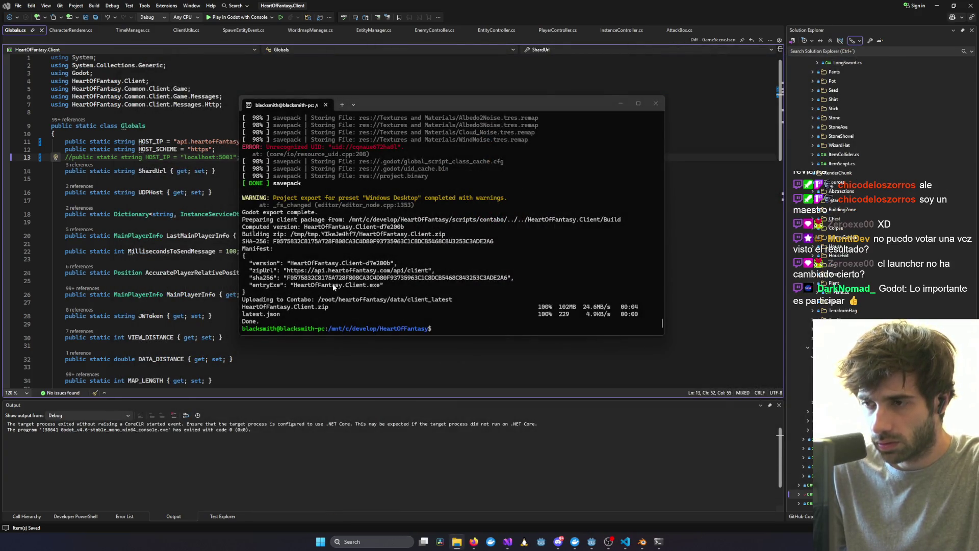
click(819, 84)
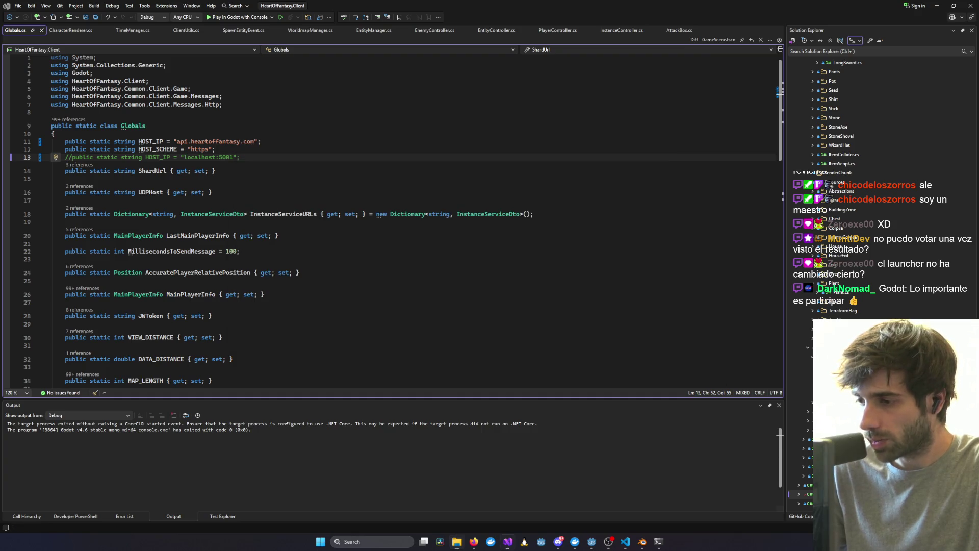
Commit the Globals.cs change with message 'minor change' and push it to origin/3d-world
key(ctrl+0)
key(ctrl+g)
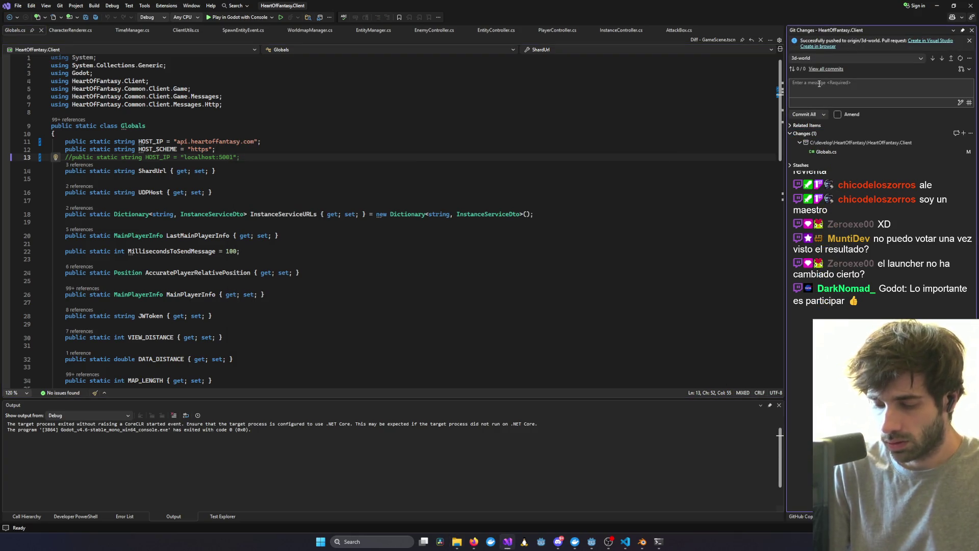
text(minor chan)
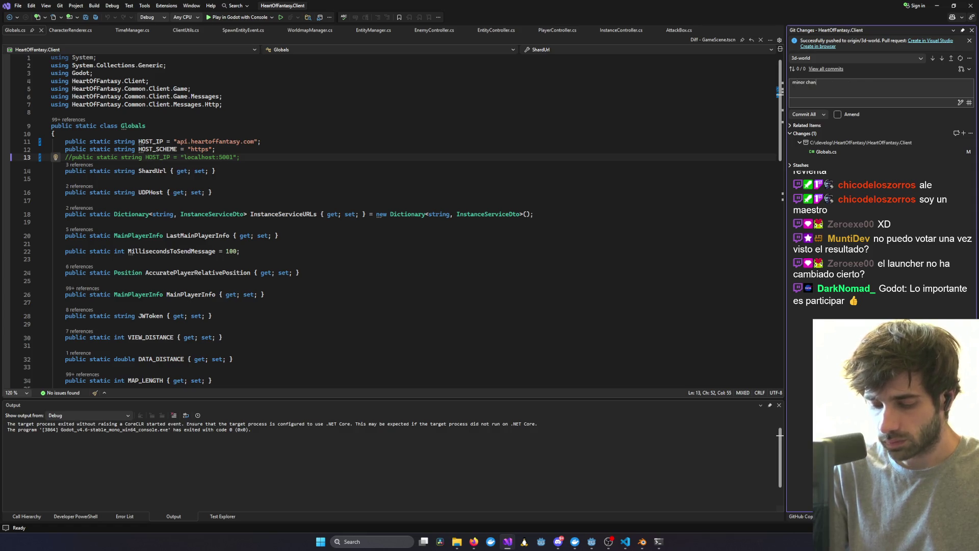
text(ge)
key(ctrl+s)
click(824, 114)
click(841, 135)
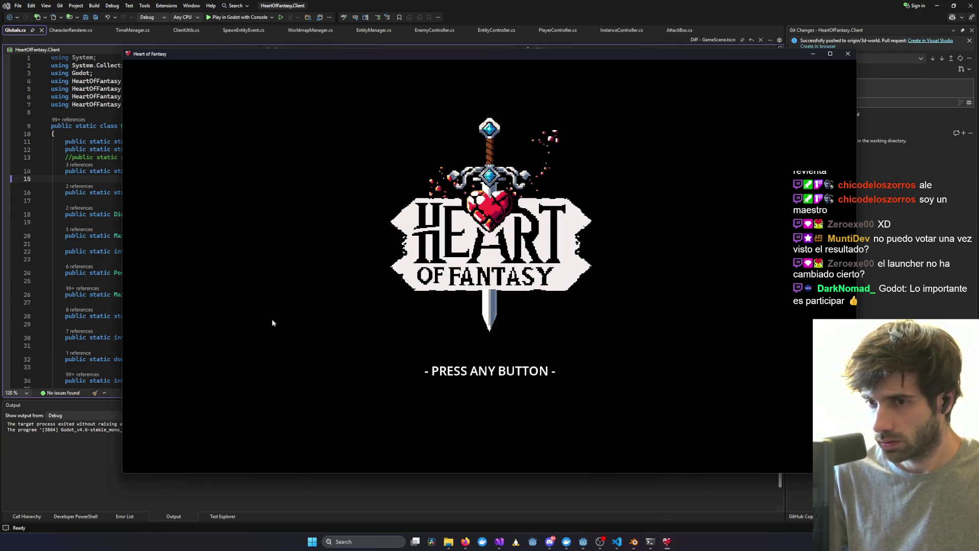
Start the game and begin entering the username, then close the game window
click(477, 359)
text(Blacks)
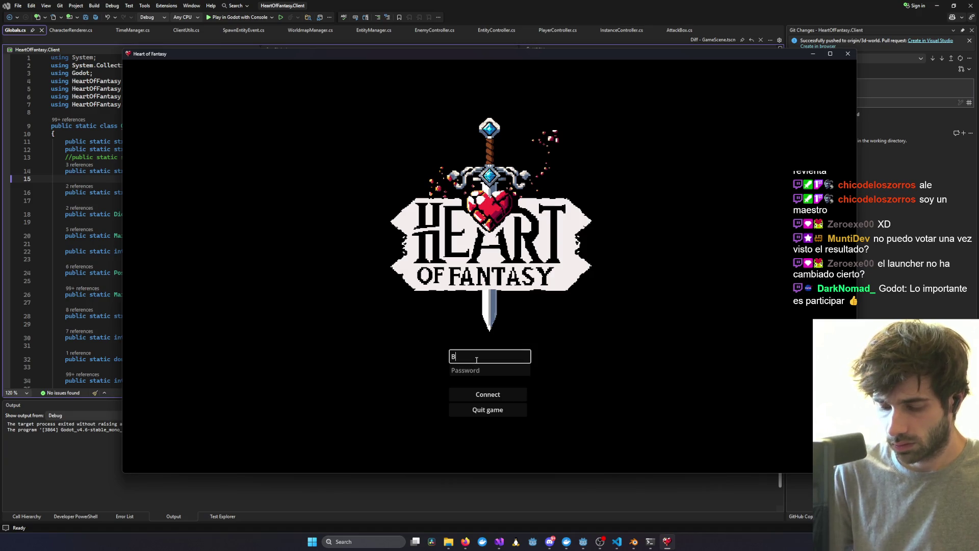
text(mith)
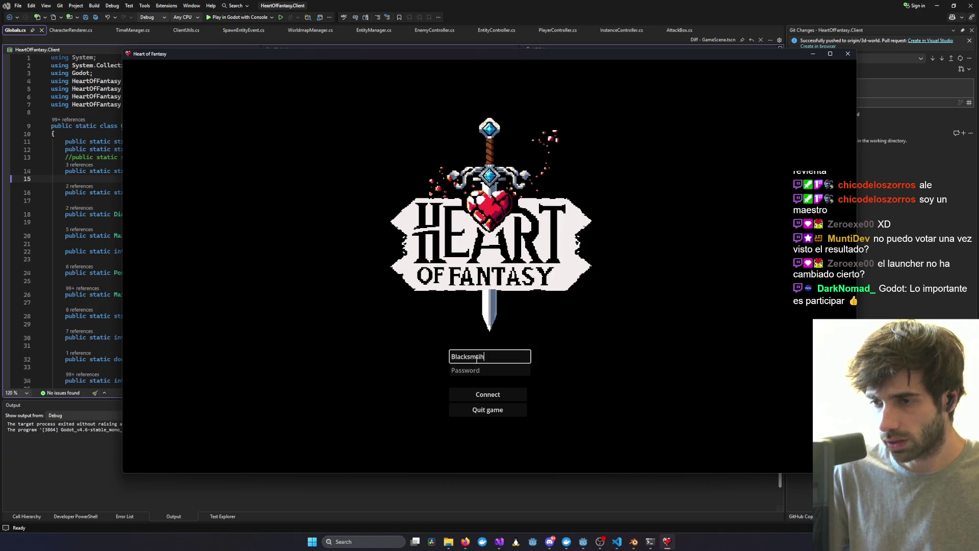
key(alt+F4)
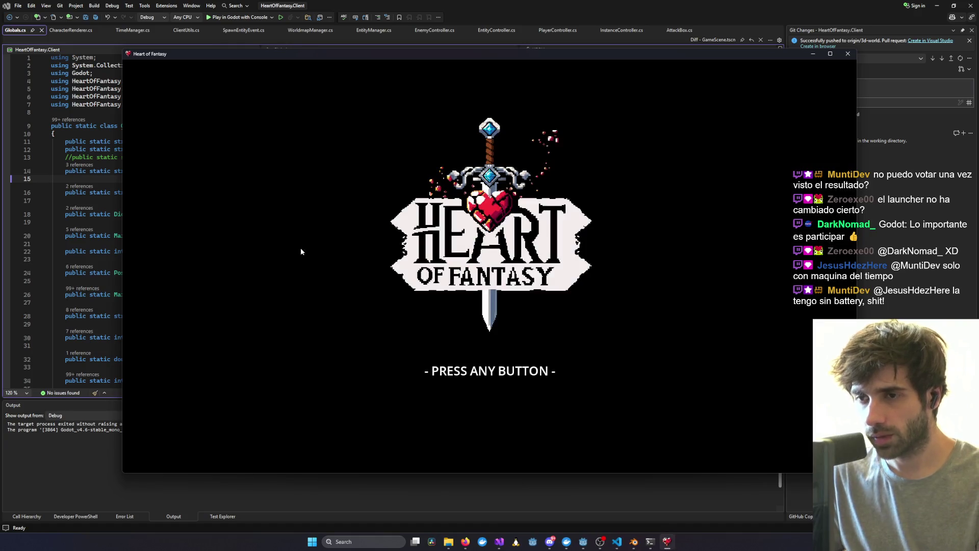
Log in with the account username and password, pick the Blacksmith33 character, and enter the world
click(305, 330)
text(Blacksmith)
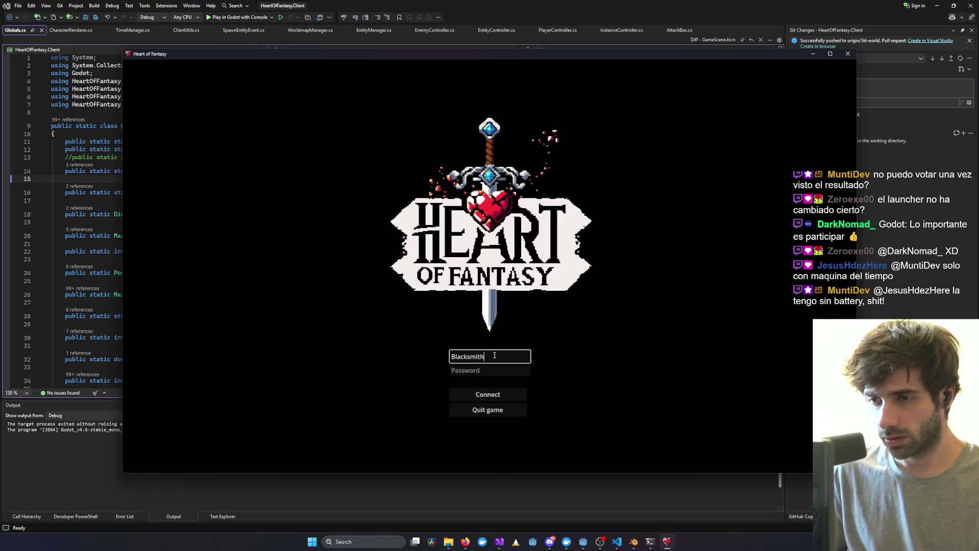
key(Tab)
click(488, 394)
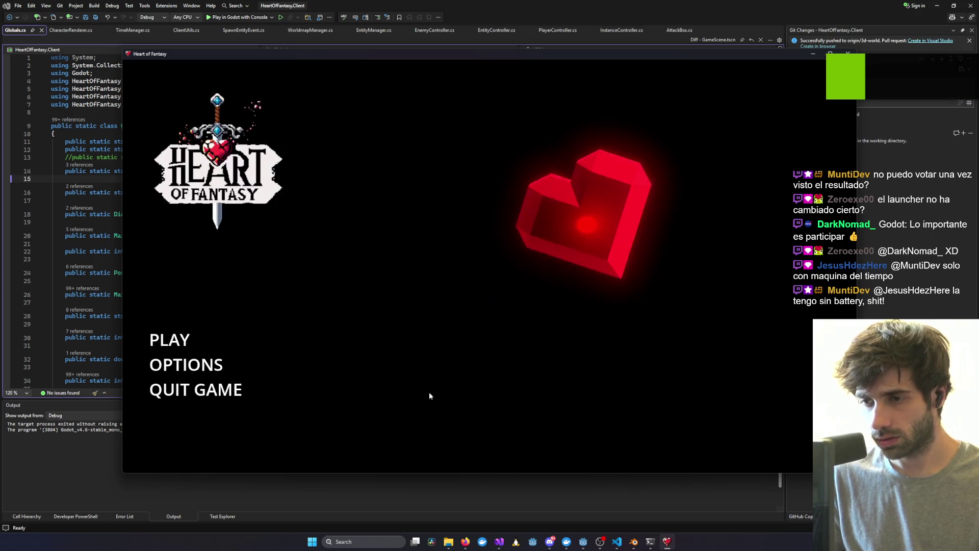
click(168, 341)
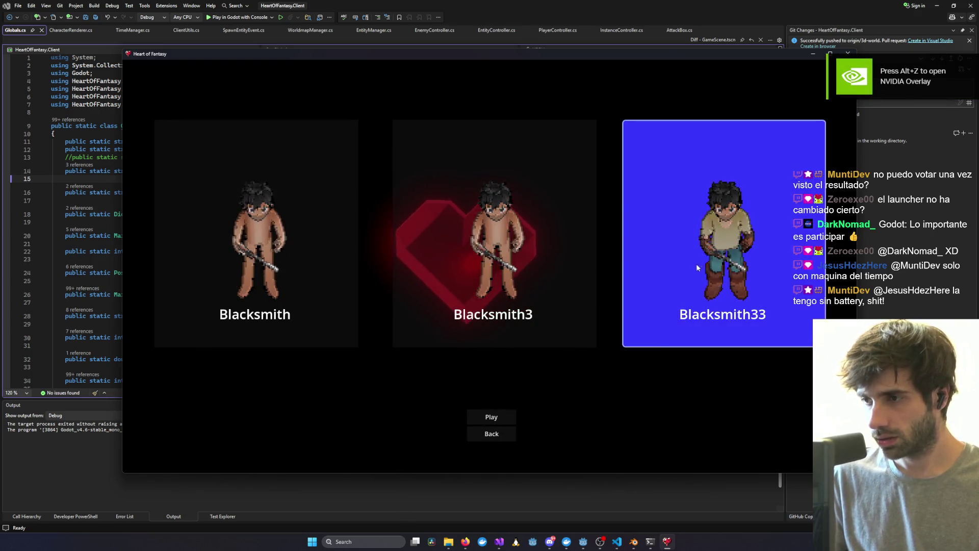
click(504, 416)
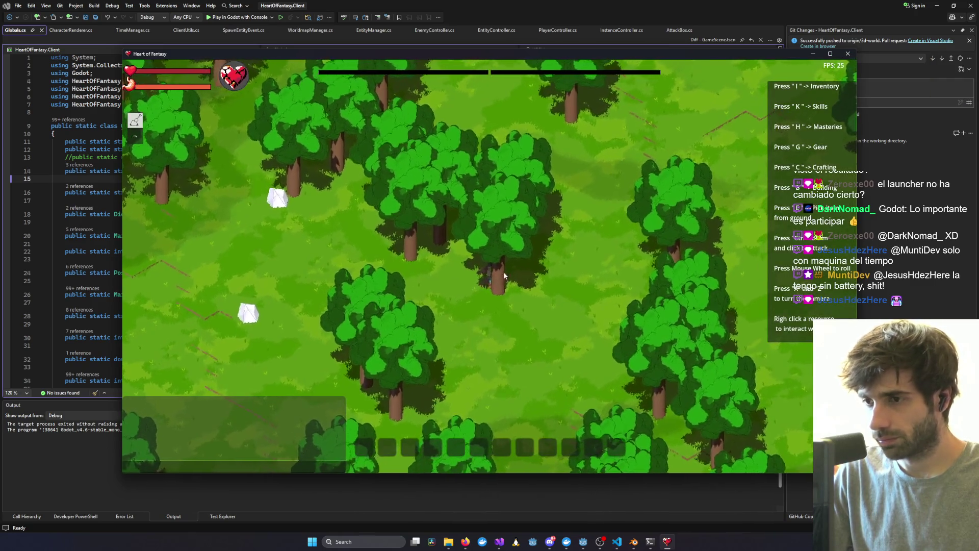
Walk the character around the forest with WASD while zooming the camera in and out
key(d)
key(s)
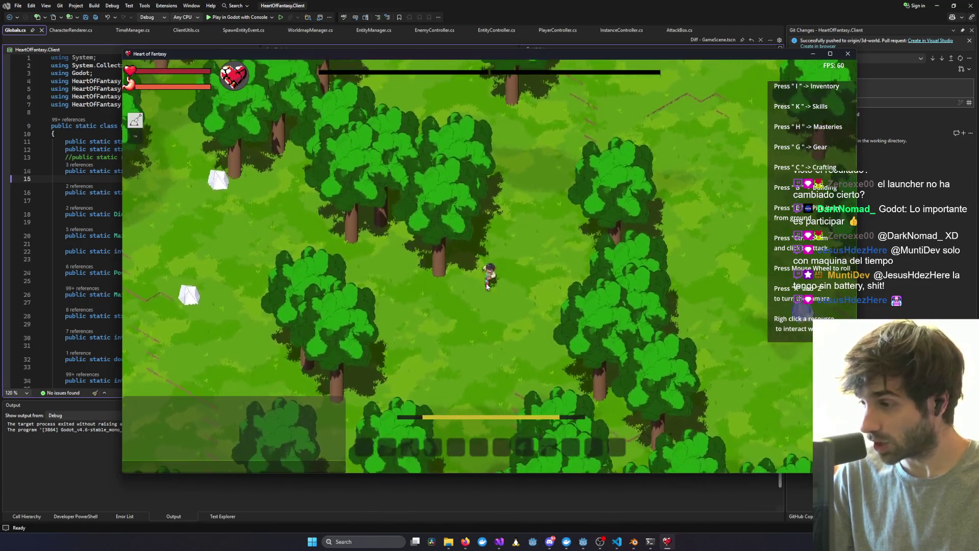
key(s)
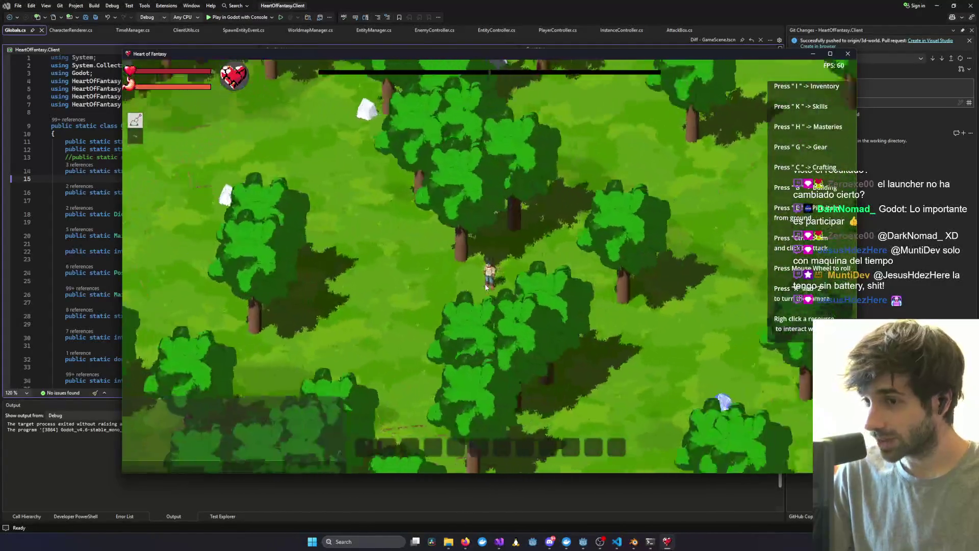
scroll(481, 290, up, 3)
key(w)
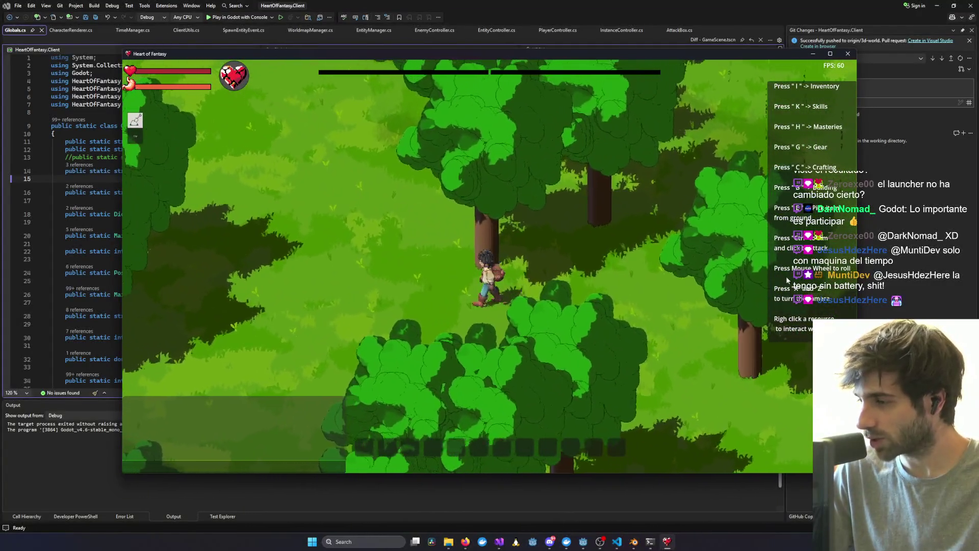
key(s)
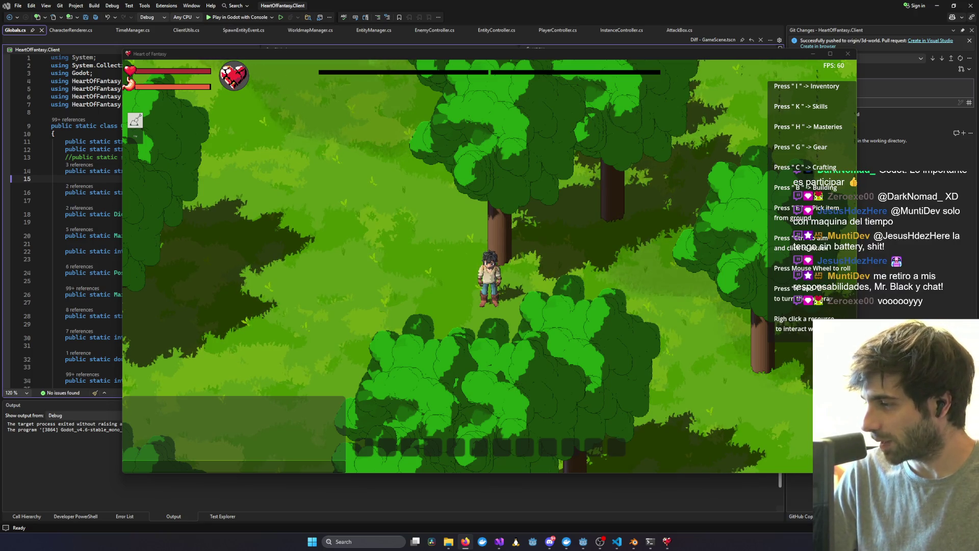
scroll(528, 221, down, 5)
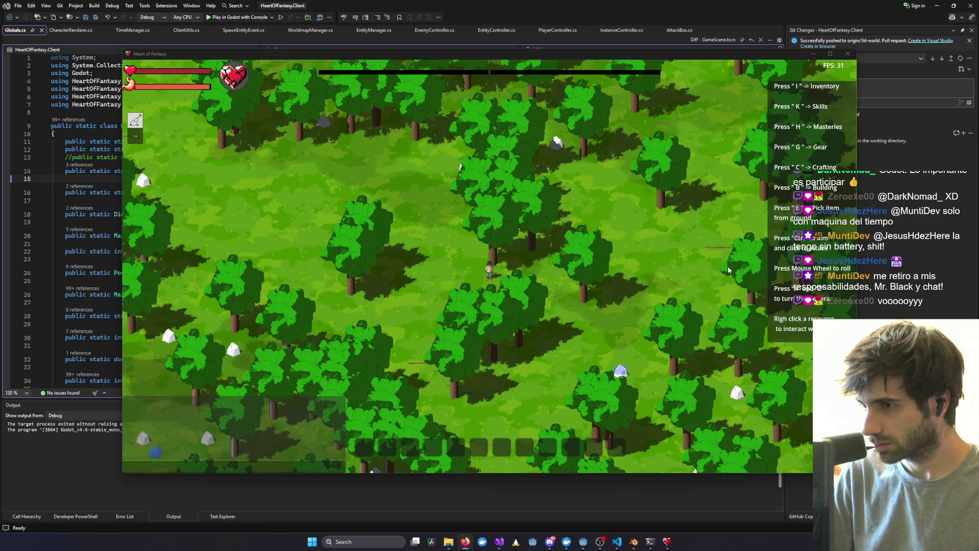
scroll(586, 295, up, 2)
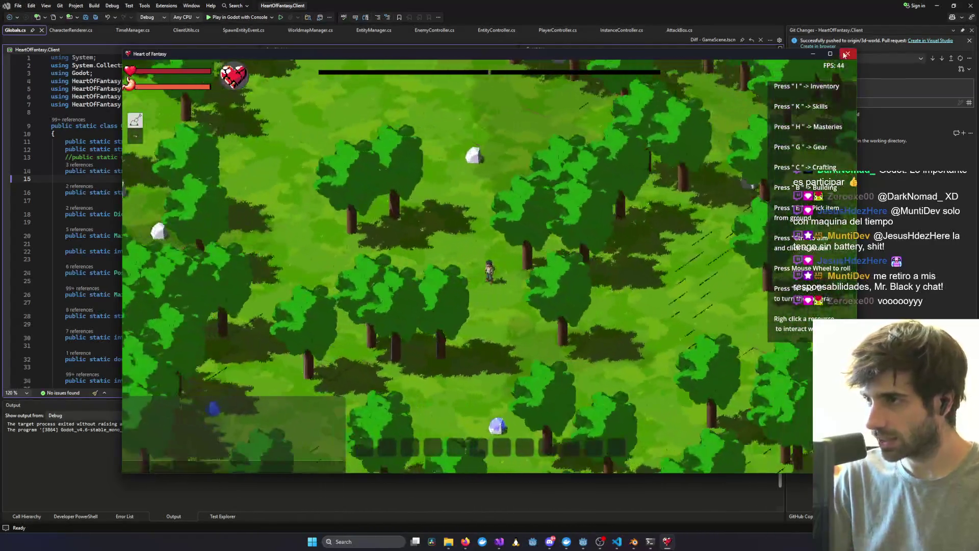
Maximize the game window and toggle the Masteries and gear panels
click(830, 53)
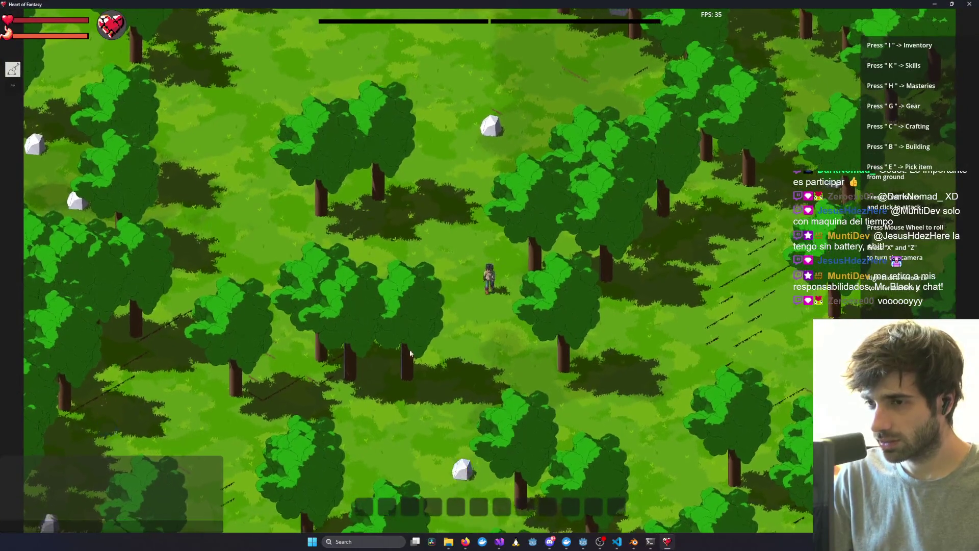
scroll(373, 339, up, 2)
key(h)
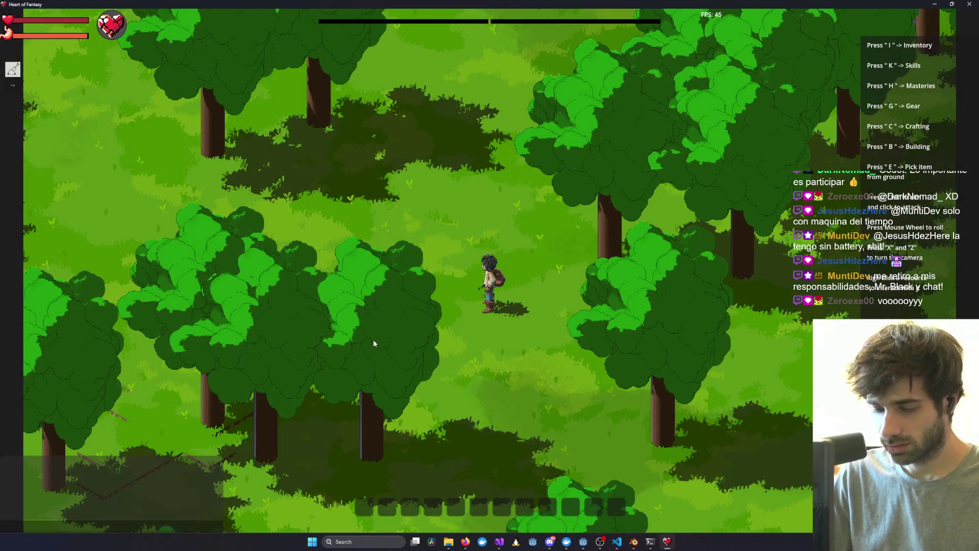
key(h)
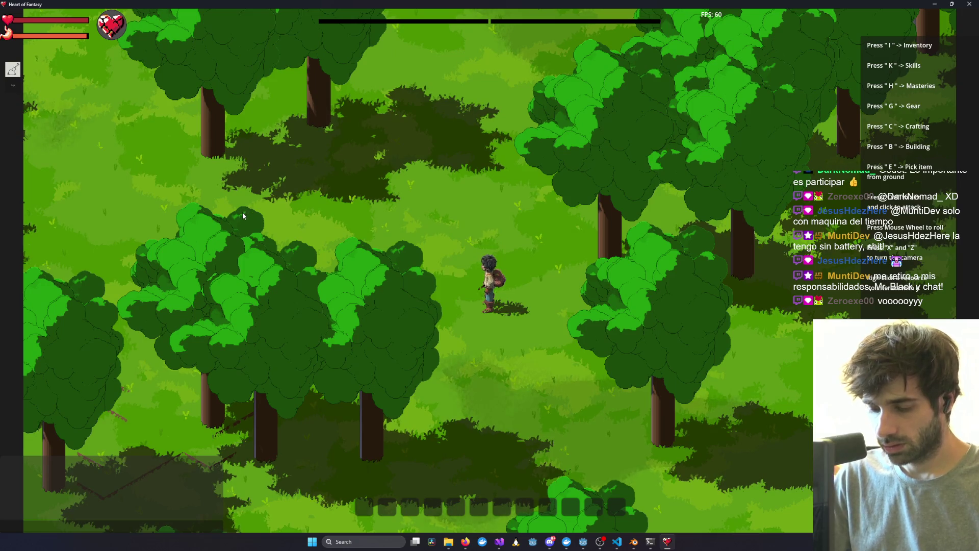
key(g)
key(g)
key(h)
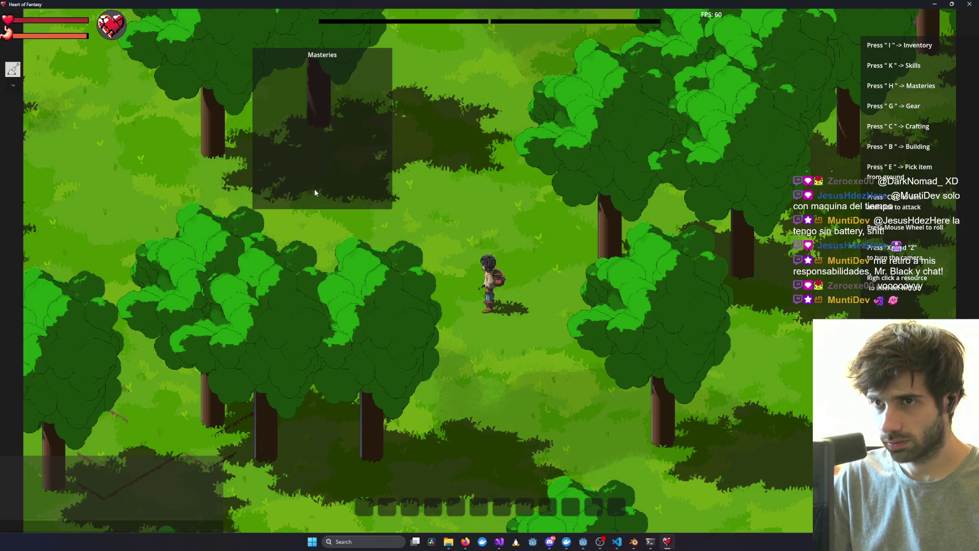
key(h)
Open the Skills panel, aim the Area skill while zooming, then close Skills
key(k)
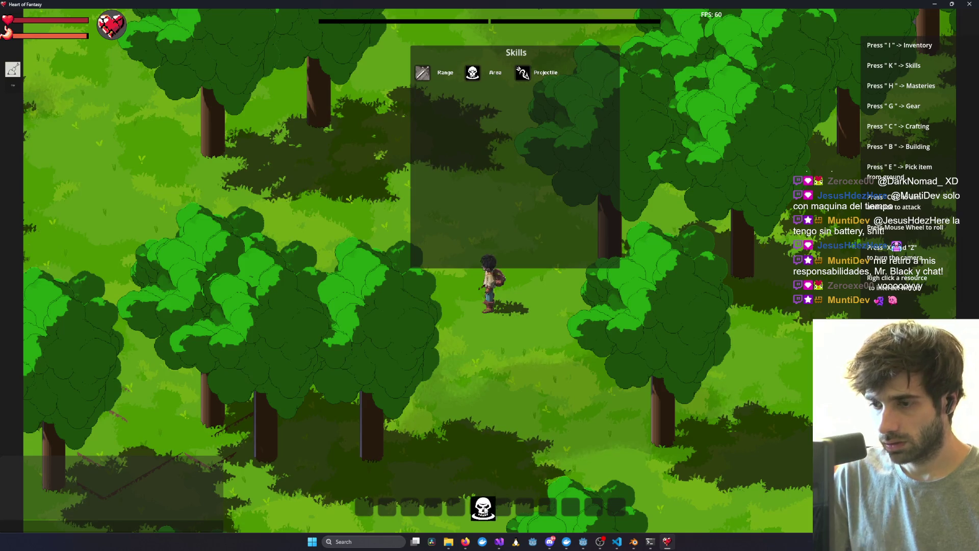
click(501, 508)
scroll(561, 382, down, 3)
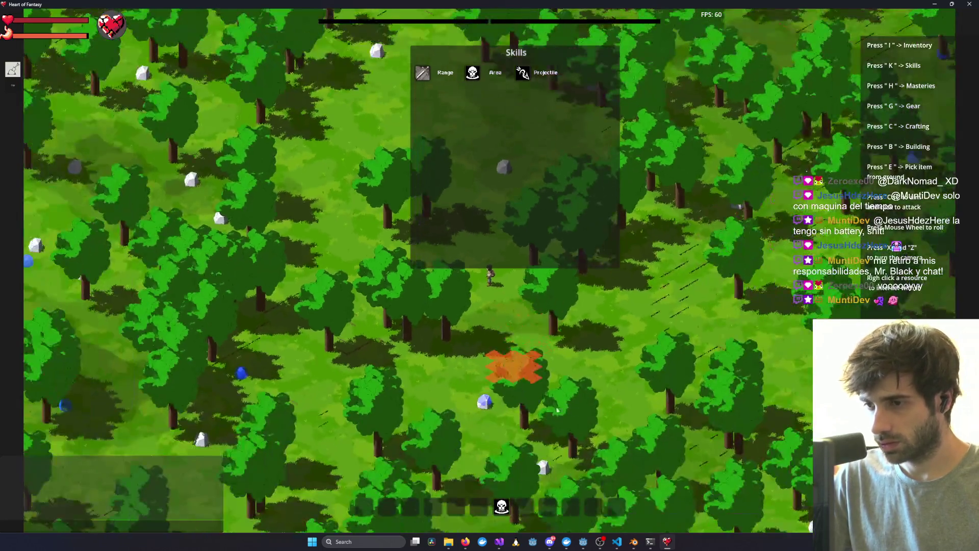
scroll(599, 320, up, 2)
scroll(566, 388, up, 2)
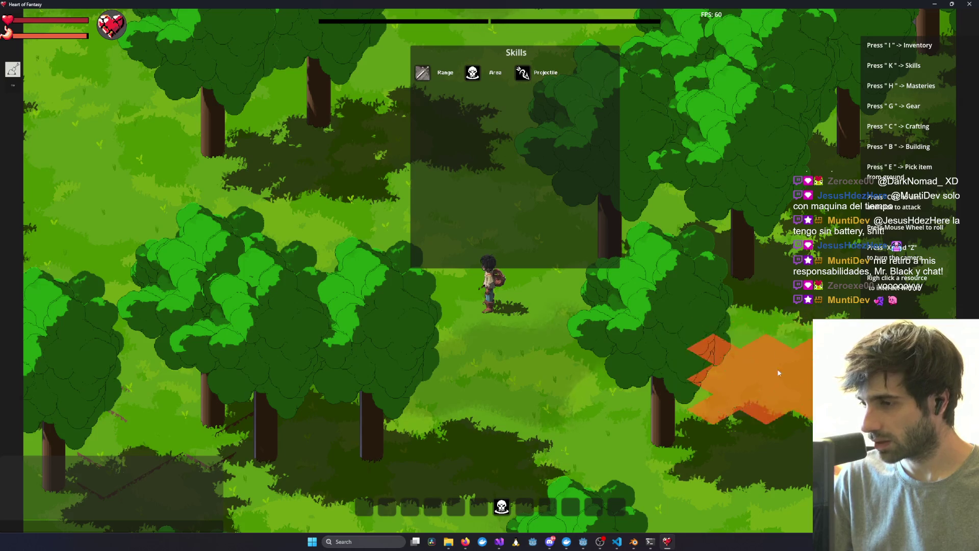
scroll(773, 375, down, 3)
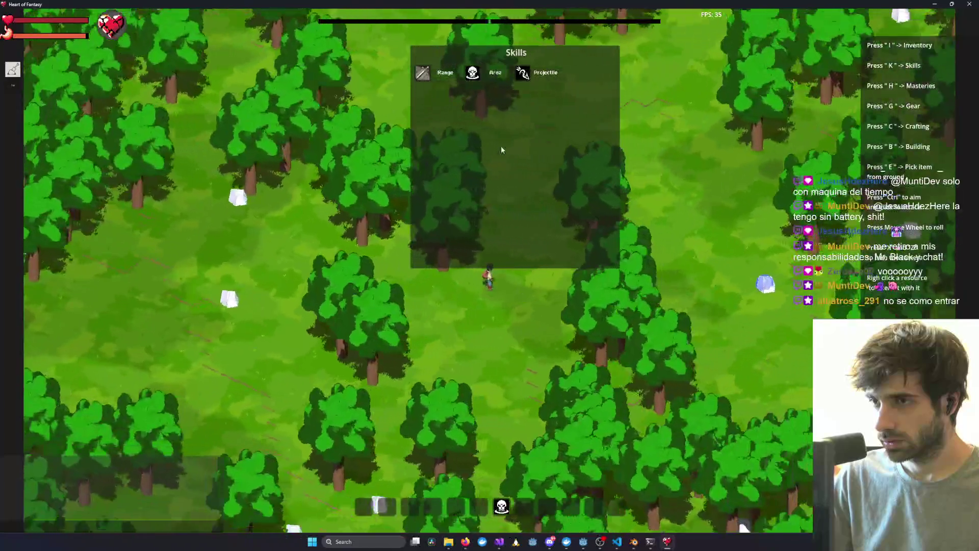
key(k)
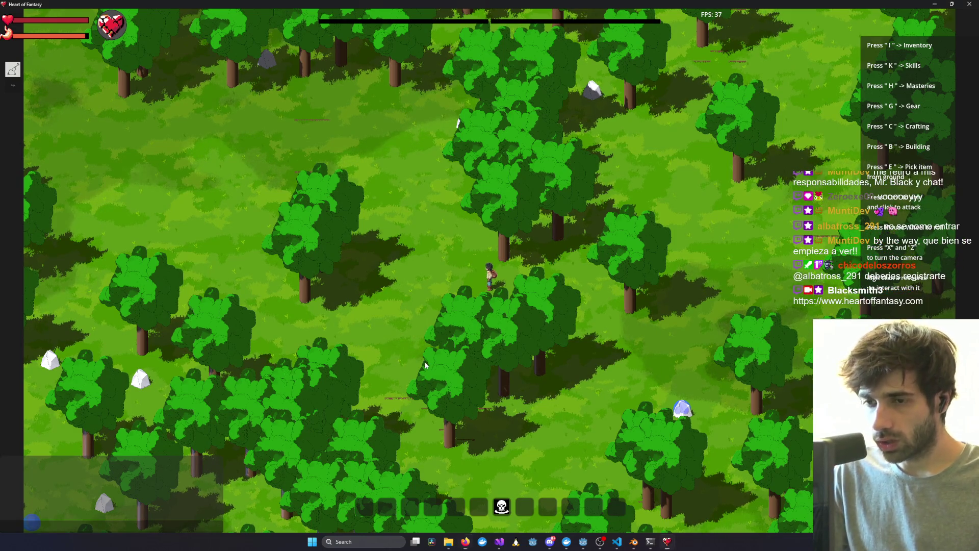
key(x)
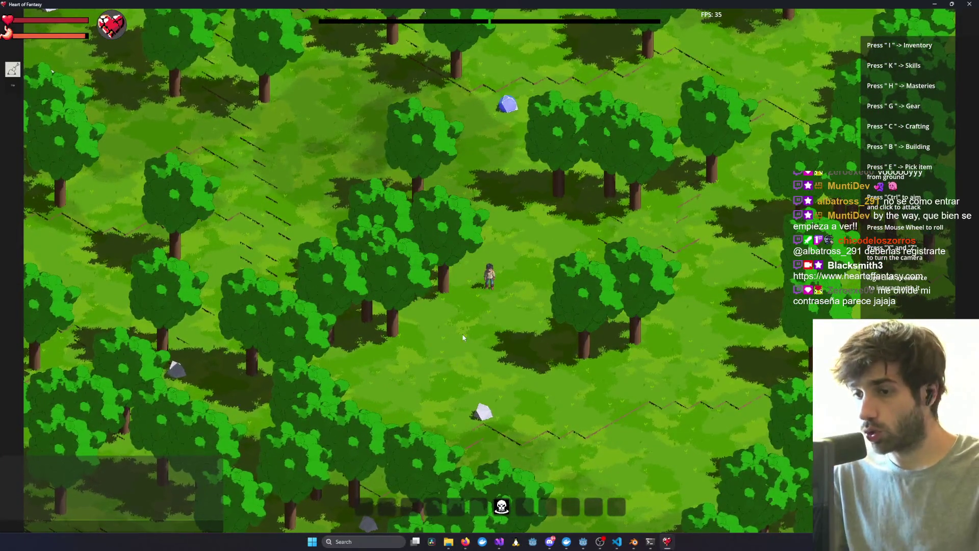
key(w)
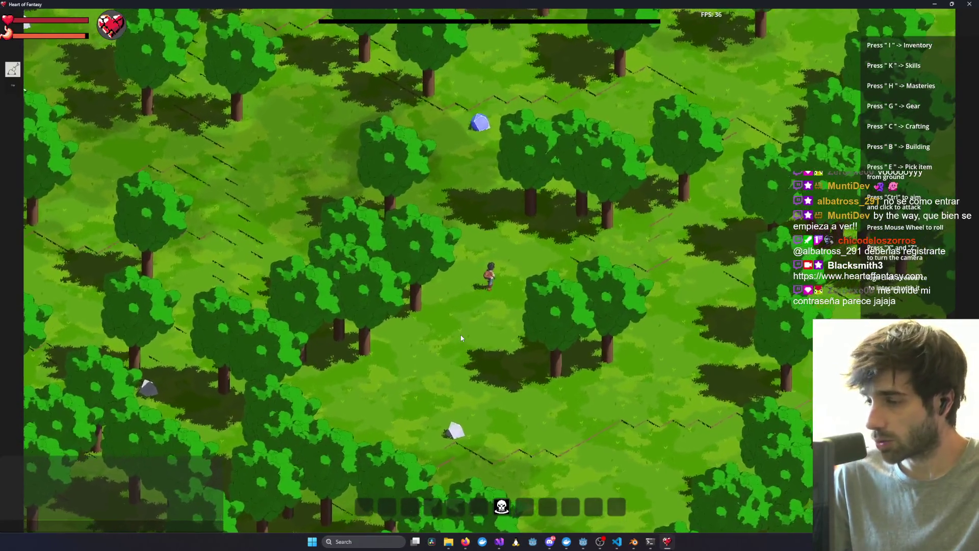
key(w)
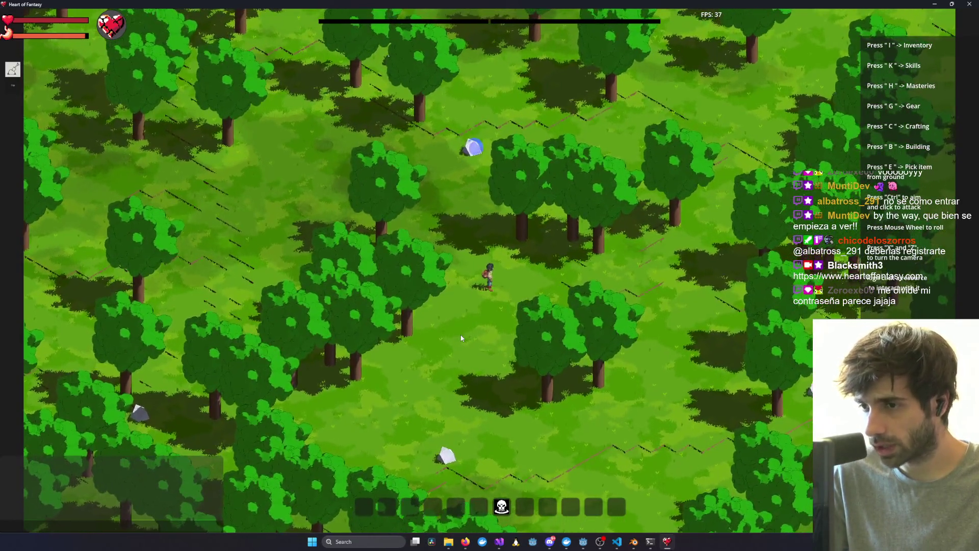
key(x)
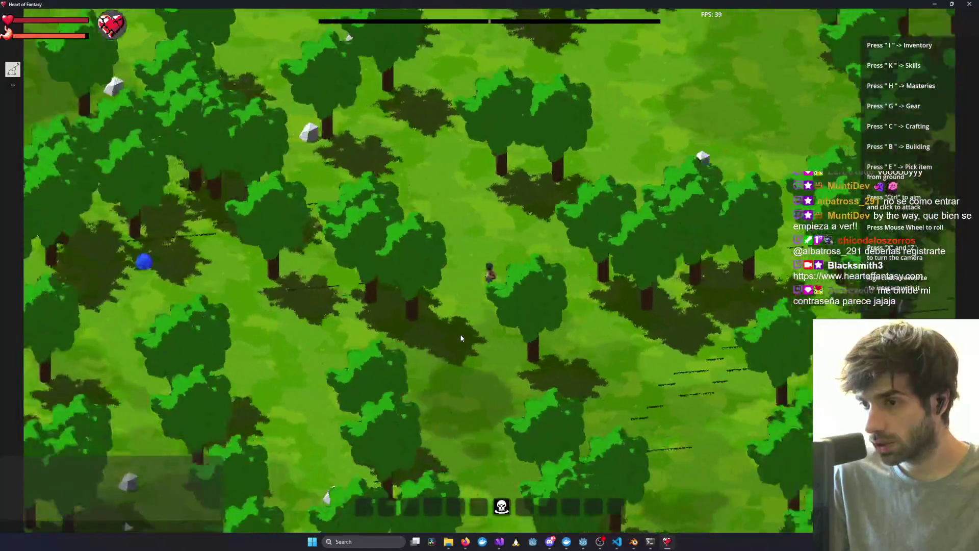
key(x)
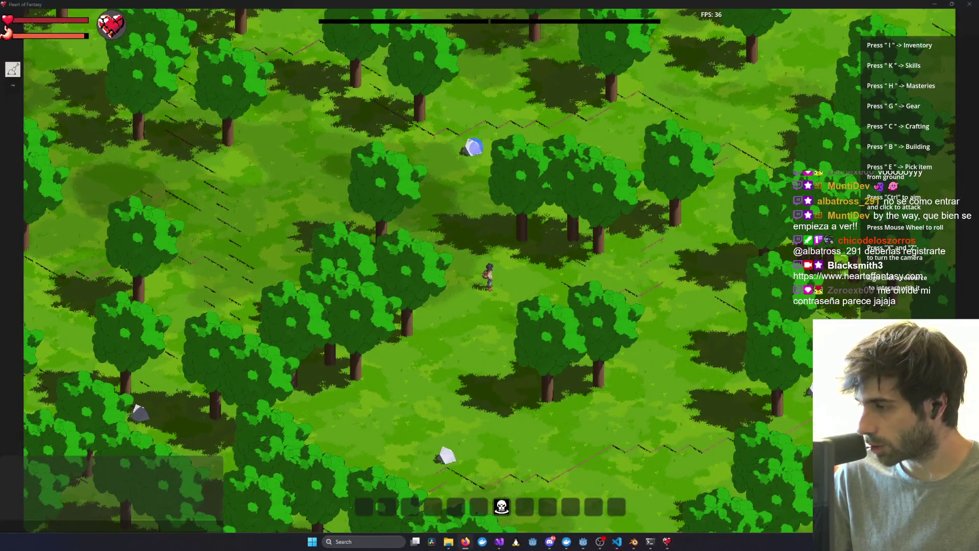
key(x)
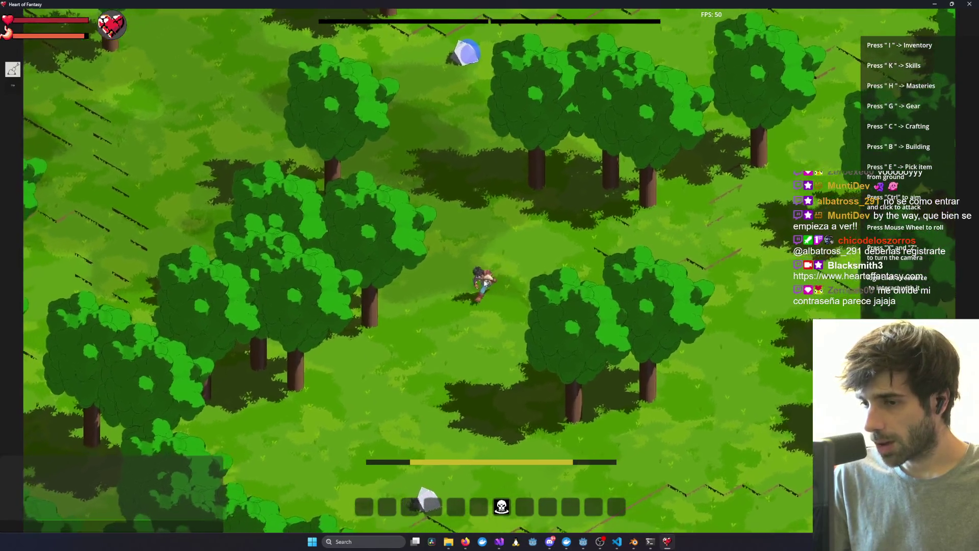
key(d)
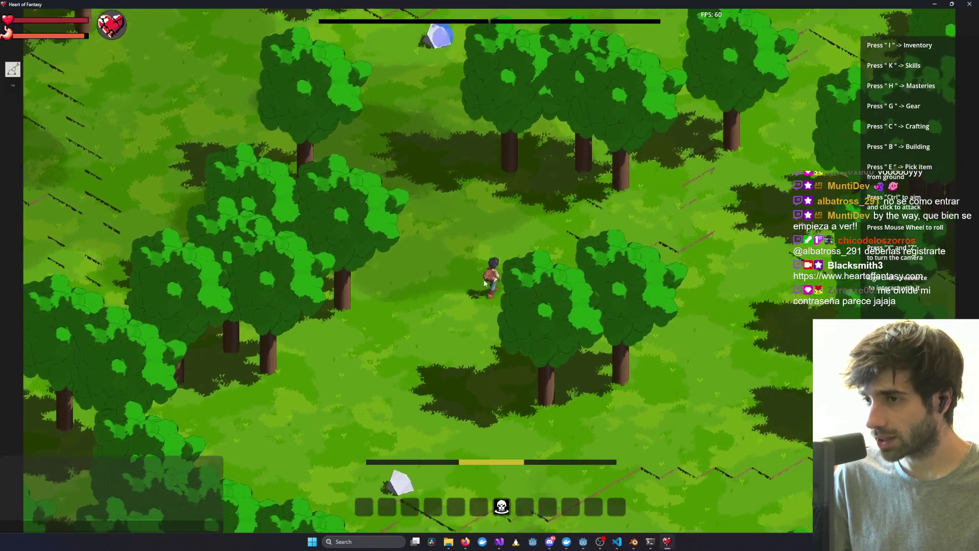
scroll(484, 283, down, 5)
key(x)
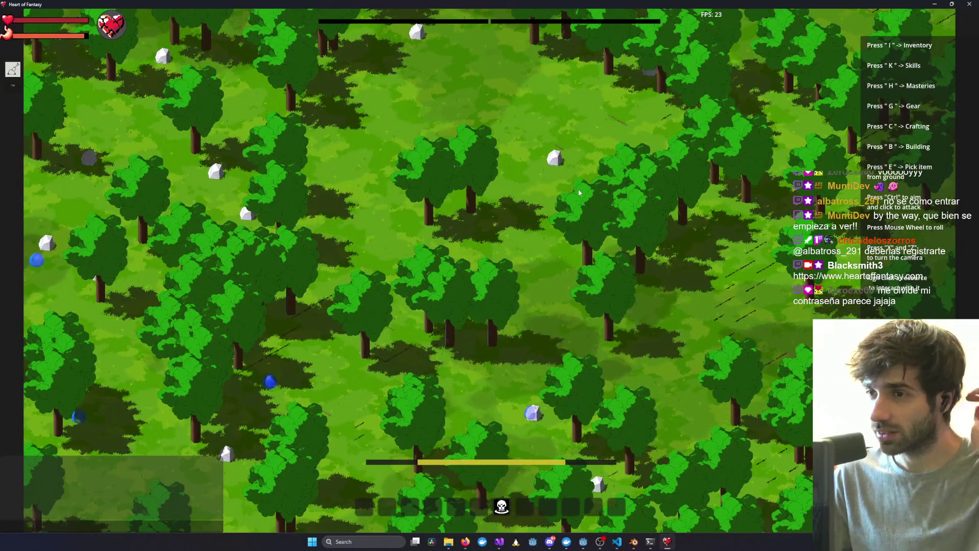
scroll(591, 178, up, 5)
key(x)
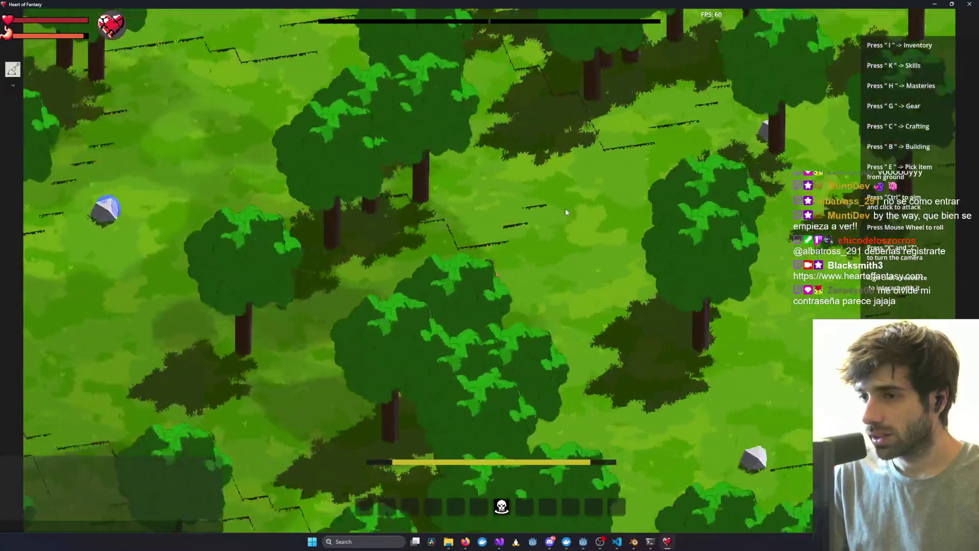
key(x)
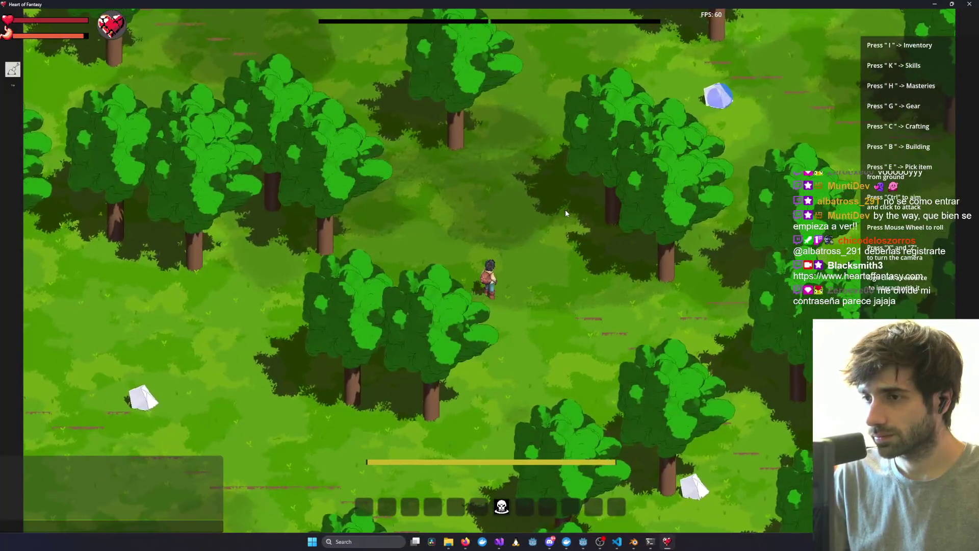
key(x)
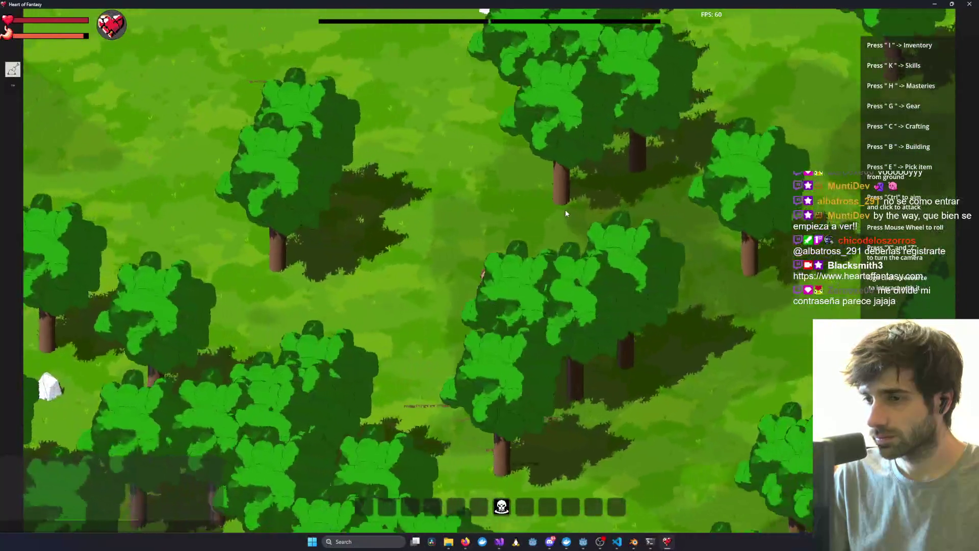
scroll(565, 213, down, 3)
scroll(566, 215, down, 3)
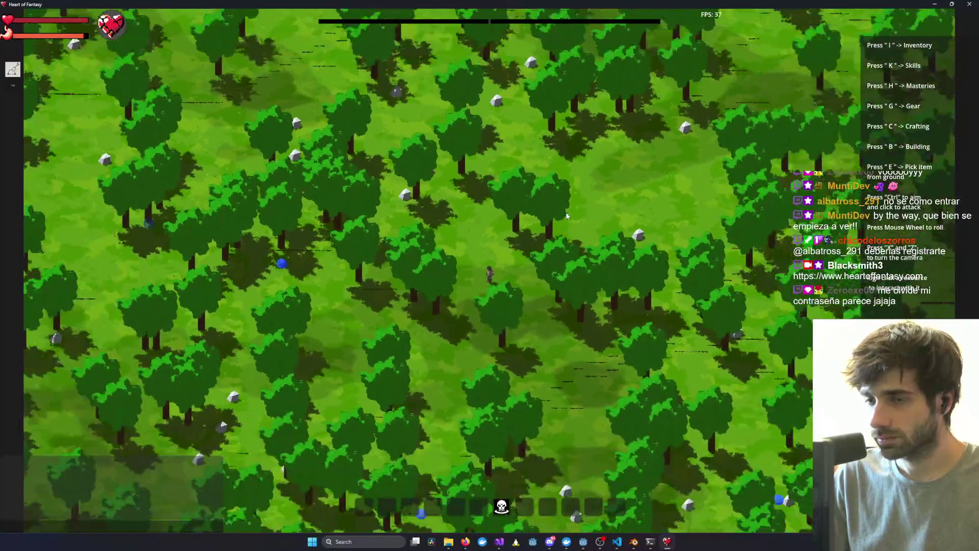
key(x)
scroll(566, 216, down, 3)
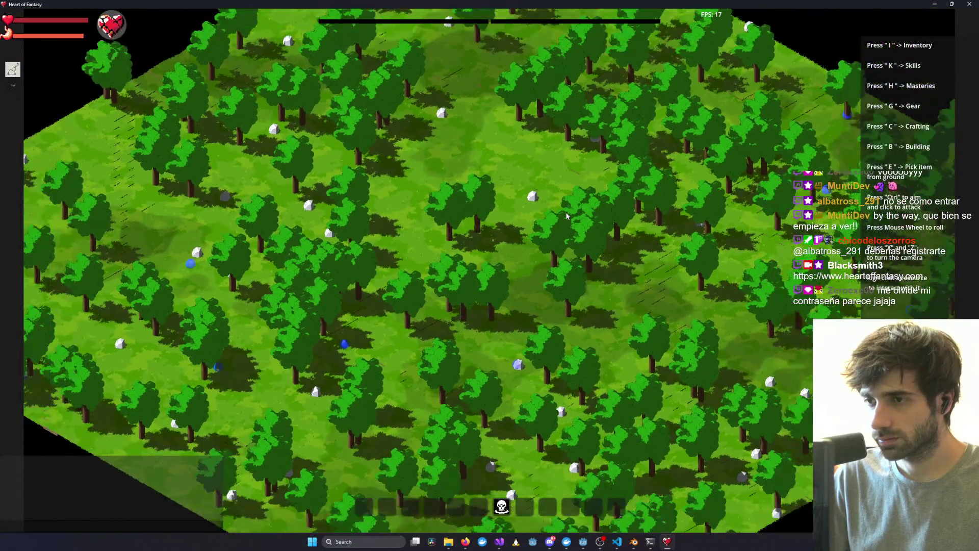
key(x)
scroll(566, 216, up, 3)
scroll(566, 216, up, 5)
key(x)
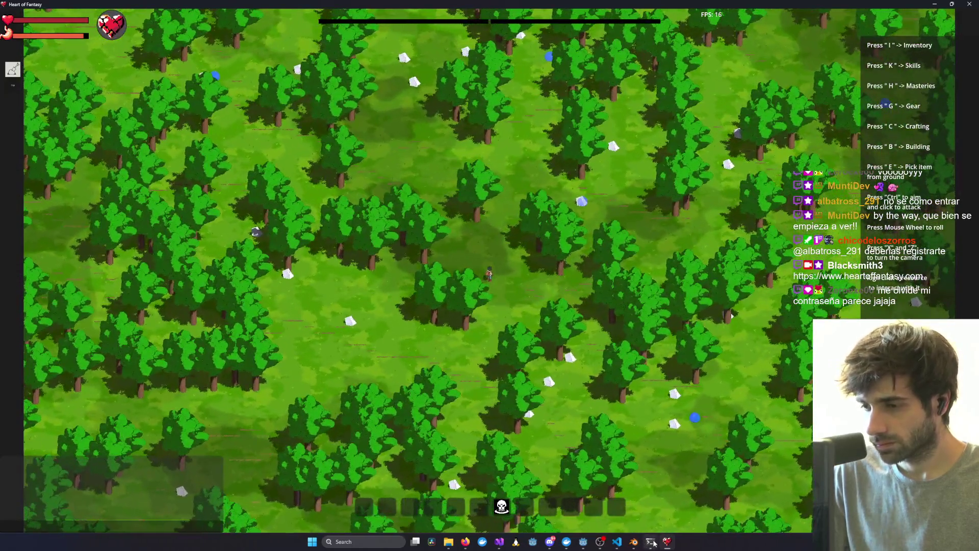
mouse_move(651, 541)
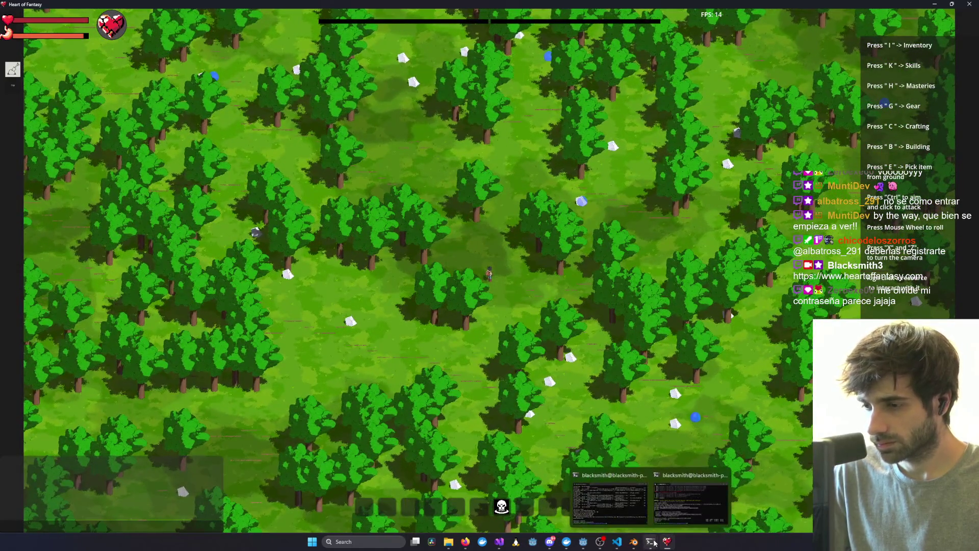
Turn the camera around the character, zoom, and walk north through the forest
mouse_move(589, 543)
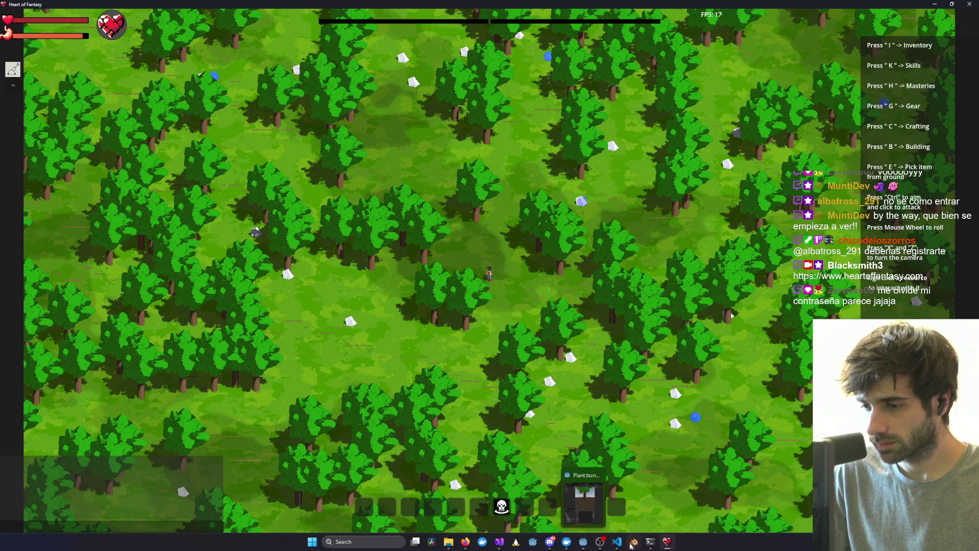
mouse_move(500, 545)
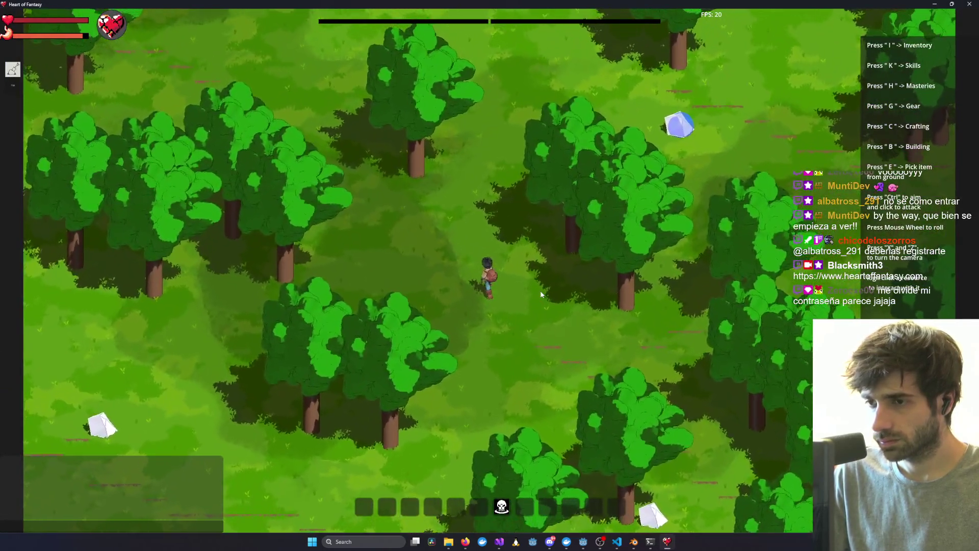
key(y)
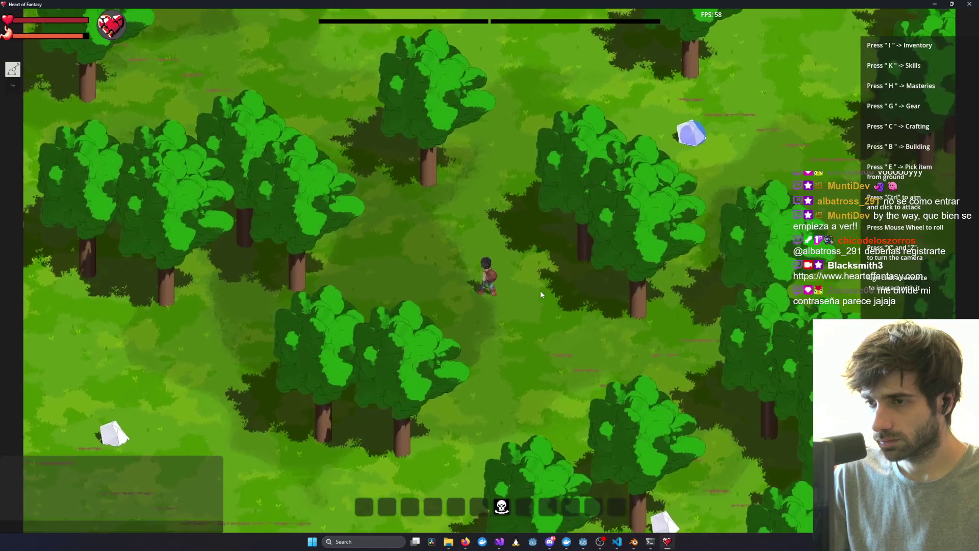
key(y)
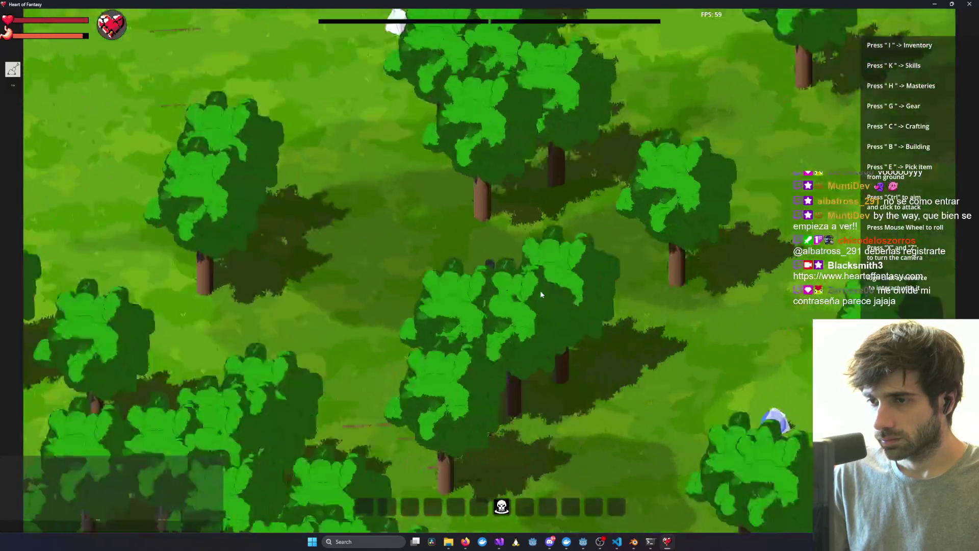
scroll(541, 294, down, 5)
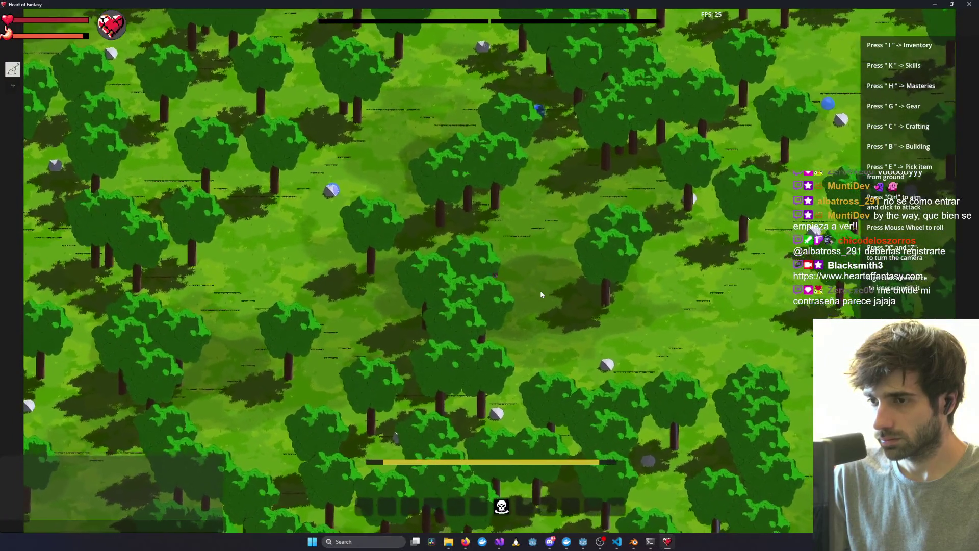
scroll(542, 294, up, 5)
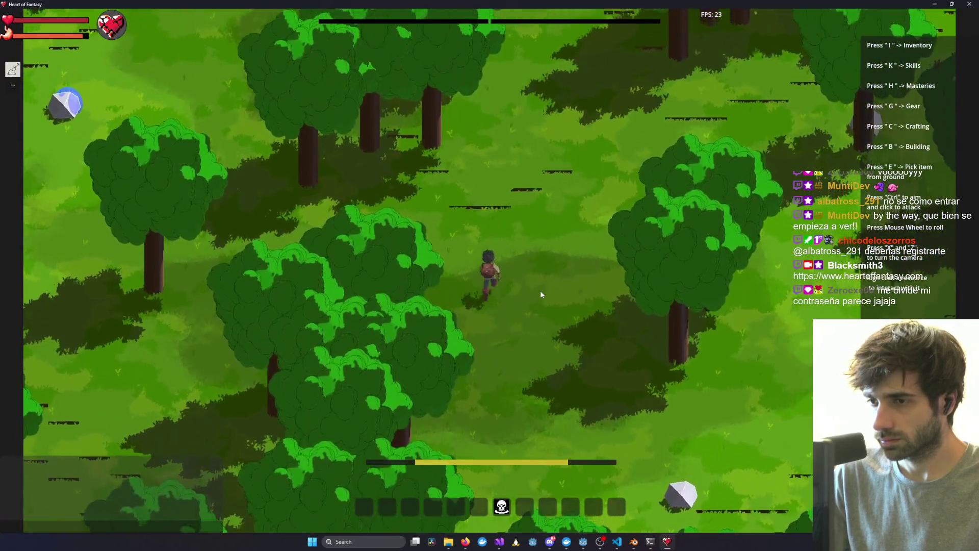
key(w)
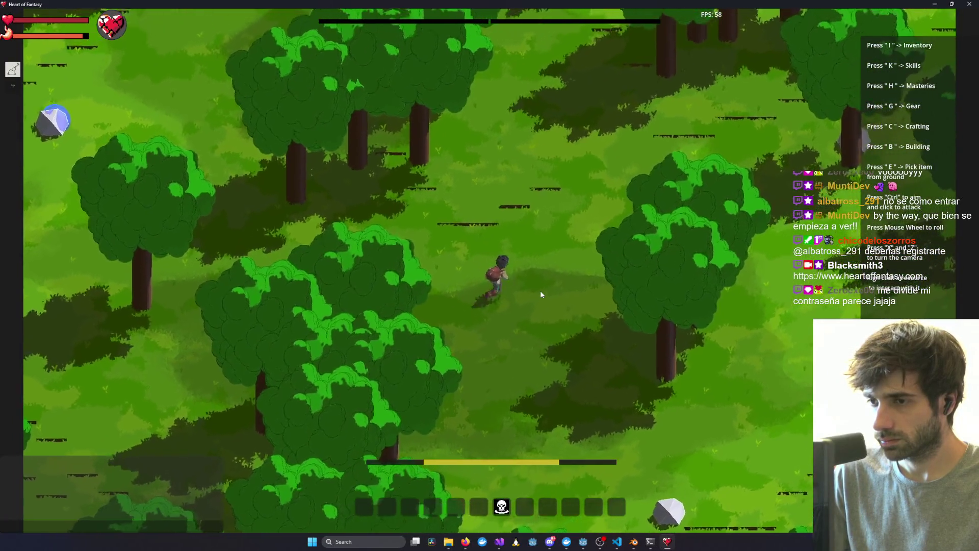
key(w)
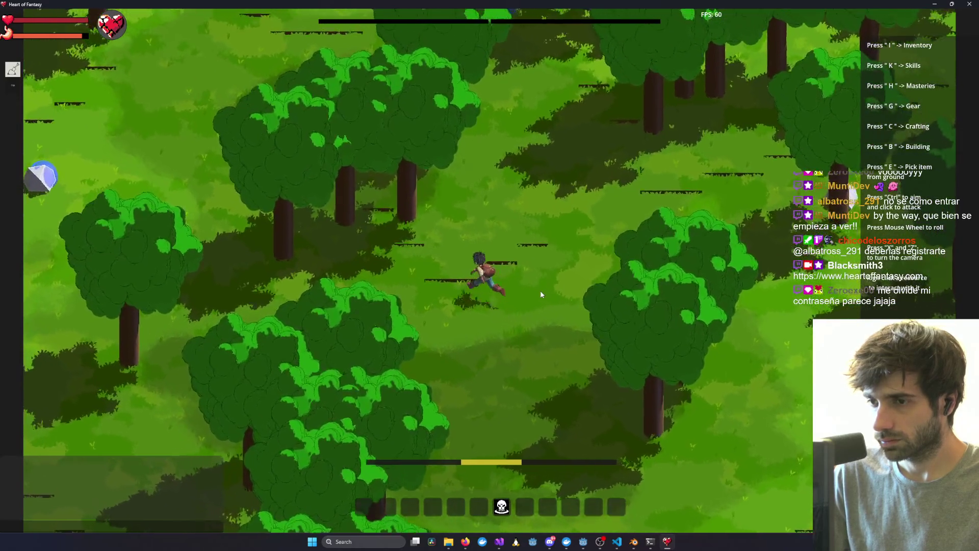
scroll(485, 288, down, 3)
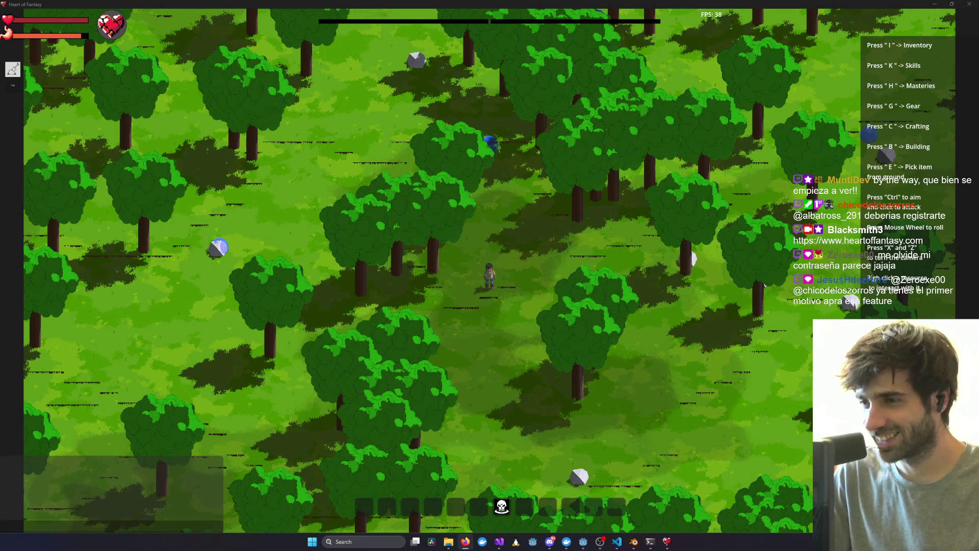
Orbit the camera around the character to view the trees from every side
key(x)
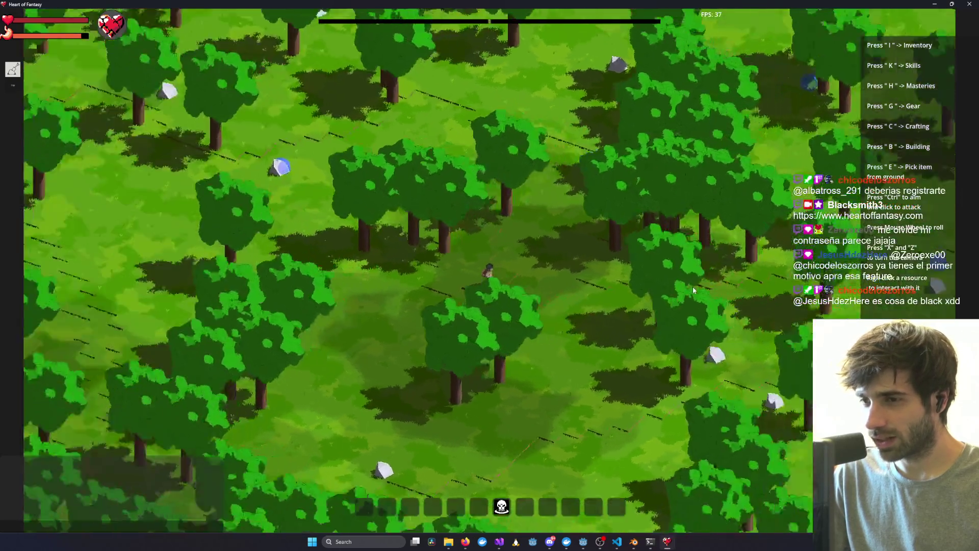
key(x)
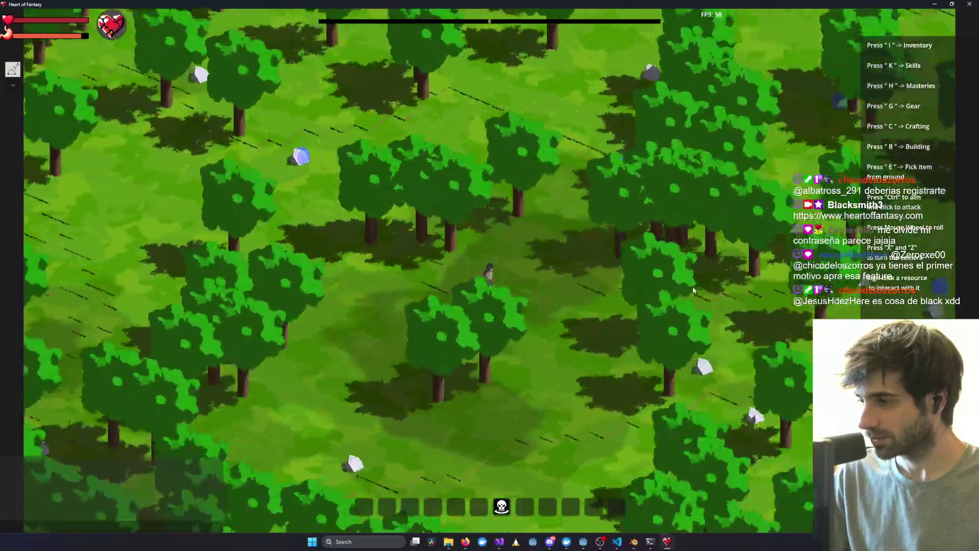
key(x)
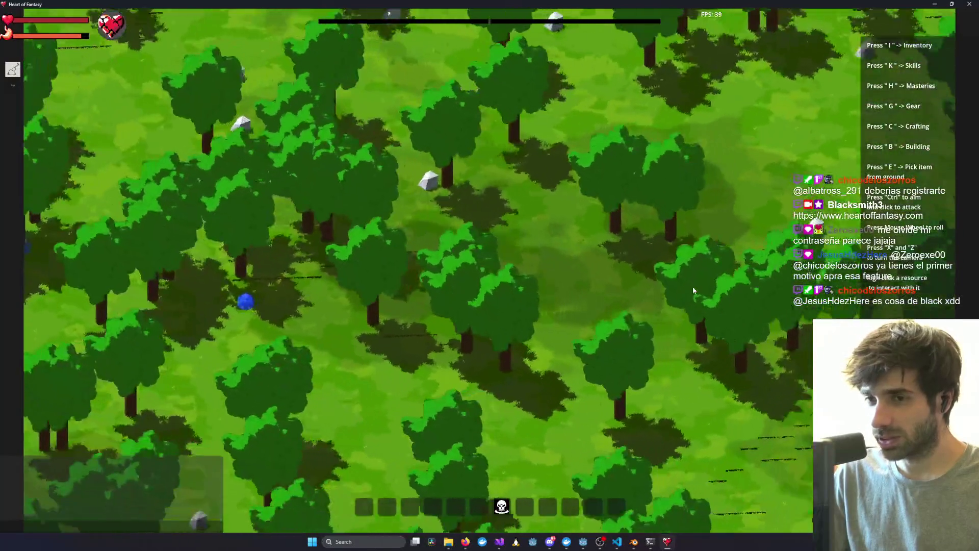
key(x)
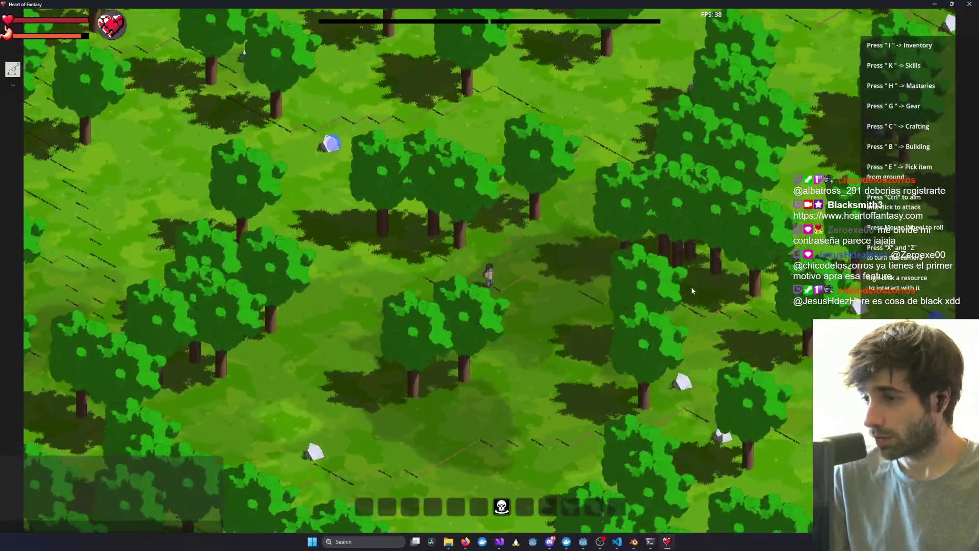
key(x)
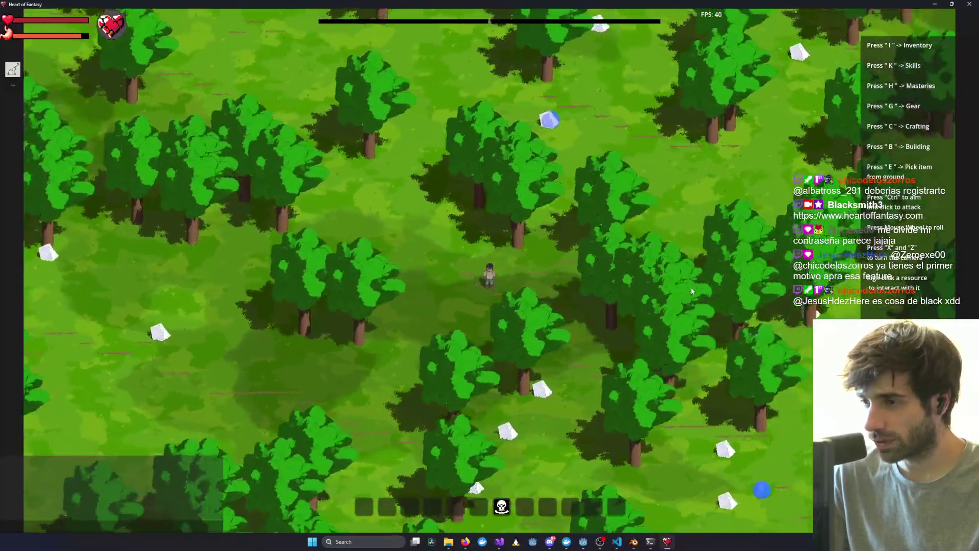
key(x)
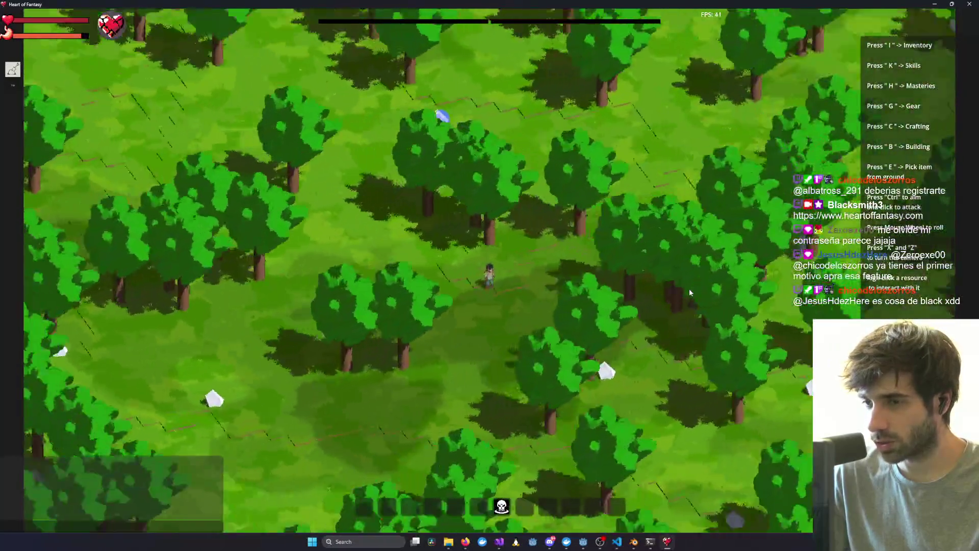
Orbit a zoomed-in view of the tree foliage, then walk a few steps forward
scroll(688, 291, up, 5)
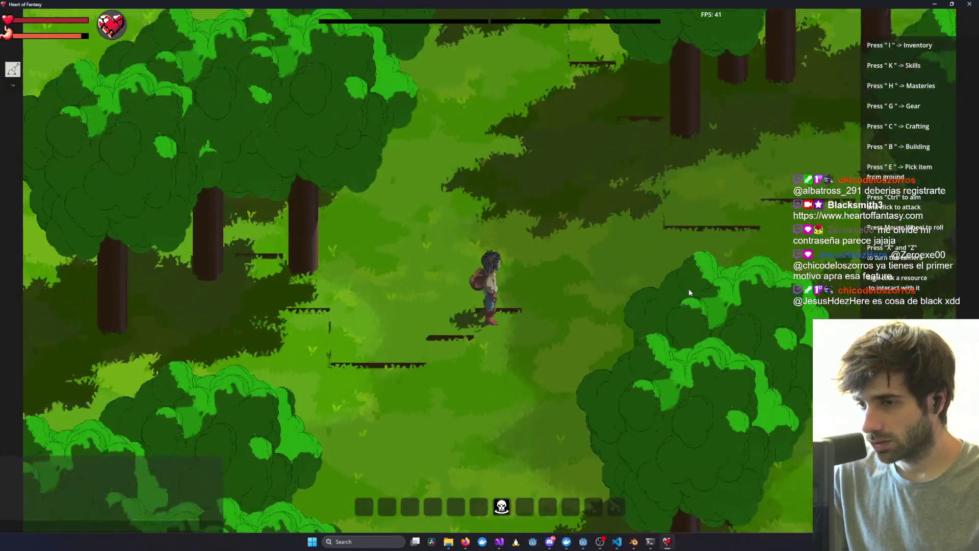
key(x)
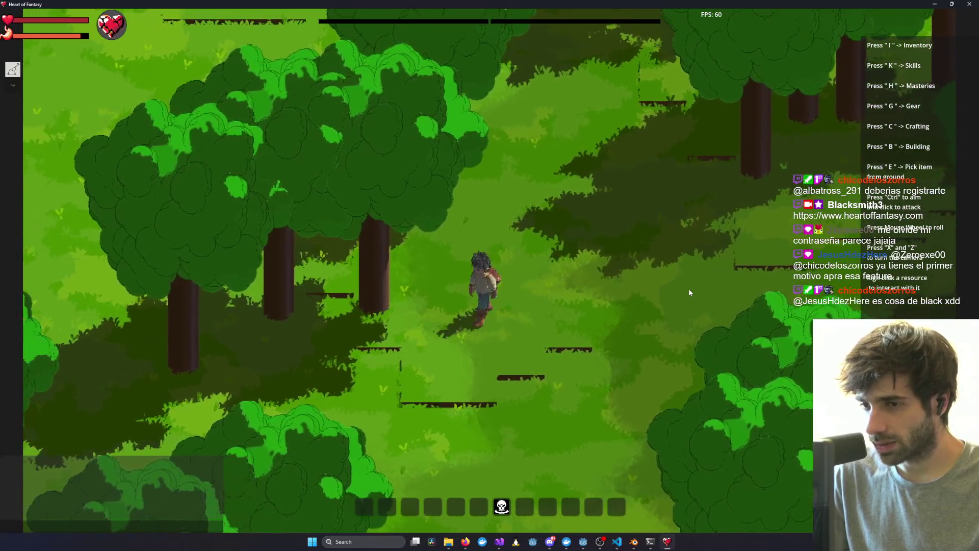
key(x)
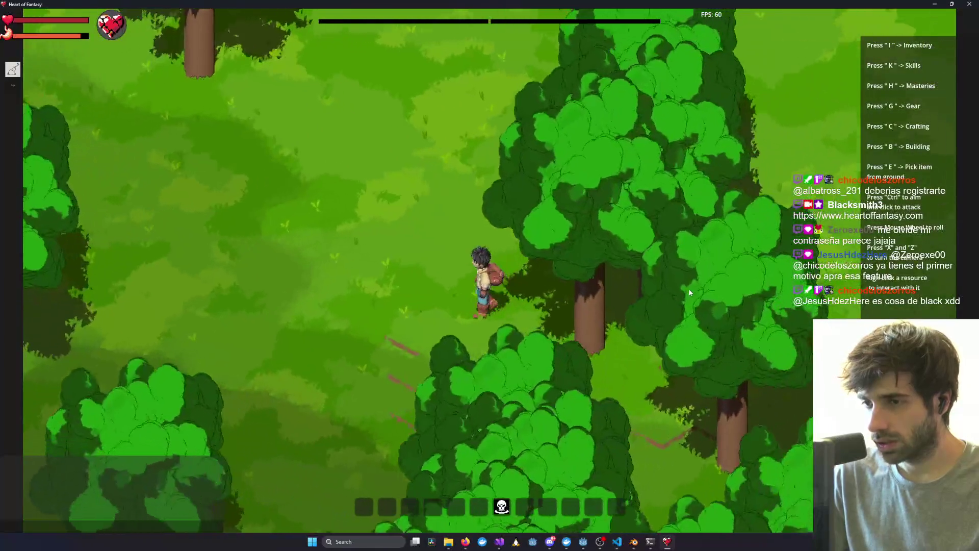
key(x)
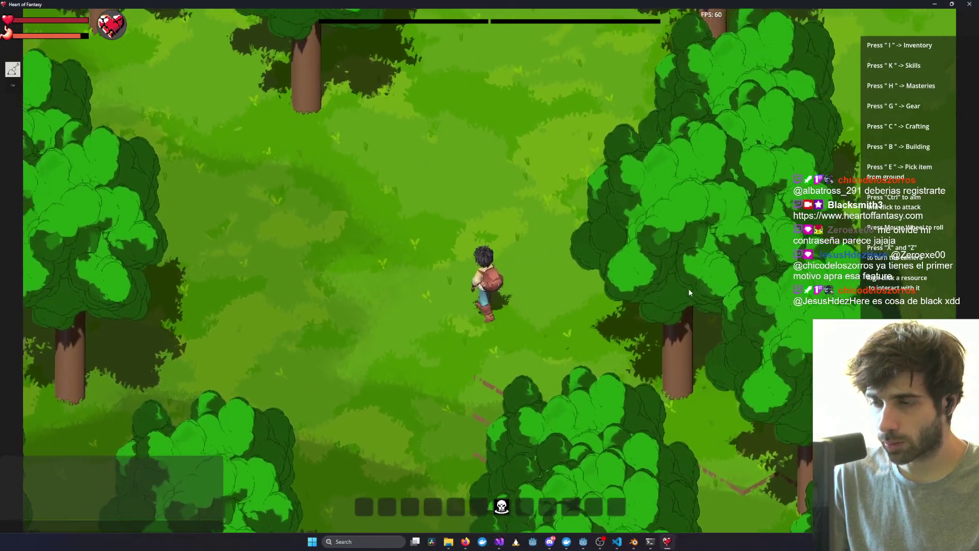
scroll(689, 292, down, 5)
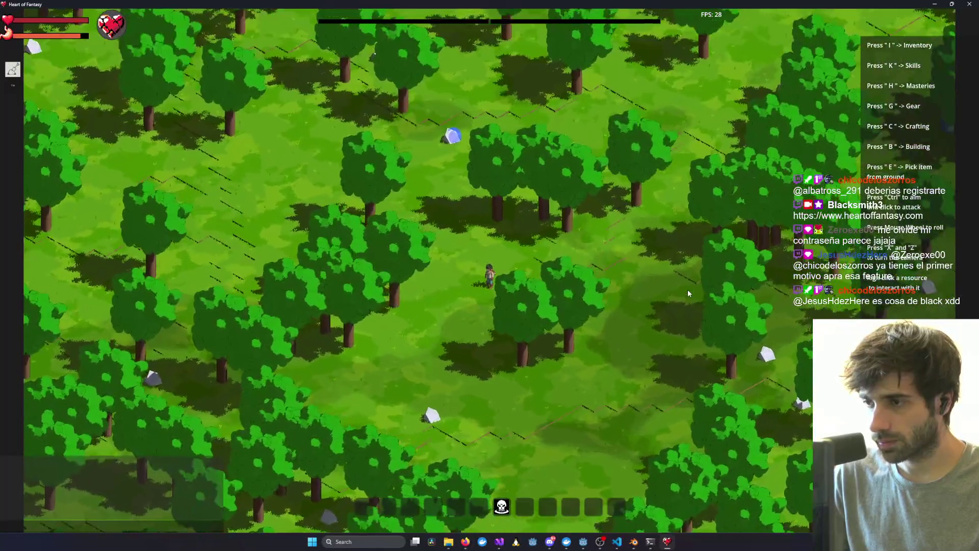
scroll(688, 289, up, 5)
scroll(687, 289, up, 5)
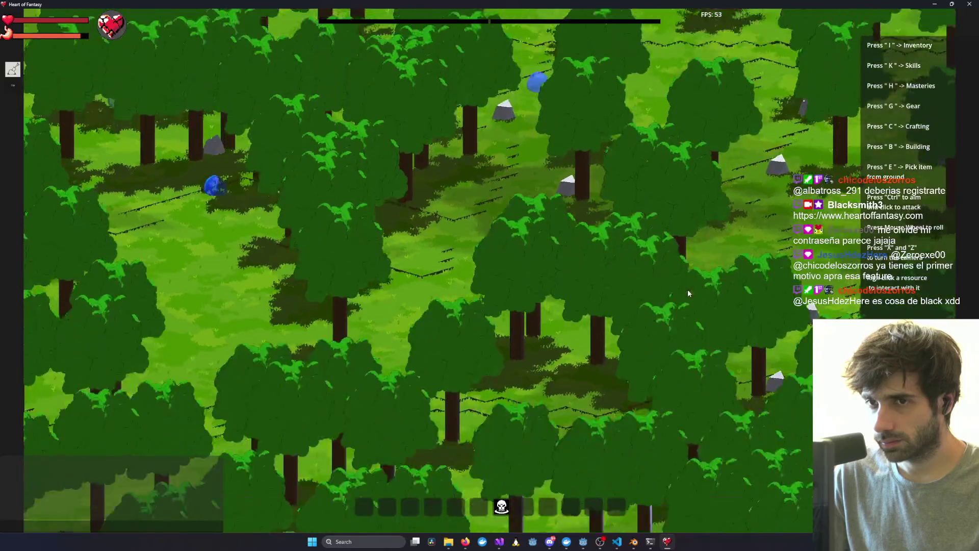
scroll(687, 289, down, 5)
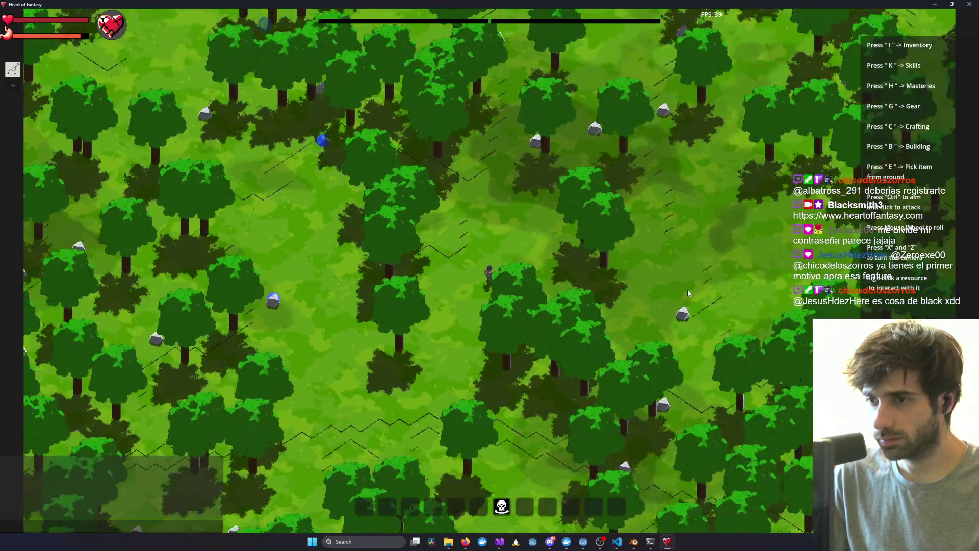
scroll(687, 290, up, 5)
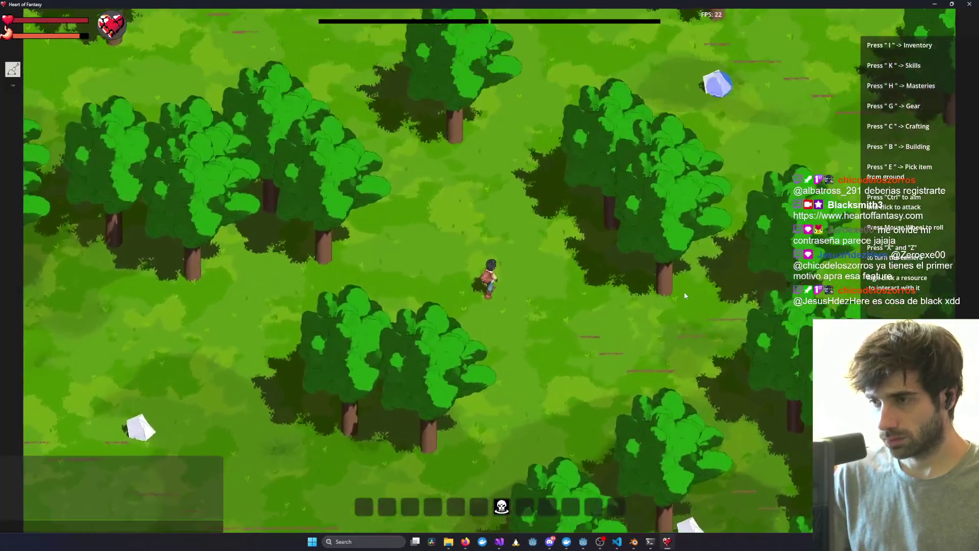
key(x)
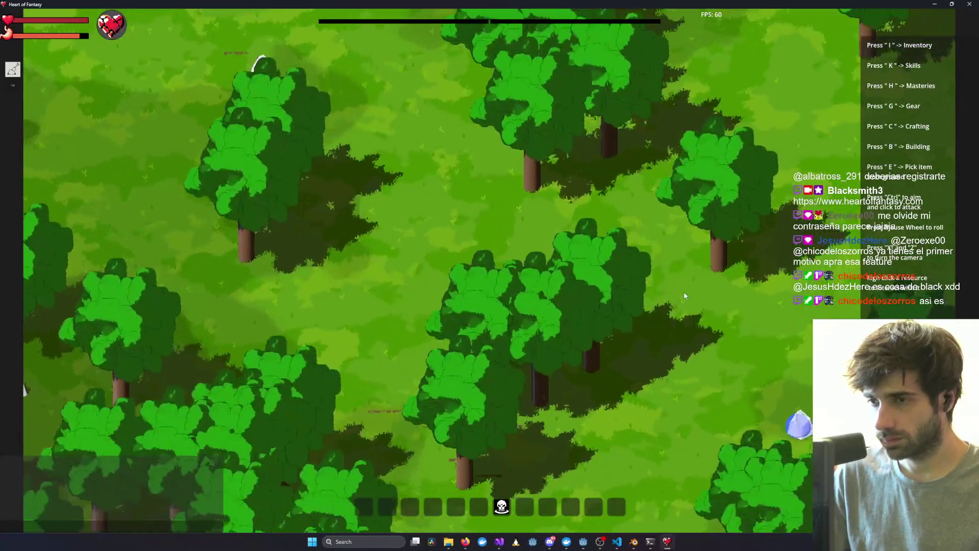
scroll(685, 295, down, 3)
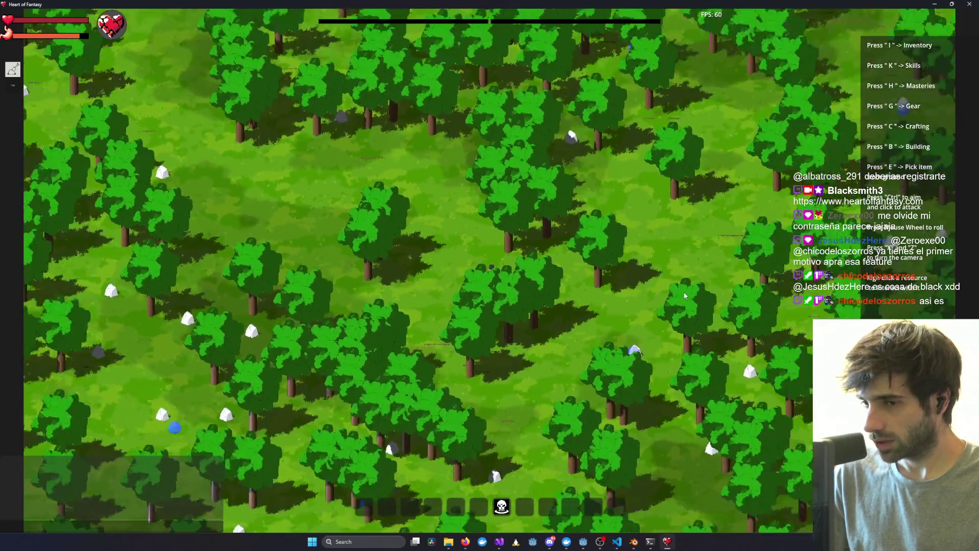
scroll(684, 296, up, 4)
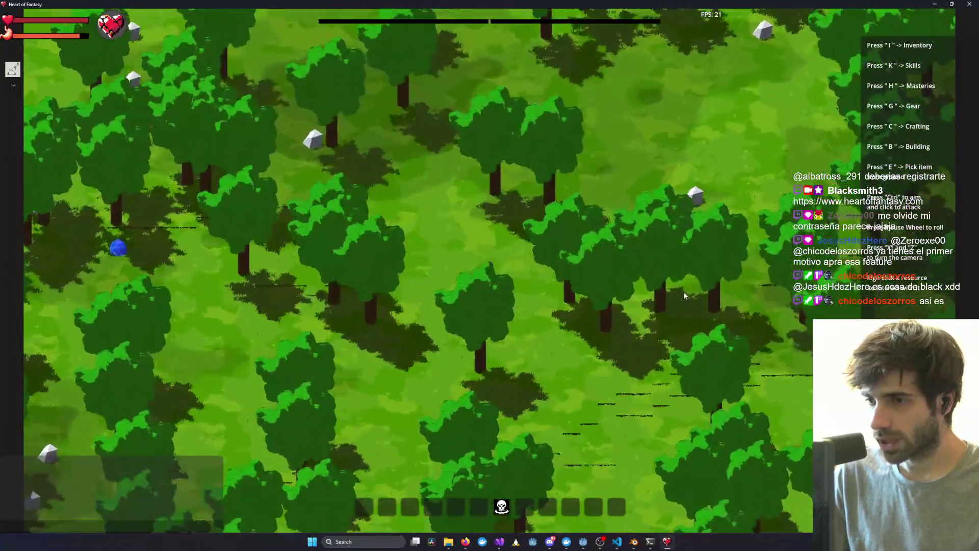
key(w)
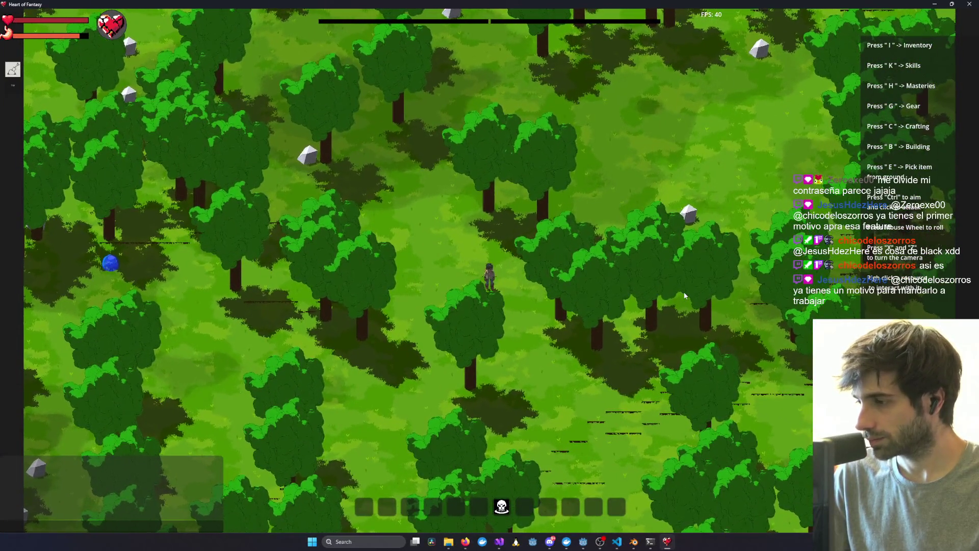
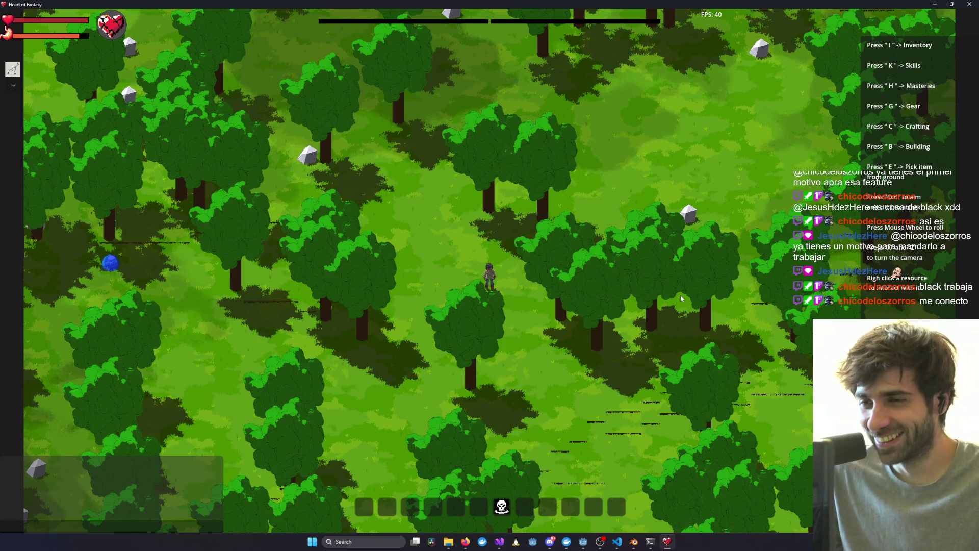
Walk the character out from behind the trees and forward through the forest
scroll(544, 275, down, 5)
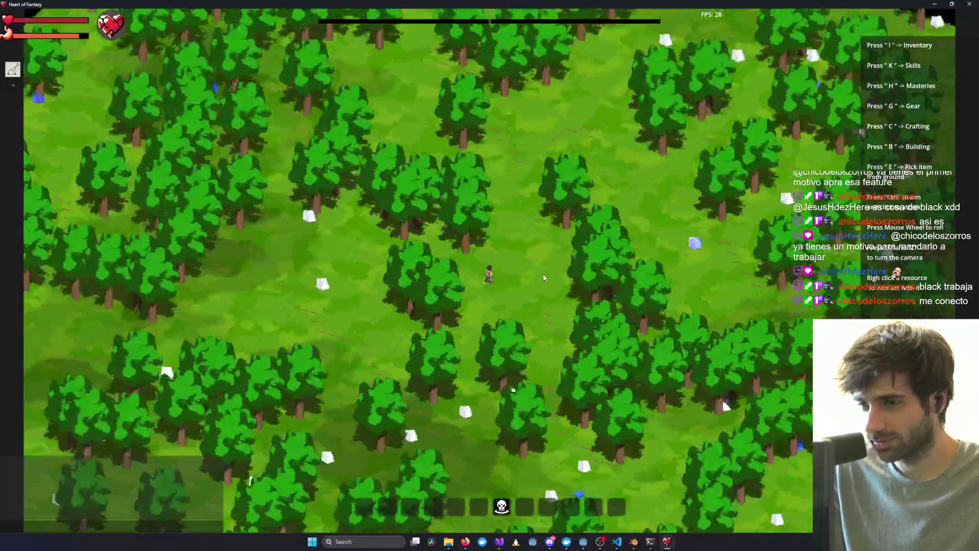
scroll(544, 278, up, 5)
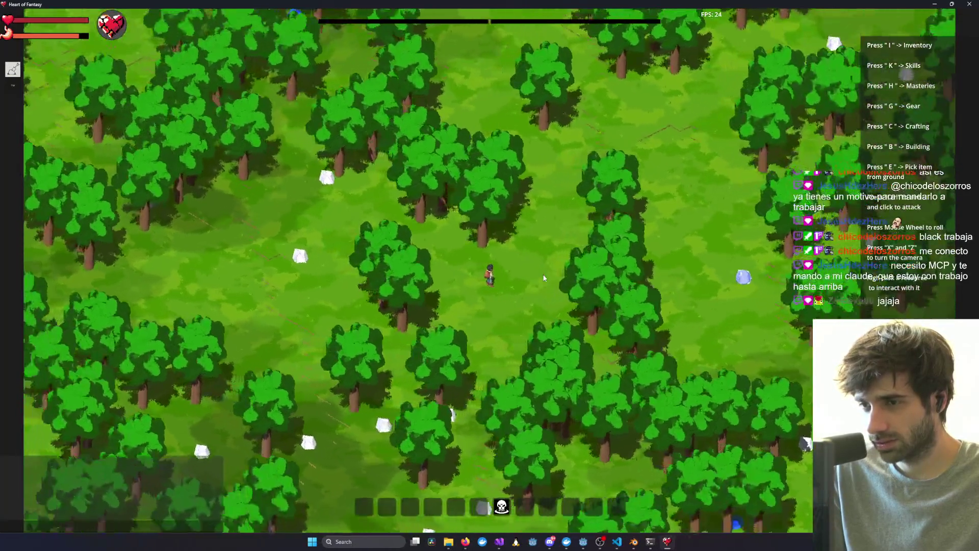
scroll(543, 278, up, 2)
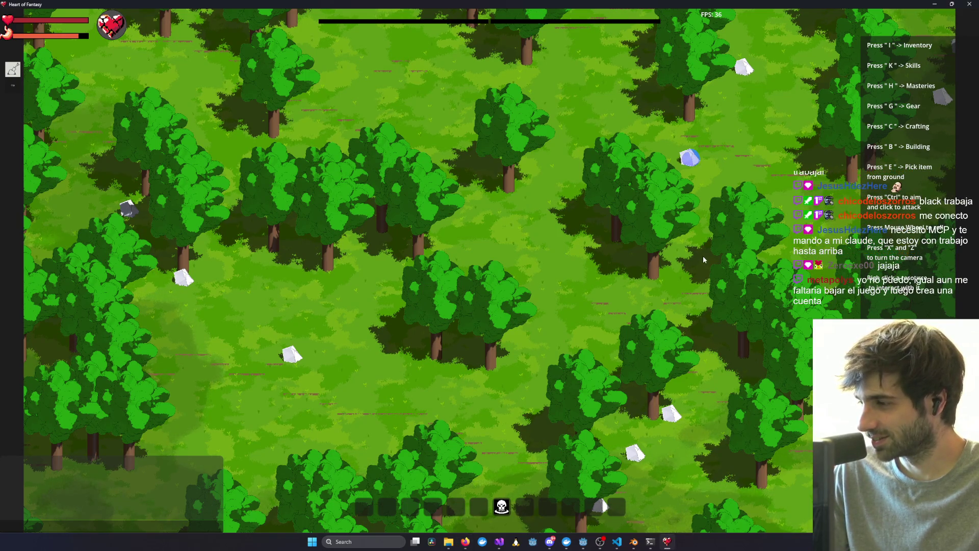
key(w)
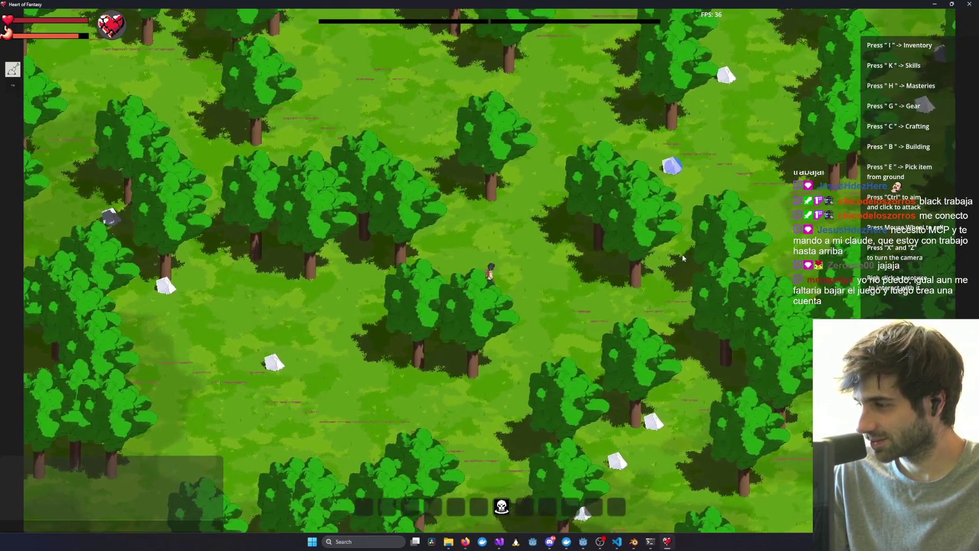
scroll(604, 255, up, 5)
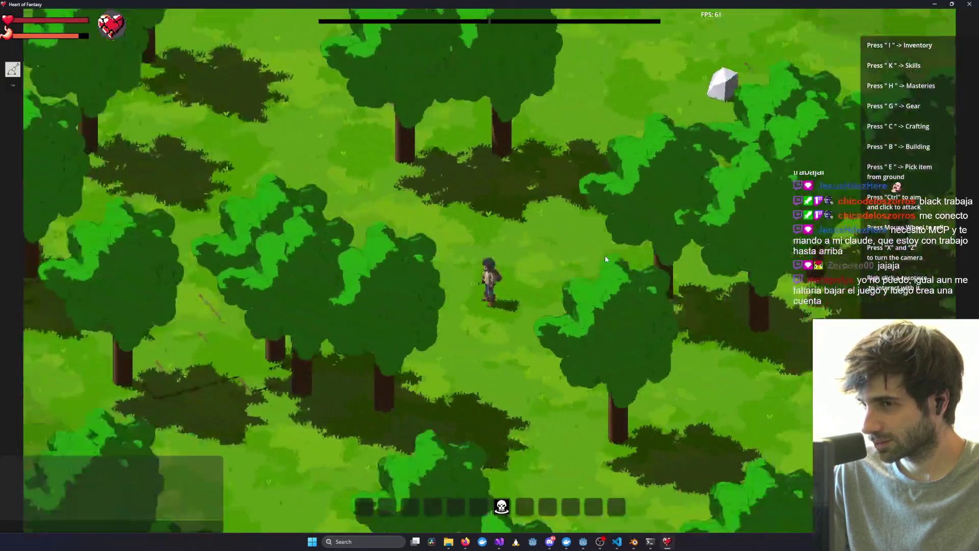
key(x)
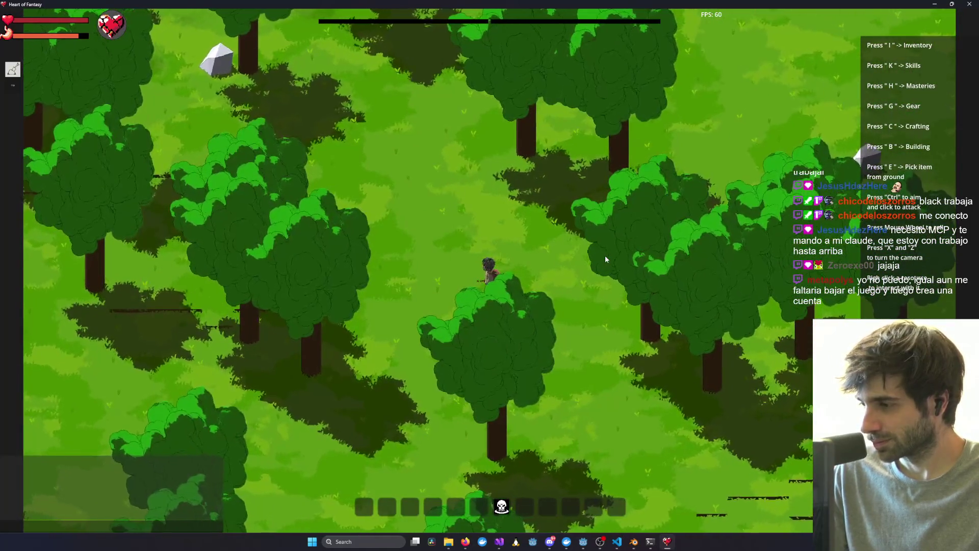
key(w)
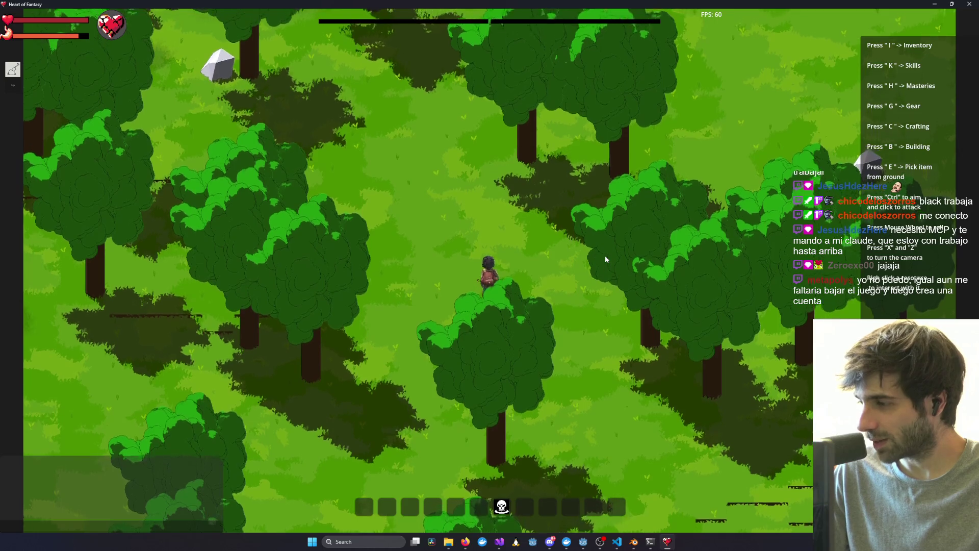
Orbit the camera around the character through several orientations with X, zooming in and out
key(x)
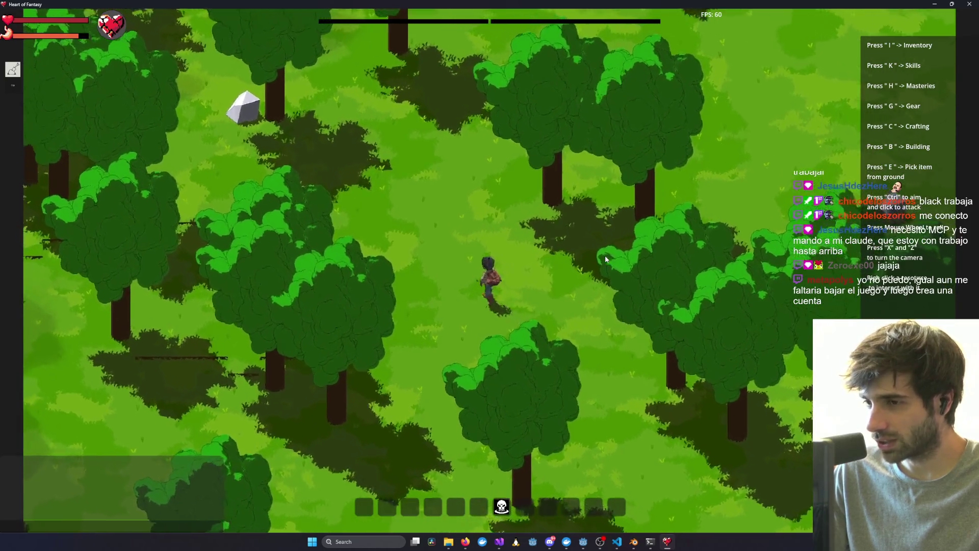
key(x)
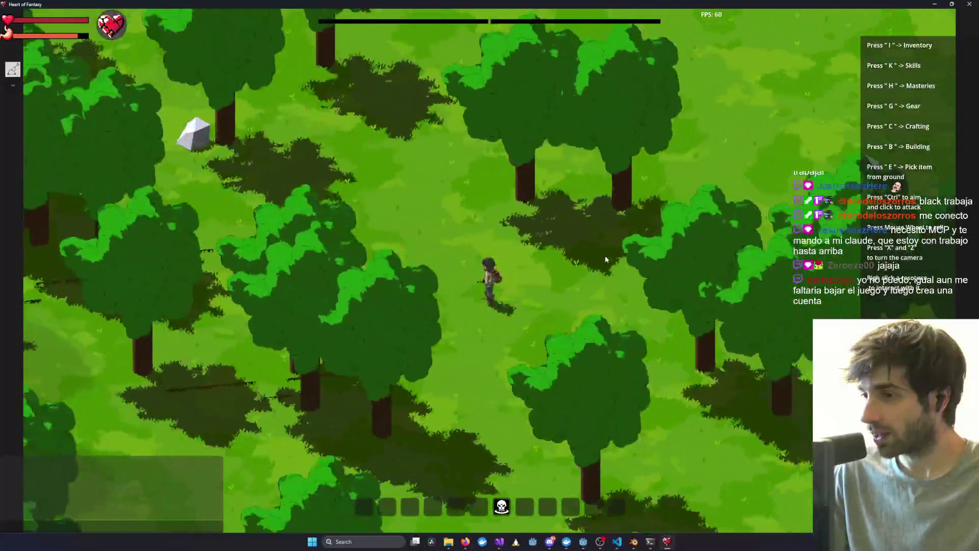
key(x)
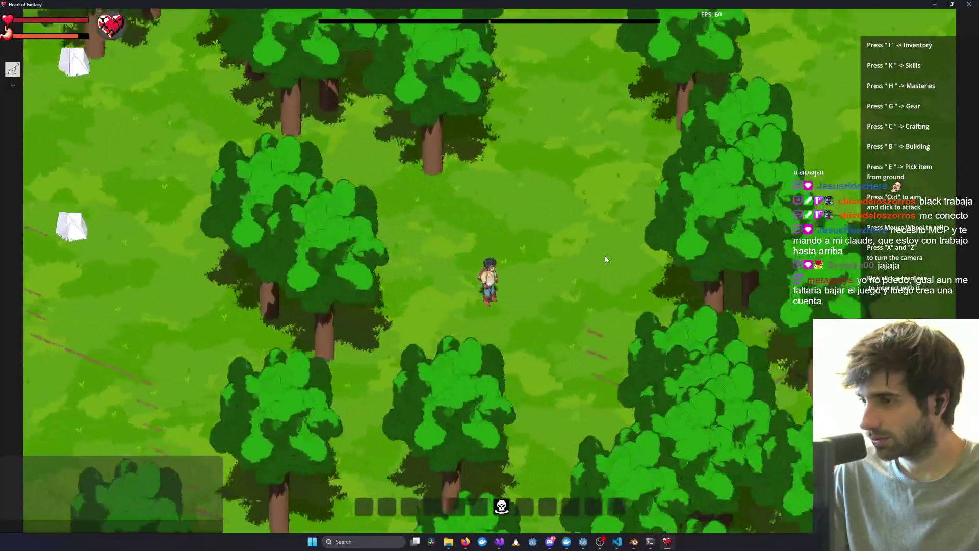
scroll(540, 379, down, 3)
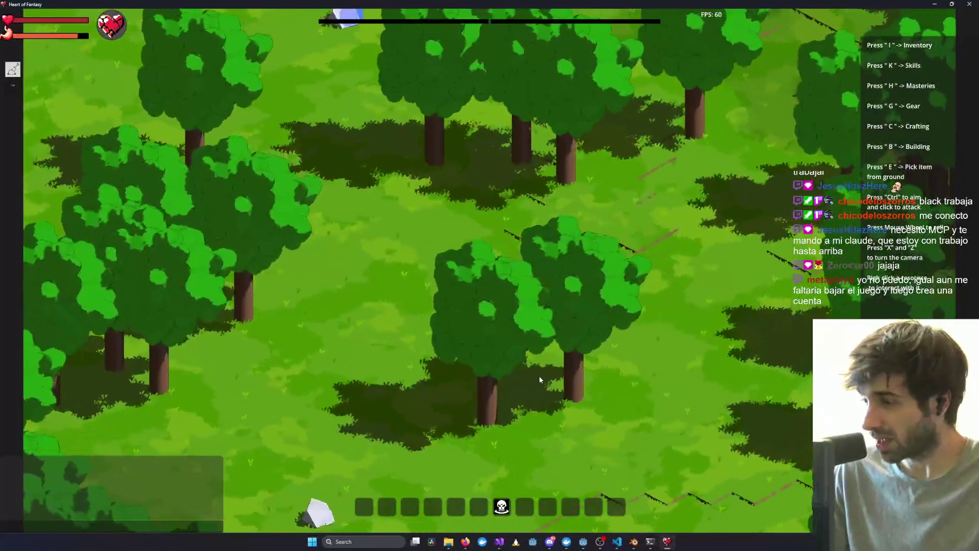
key(x)
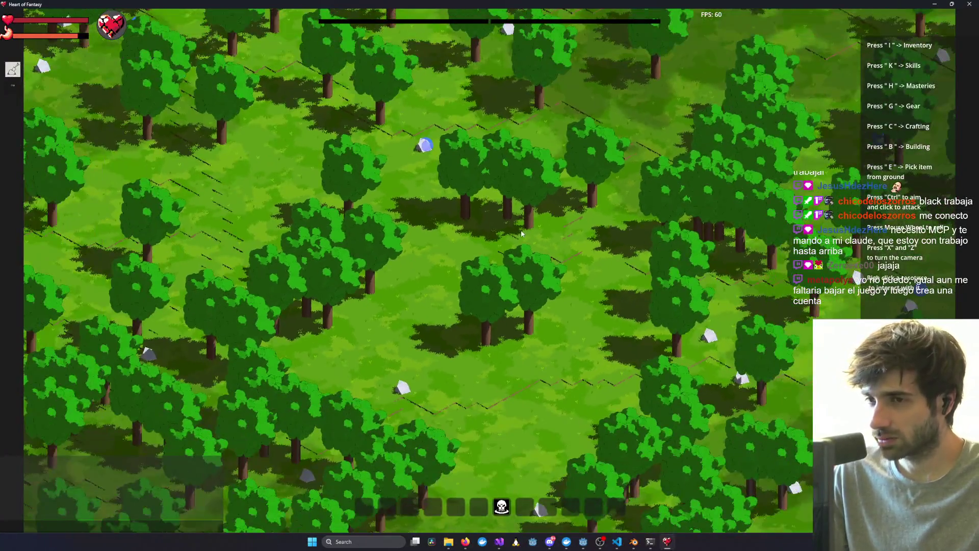
scroll(520, 235, up, 5)
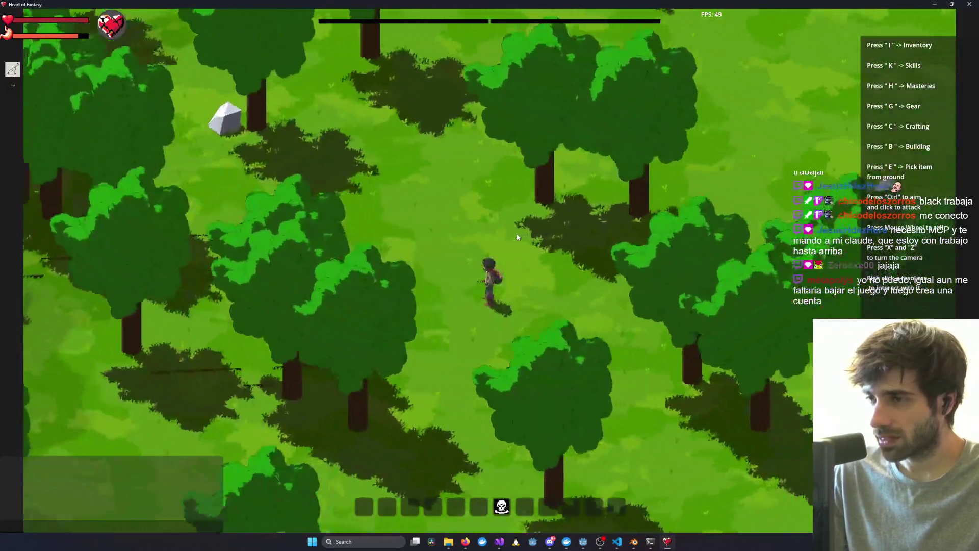
key(x)
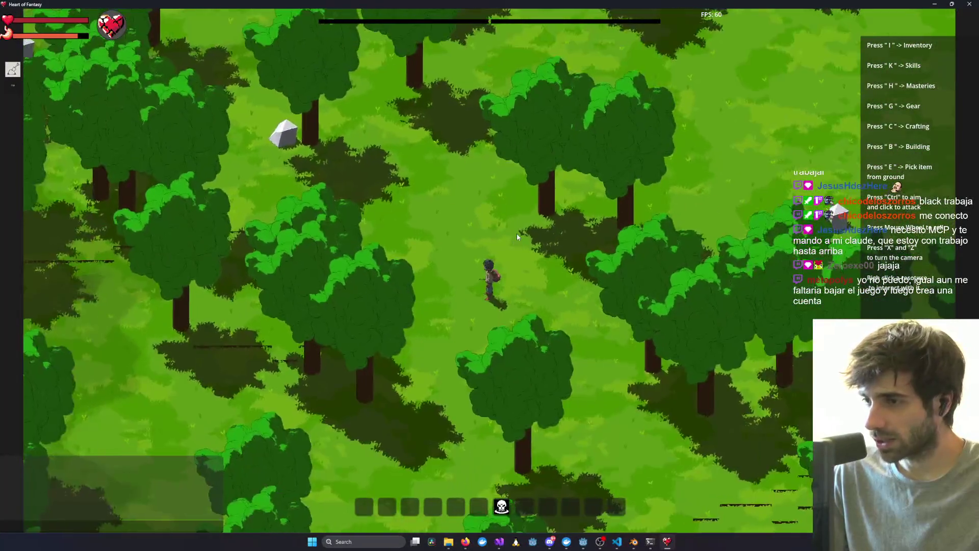
key(x)
key(x)
key(x)
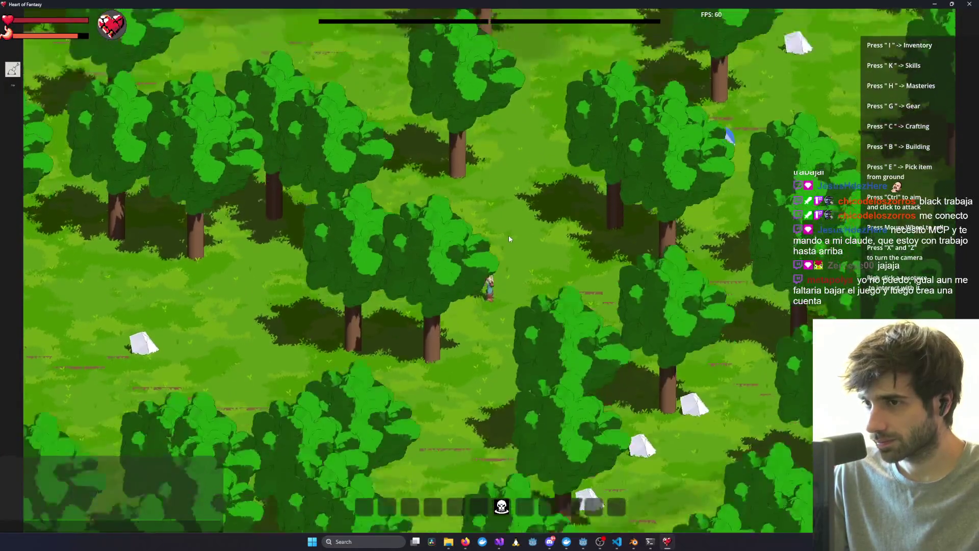
key(x)
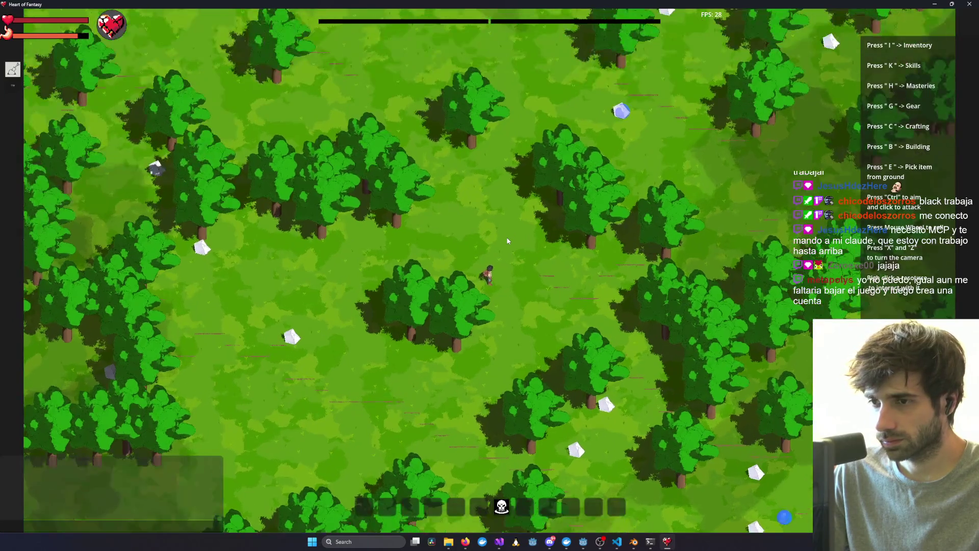
scroll(507, 240, up, 5)
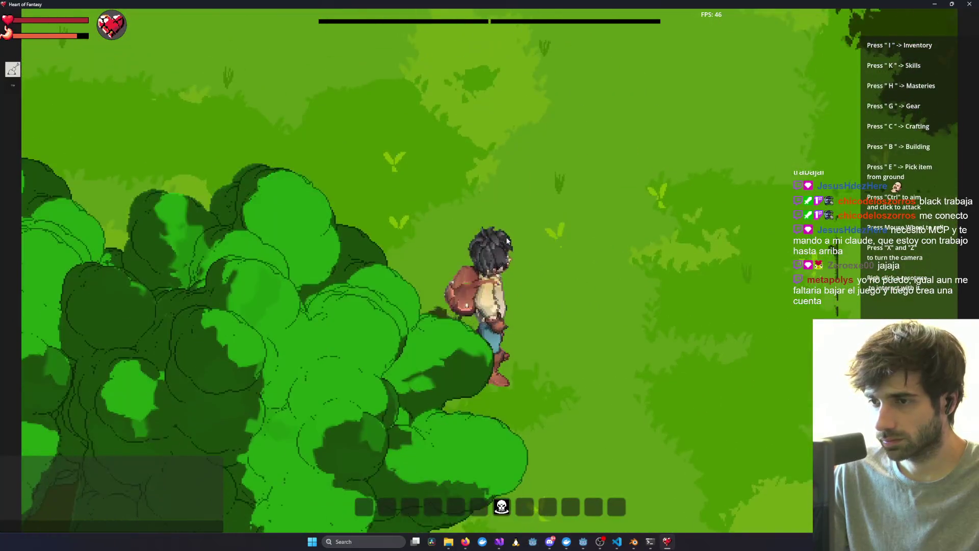
scroll(506, 241, down, 10)
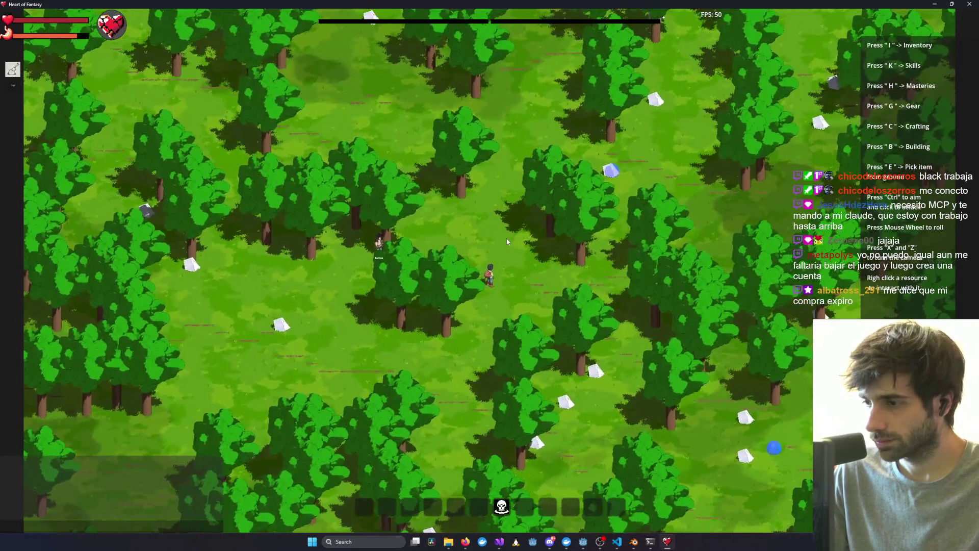
Walk the character right, then left through the forest toward the other player
key(d)
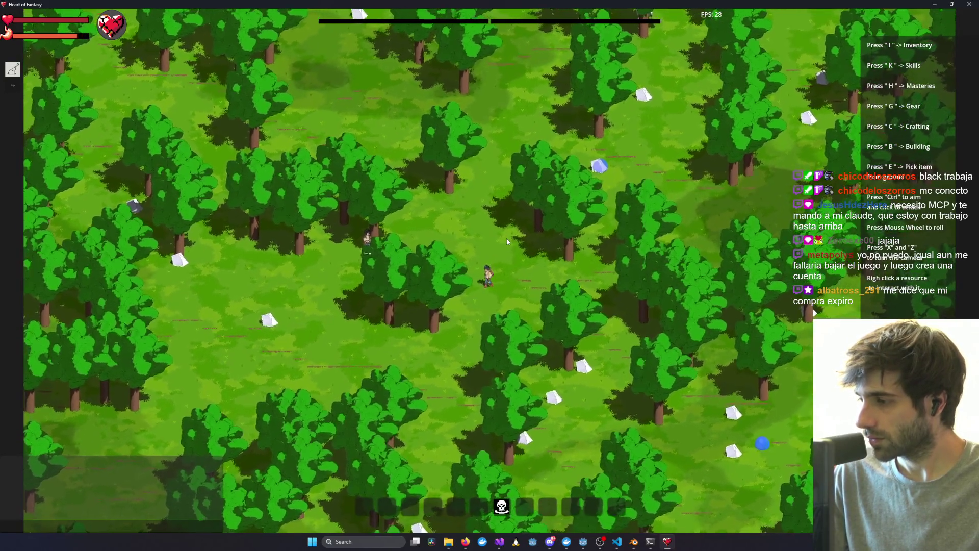
key(a)
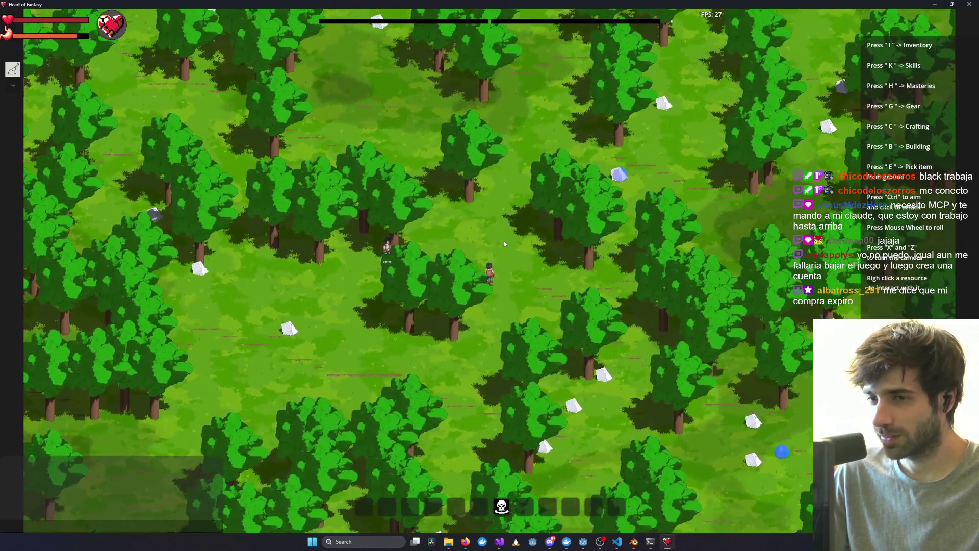
scroll(503, 243, up, 5)
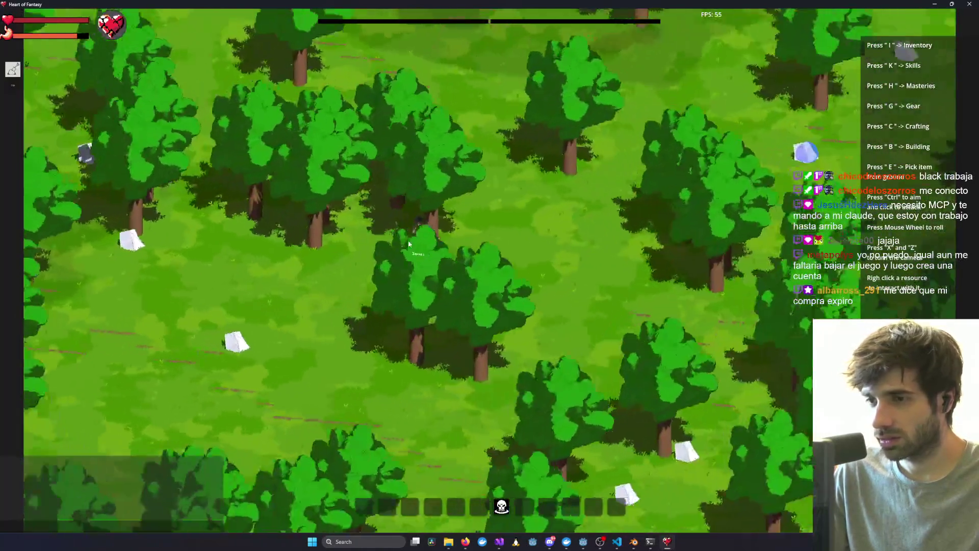
Zoom the camera in and out on the character near the other player
scroll(405, 255, up, 3)
scroll(488, 277, up, 5)
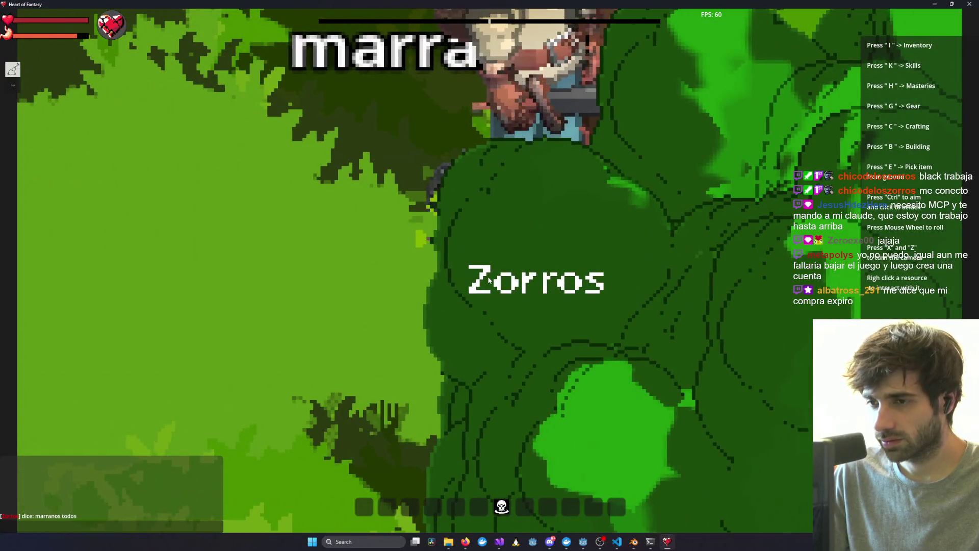
scroll(488, 280, down, 8)
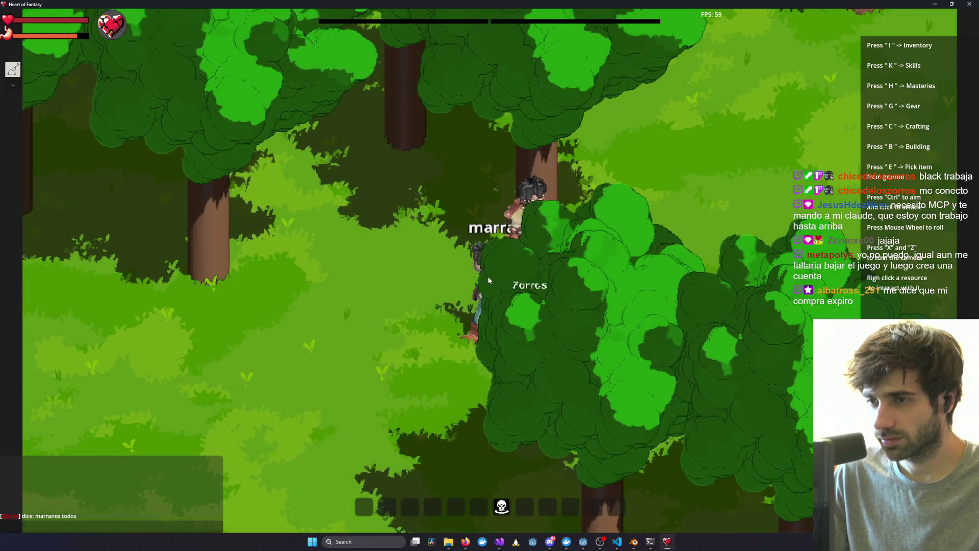
scroll(488, 279, down, 3)
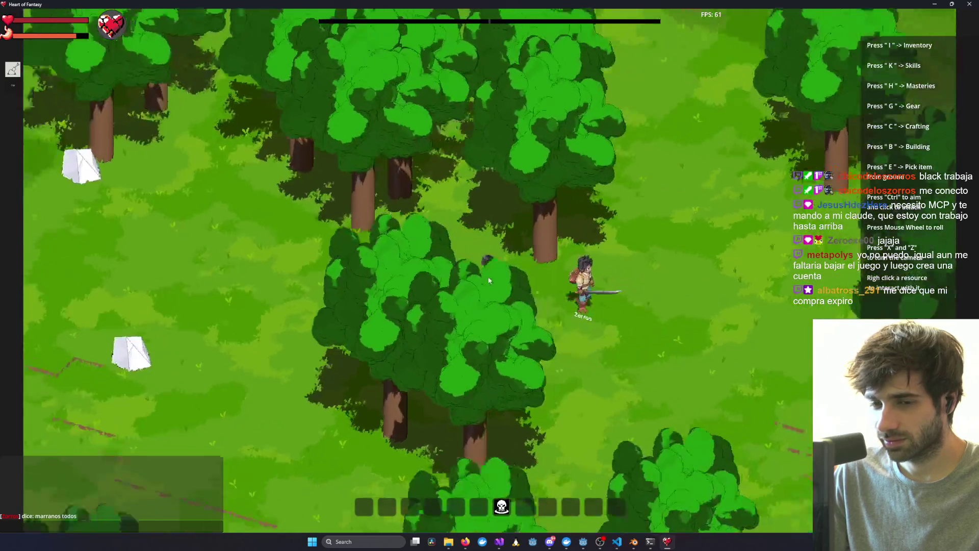
scroll(488, 280, up, 2)
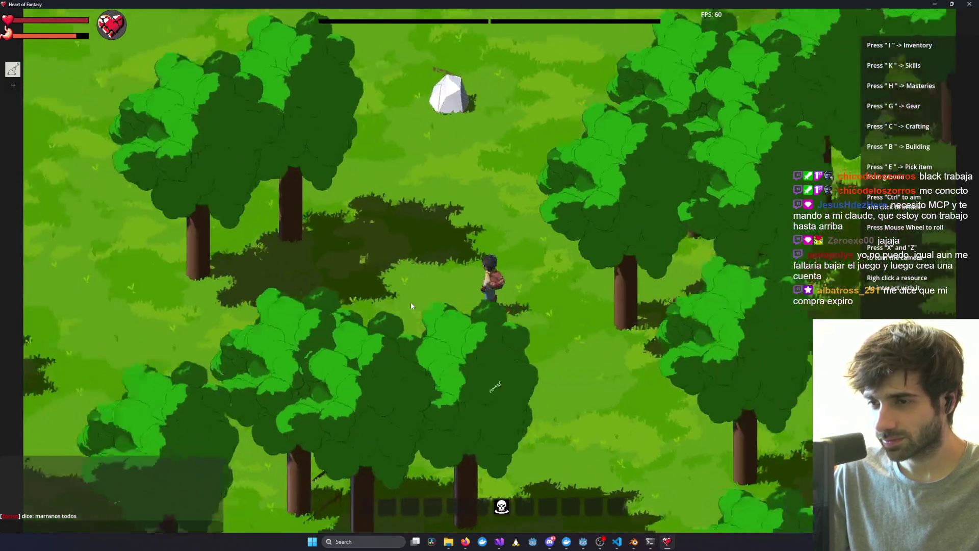
scroll(411, 301, up, 3)
scroll(411, 302, up, 5)
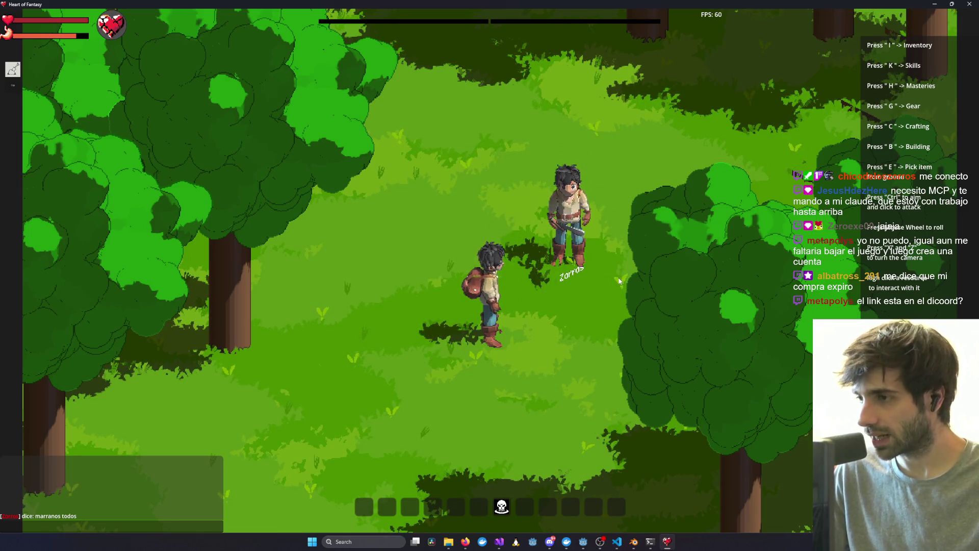
Rotate and tilt the camera with Y around both characters, ending close to them
key(y)
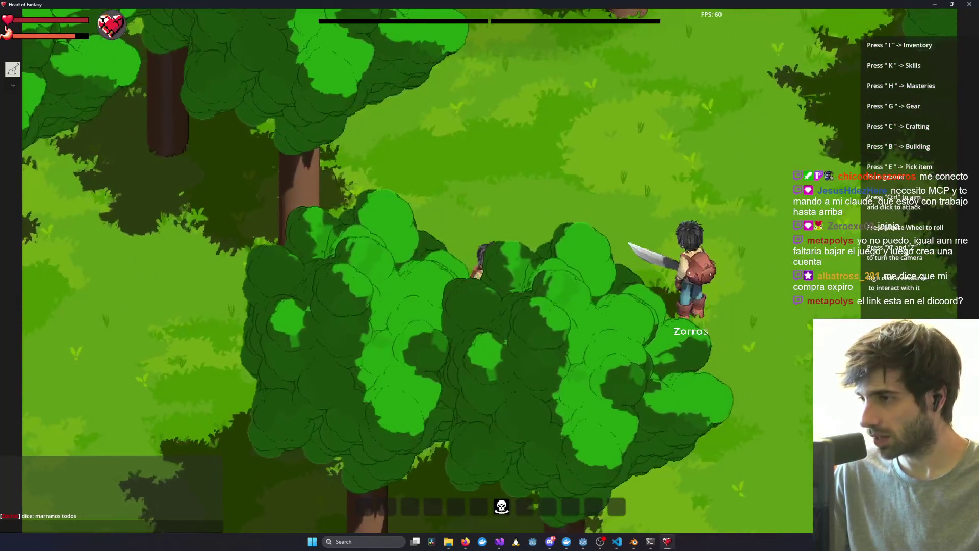
key(y)
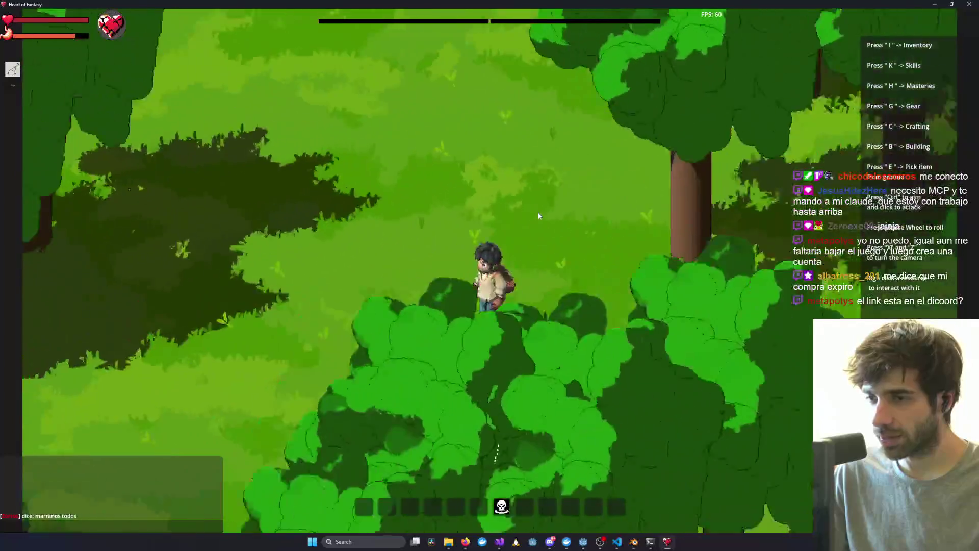
key(y)
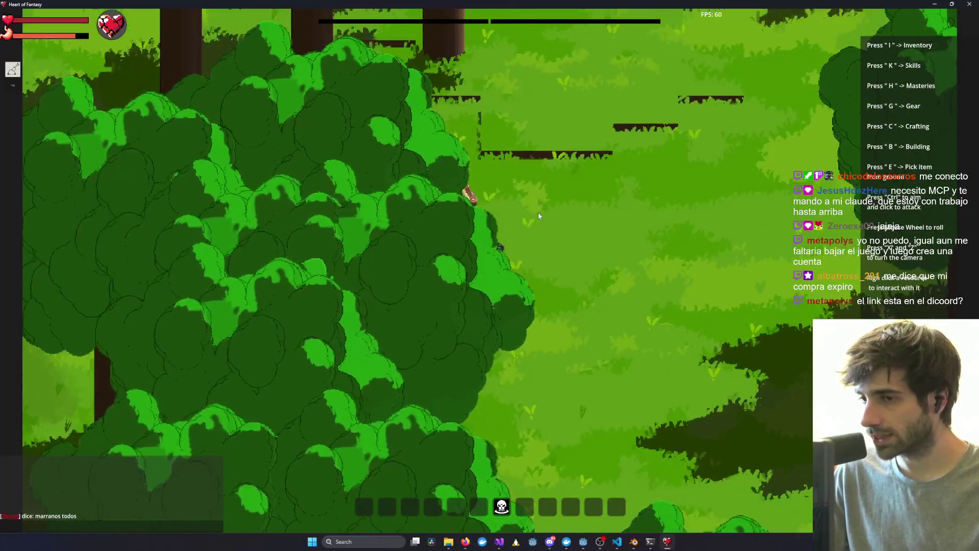
key(y)
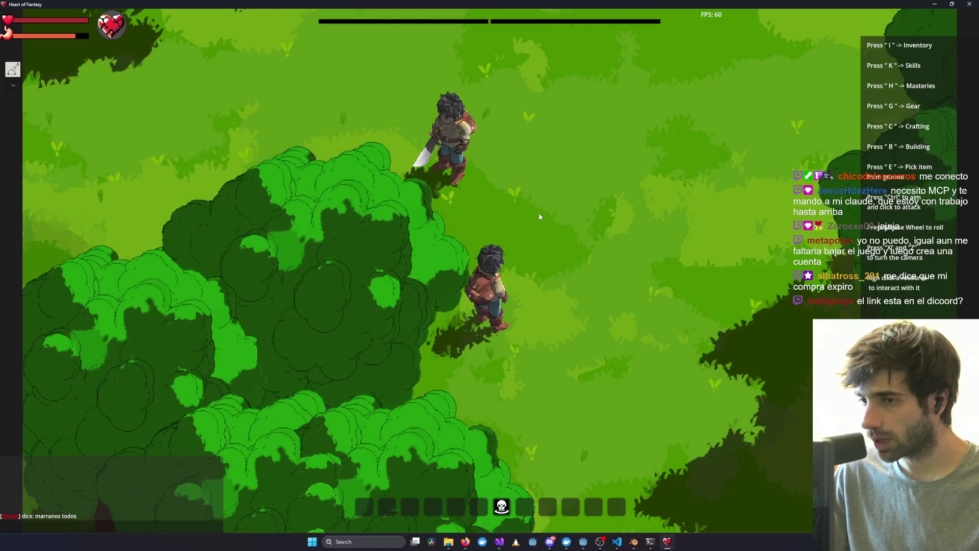
key(y)
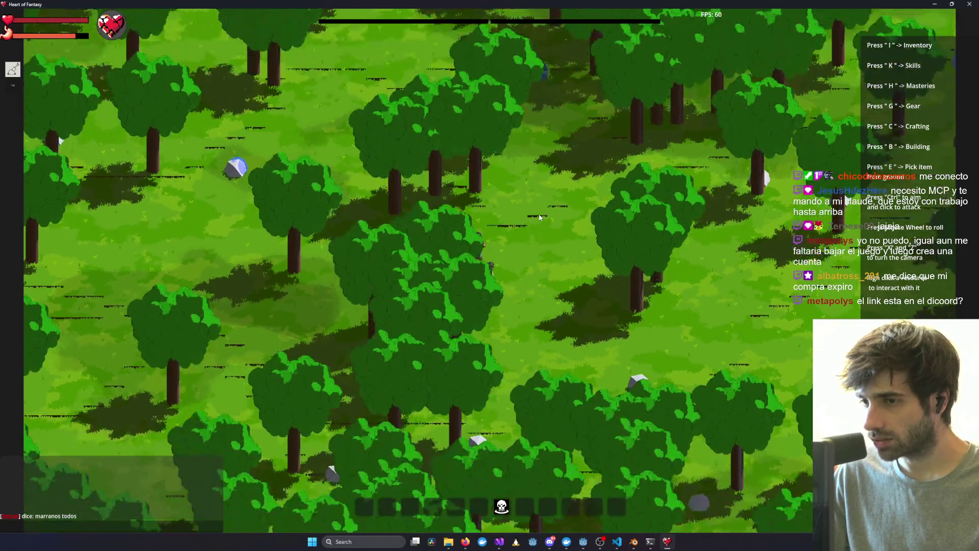
key(y)
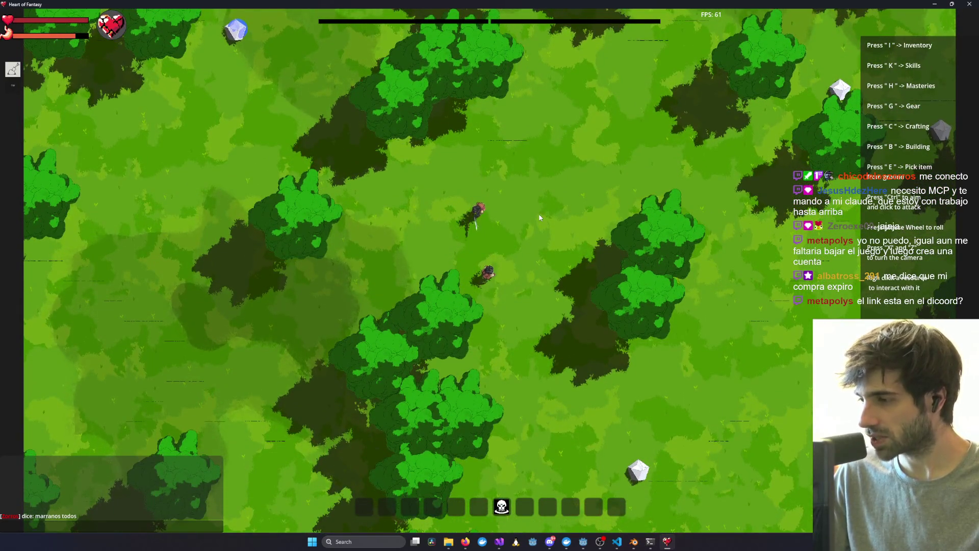
key(y)
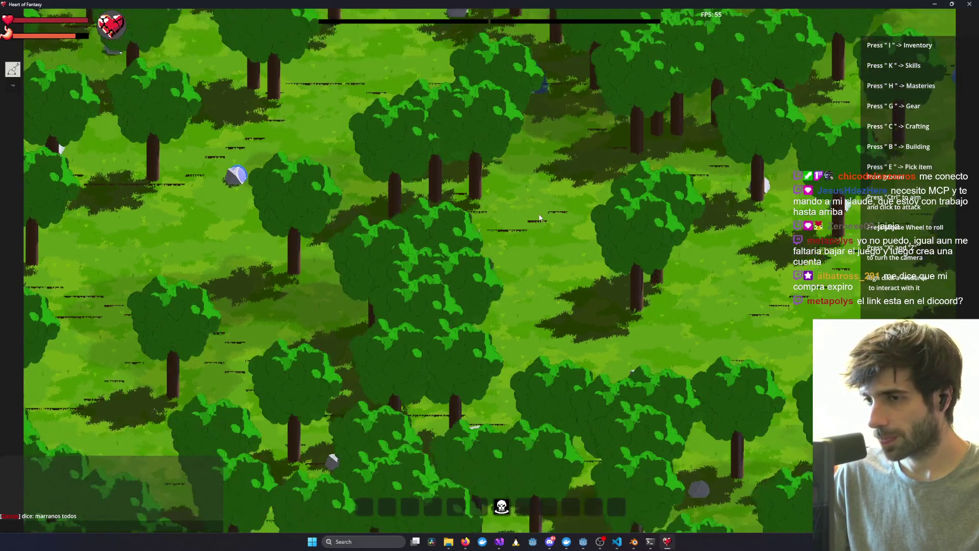
key(y)
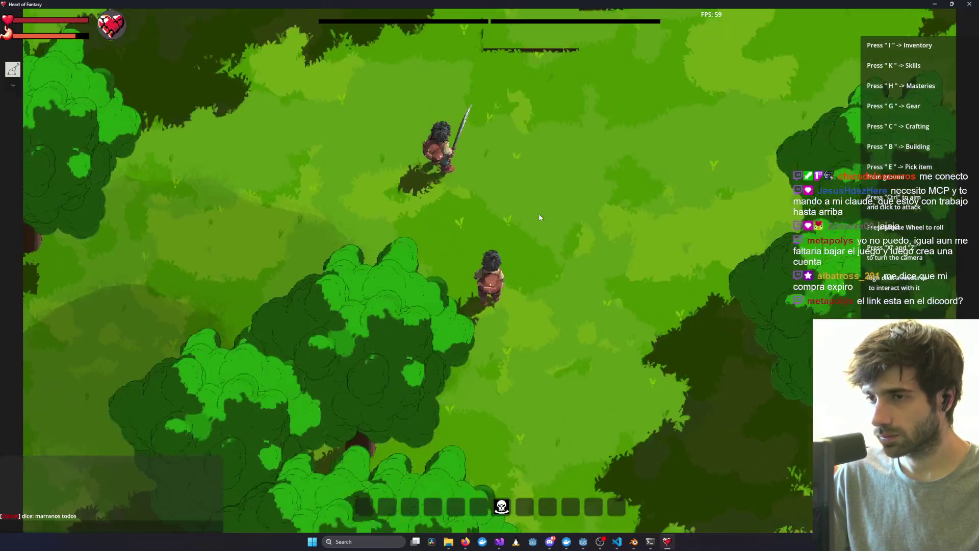
key(y)
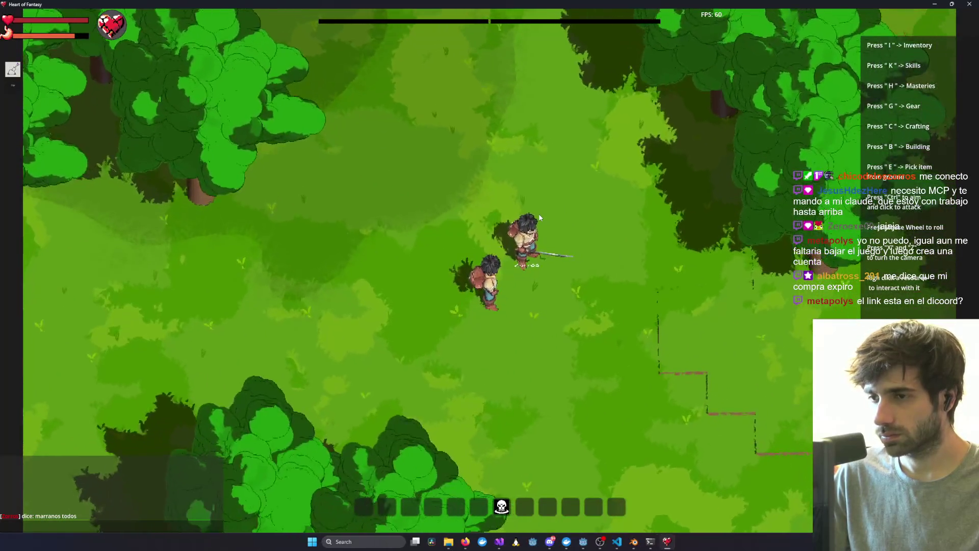
key(y)
key(y)
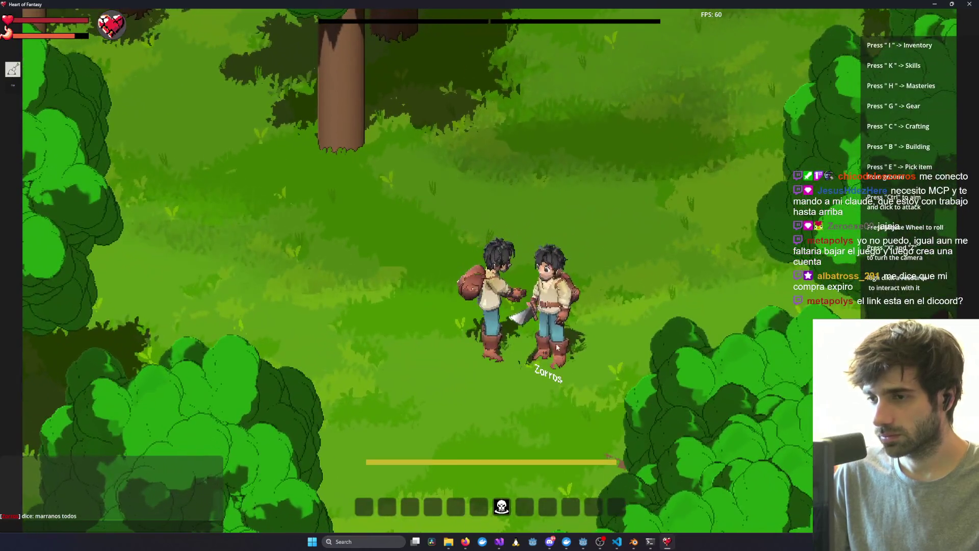
Walk the character around the clearing and back up beside the other player
key(d)
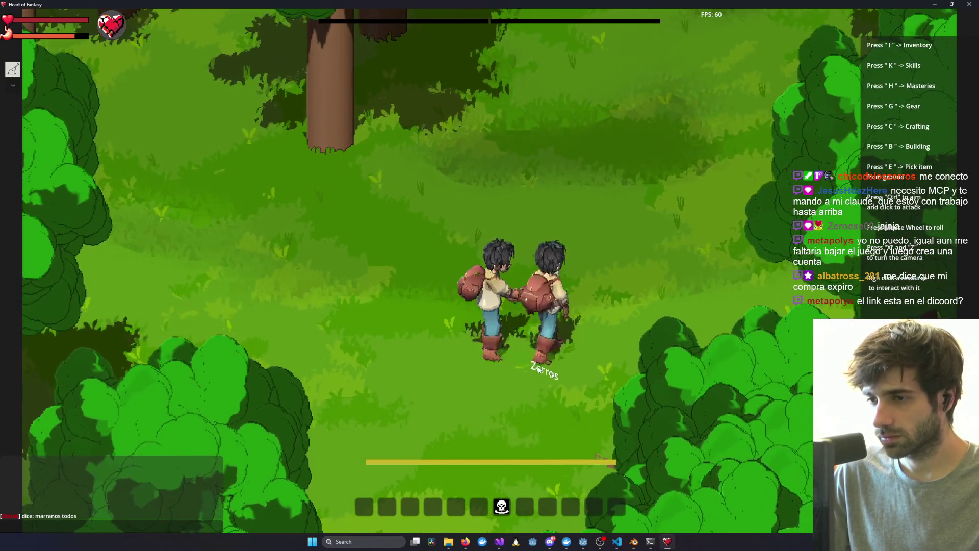
key(a)
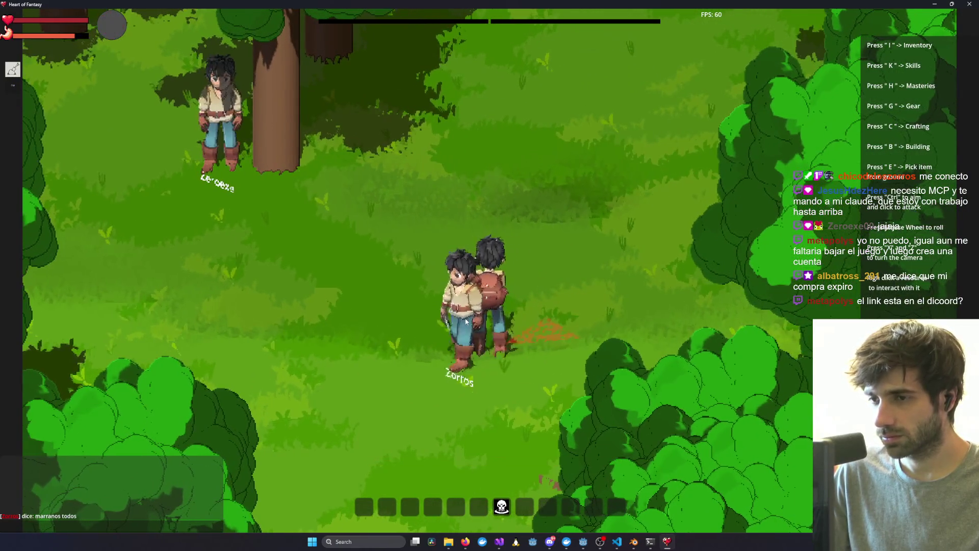
key(a)
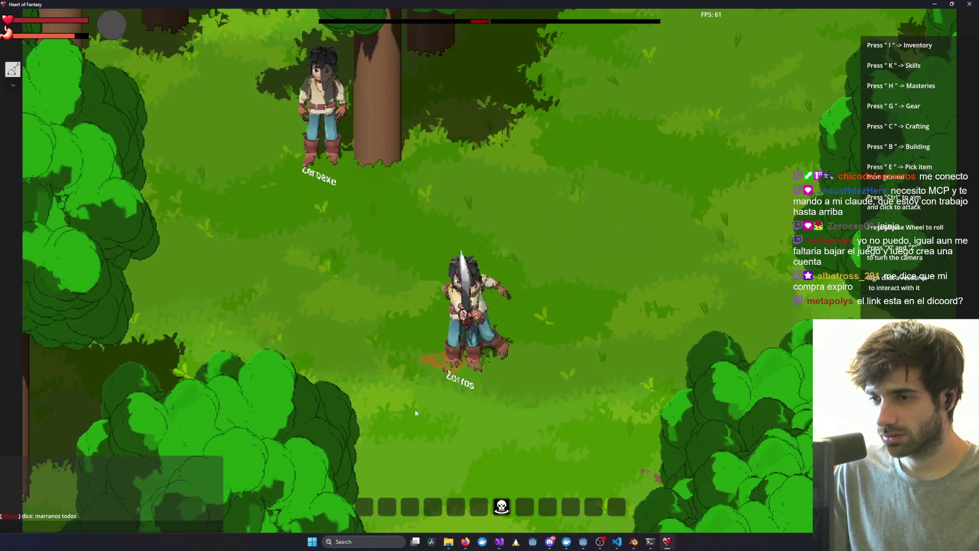
key(s)
key(a)
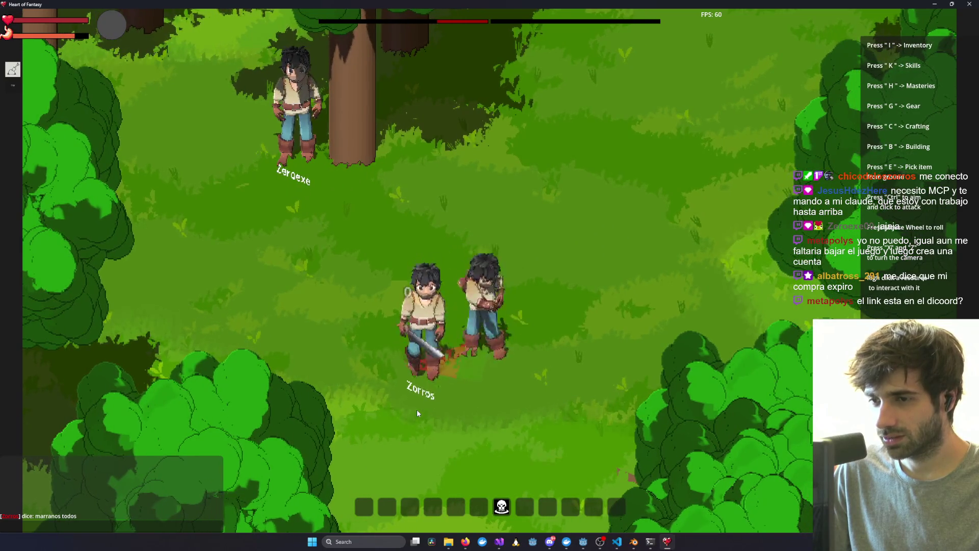
key(d)
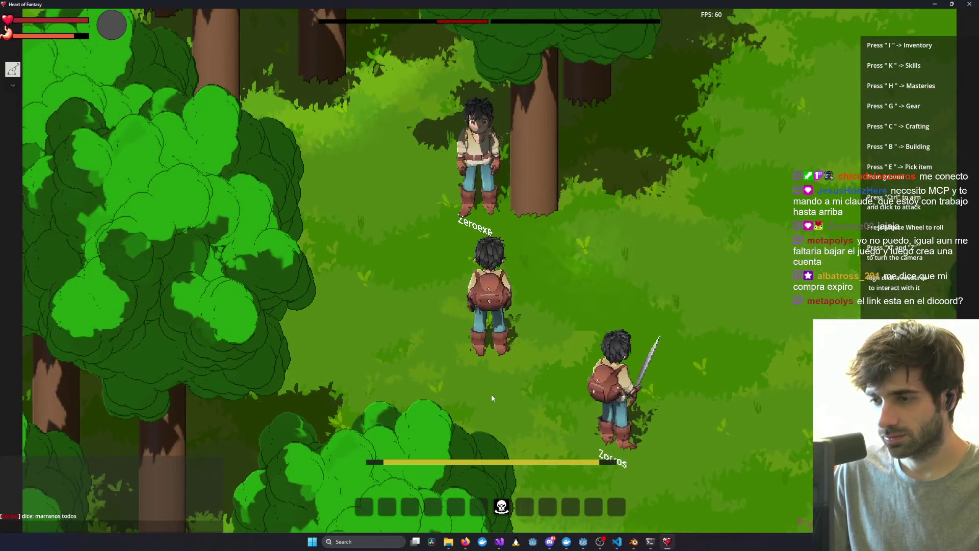
key(w)
key(w)
key(a)
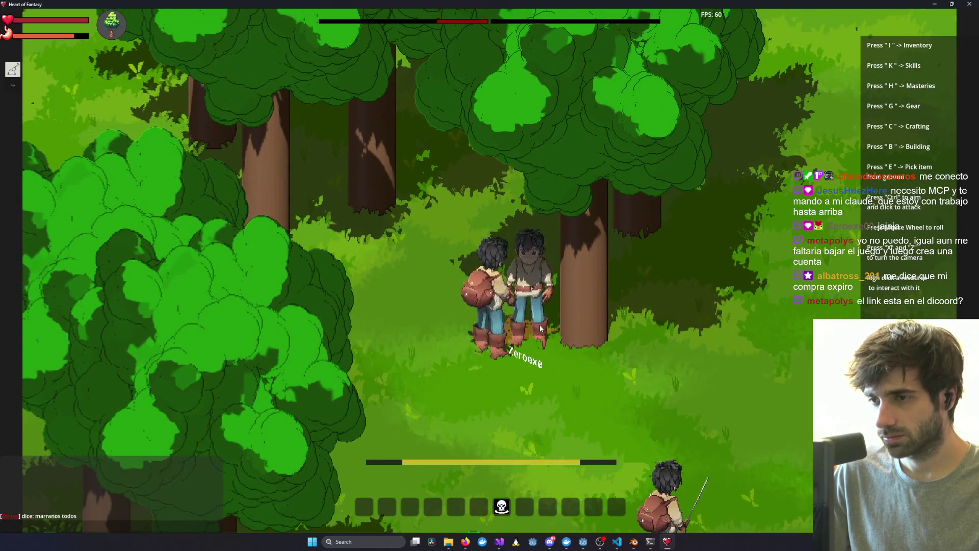
key(d)
key(d)
Walk down-right away from the other player, then alongside the other players
key(s)
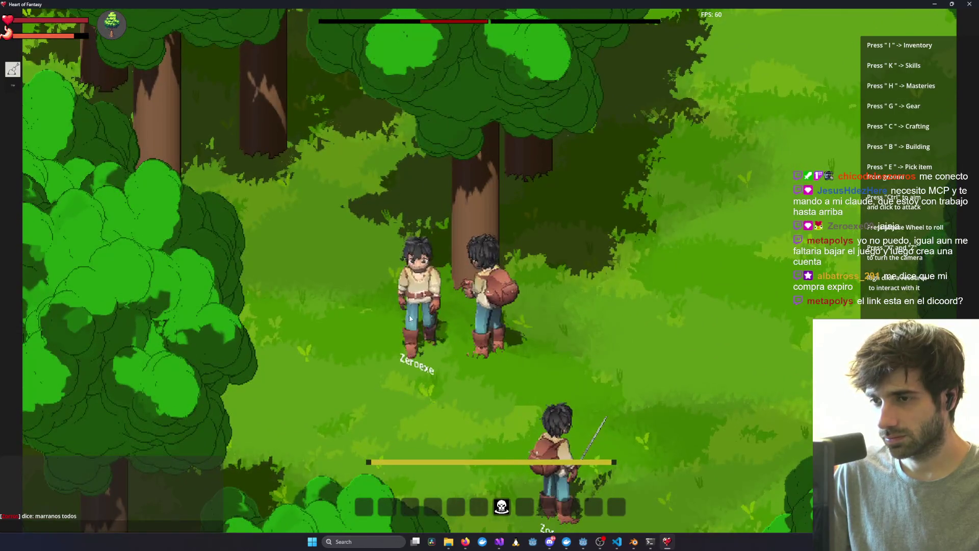
key(s)
key(d)
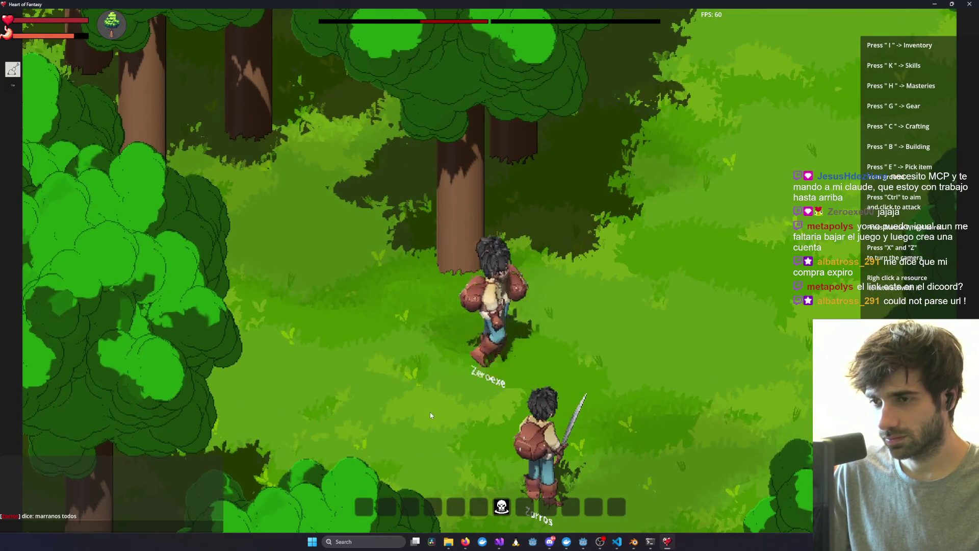
key(s)
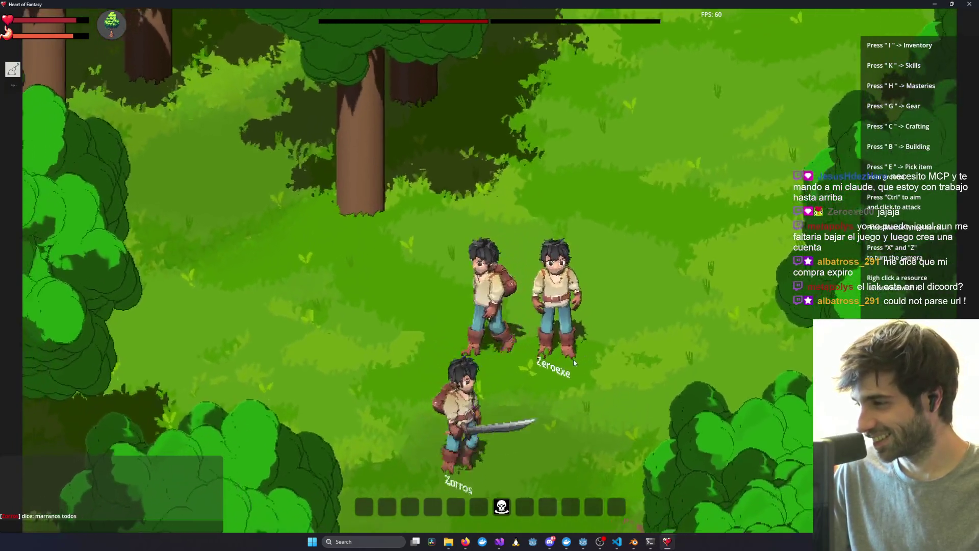
key(s)
key(a)
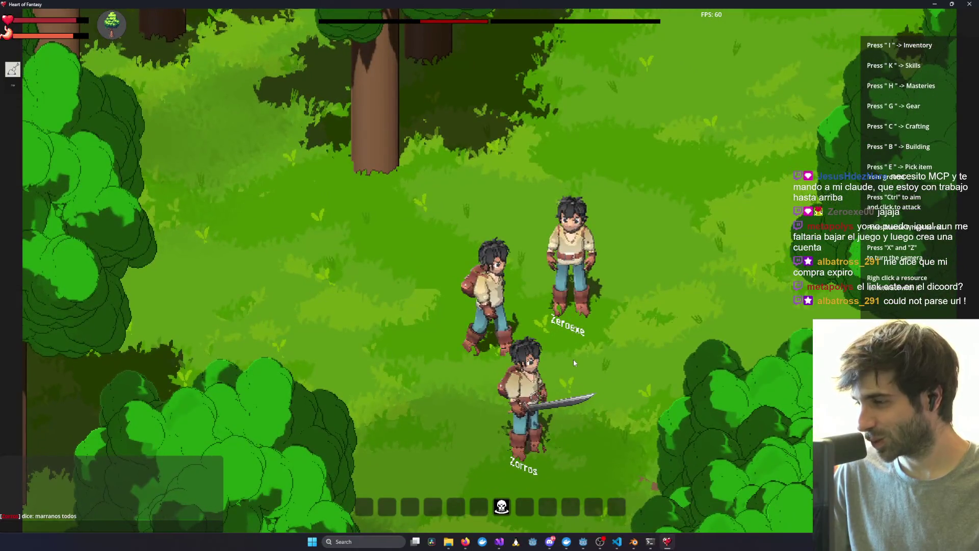
key(w)
Zoom out, turn the camera, and open the Skills list with K
scroll(565, 317, down, 3)
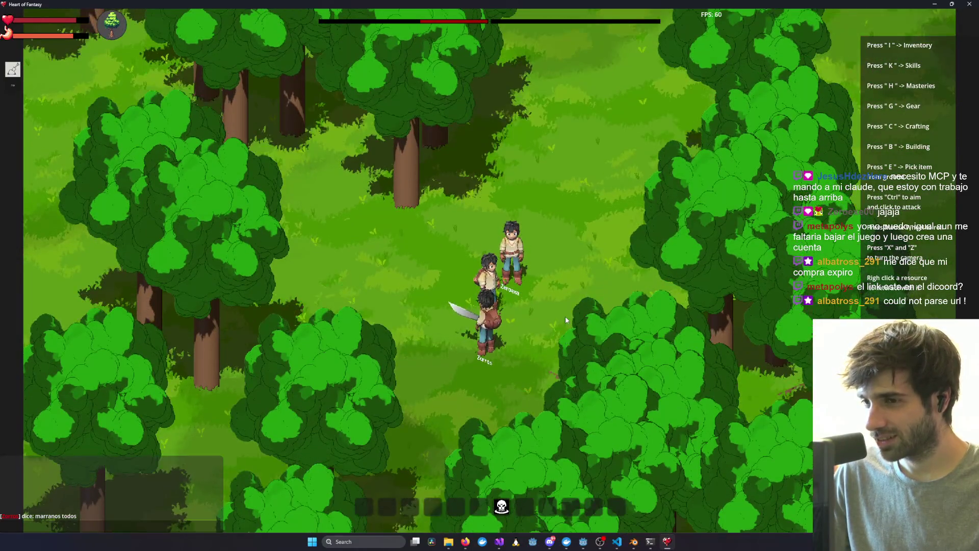
key(x)
key(x)
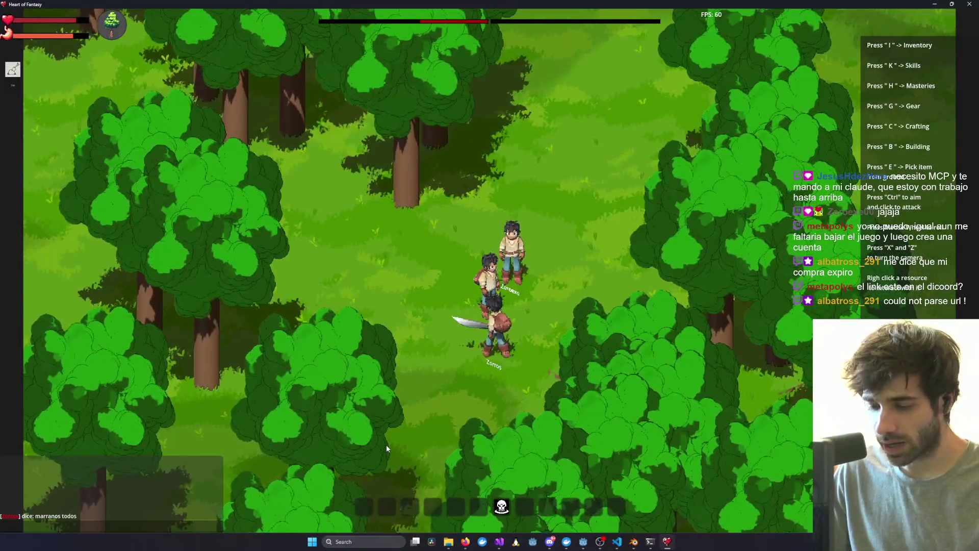
key(k)
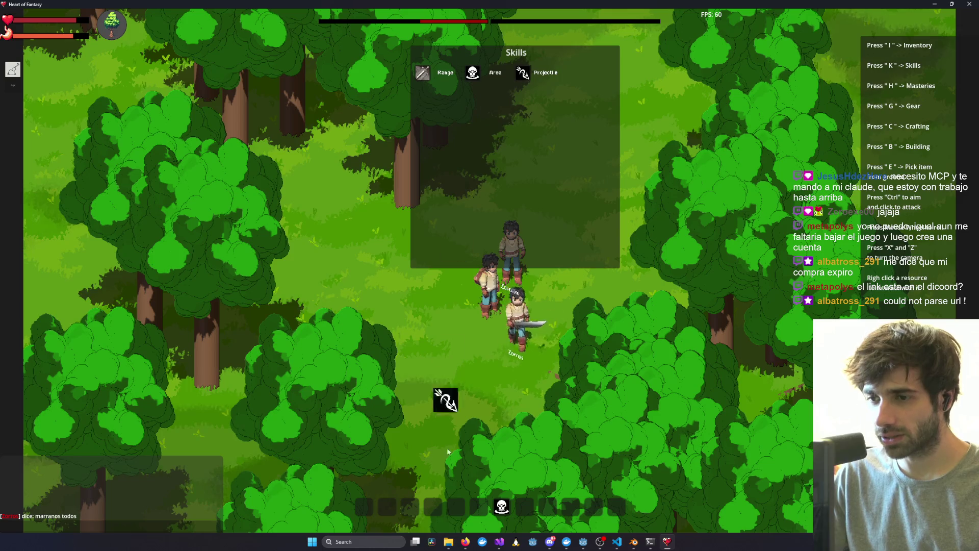
Close the Skills list, walk right, and start zooming the camera over the forest
key(k)
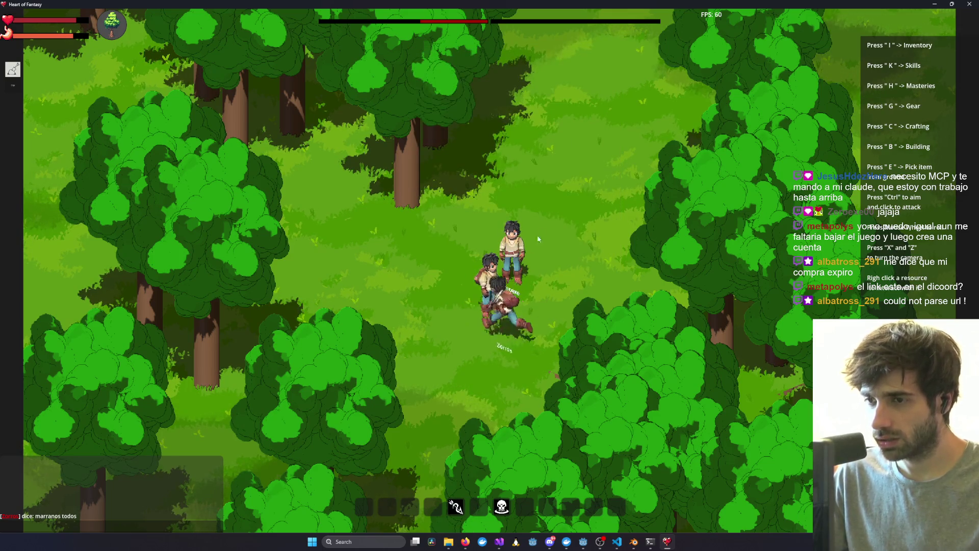
key(d)
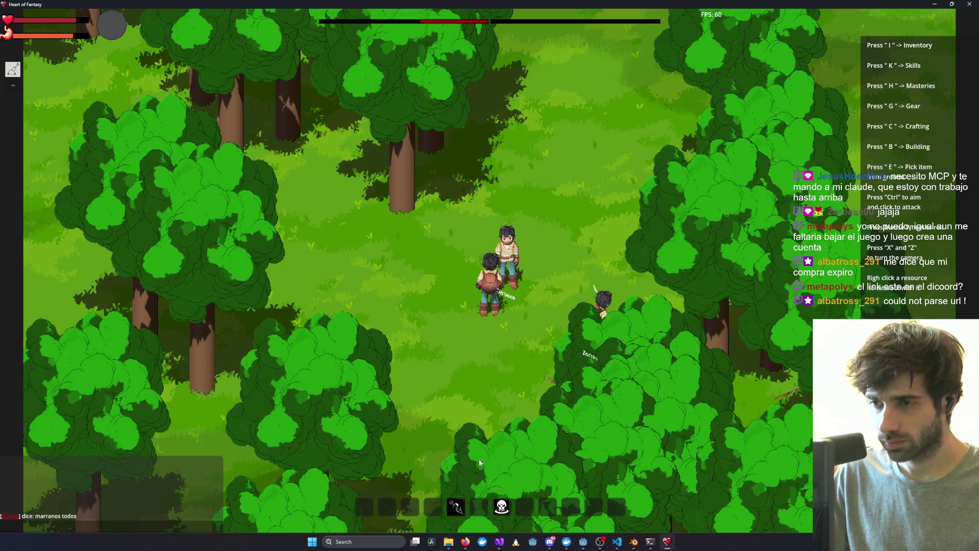
scroll(479, 463, down, 5)
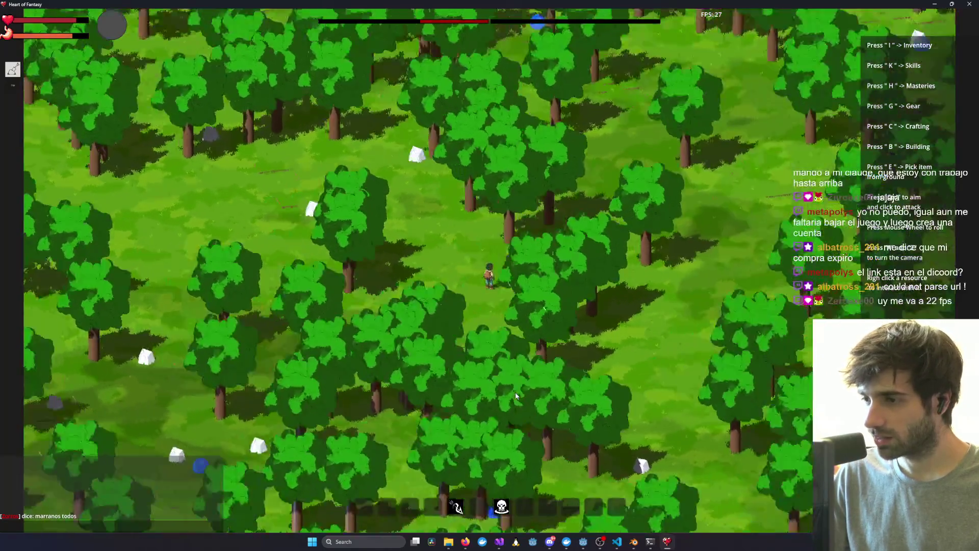
scroll(515, 391, up, 5)
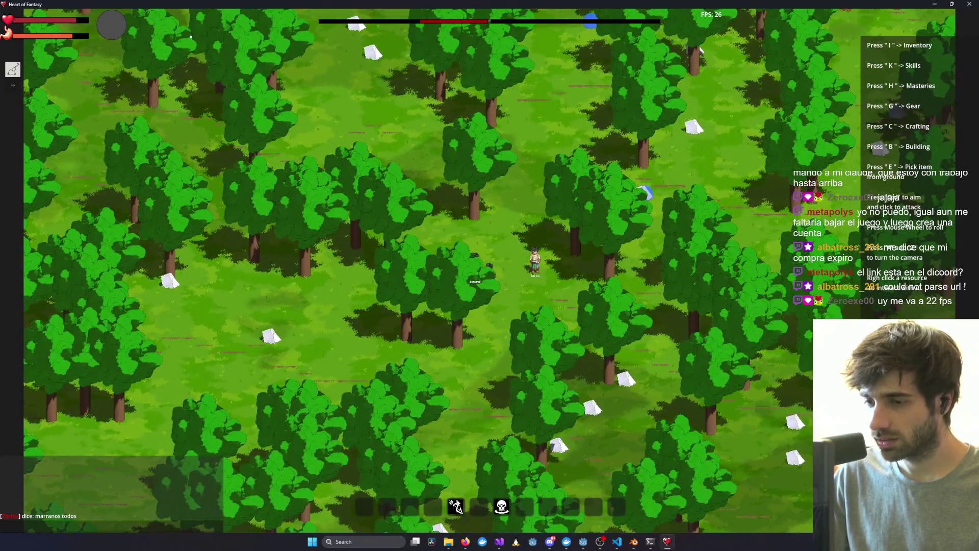
scroll(499, 231, up, 3)
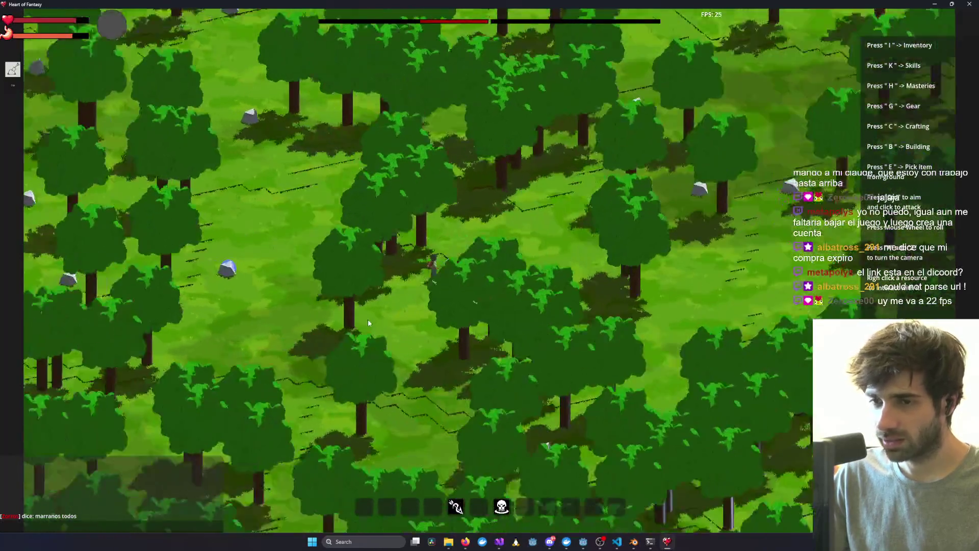
scroll(438, 313, down, 3)
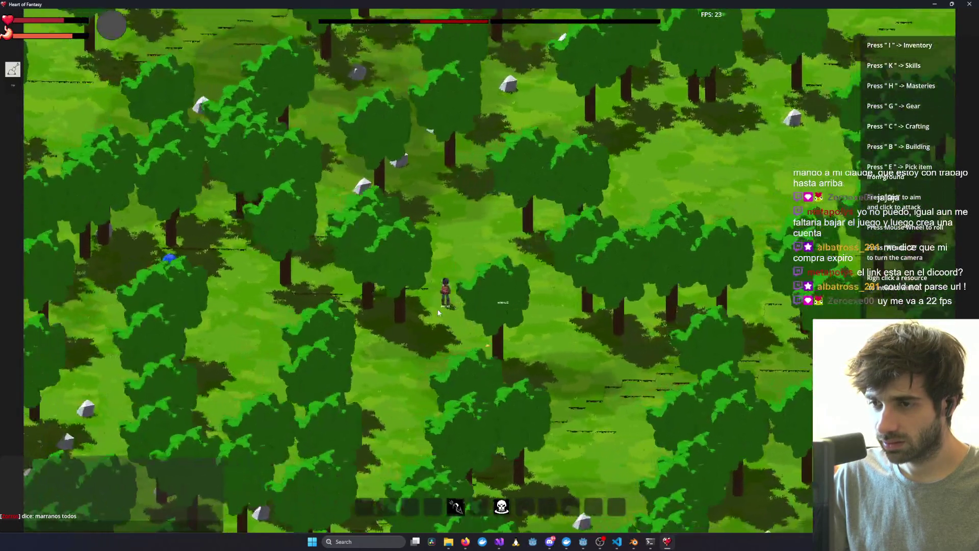
scroll(555, 296, up, 3)
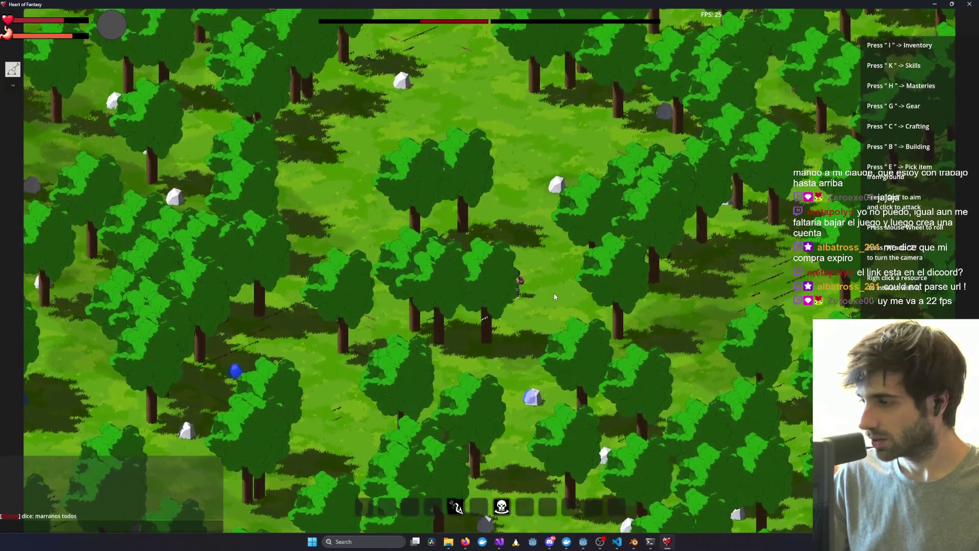
Zoom the camera back in beside the other player in the sunny clearing
scroll(555, 297, up, 3)
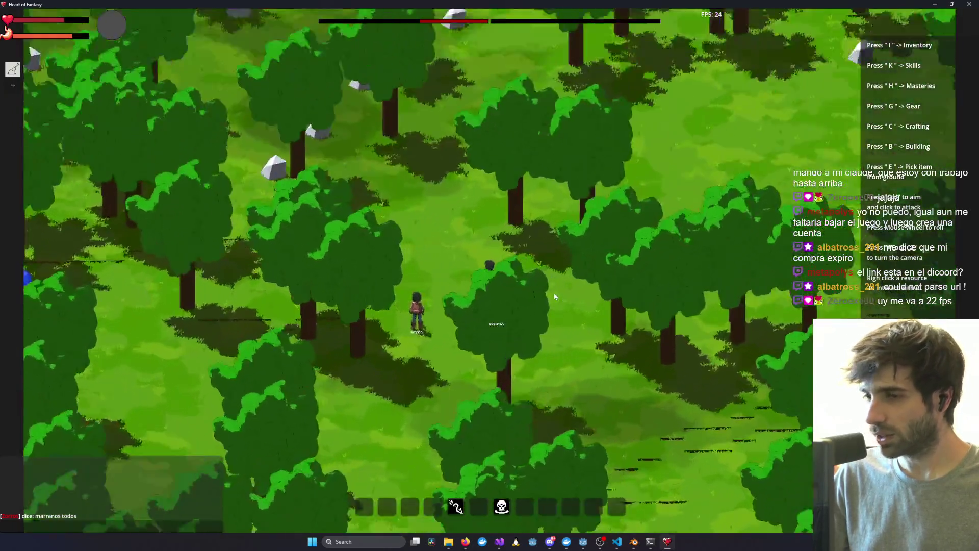
scroll(555, 297, up, 5)
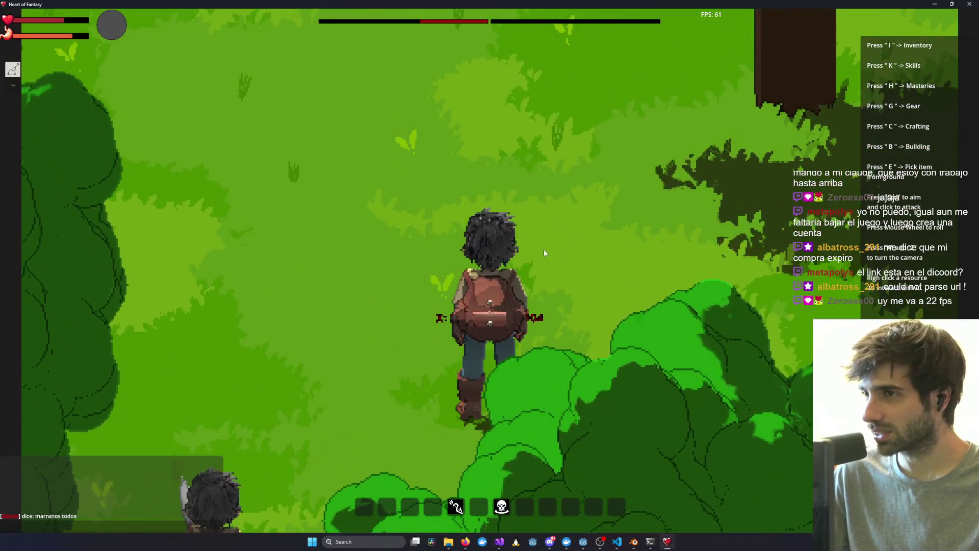
scroll(543, 252, down, 5)
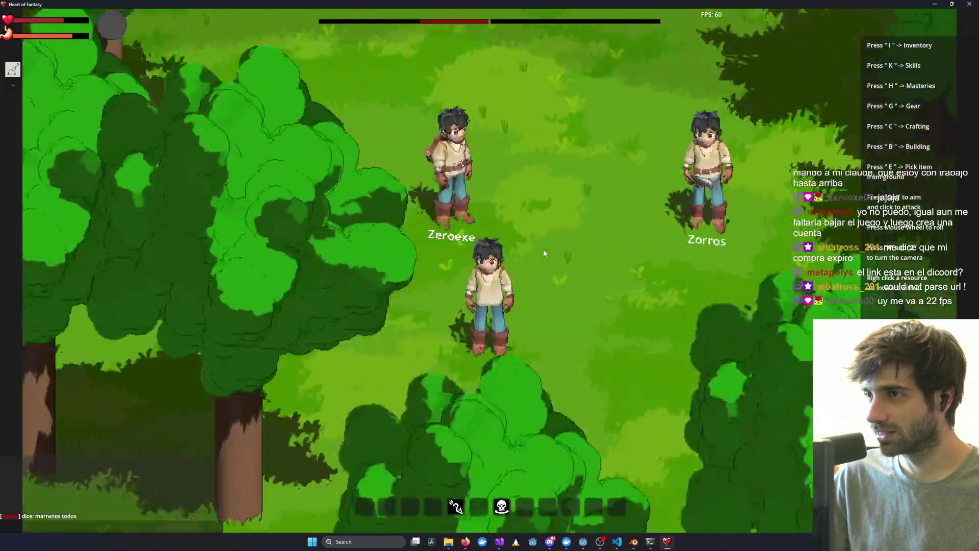
scroll(544, 252, up, 5)
scroll(544, 252, down, 5)
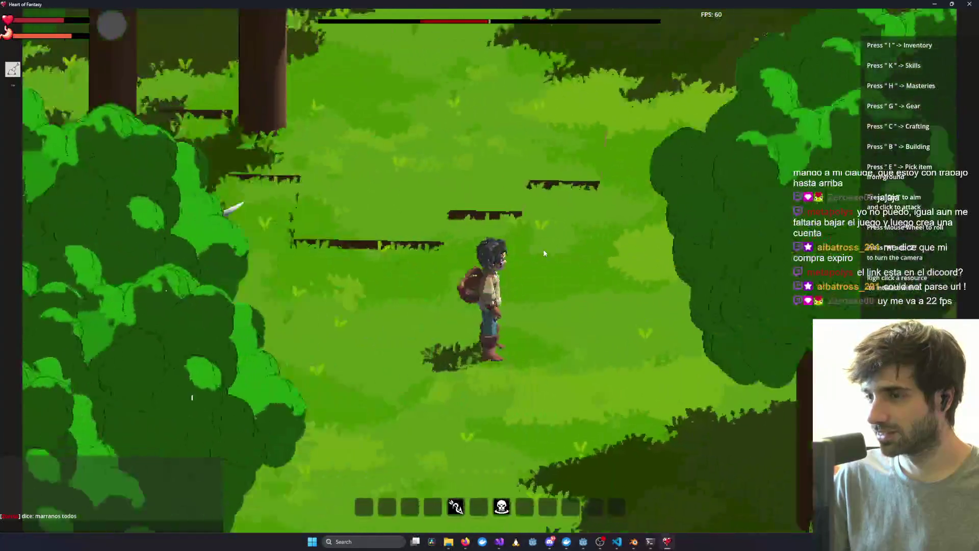
scroll(544, 253, up, 4)
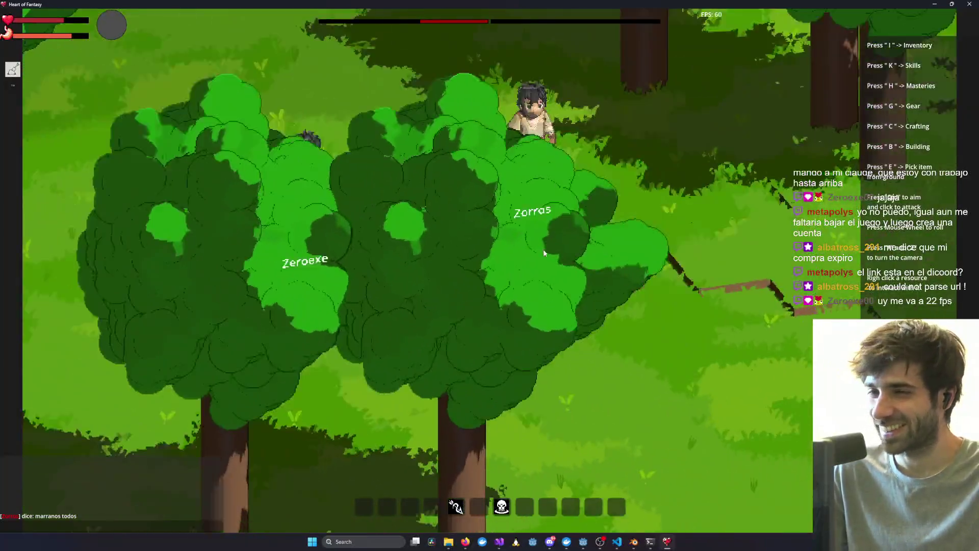
scroll(544, 252, up, 2)
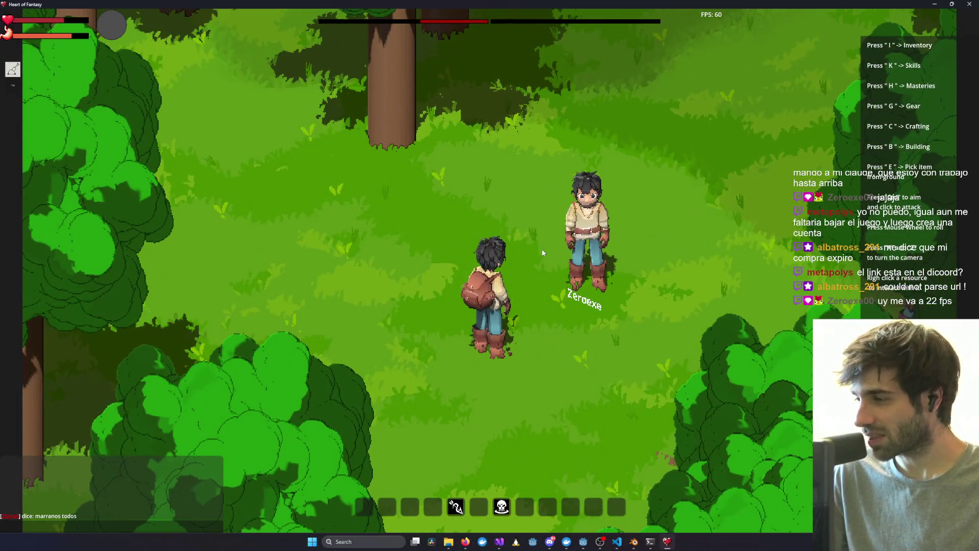
scroll(541, 249, down, 2)
Walk the character past the other player and up-right to stand beside Zorros
key(w)
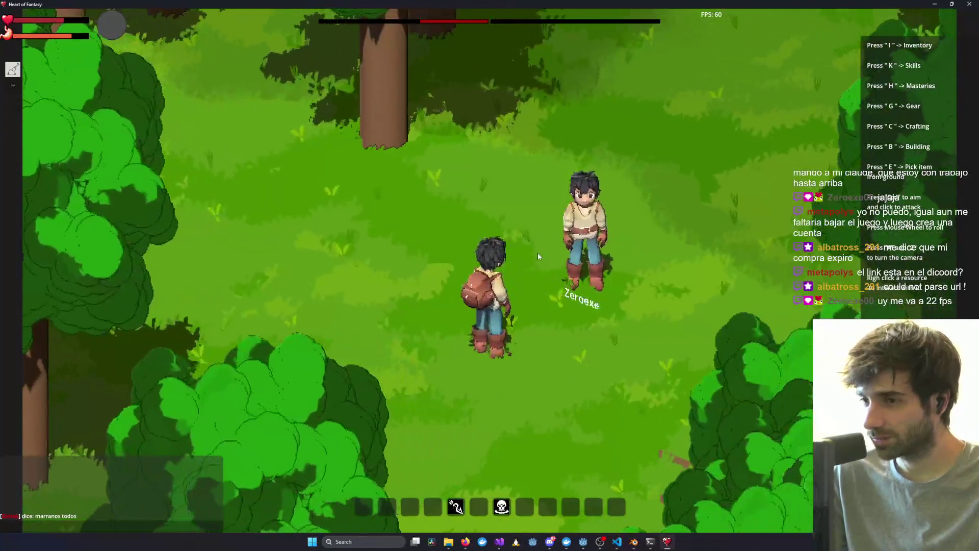
key(d)
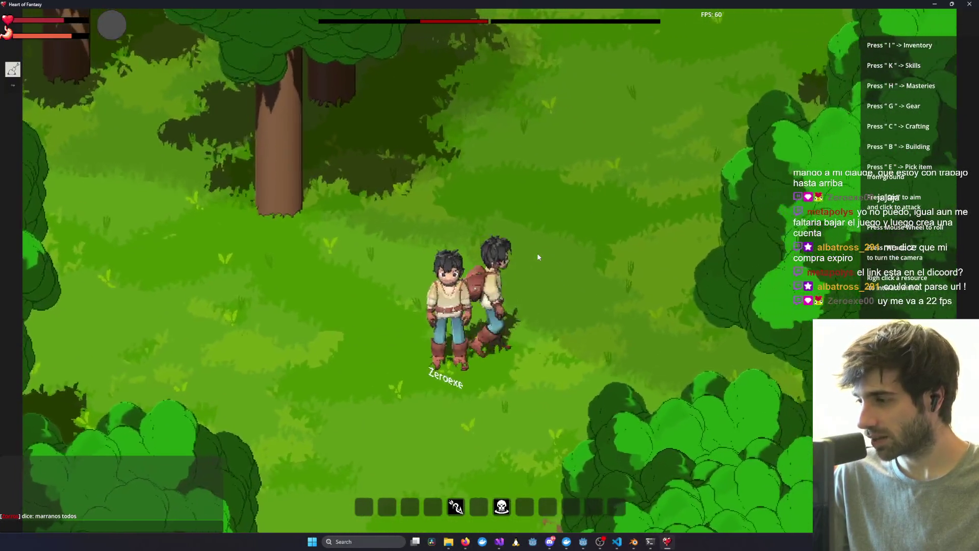
key(a)
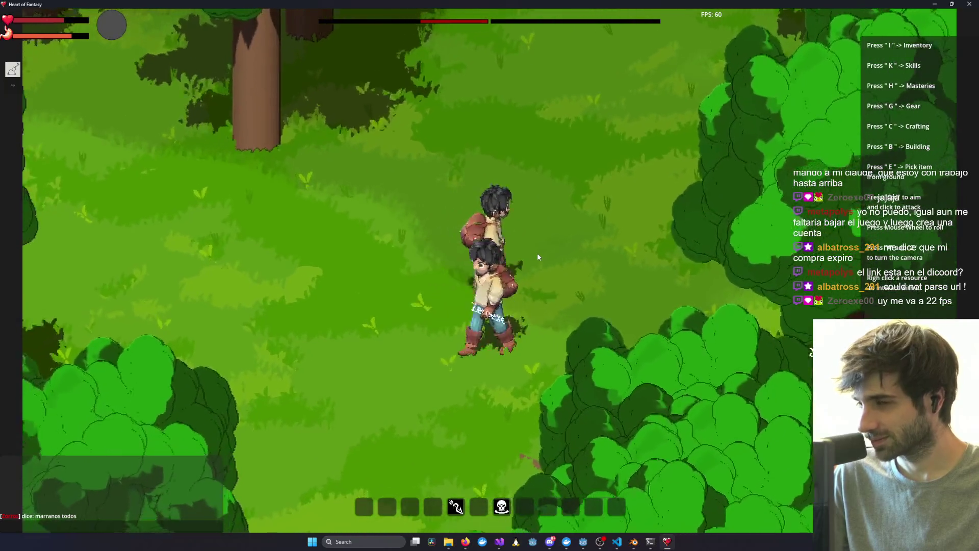
scroll(537, 257, down, 5)
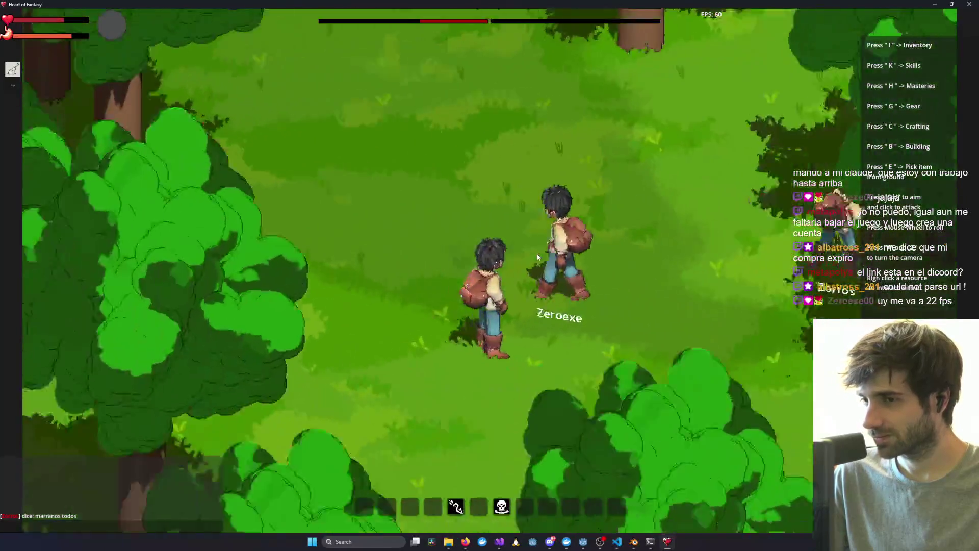
key(w)
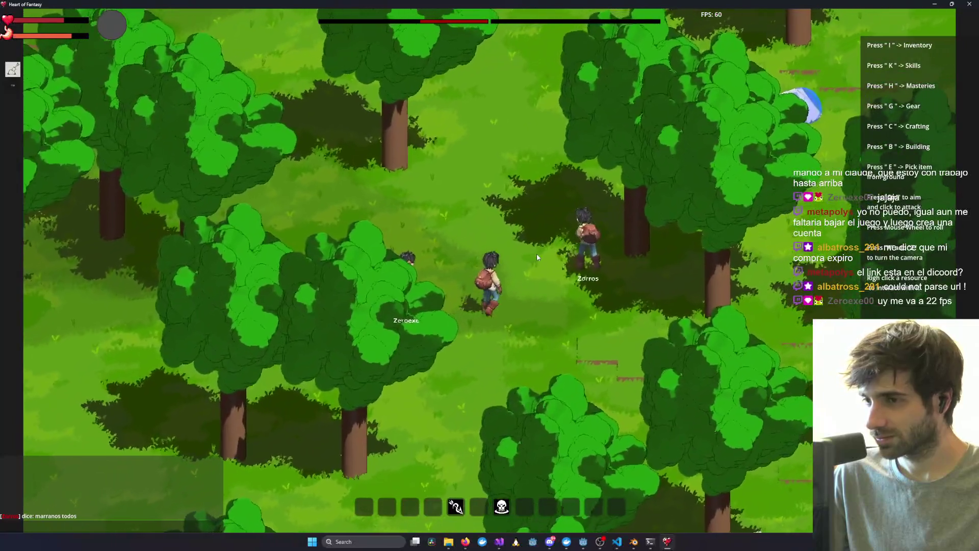
key(w)
key(d)
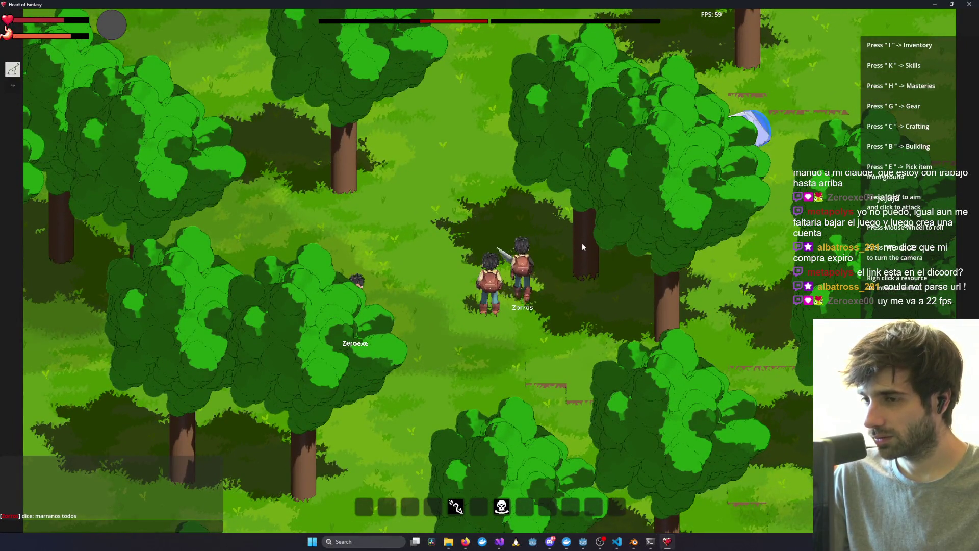
scroll(582, 245, up, 2)
key(w)
key(d)
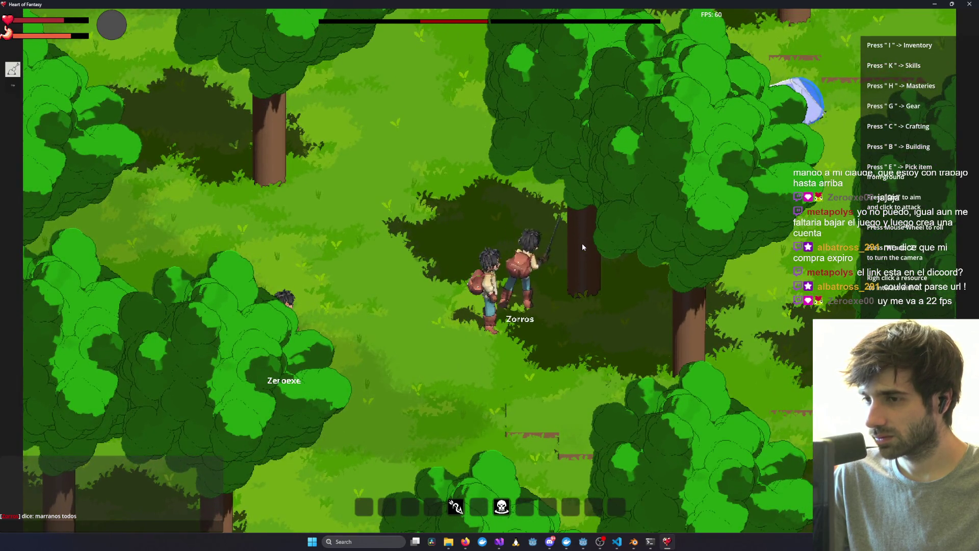
Rotate the camera with Q around the group, showing the grey wall and all three characters
key(q)
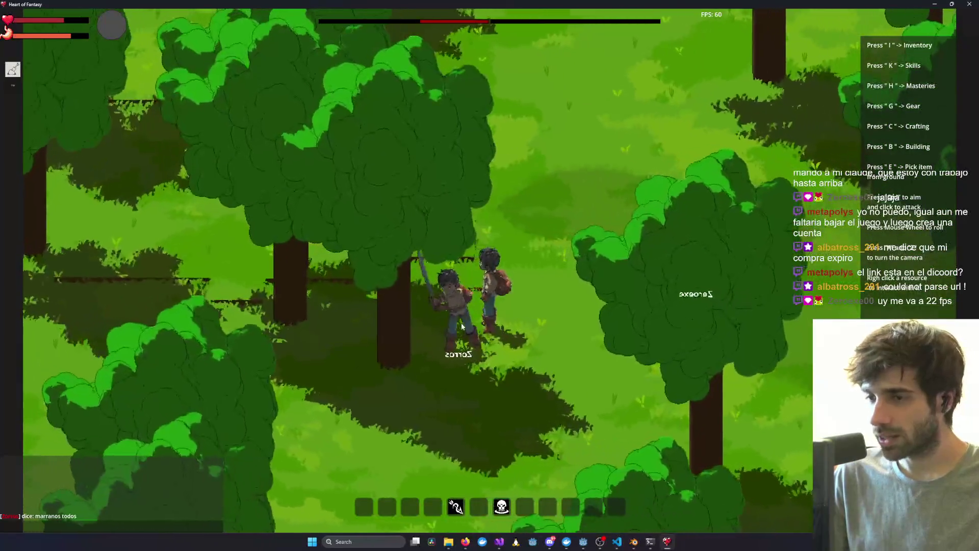
key(q)
key(q)
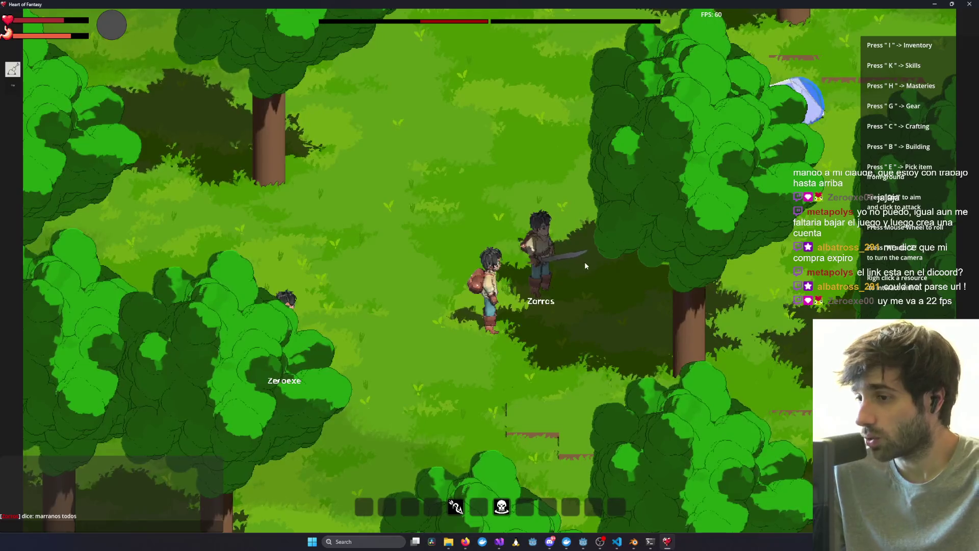
key(q)
key(q)
key(q)
key(q)
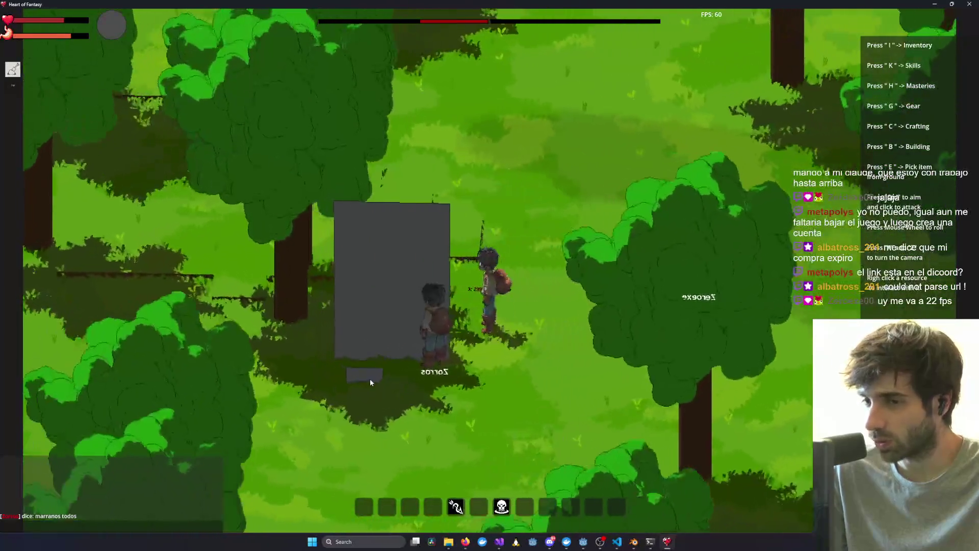
key(q)
key(q)
key(q)
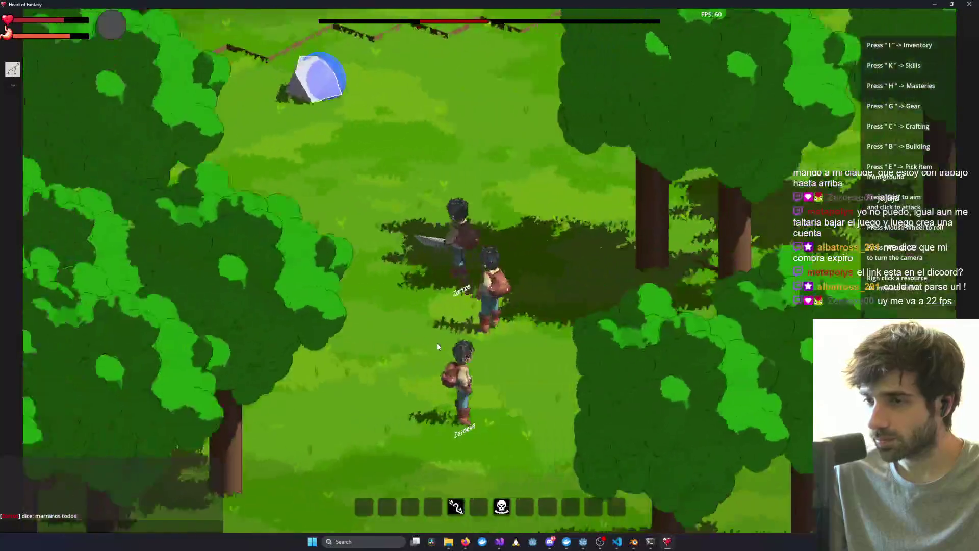
key(q)
key(q)
key(q)
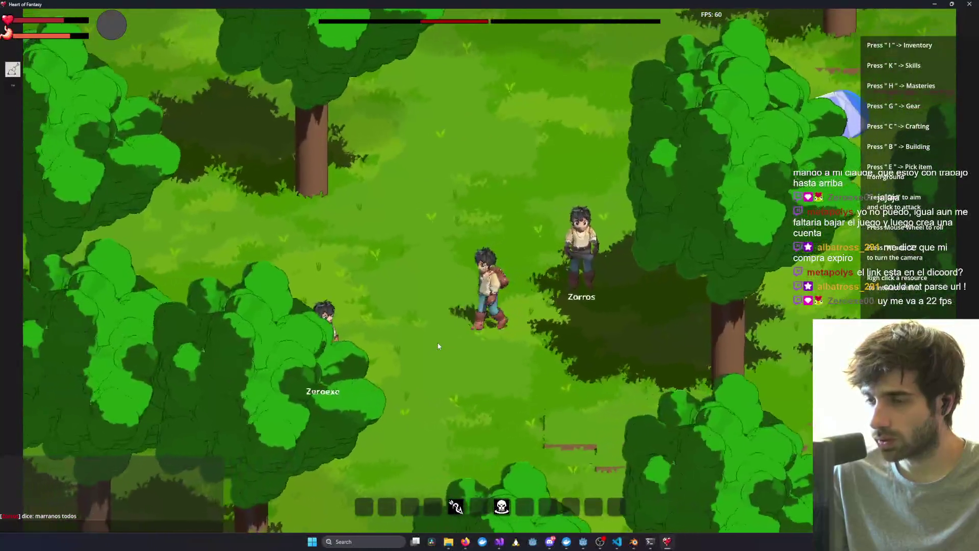
key(q)
key(q)
key(q)
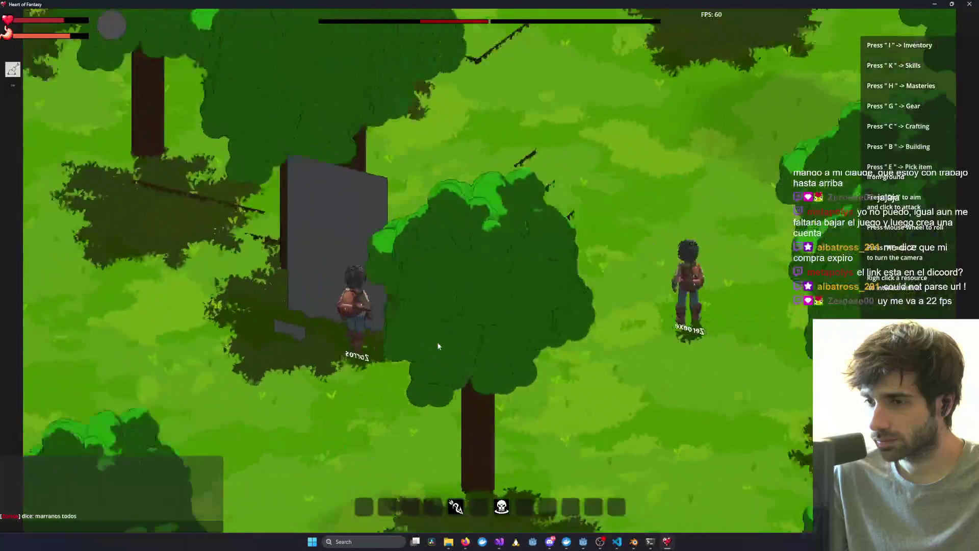
scroll(429, 337, down, 3)
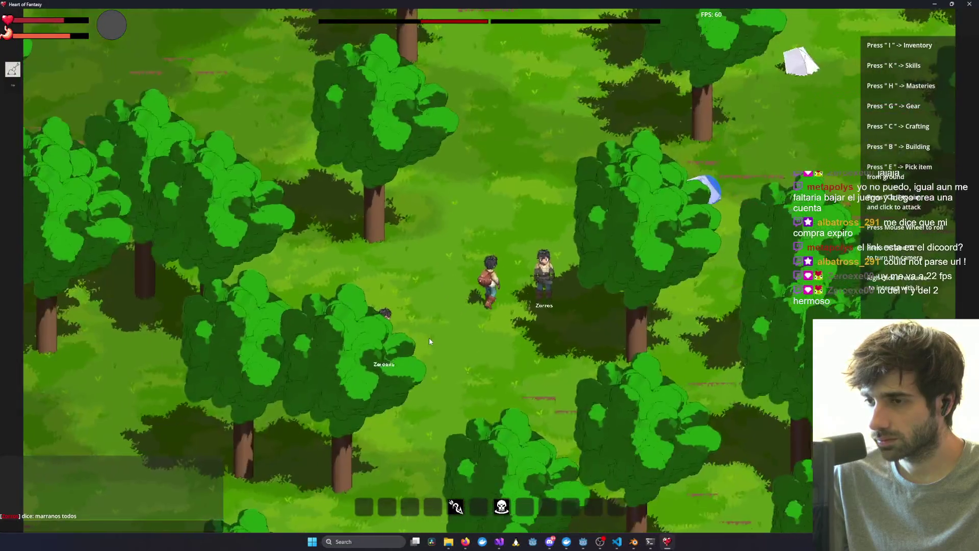
key(q)
key(q)
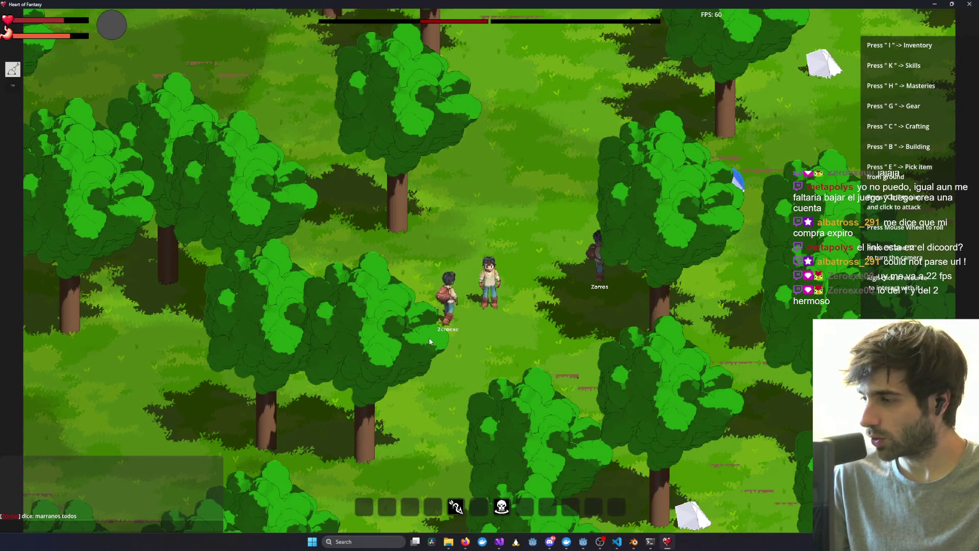
key(q)
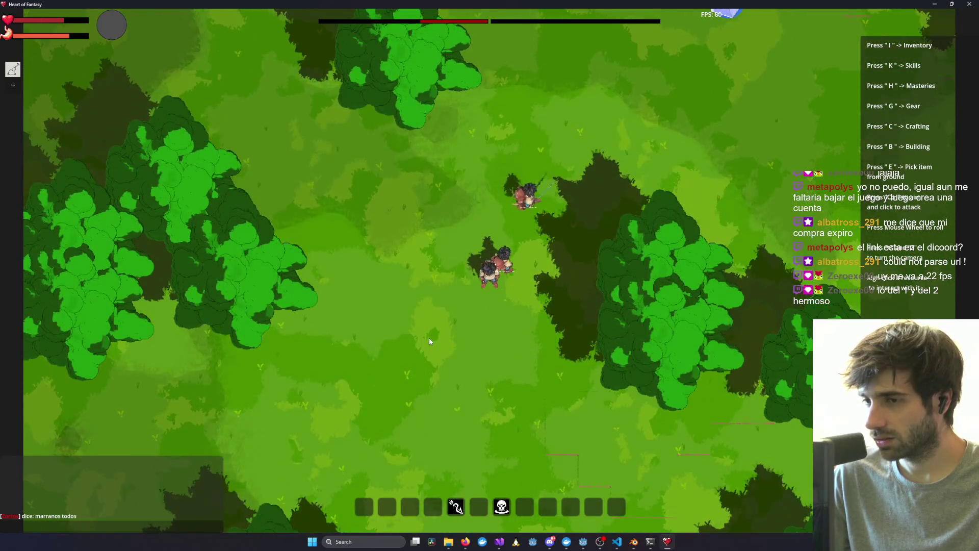
Switch the camera between angled and flat side views, zooming in and out
key(q)
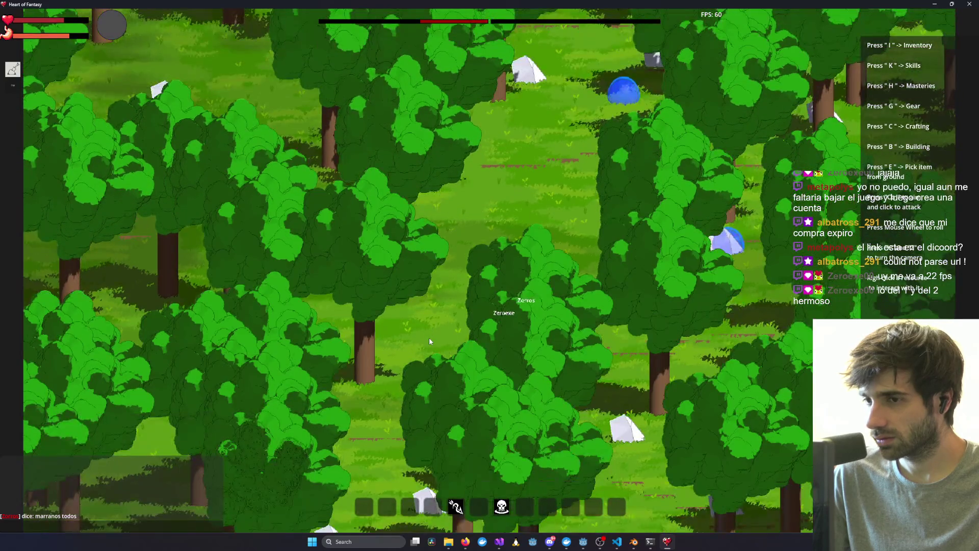
key(q)
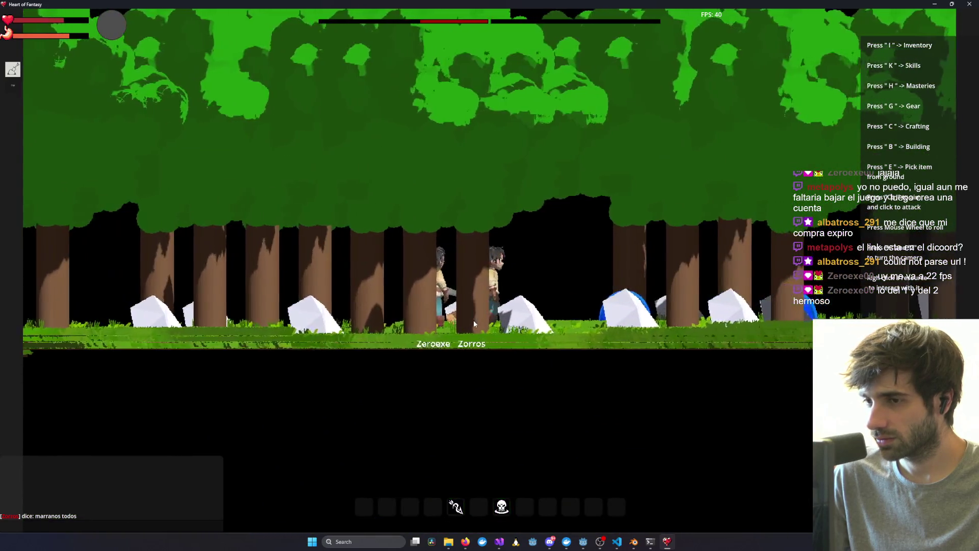
scroll(473, 320, up, 5)
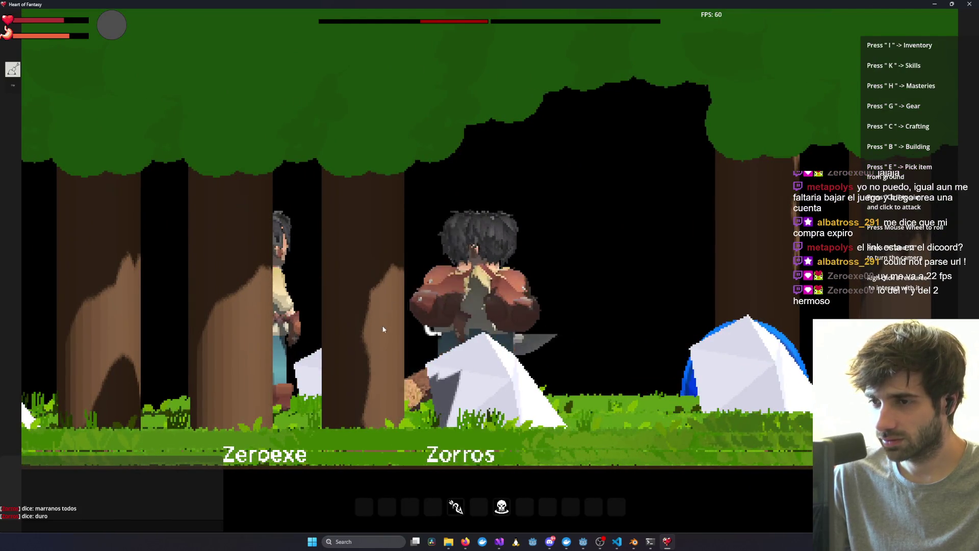
scroll(388, 330, down, 10)
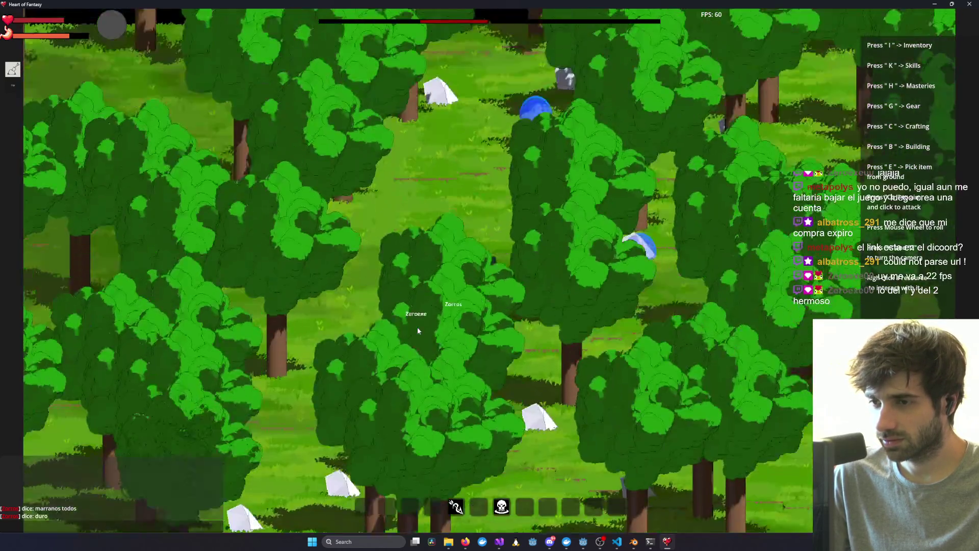
scroll(418, 330, down, 8)
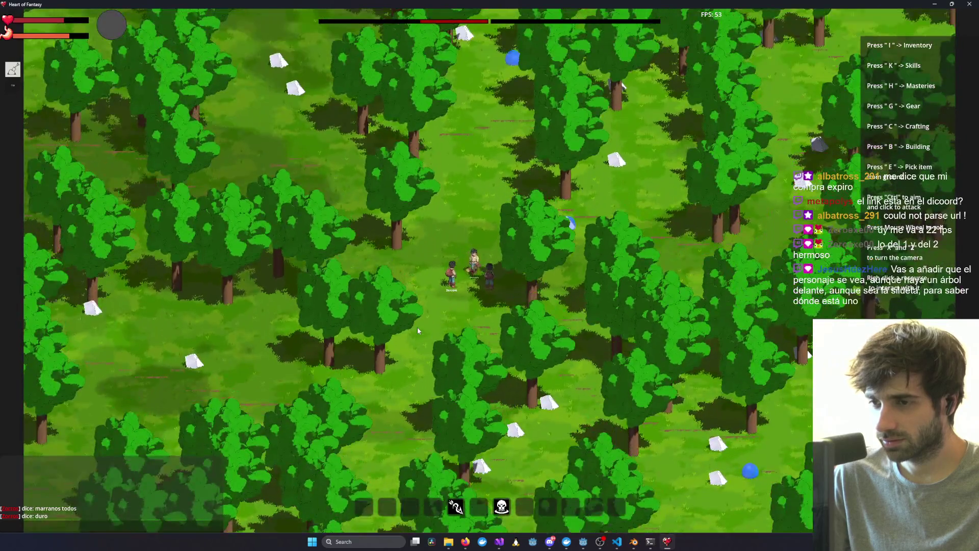
scroll(418, 330, up, 2)
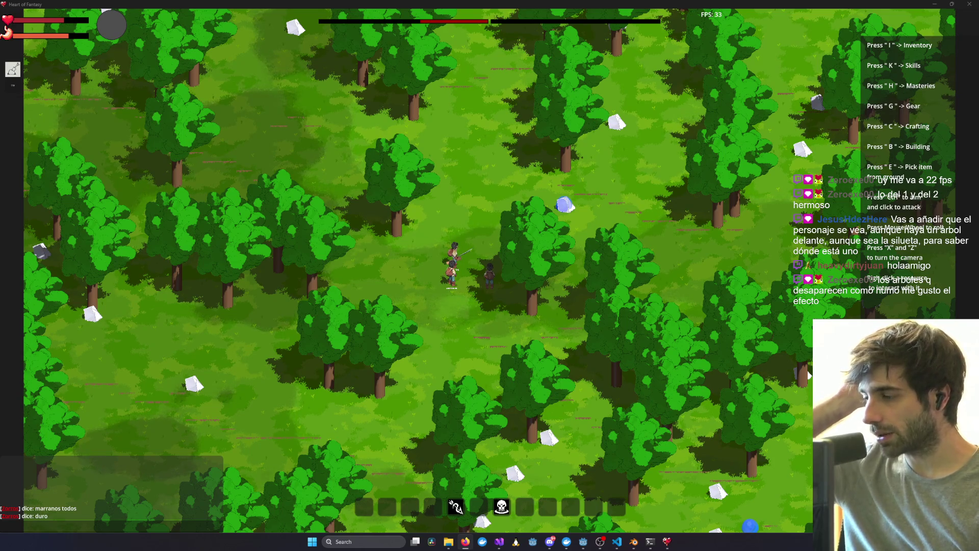
scroll(540, 278, up, 3)
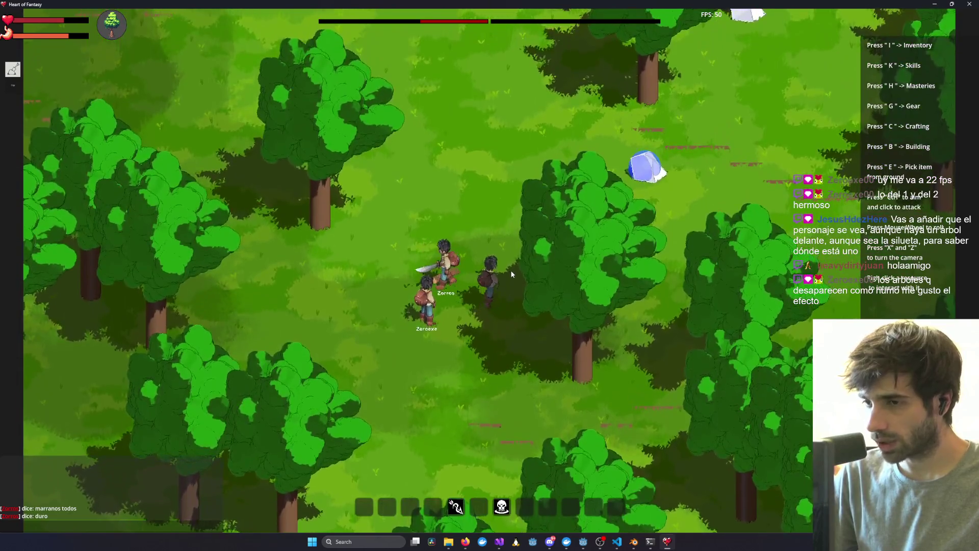
Walk the character behind the nearby tree and zoom in to check it stays visible
key(d)
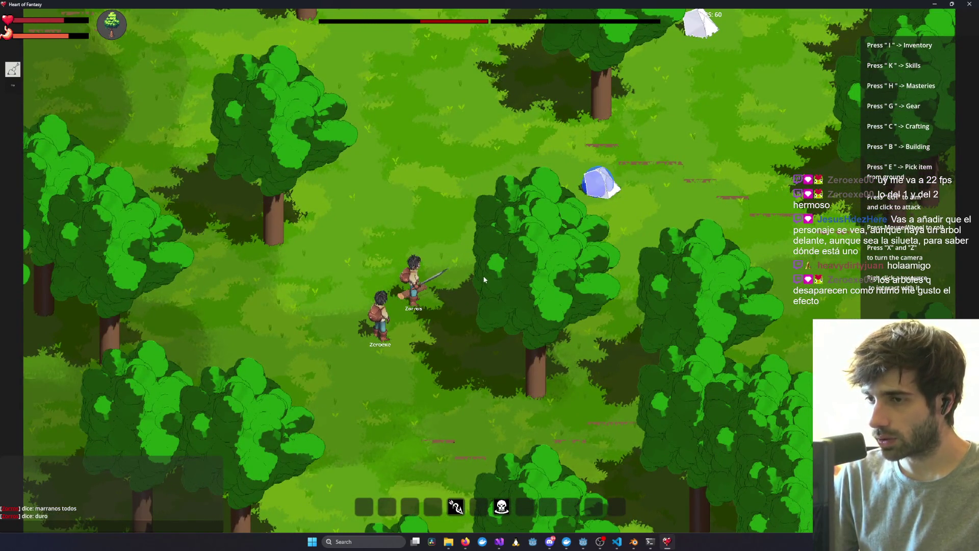
scroll(486, 265, up, 3)
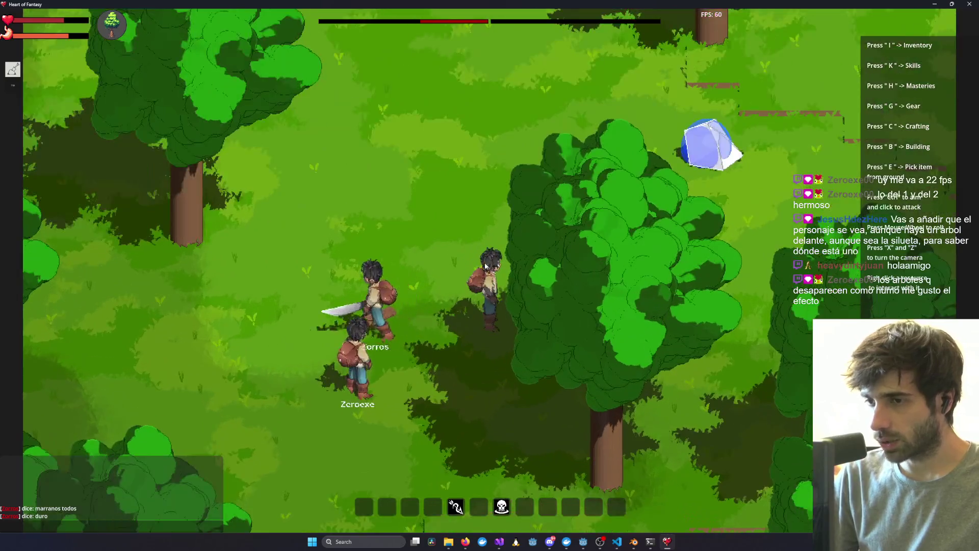
scroll(485, 266, up, 3)
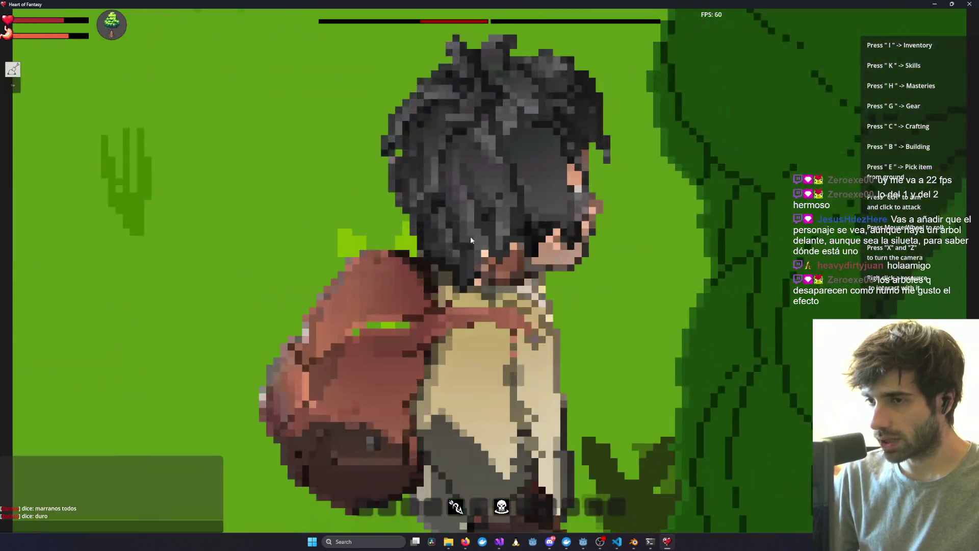
scroll(470, 236, down, 5)
scroll(587, 293, up, 2)
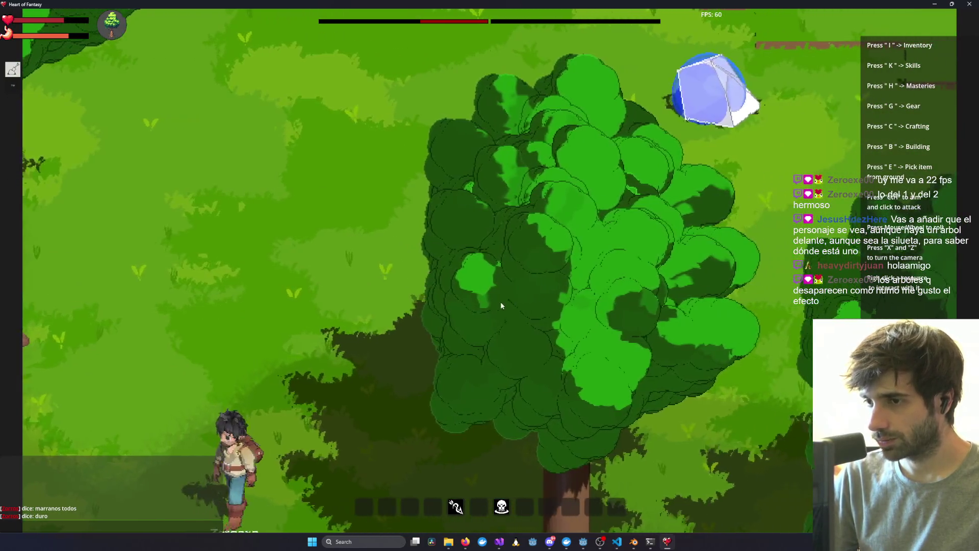
scroll(501, 302, down, 2)
Circle the camera around the grey block with X and Z, then zoom in on the three grouped characters
key(x)
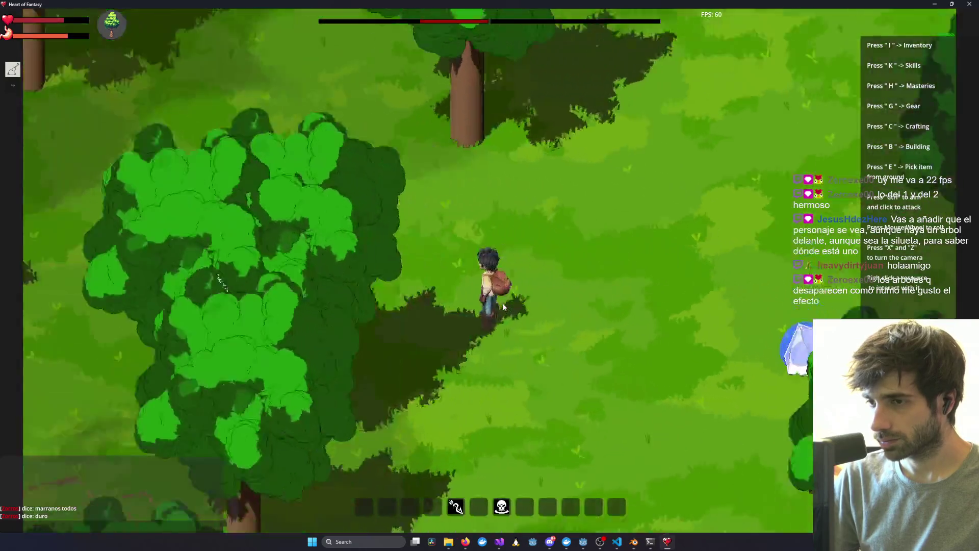
scroll(552, 307, down, 3)
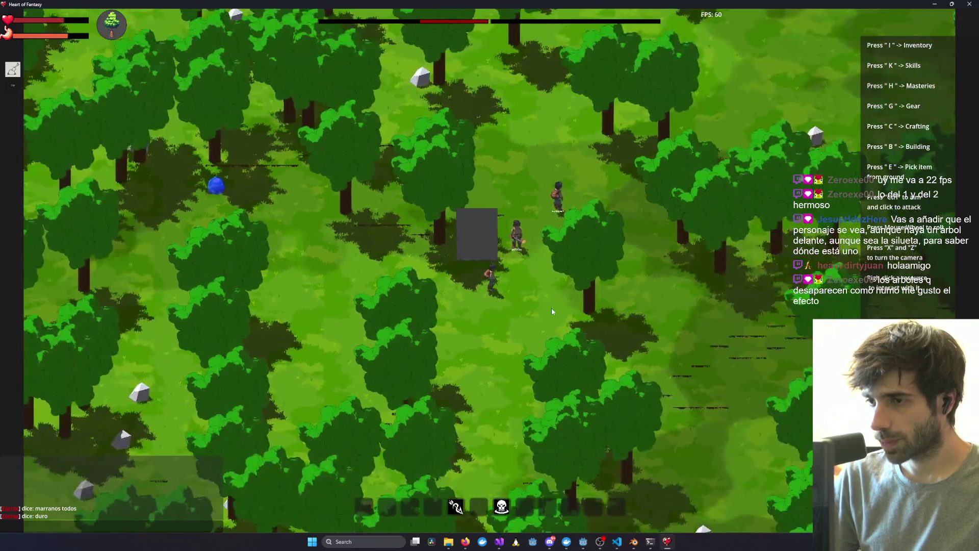
key(z)
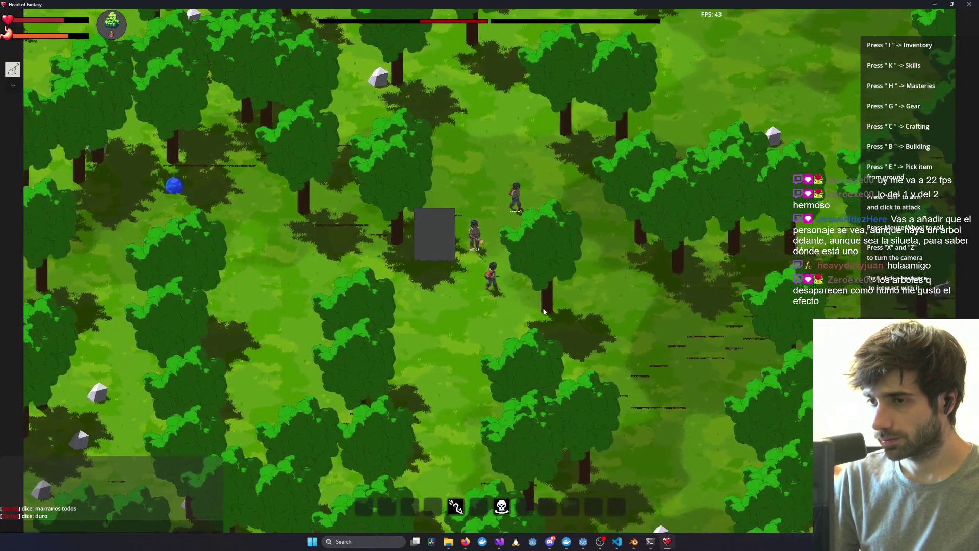
key(z)
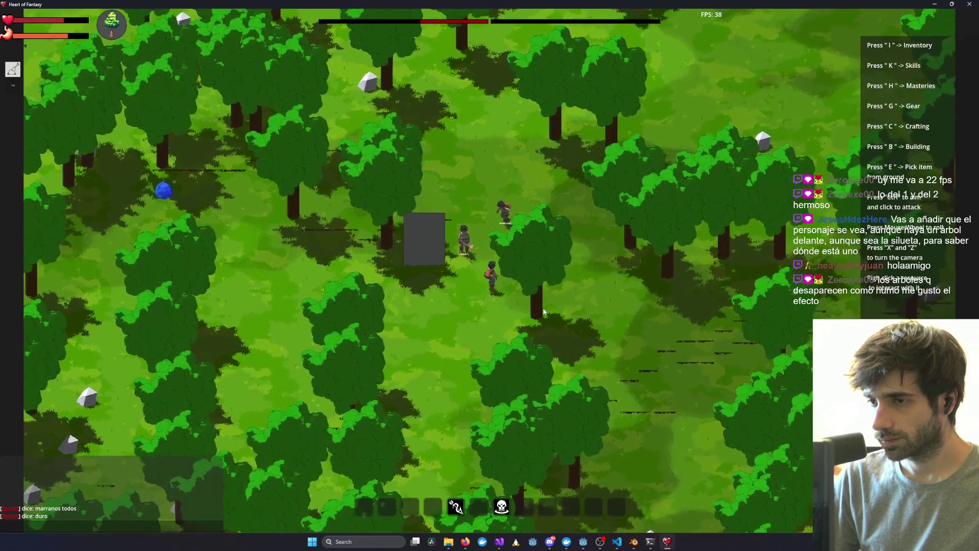
key(z)
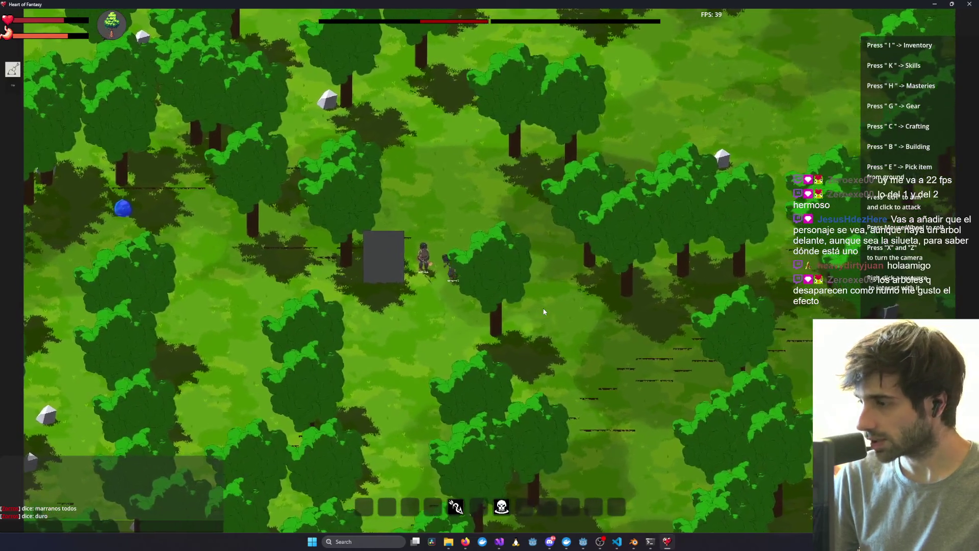
key(z)
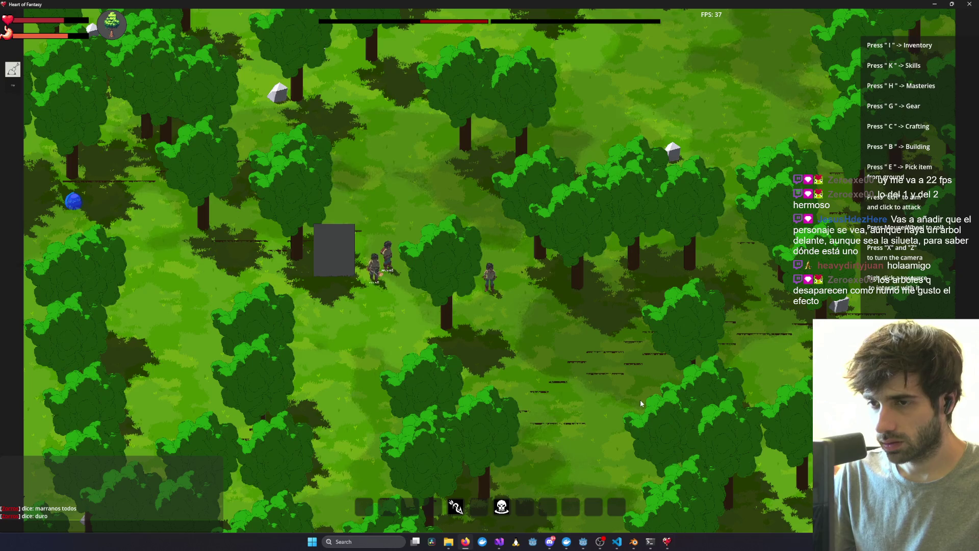
scroll(641, 403, up, 5)
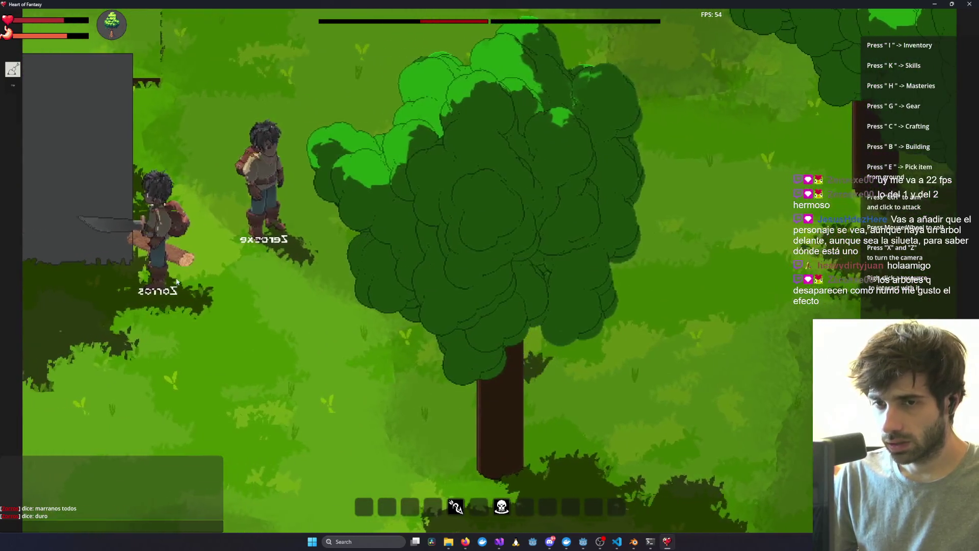
key(z)
scroll(289, 248, up, 5)
scroll(307, 272, down, 5)
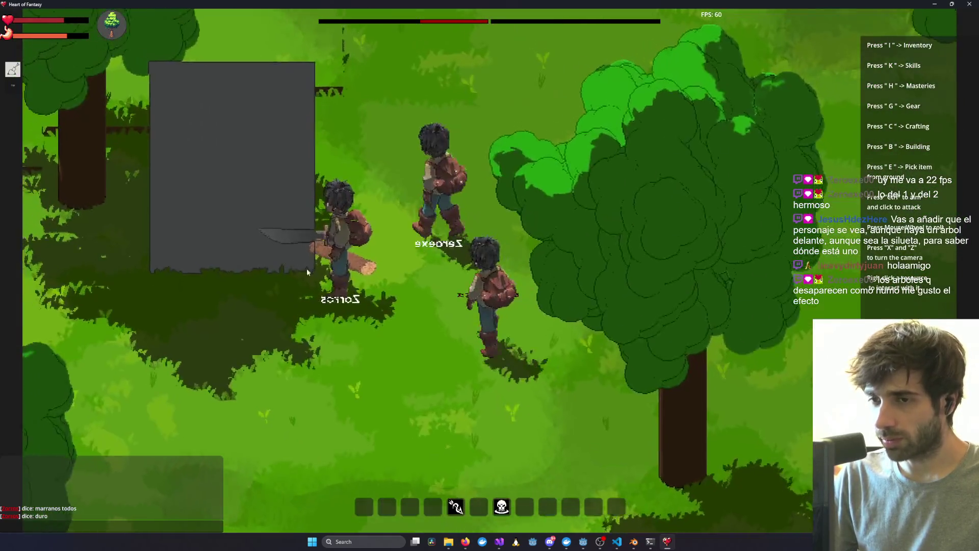
key(z)
scroll(433, 304, up, 5)
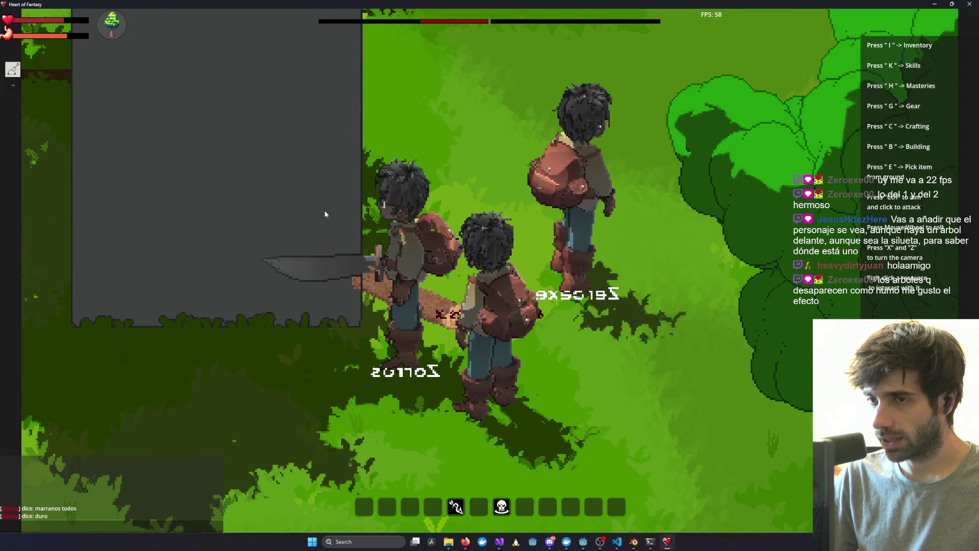
Zoom out to the wide forest overview, then back in close on the character between white rocks
key(z)
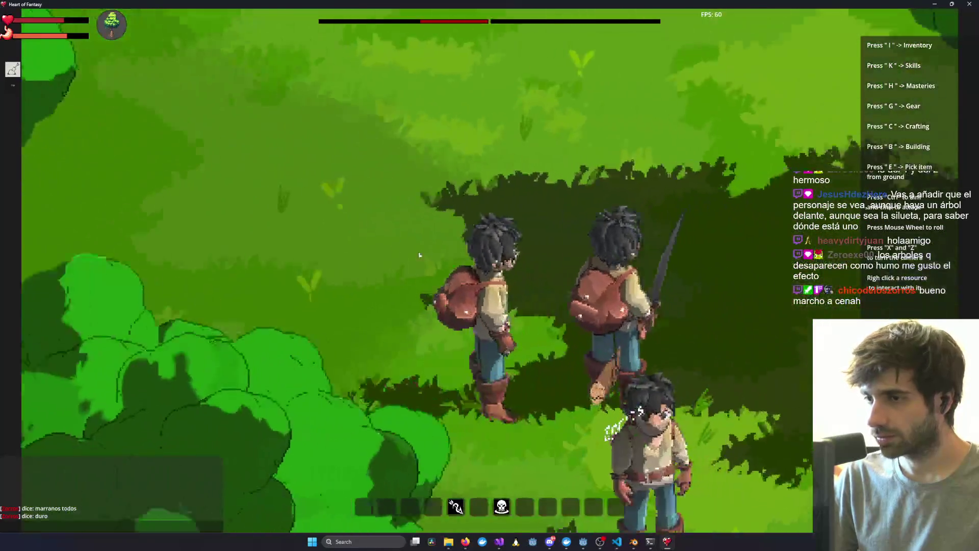
scroll(533, 283, down, 5)
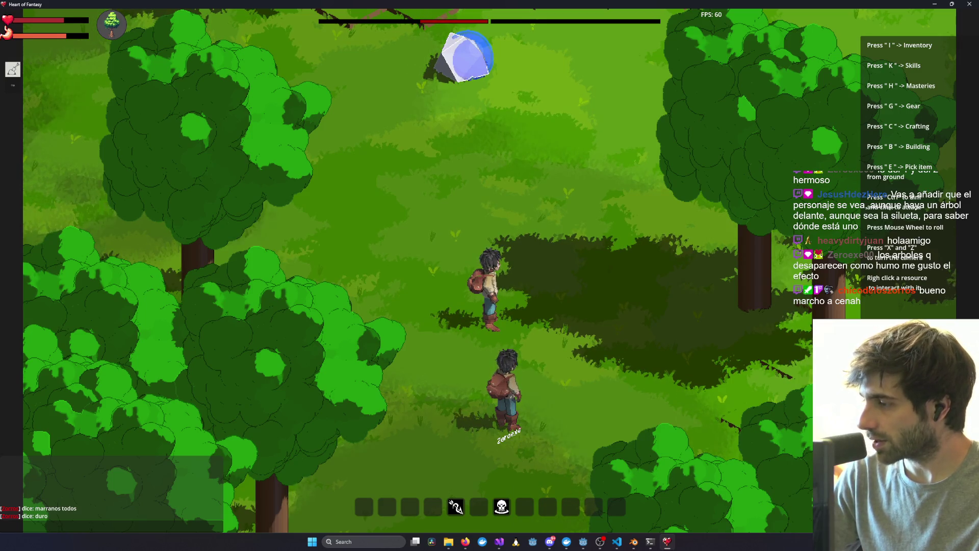
scroll(598, 268, down, 10)
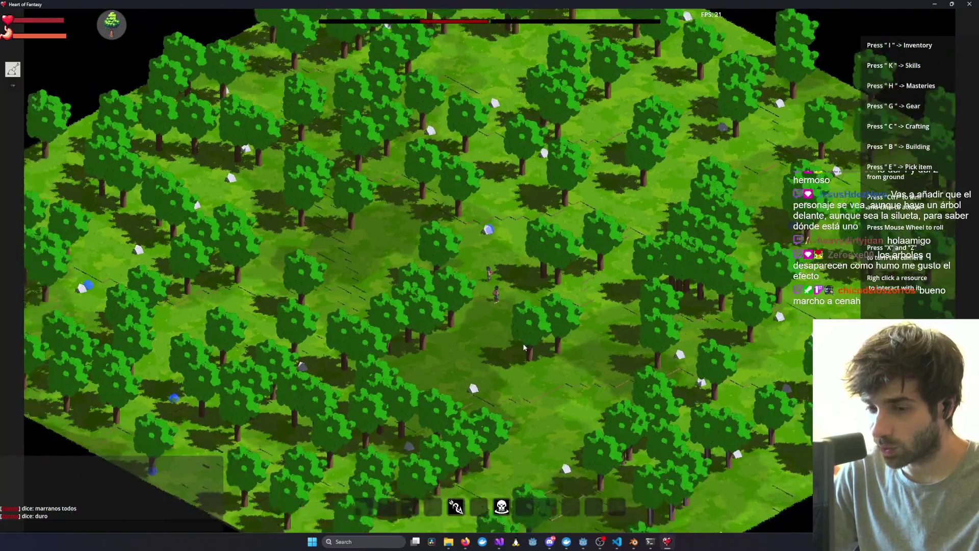
scroll(523, 348, down, 2)
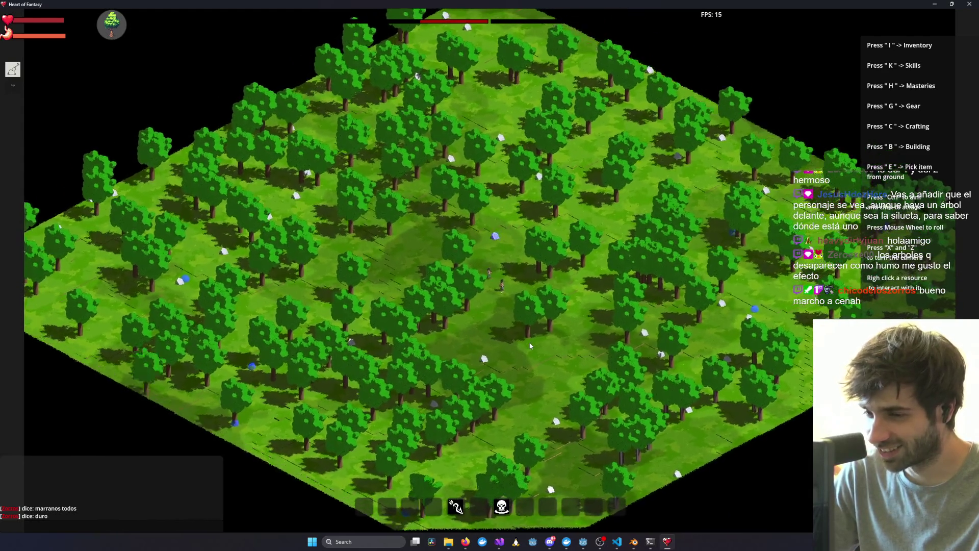
scroll(536, 334, up, 5)
scroll(537, 339, up, 5)
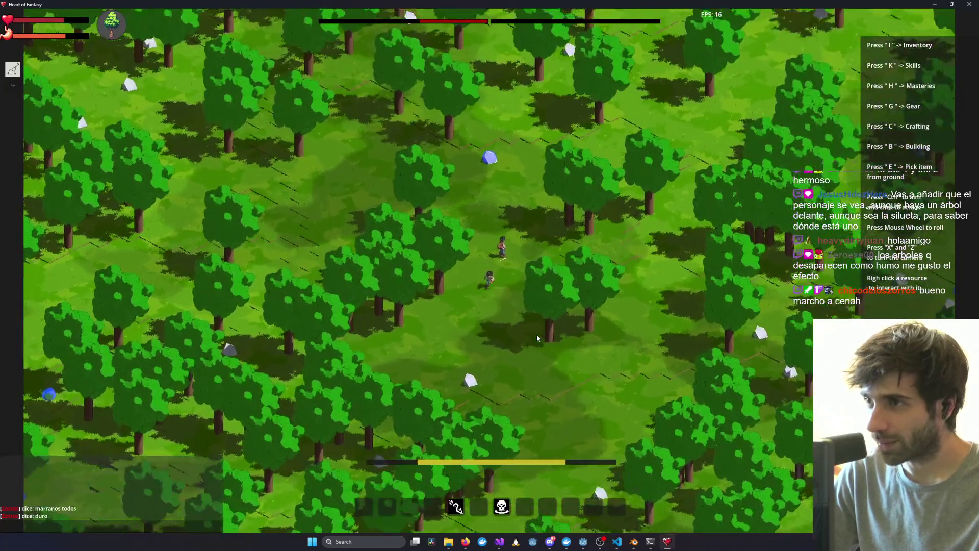
scroll(537, 339, down, 8)
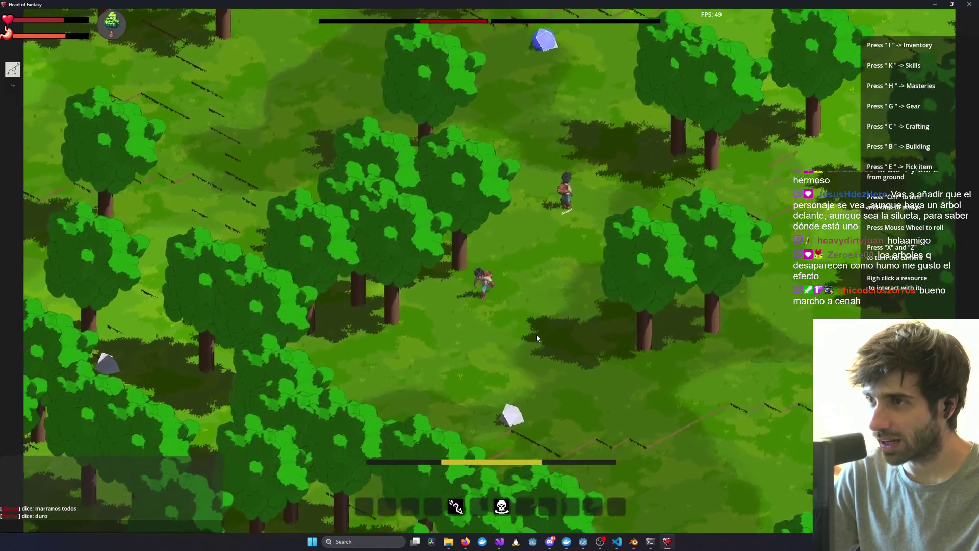
scroll(537, 335, down, 3)
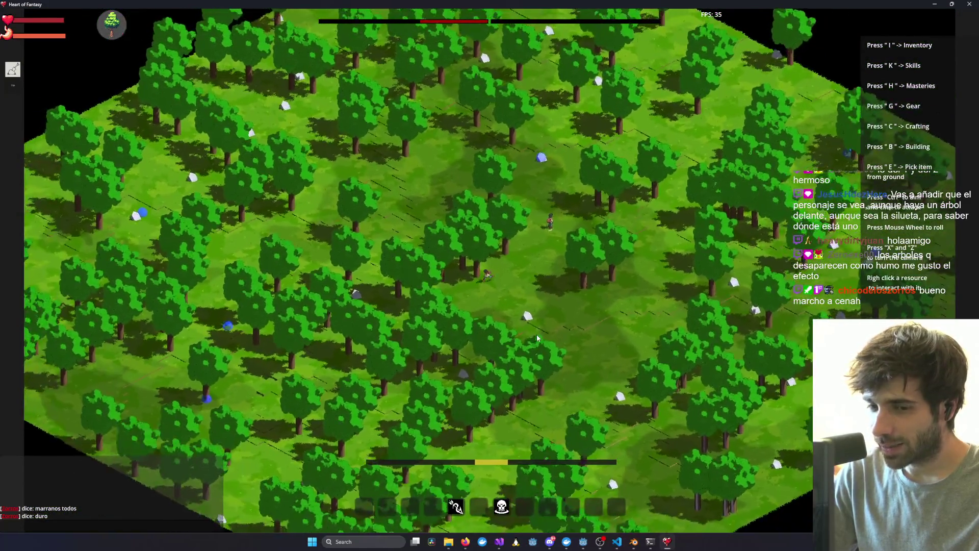
scroll(537, 334, up, 4)
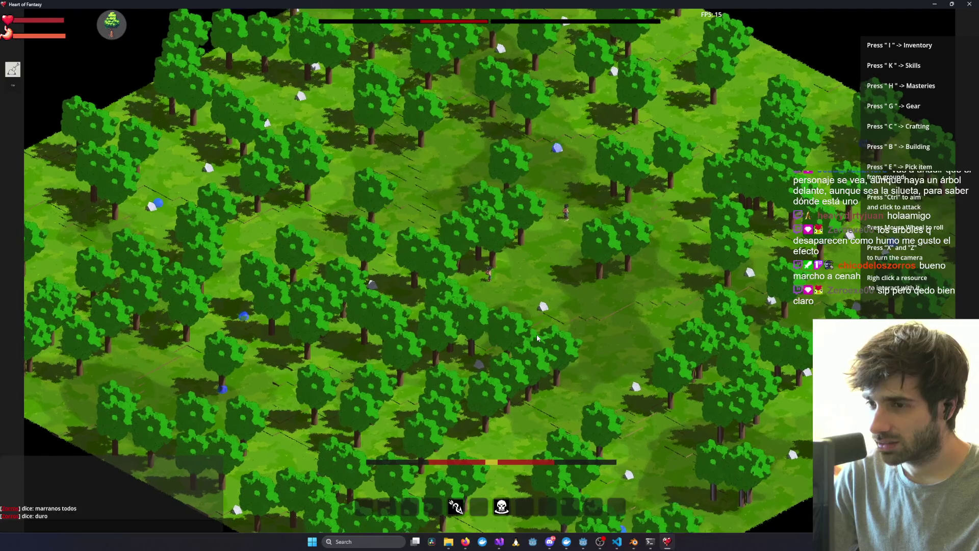
scroll(537, 337, up, 4)
scroll(537, 335, up, 5)
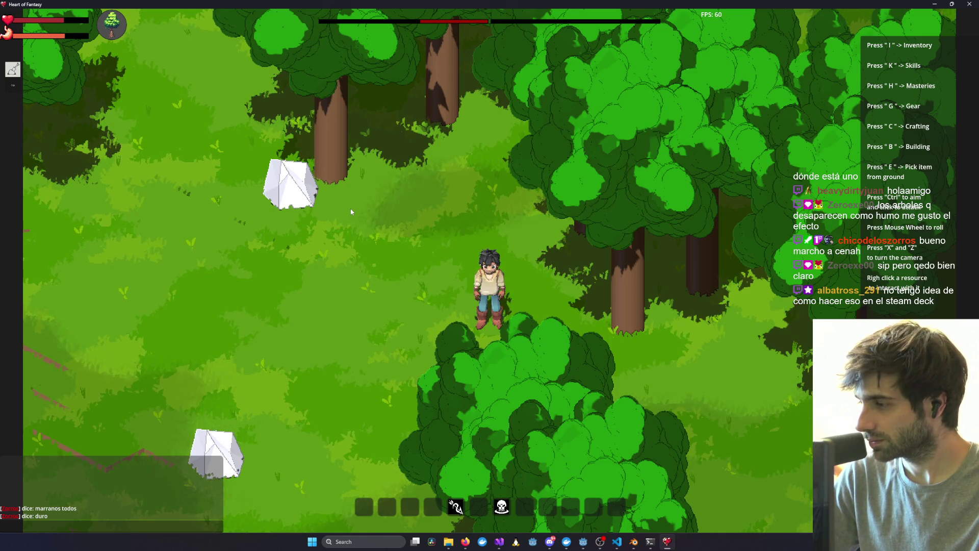
Walk the character left, then down-right, turn the camera, and walk up beside the white rock
key(a)
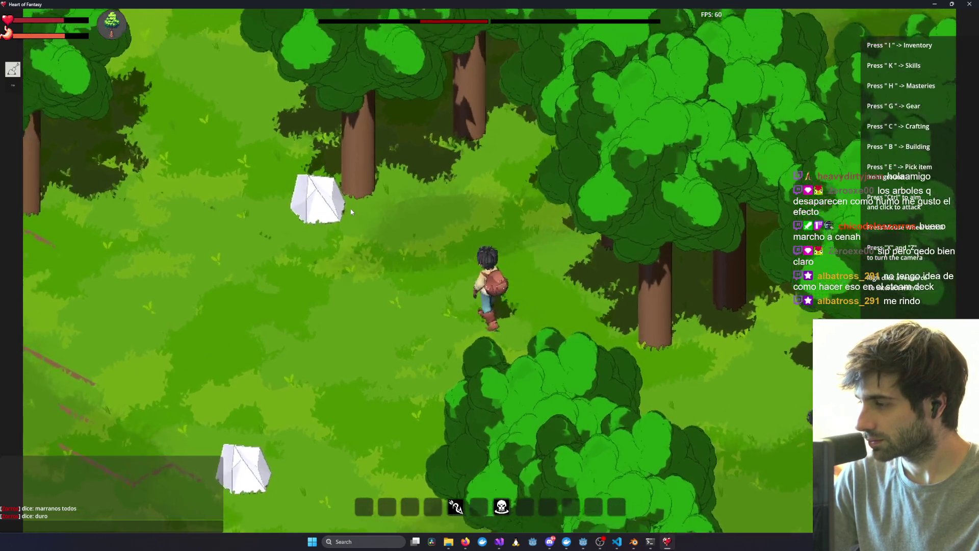
key(a)
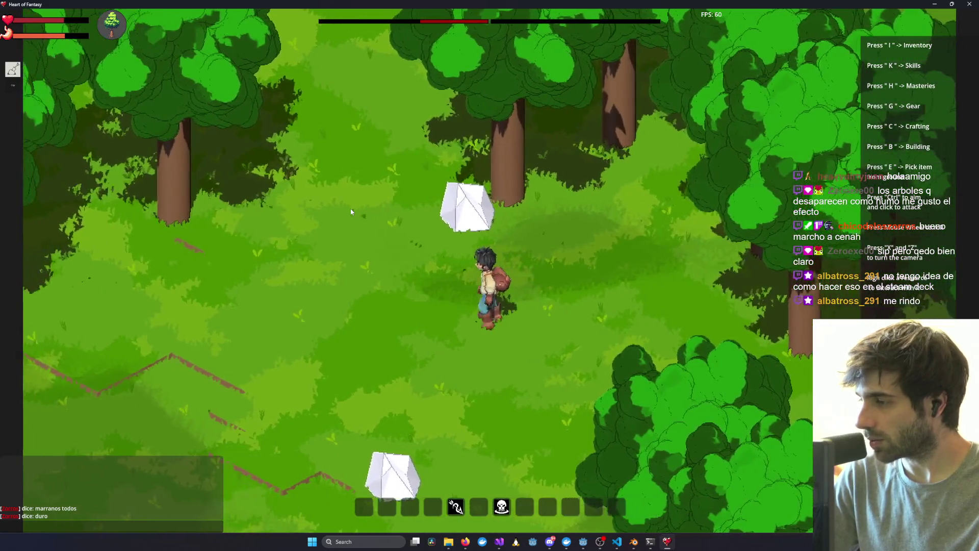
key(d)
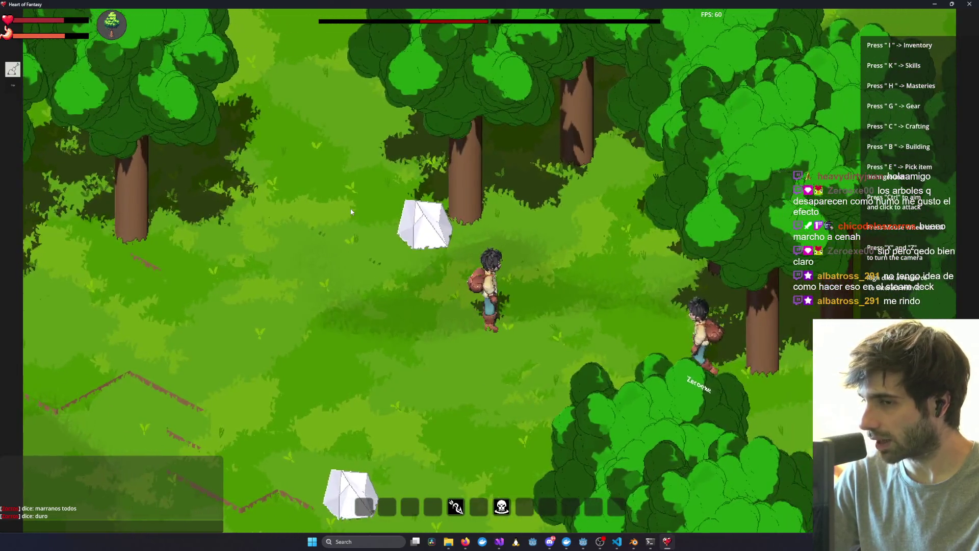
scroll(351, 211, down, 10)
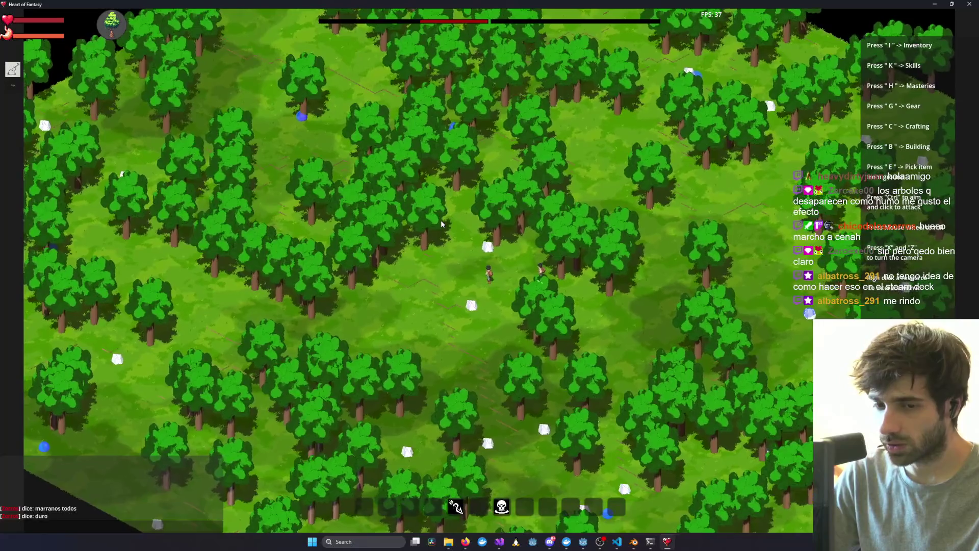
scroll(441, 224, up, 3)
scroll(441, 224, up, 5)
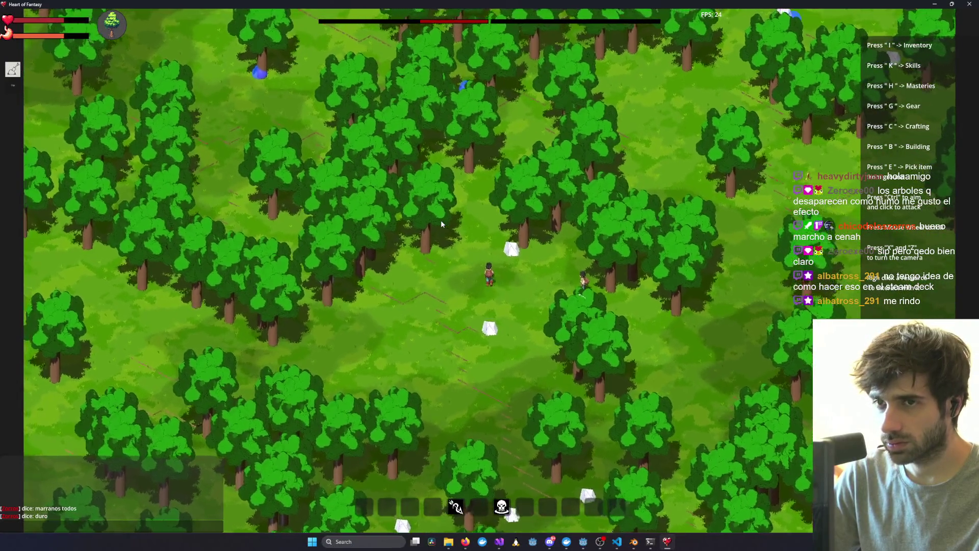
key(x)
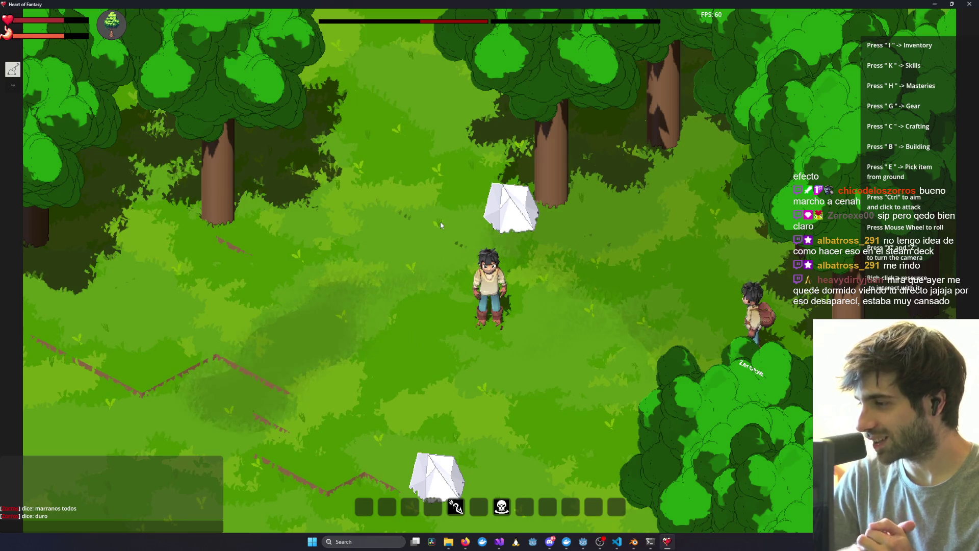
key(w)
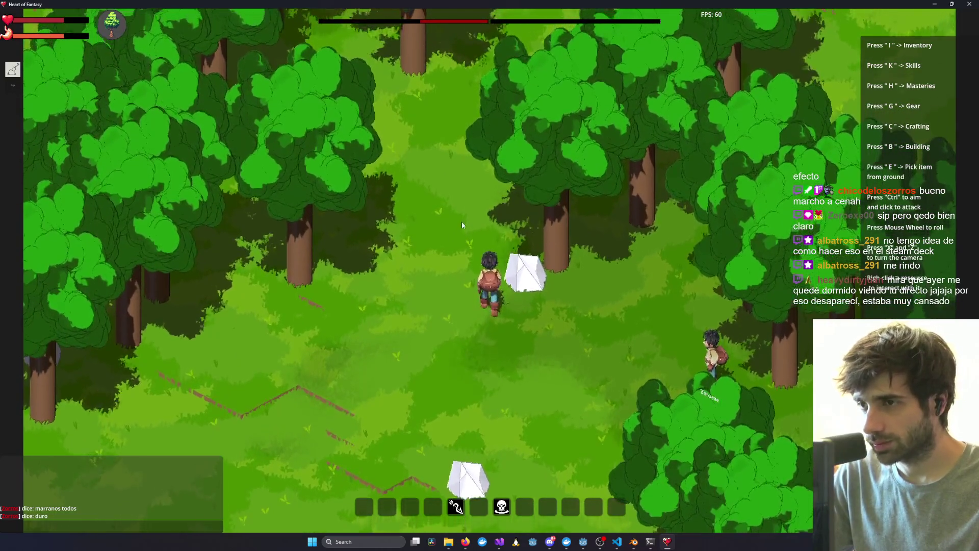
Zoom in and out and swing the camera around the character to survey the forest
scroll(461, 225, up, 5)
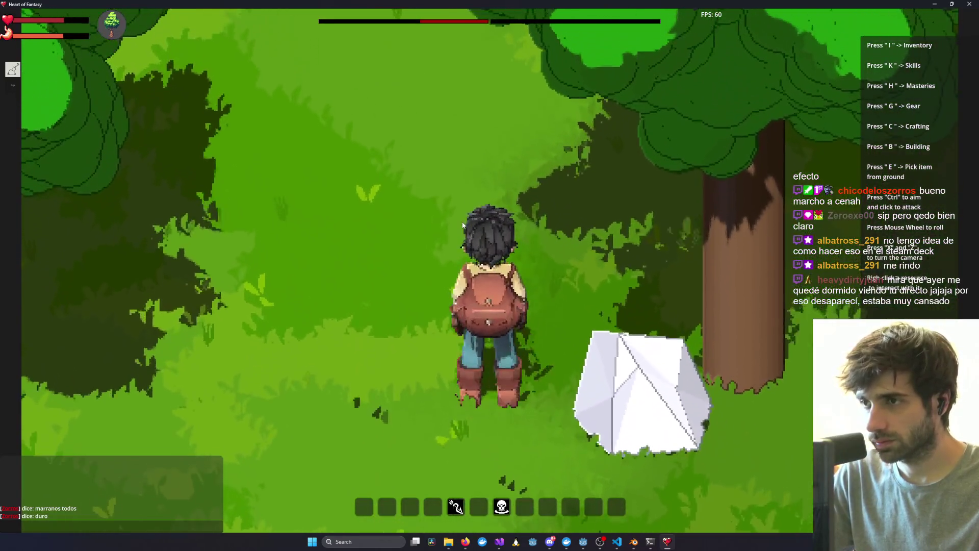
scroll(463, 225, down, 5)
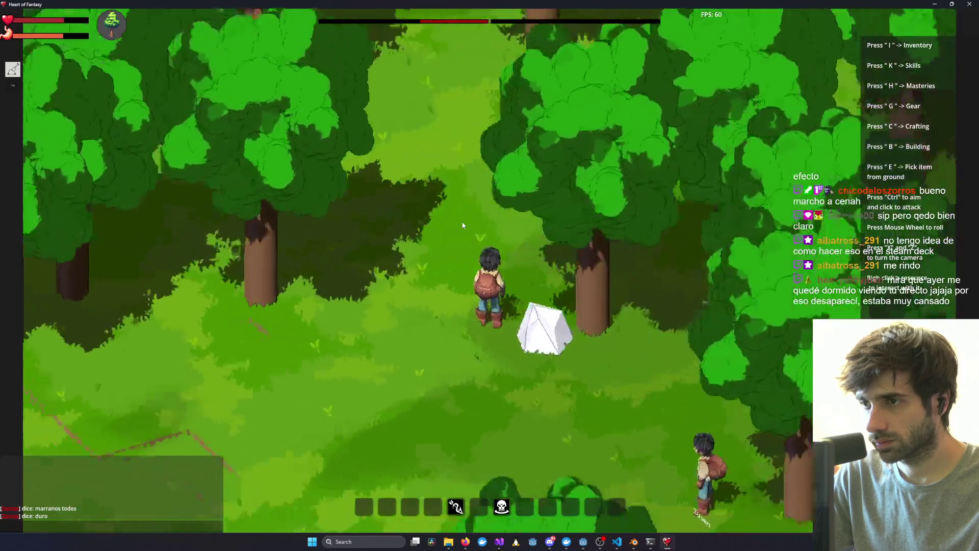
key(q)
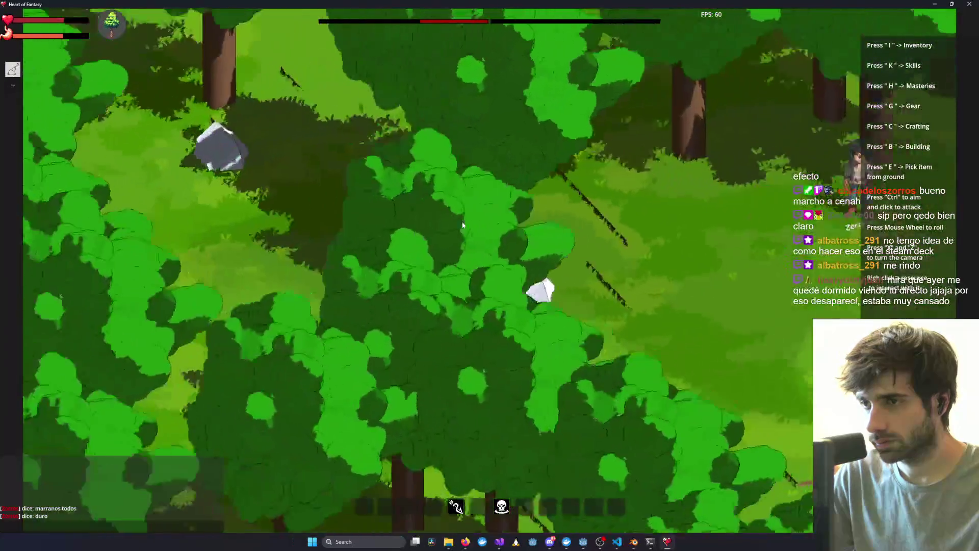
key(q)
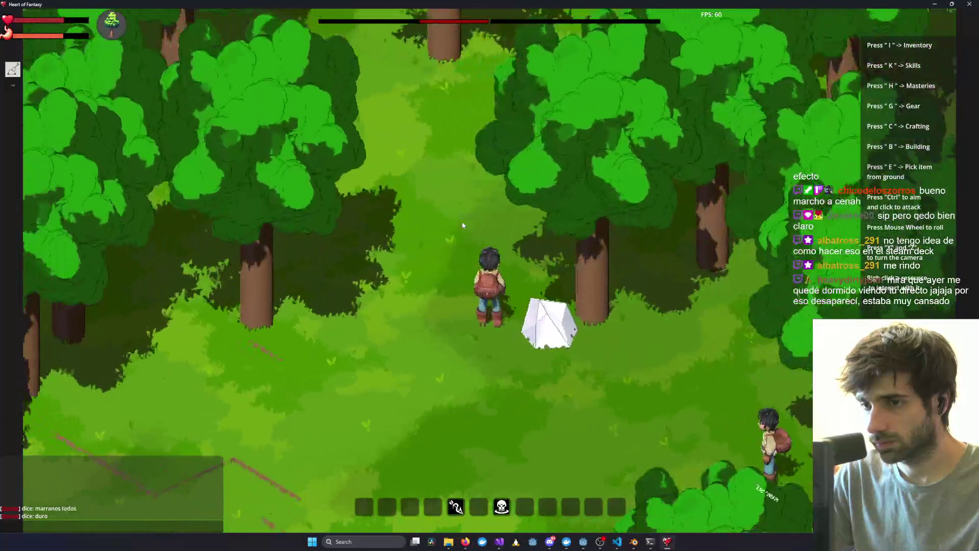
scroll(462, 224, up, 5)
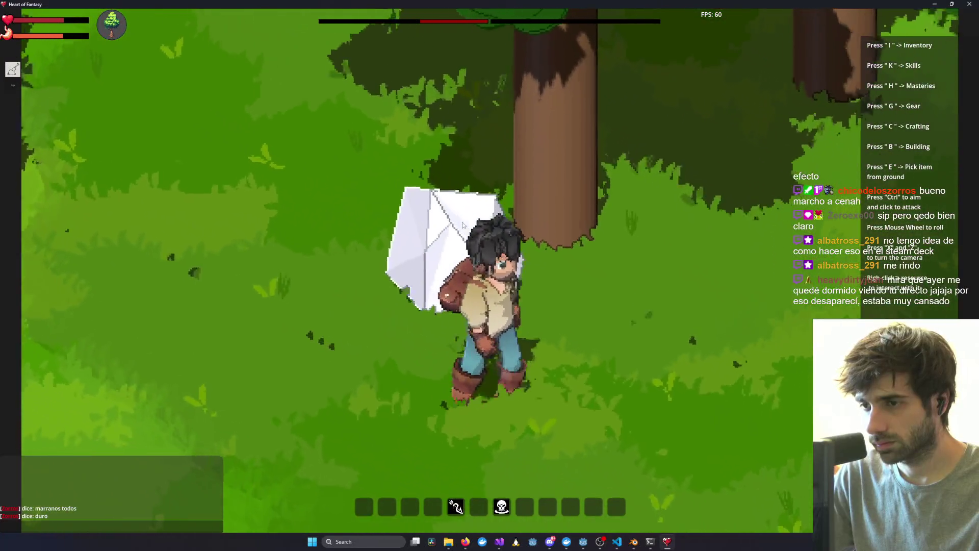
scroll(463, 224, down, 5)
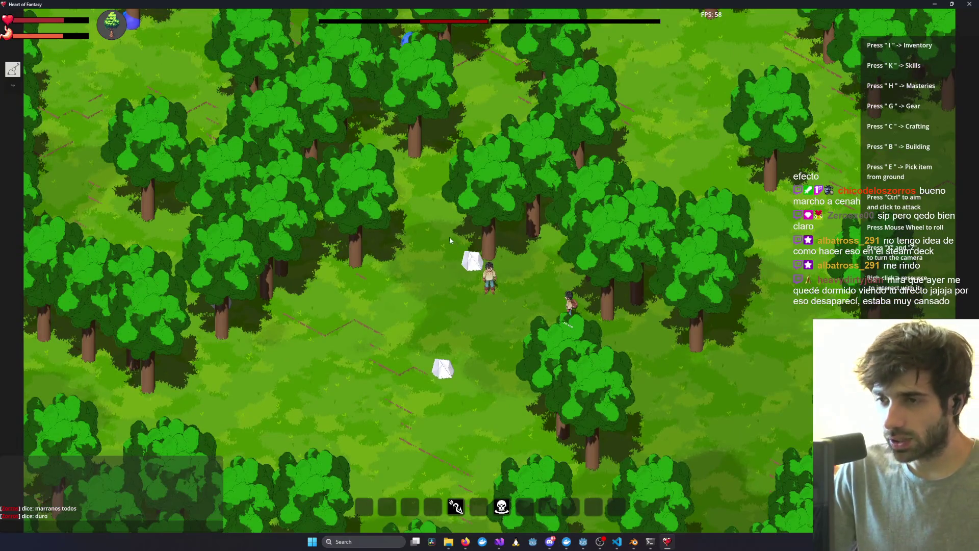
key(q)
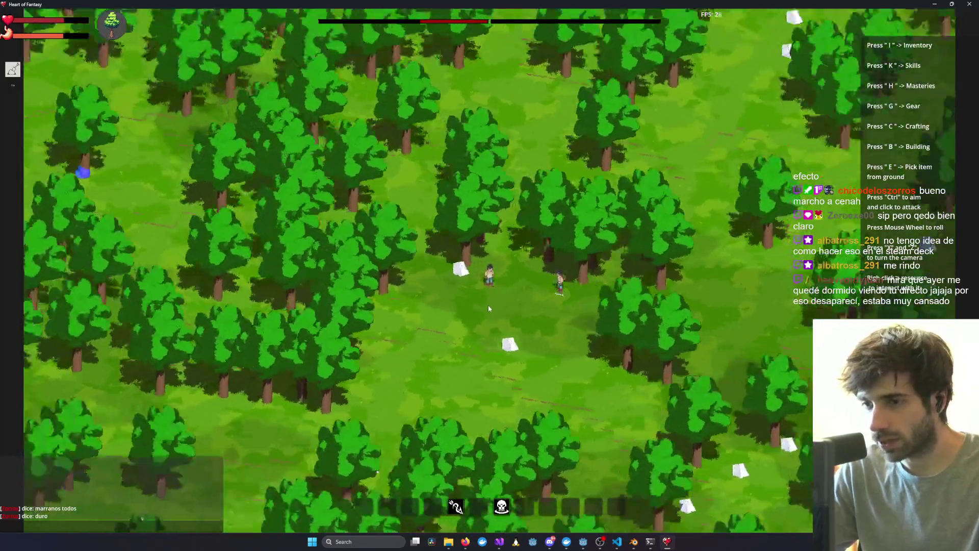
scroll(480, 307, up, 4)
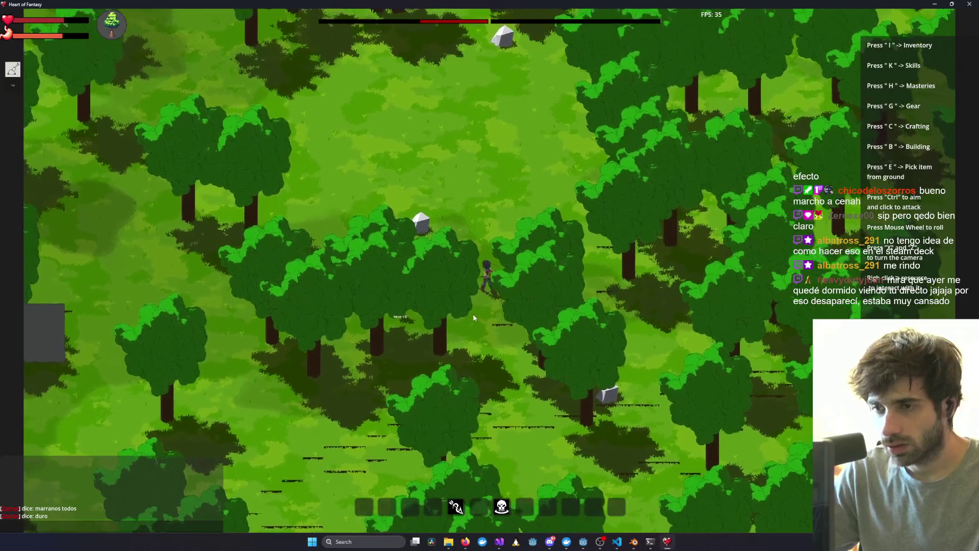
scroll(472, 317, up, 3)
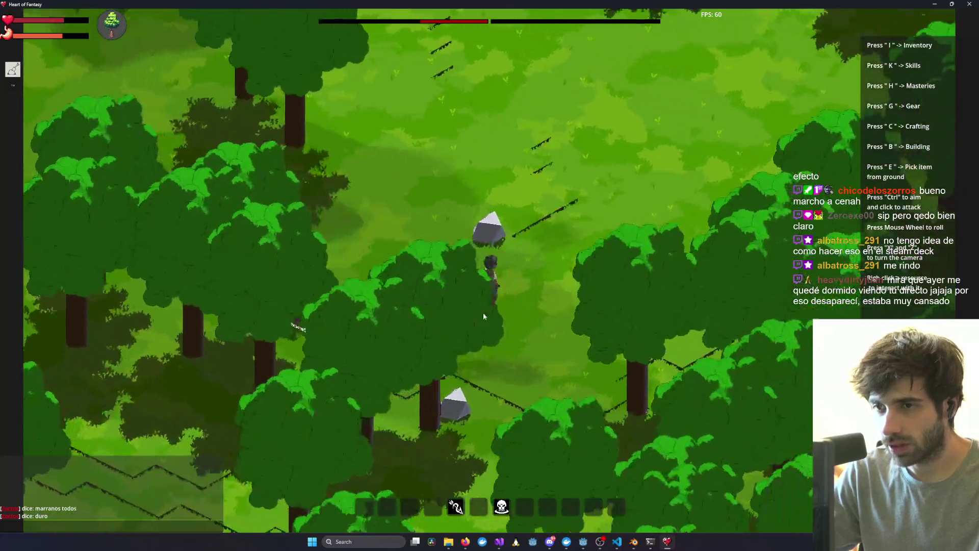
Walk the character forward to the white rock, recentring the camera on them
key(w)
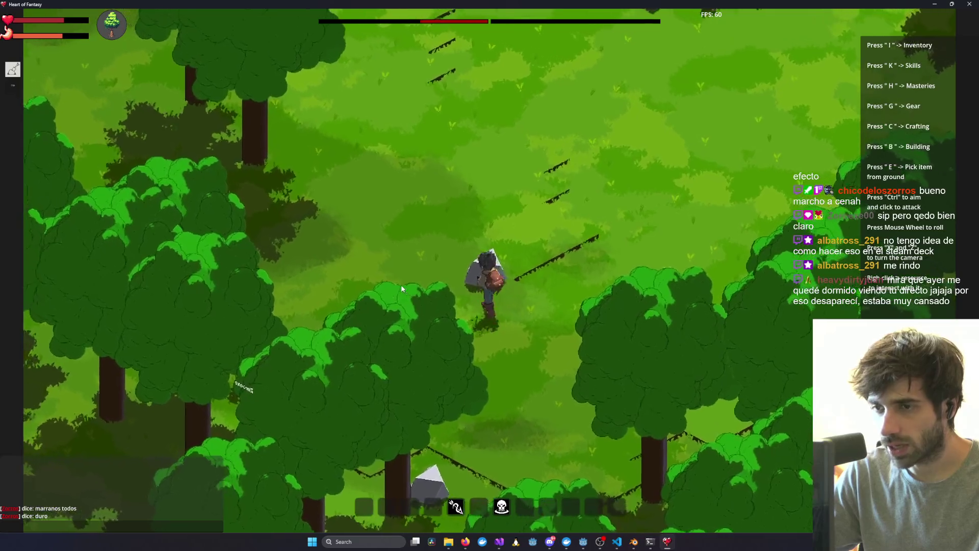
key(x)
scroll(401, 289, up, 3)
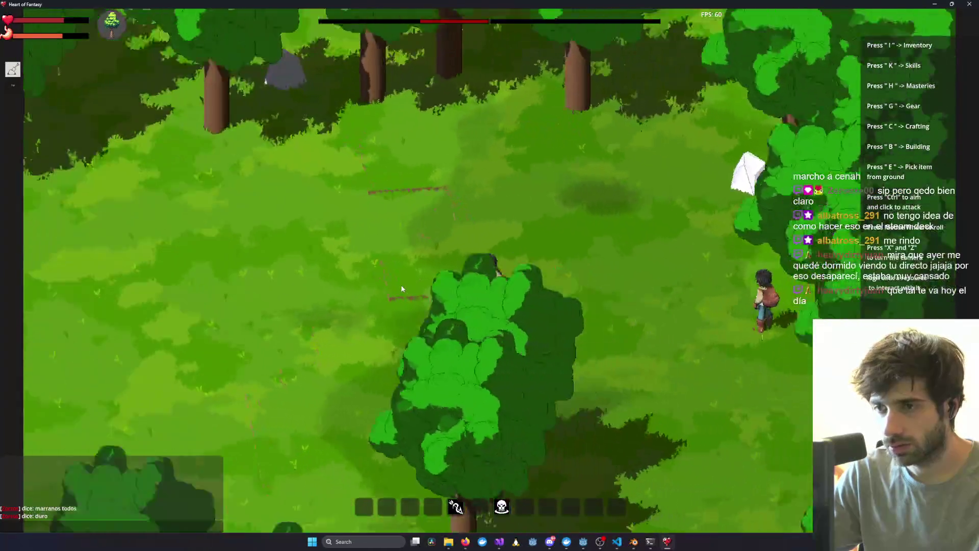
key(x)
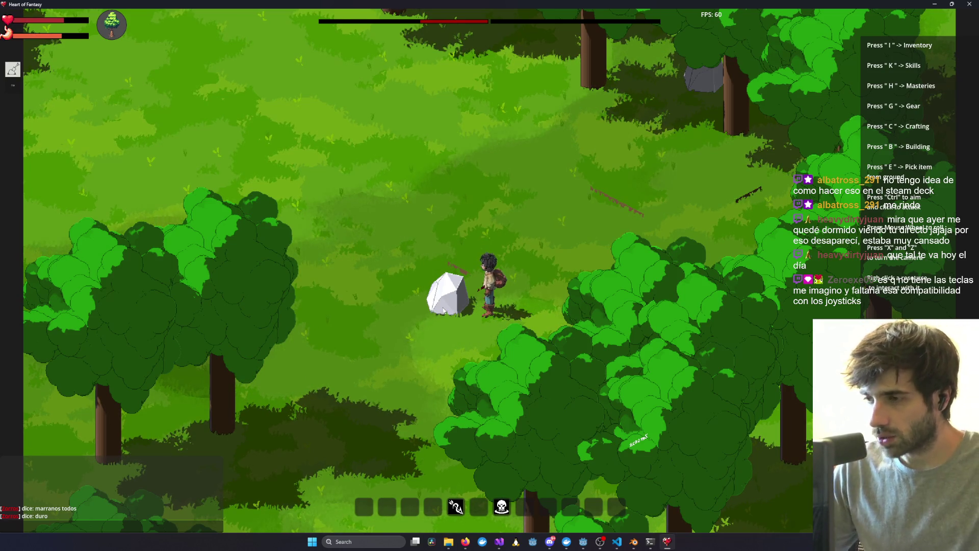
Walk north and orbit the camera to bring the other player and the tents into view
key(w)
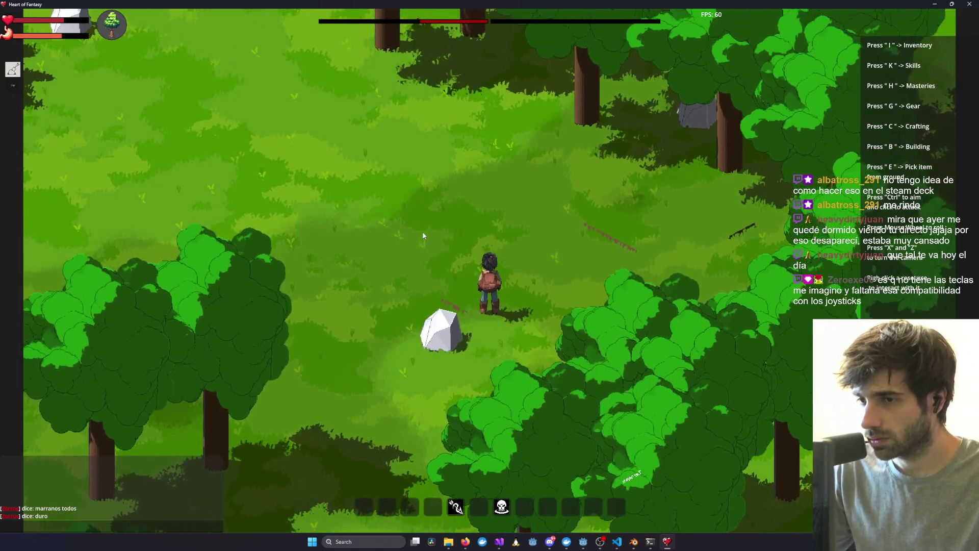
key(x)
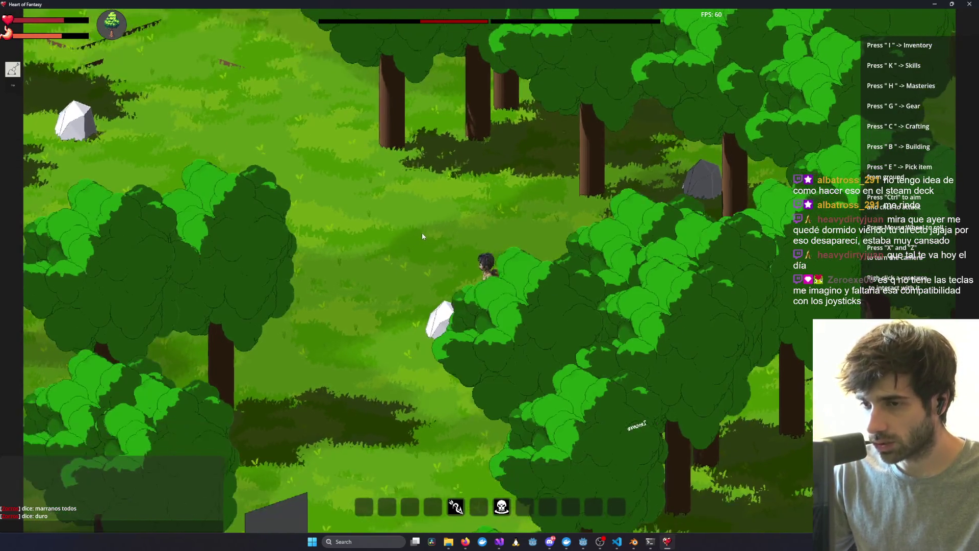
key(x)
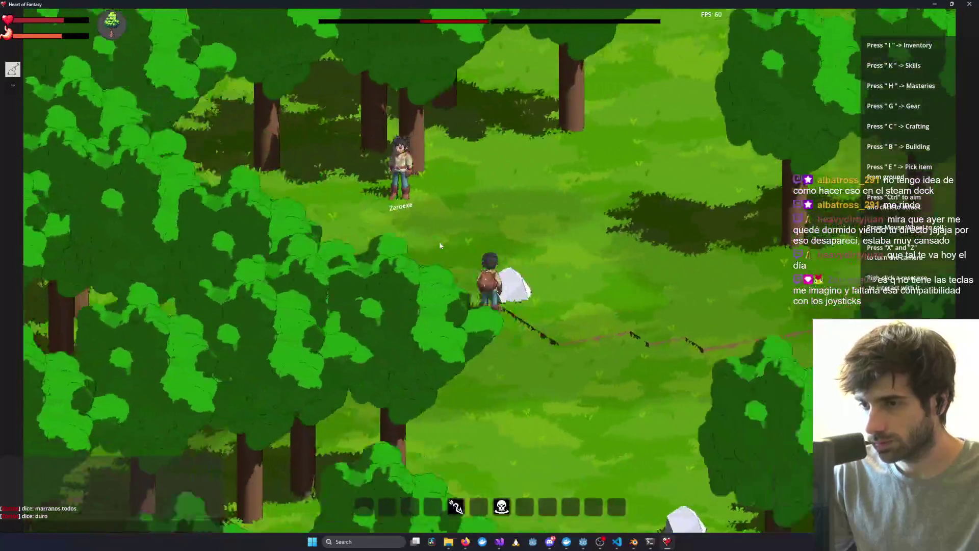
scroll(472, 243, up, 5)
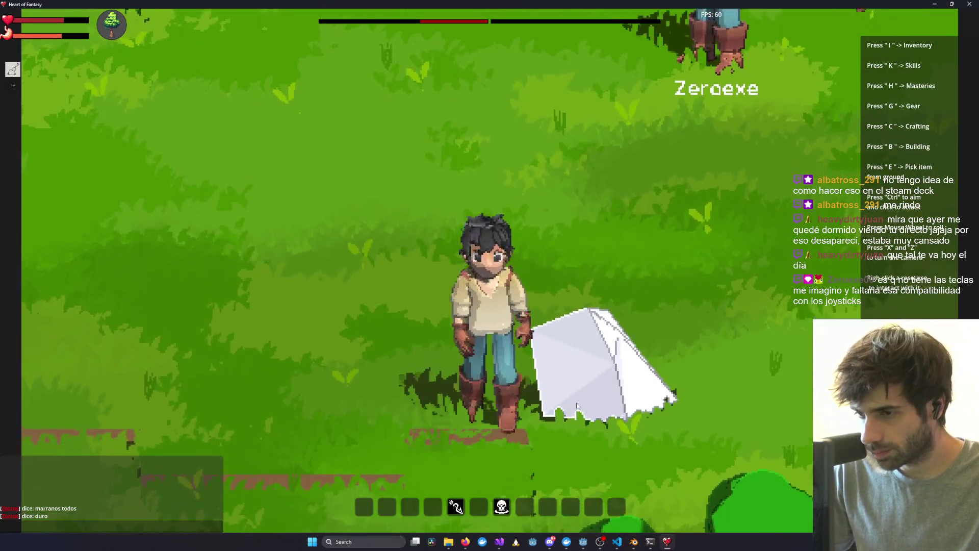
scroll(574, 411, up, 5)
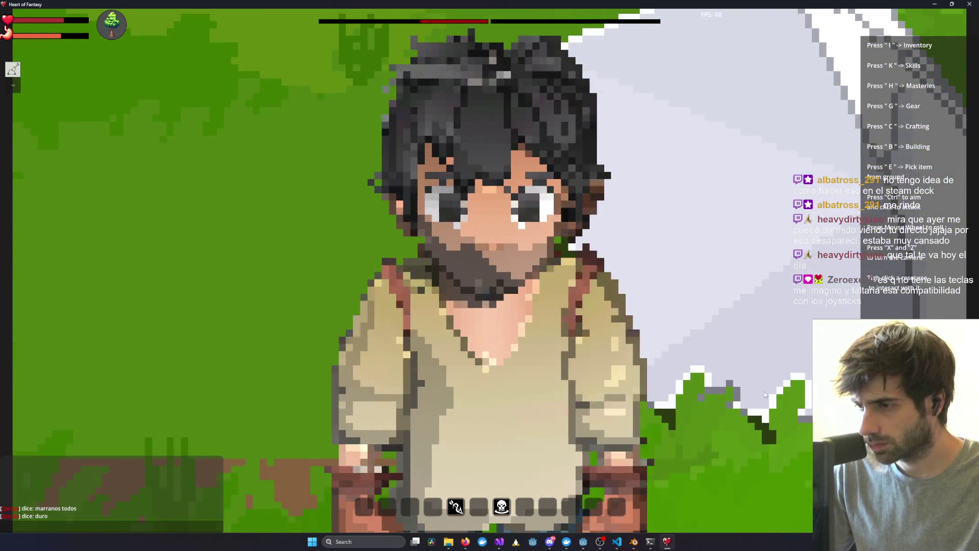
key(x)
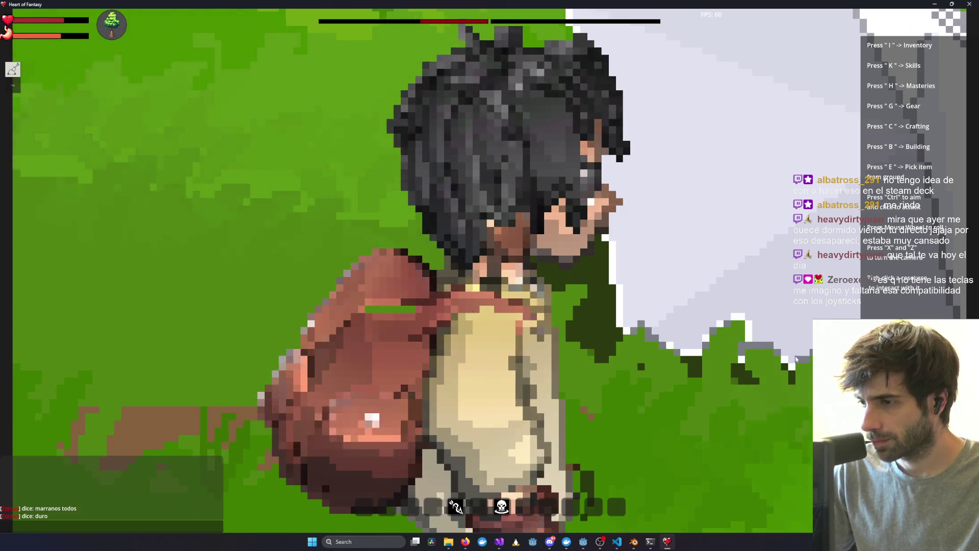
scroll(734, 331, down, 5)
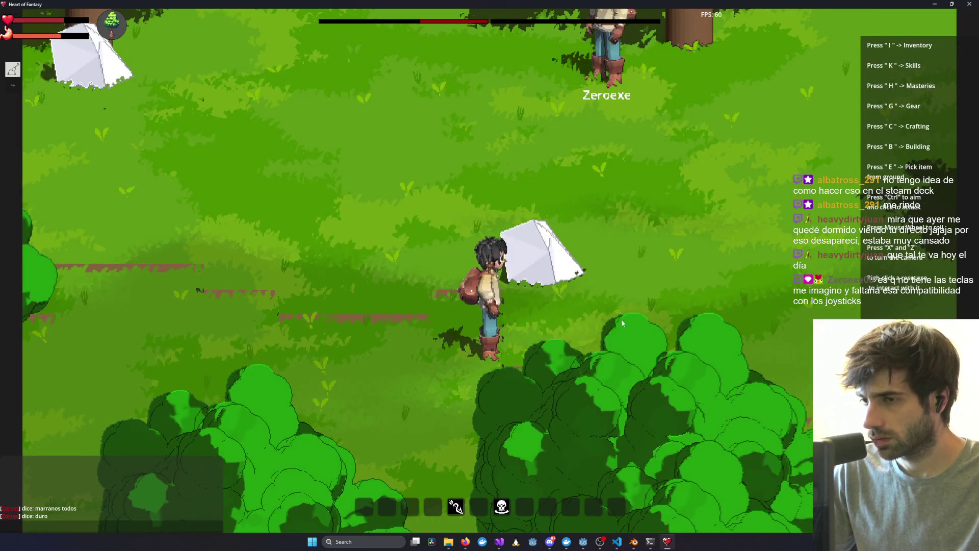
scroll(603, 326, up, 5)
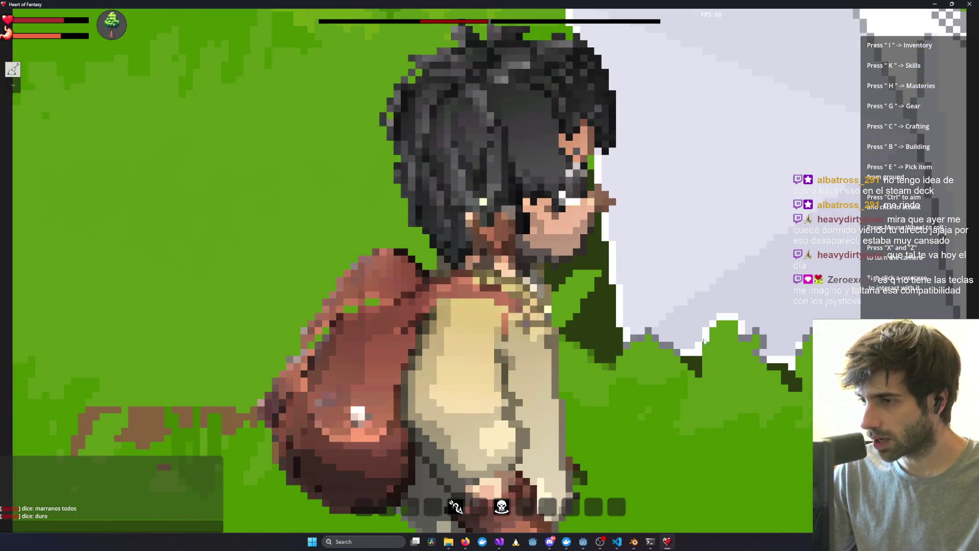
scroll(509, 249, down, 5)
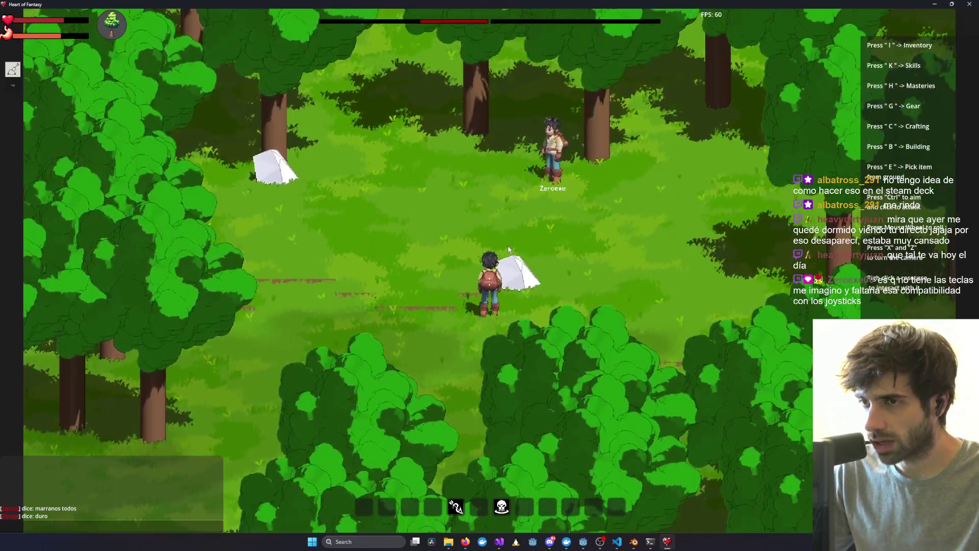
key(x)
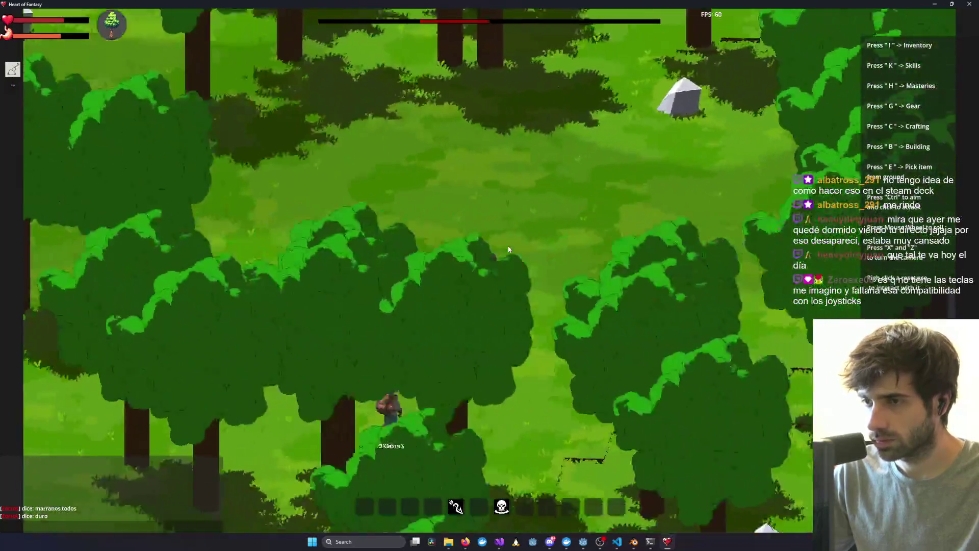
key(x)
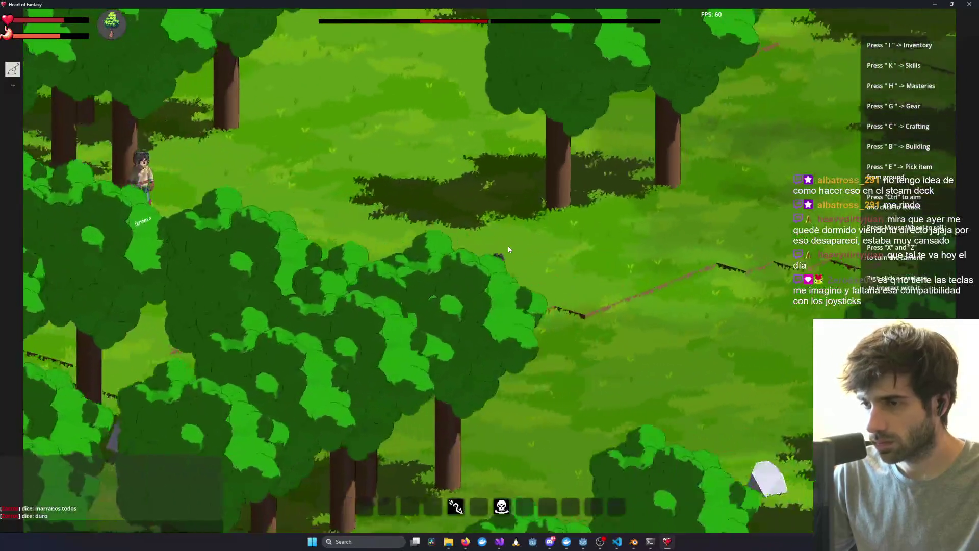
key(x)
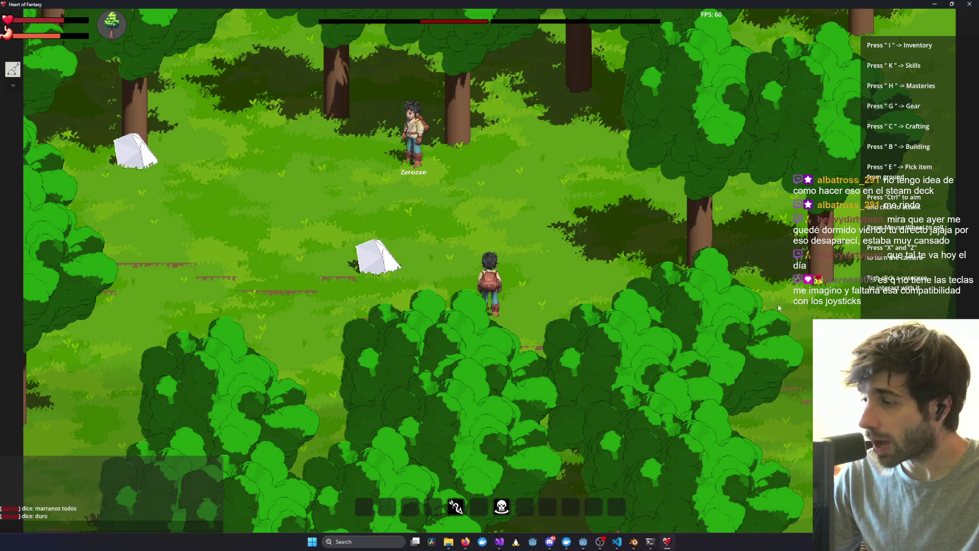
Walk north then west across the clearing, then bring up Godot's Plant.tscn scene
key(w)
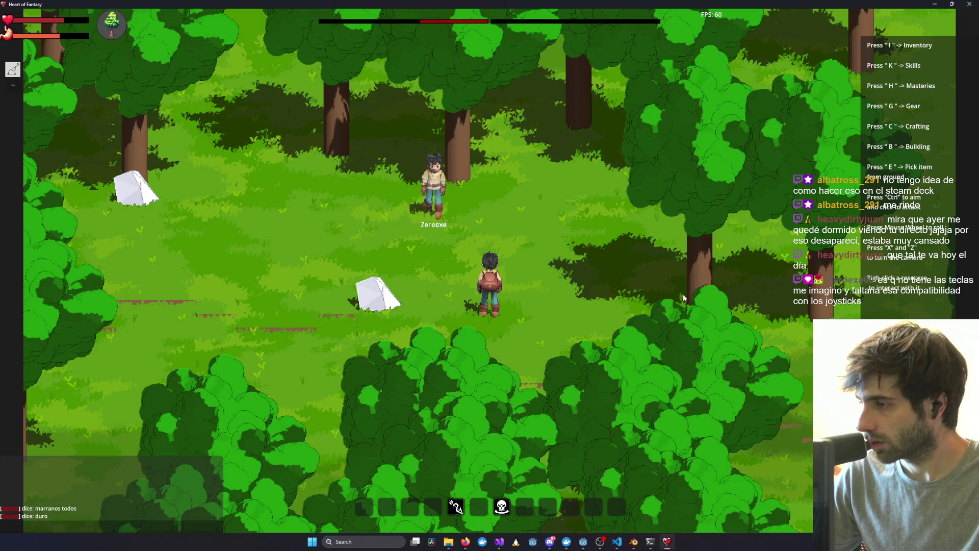
key(a)
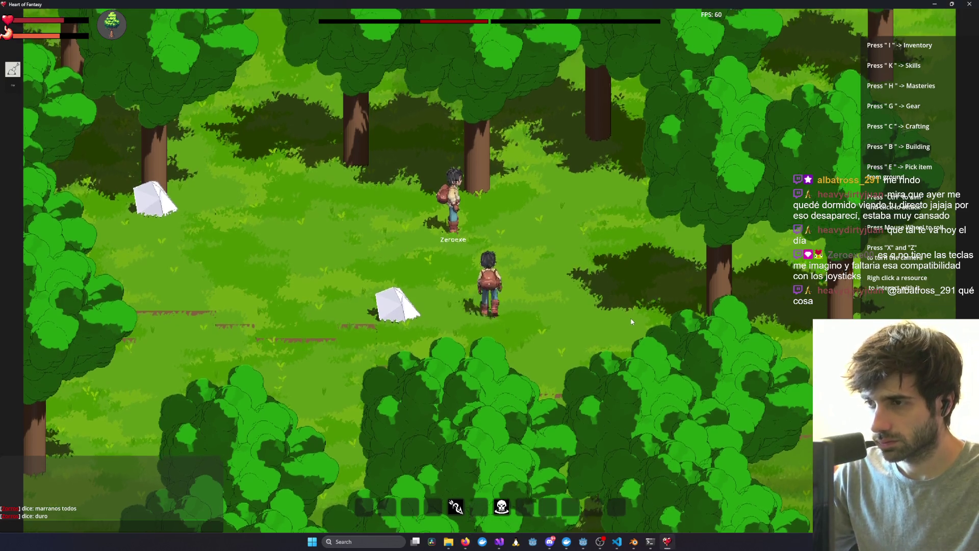
key(a)
scroll(595, 334, down, 5)
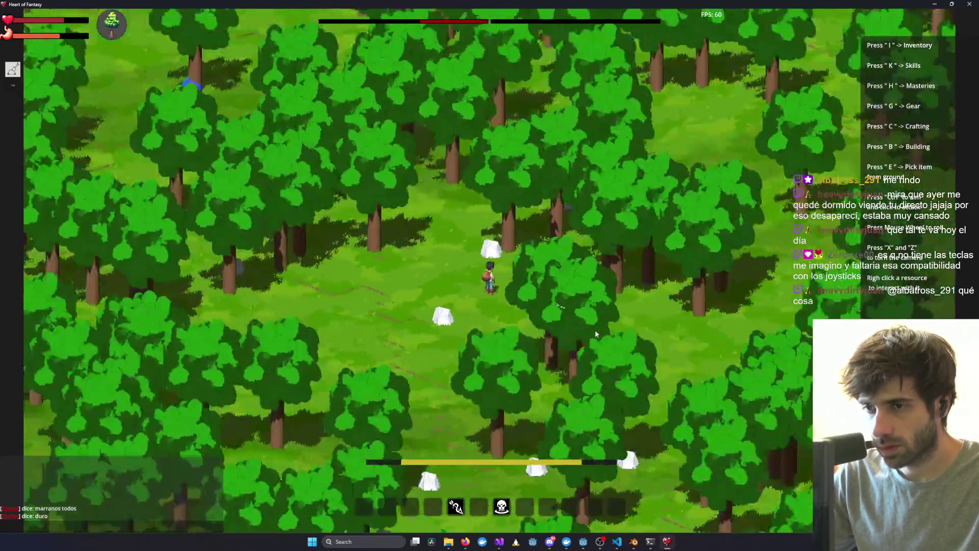
key(x)
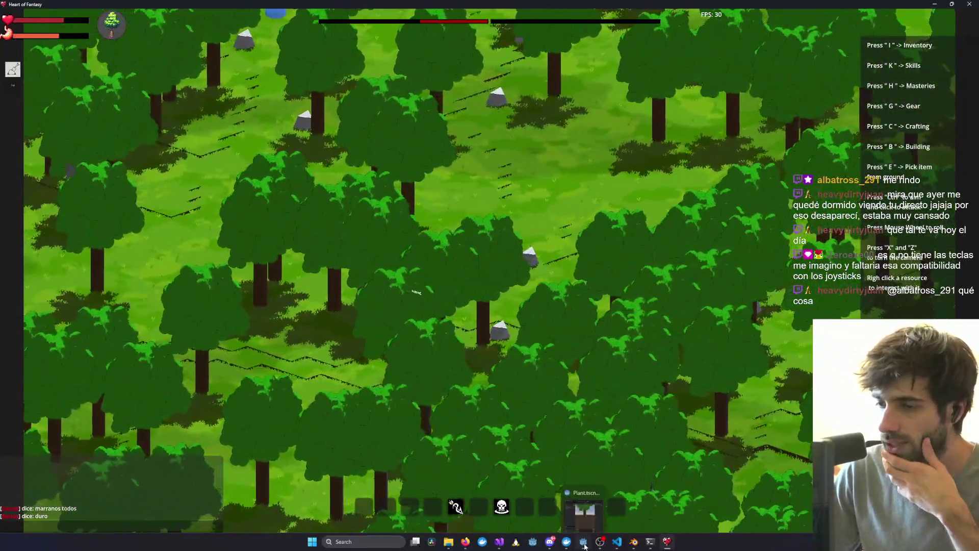
click(585, 546)
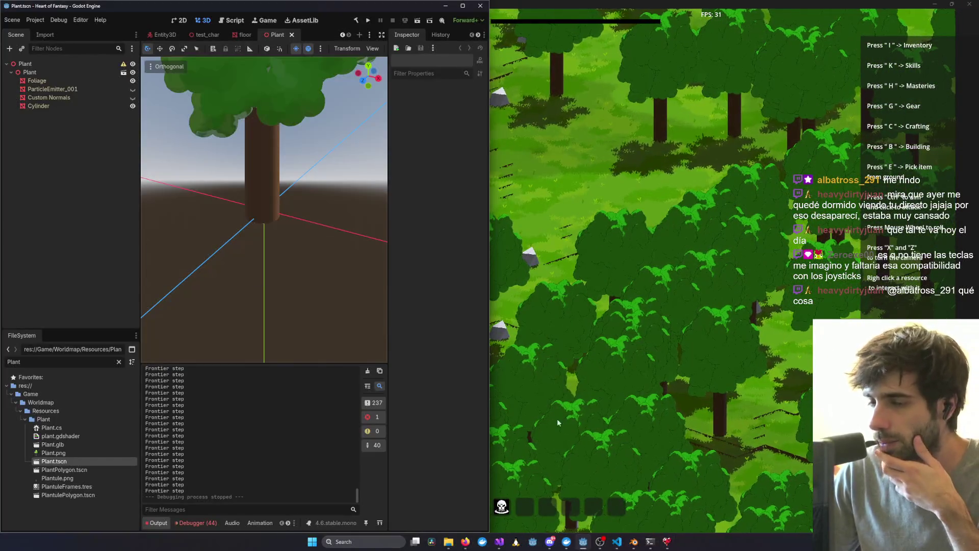
Switch between the client's Globals.cs and the AuthService project window
mouse_move(502, 541)
click(699, 494)
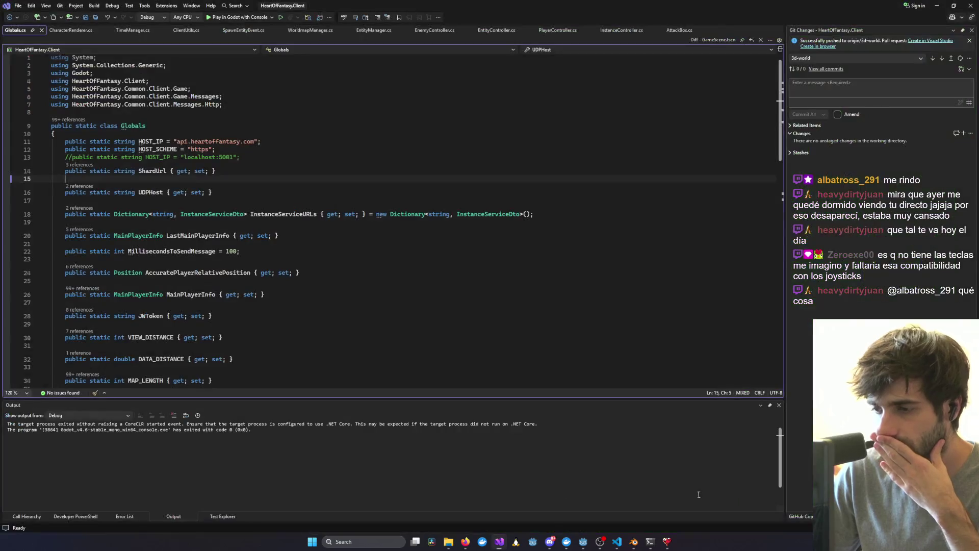
click(274, 510)
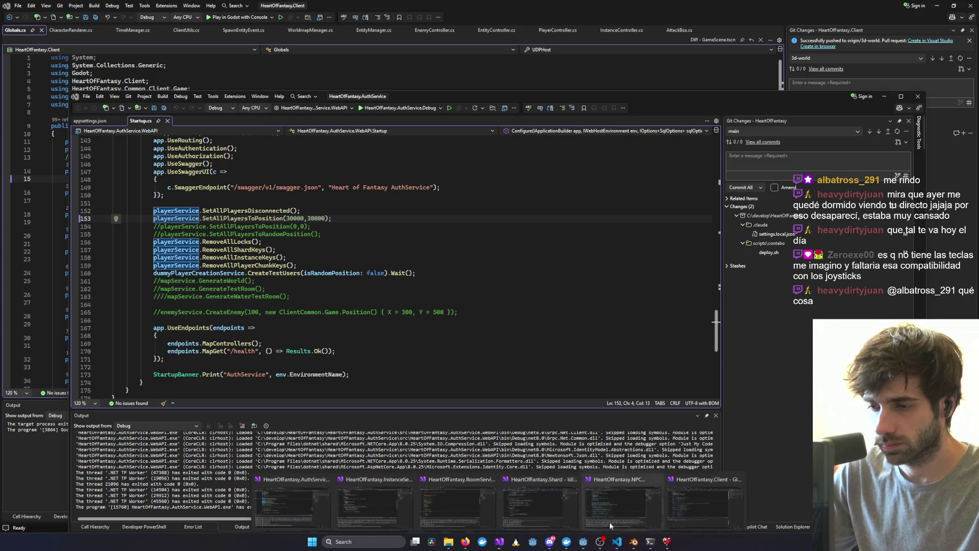
click(610, 521)
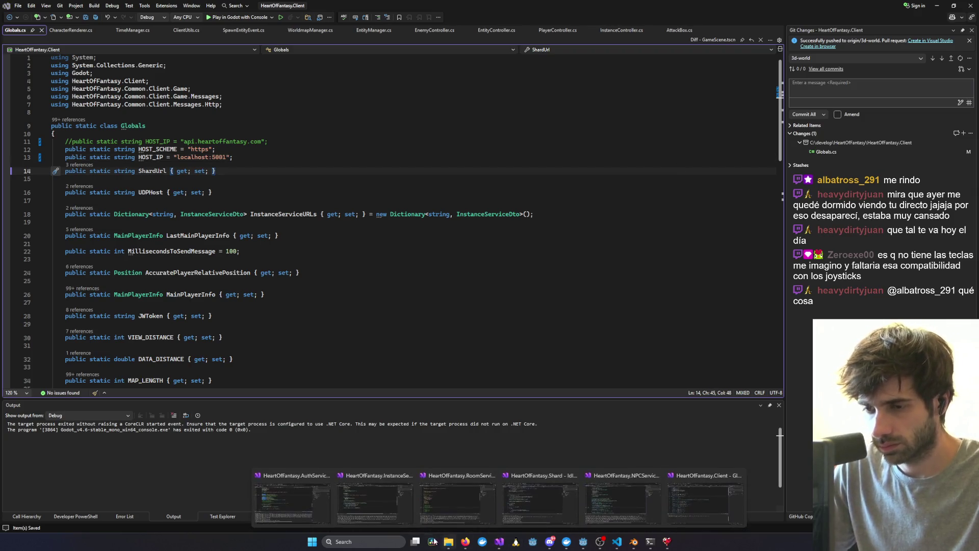
Go through AuthService and RoomService, start NPCService debugging with F5, and return to the client
click(501, 544)
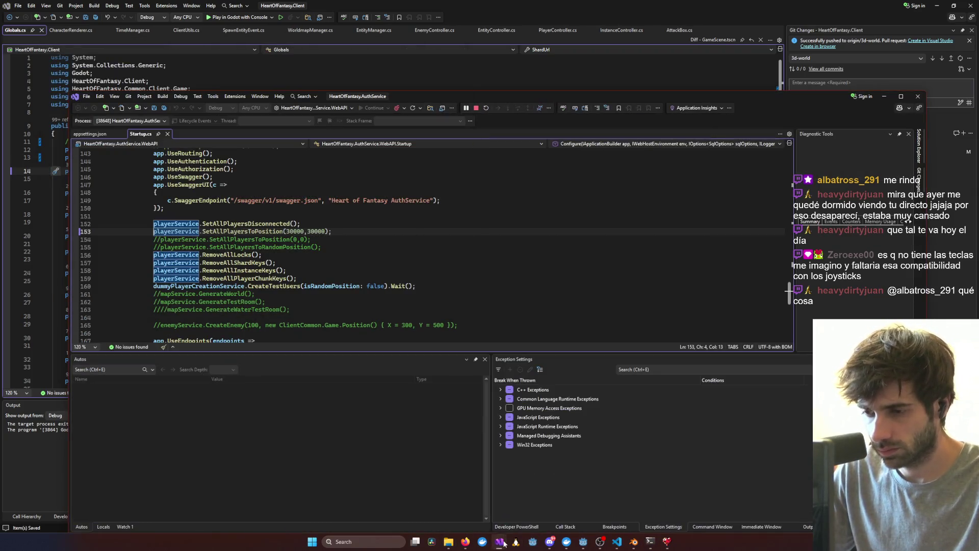
mouse_move(503, 544)
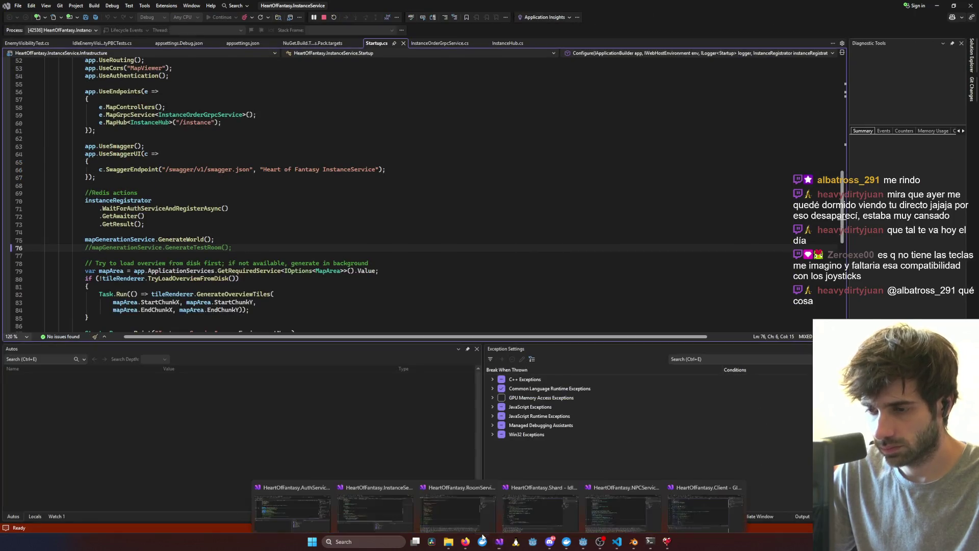
click(477, 512)
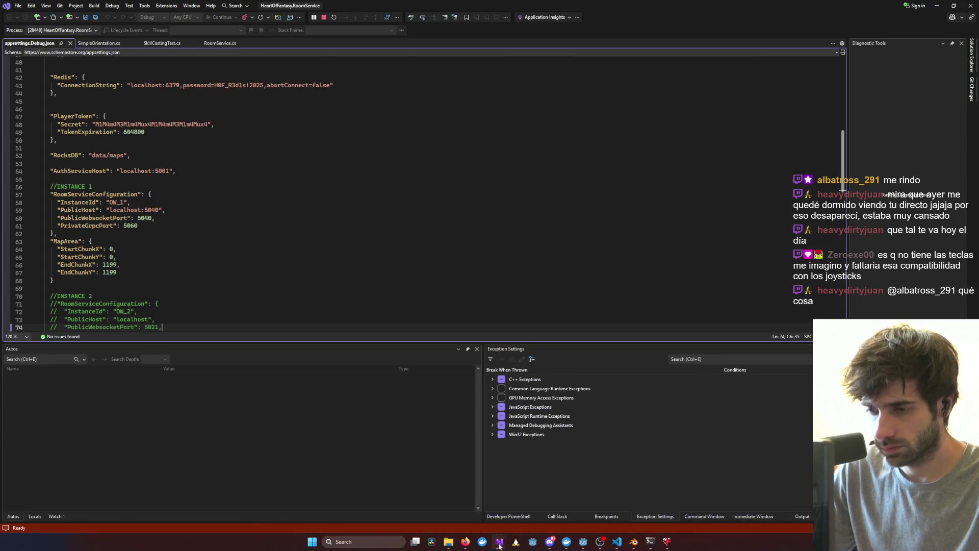
click(530, 449)
key(F5)
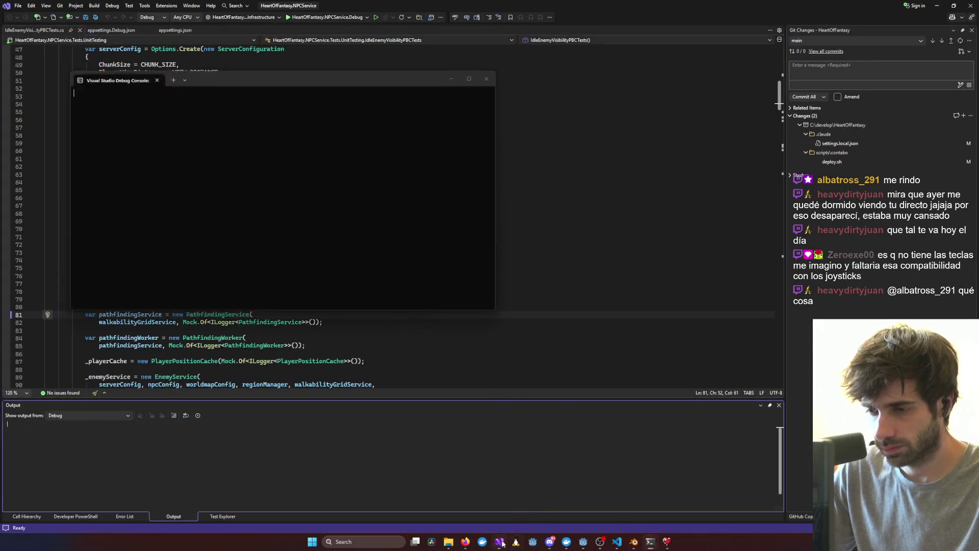
mouse_move(500, 541)
click(706, 494)
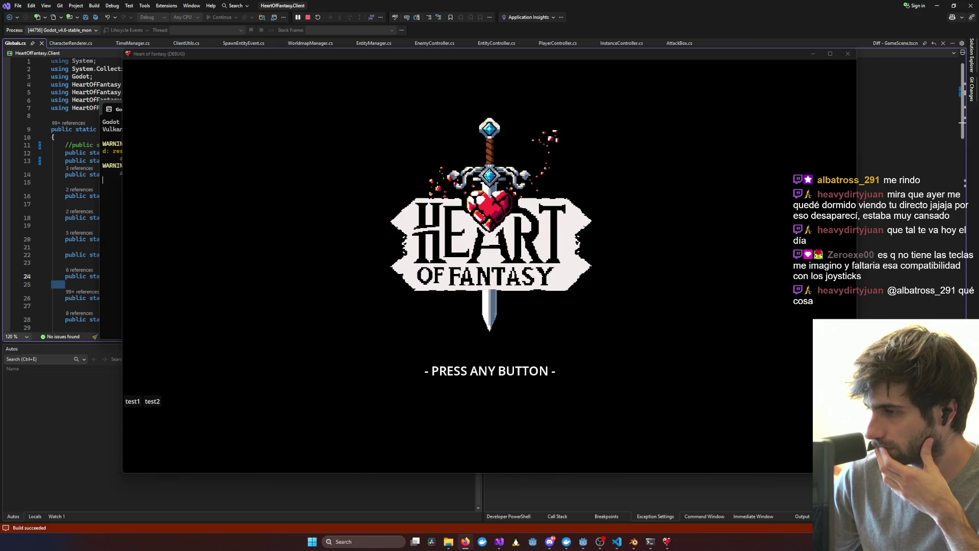
Log in with the test1 quick-login account and enter the world as the test1 character
click(518, 287)
click(139, 403)
click(467, 390)
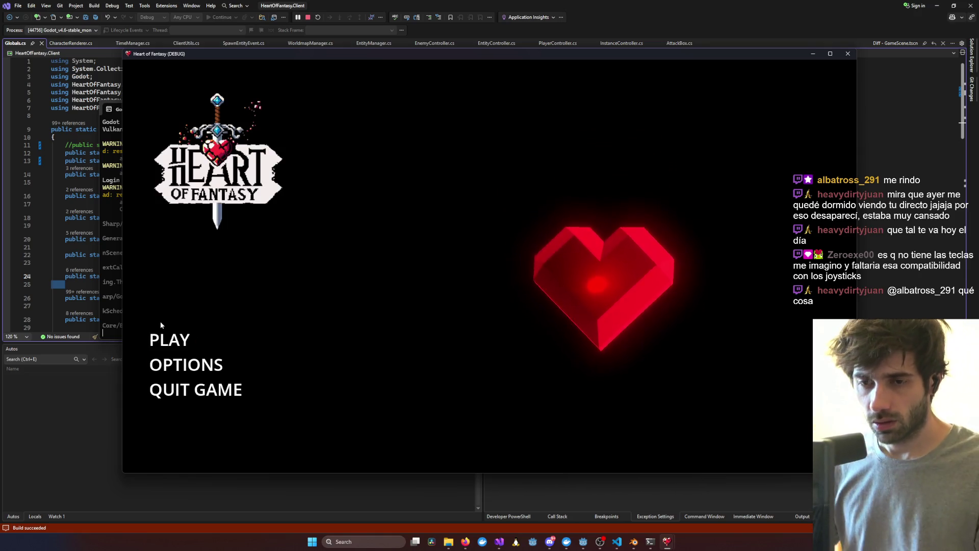
click(168, 340)
click(491, 417)
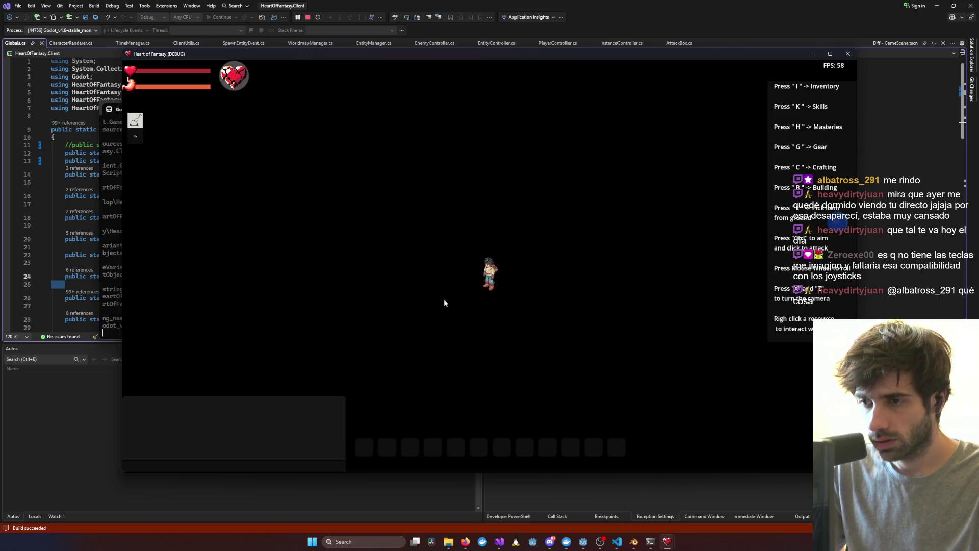
scroll(498, 249, up, 3)
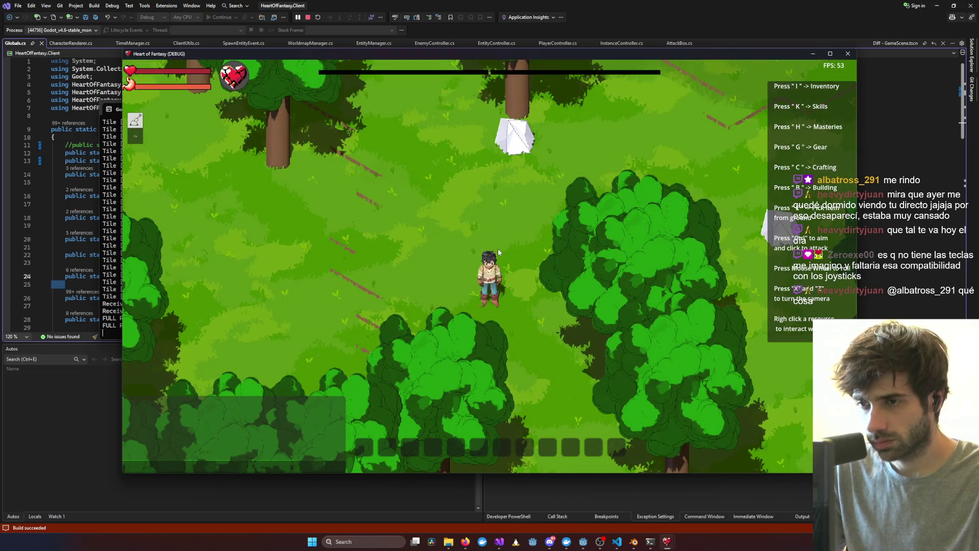
scroll(498, 249, down, 5)
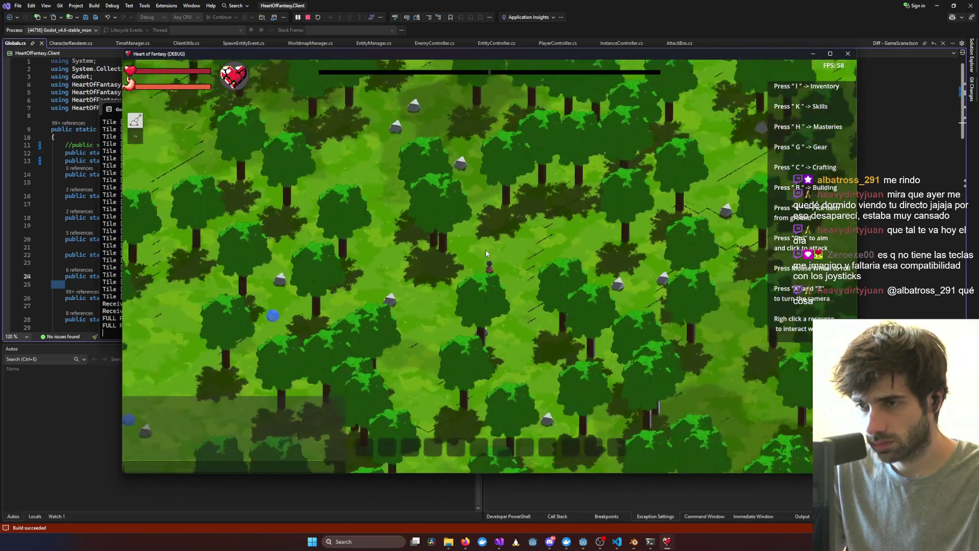
key(x)
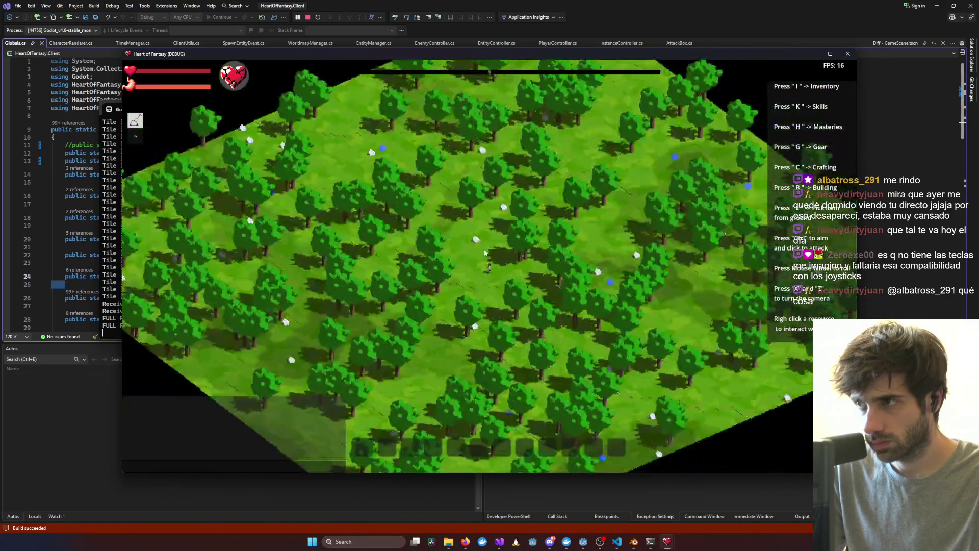
key(x)
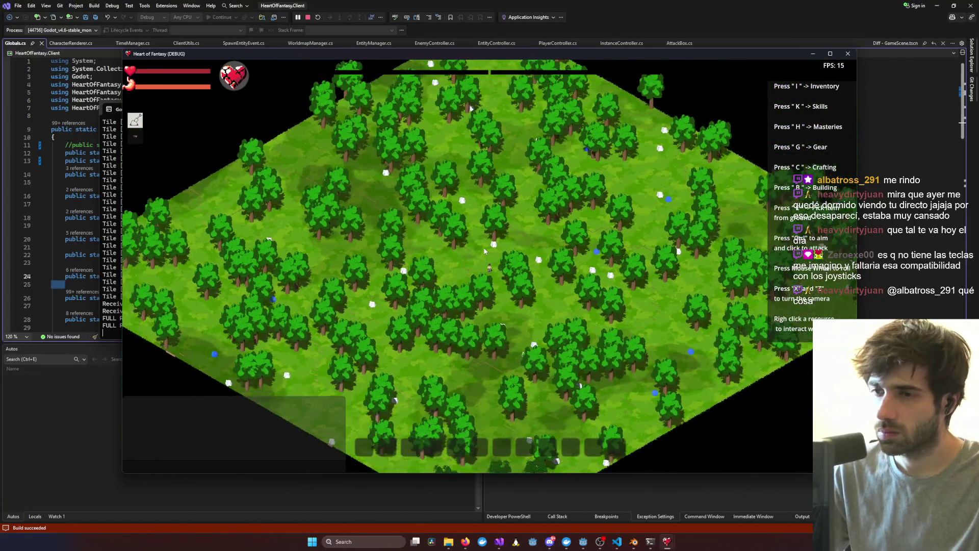
key(x)
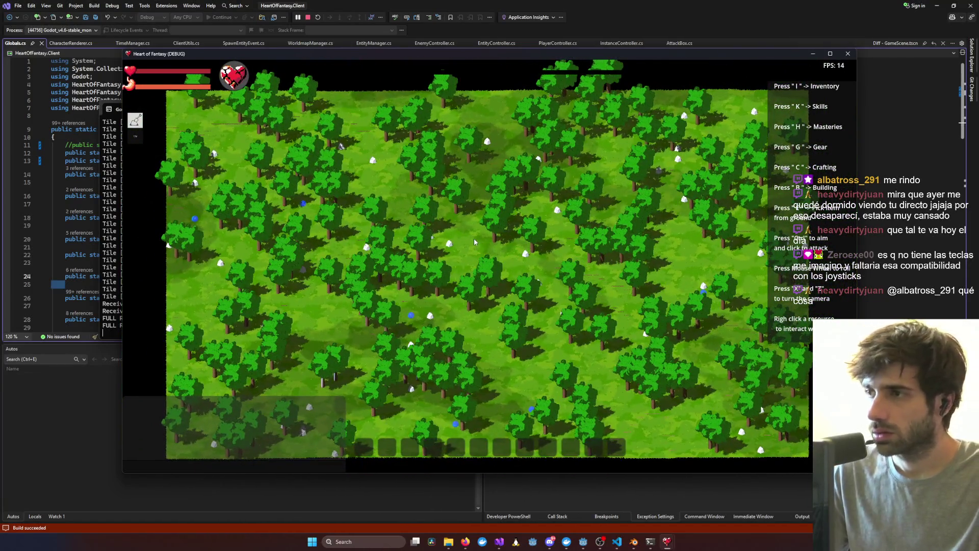
scroll(473, 238, up, 1)
scroll(473, 238, down, 3)
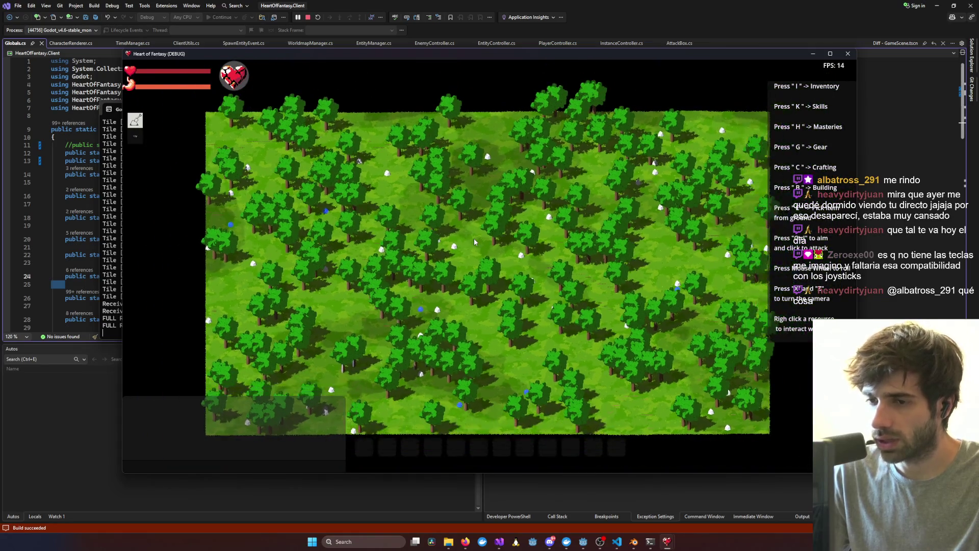
key(x)
key(x)
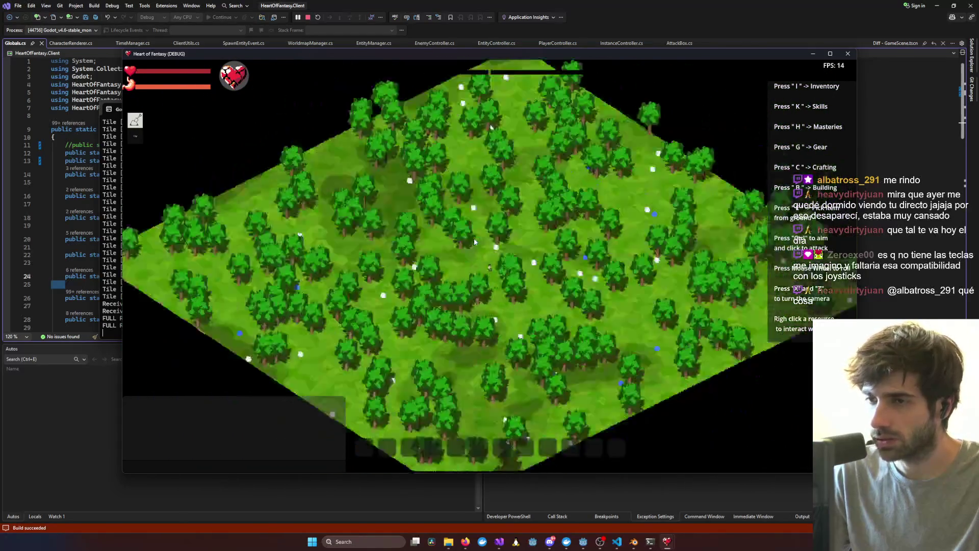
scroll(473, 238, up, 1)
key(x)
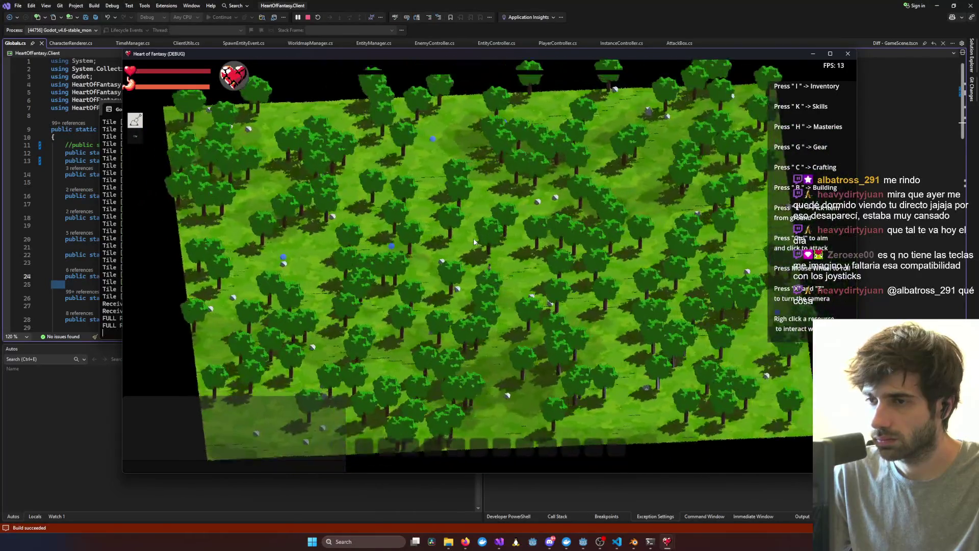
scroll(473, 238, up, 2)
key(x)
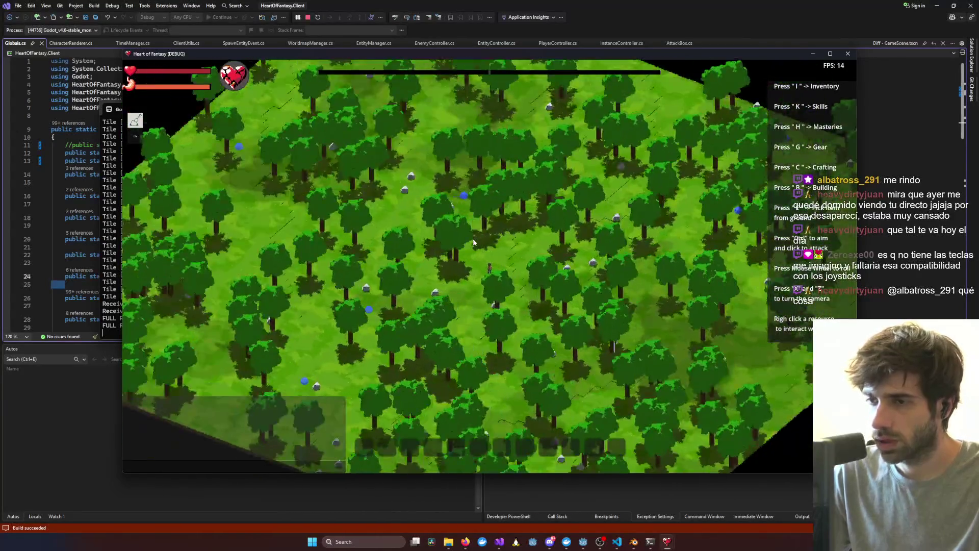
scroll(474, 238, up, 2)
key(x)
scroll(473, 242, up, 2)
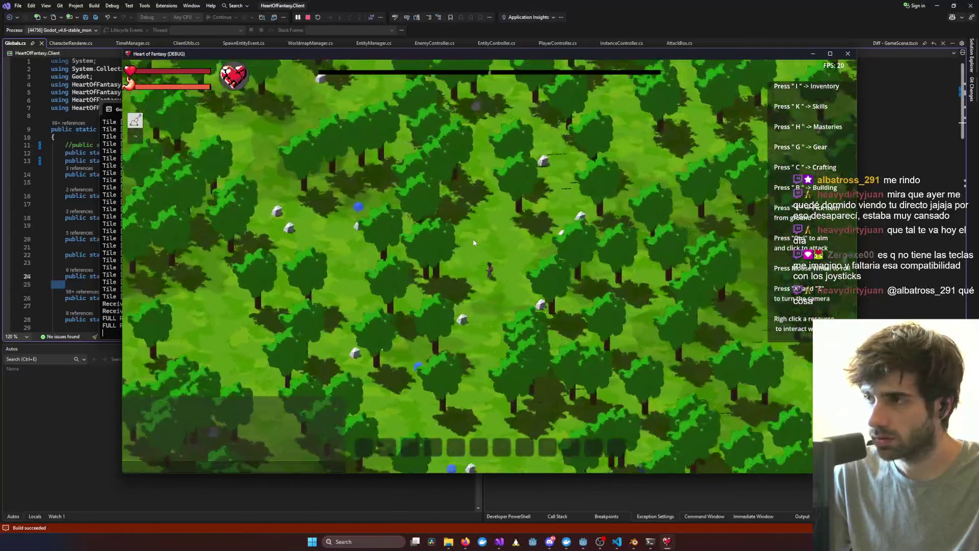
key(x)
scroll(473, 243, up, 2)
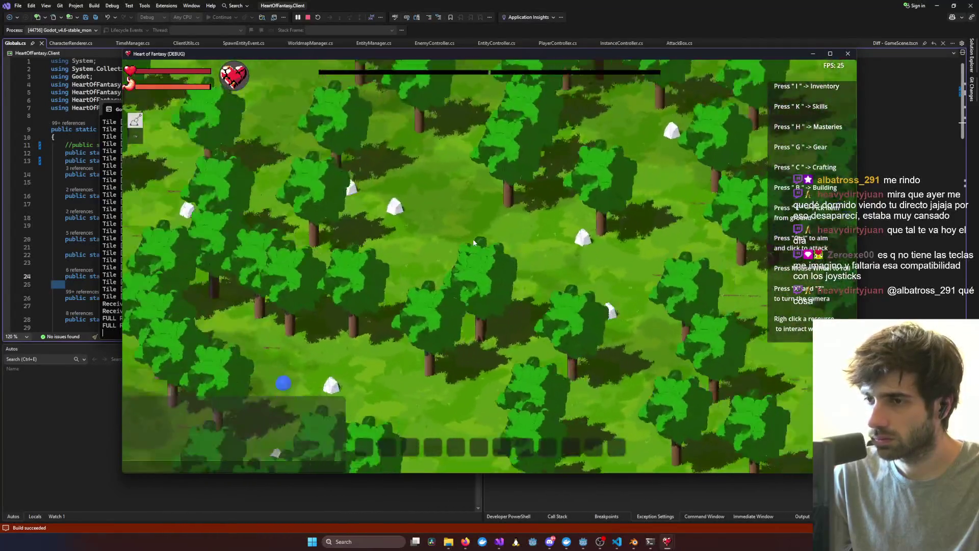
key(x)
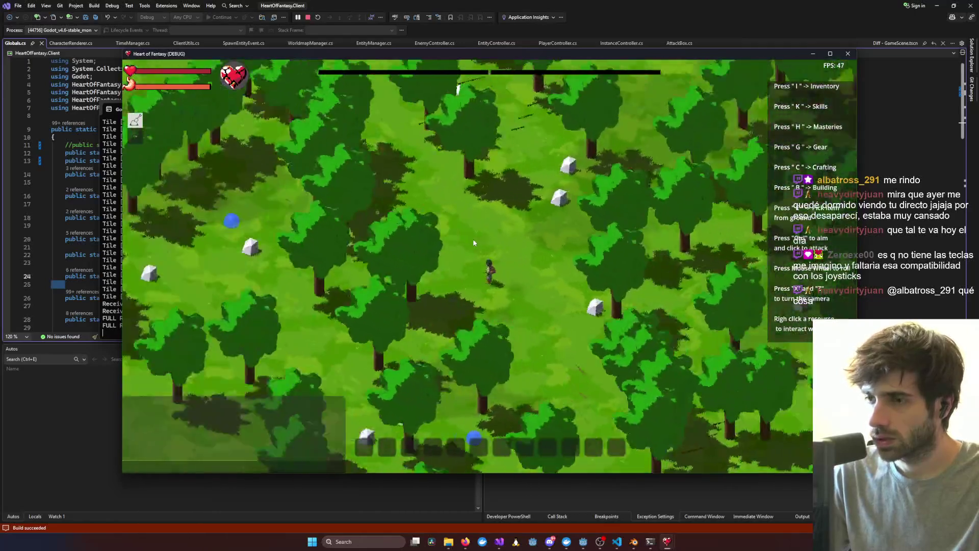
key(x)
scroll(473, 243, up, 5)
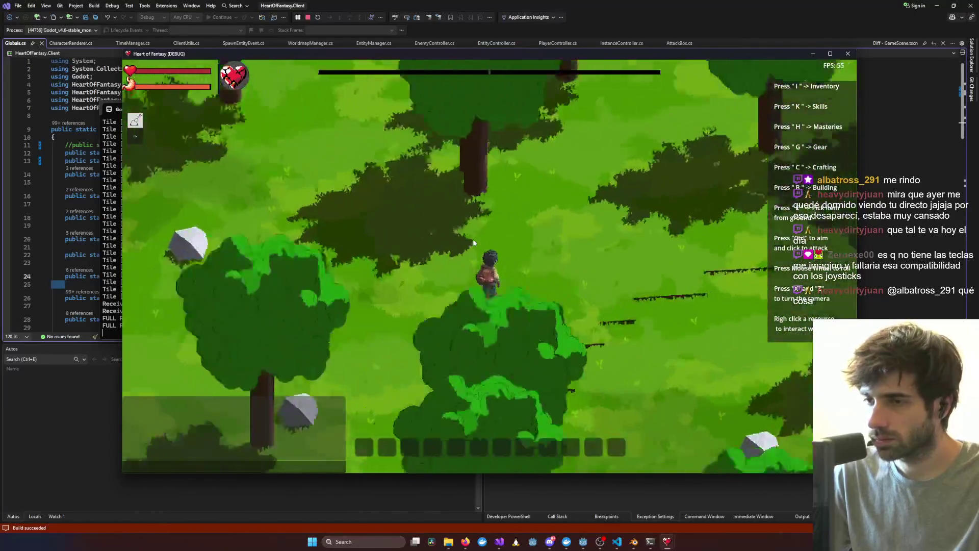
key(x)
scroll(473, 243, up, 3)
scroll(473, 243, down, 5)
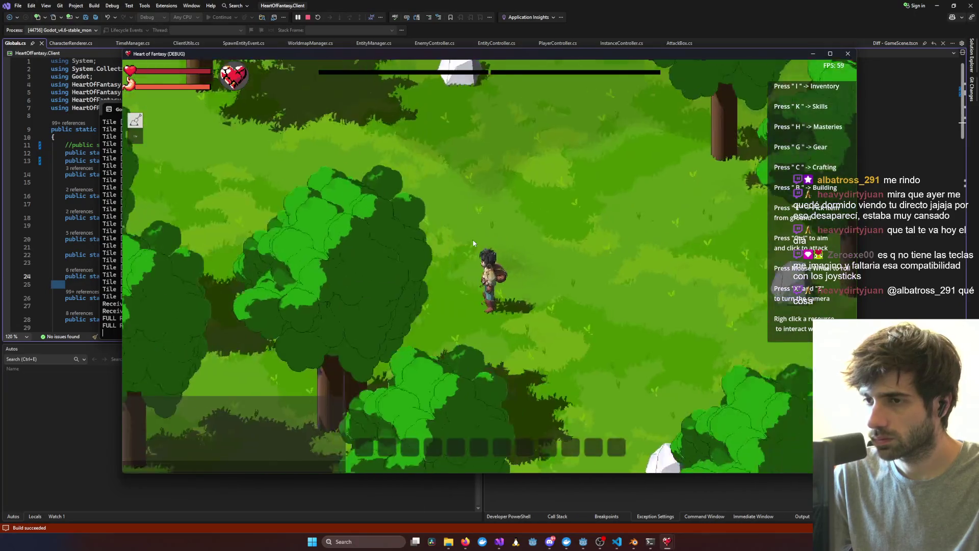
scroll(473, 243, down, 5)
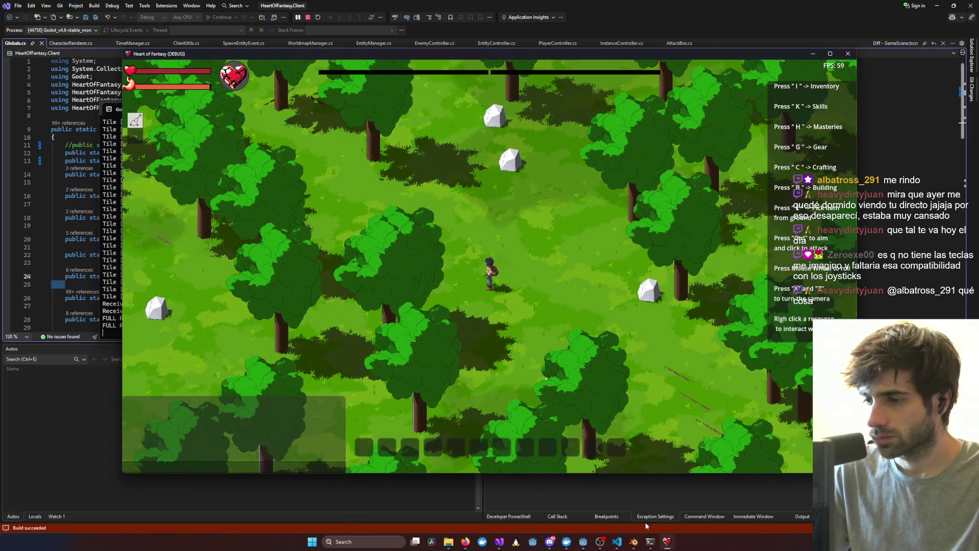
click(668, 543)
click(668, 543)
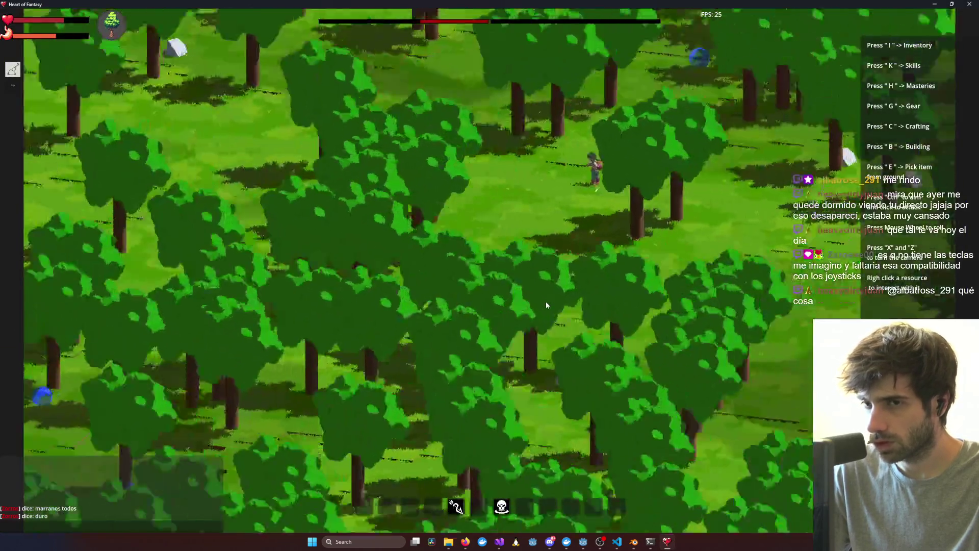
Walk the character right through the forest toward the other player
key(d)
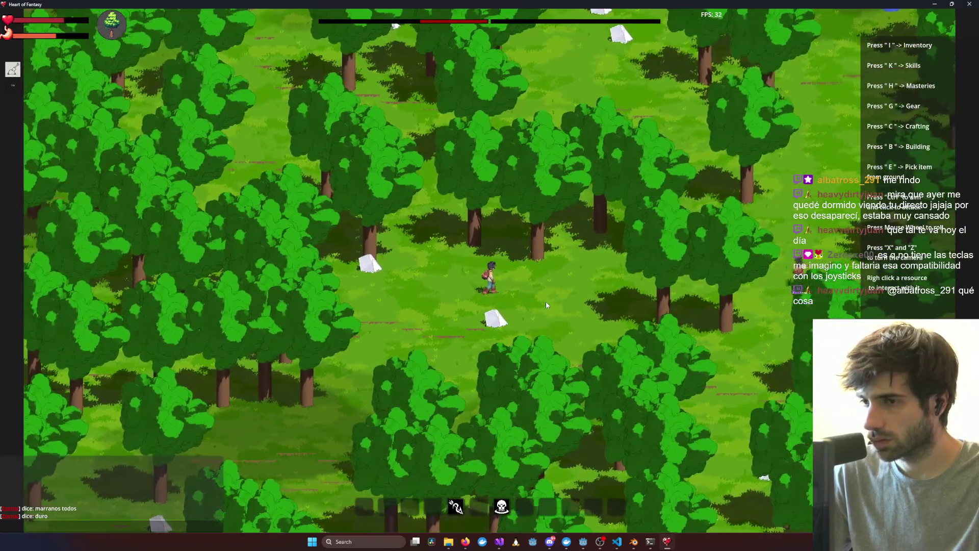
key(d)
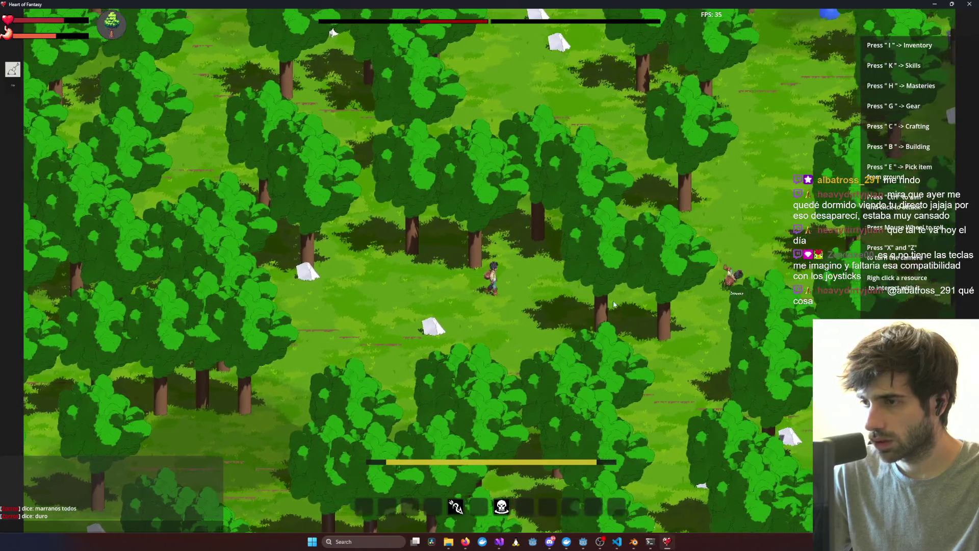
key(d)
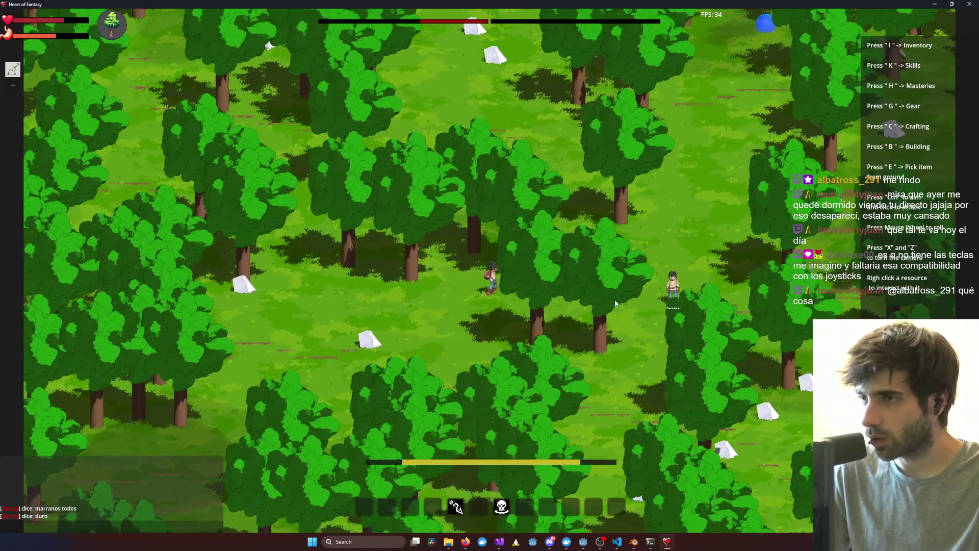
key(x)
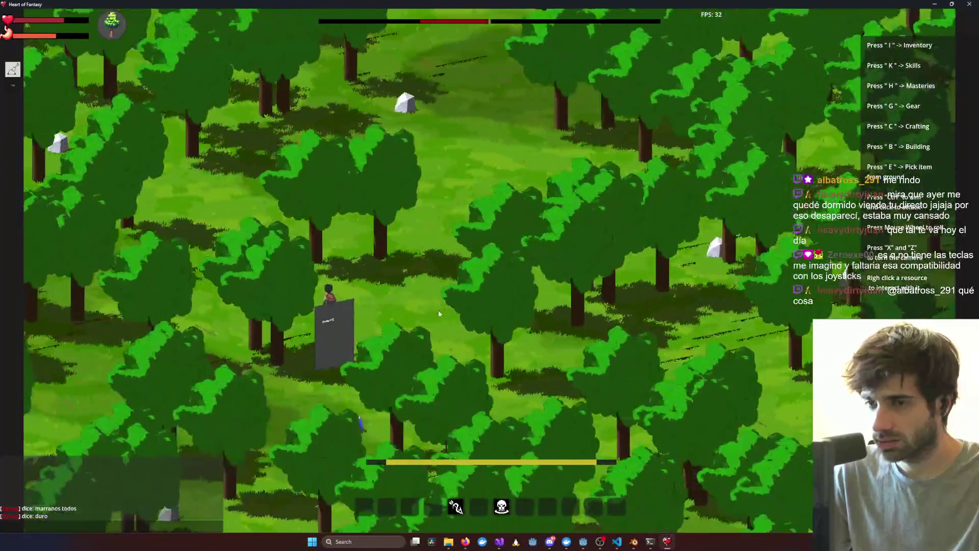
scroll(451, 313, down, 3)
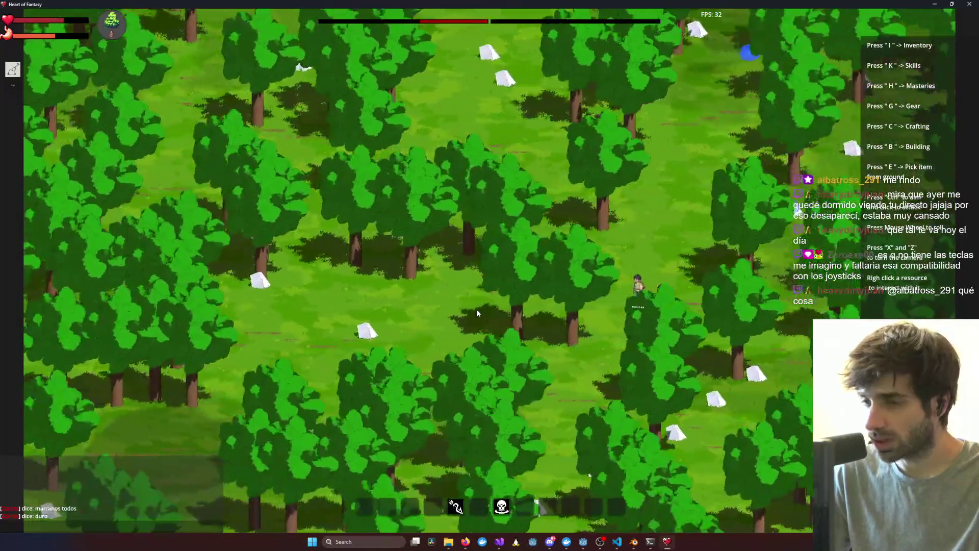
scroll(477, 313, down, 3)
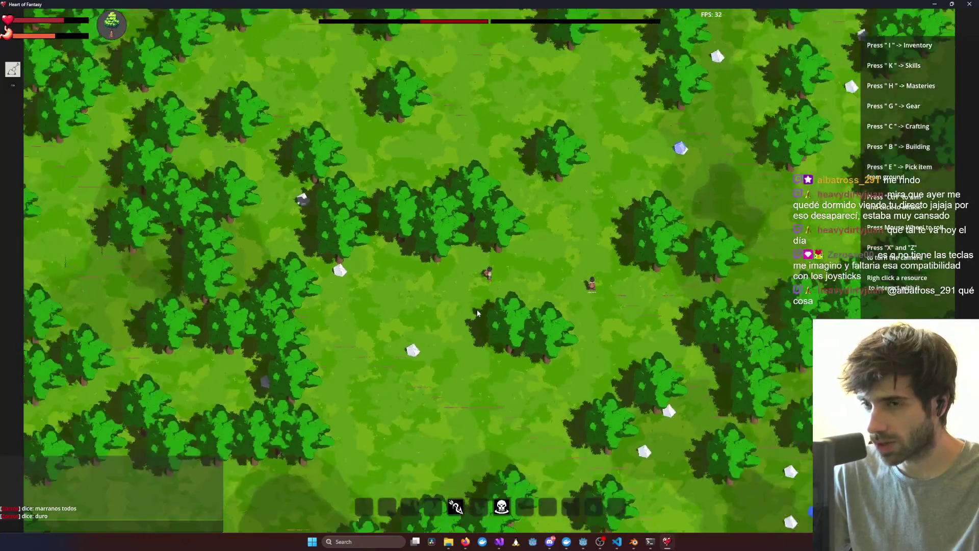
scroll(477, 313, up, 3)
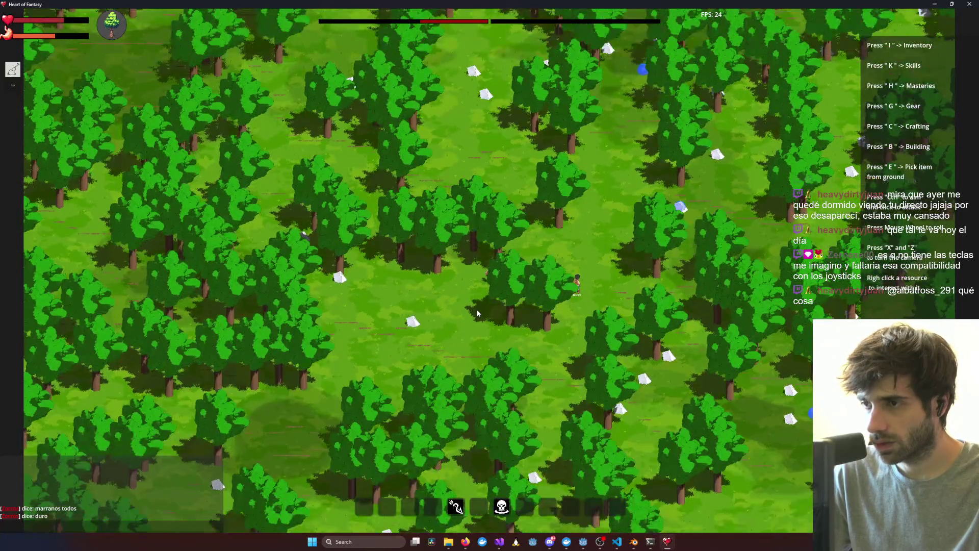
scroll(491, 298, up, 3)
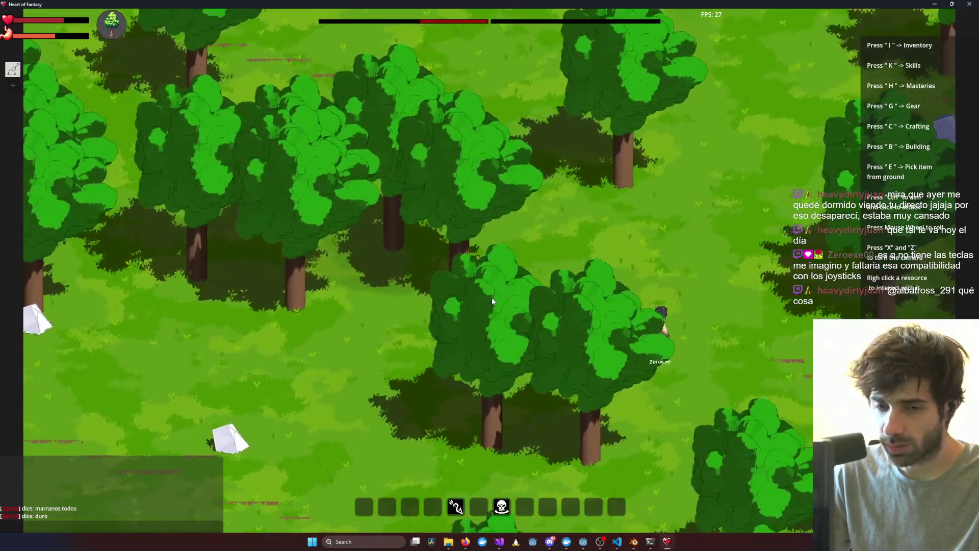
Walk up and right out from under the tree to the blue crystal
key(w+d)
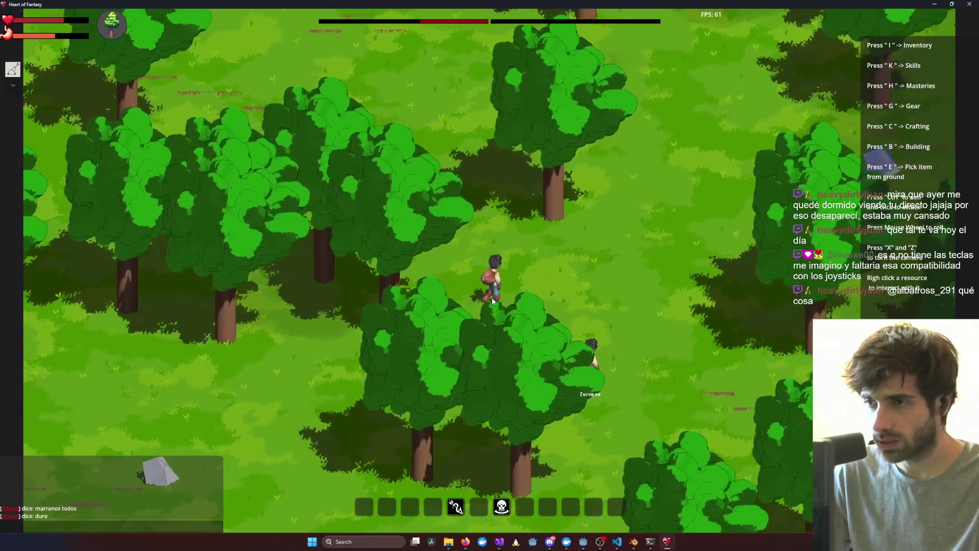
key(w+d)
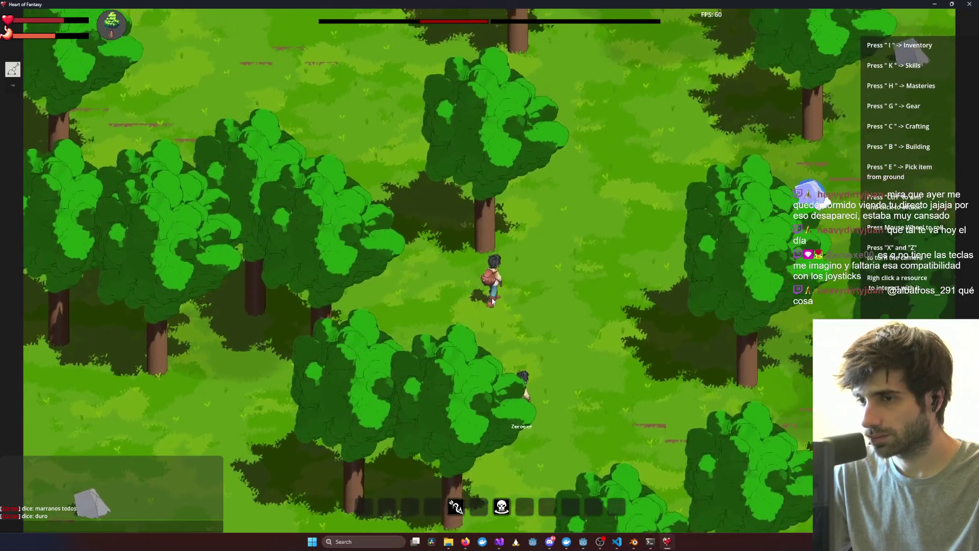
key(z)
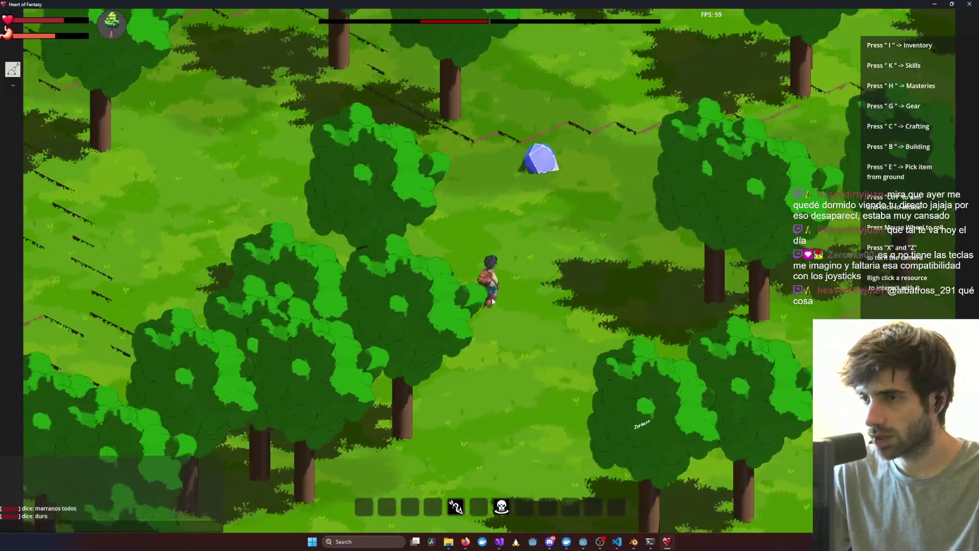
key(w)
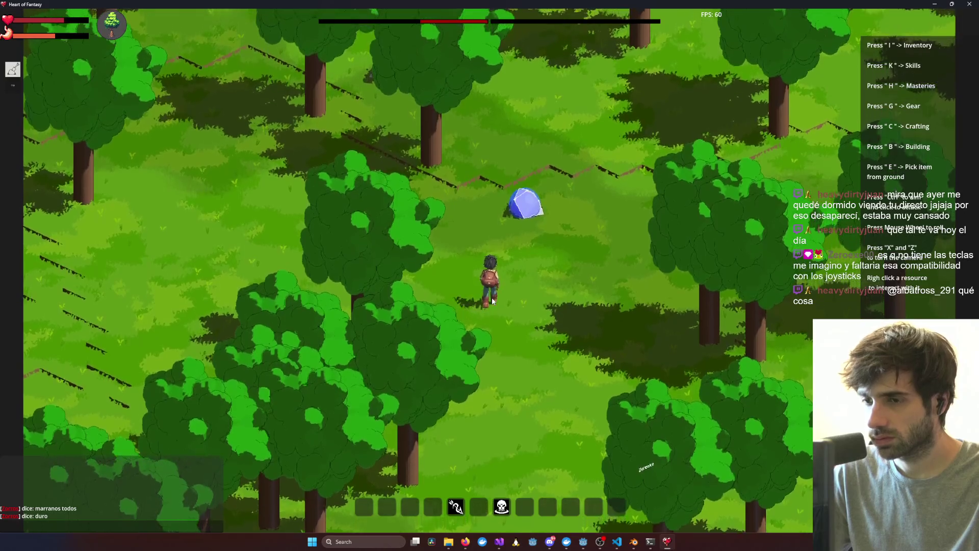
key(w)
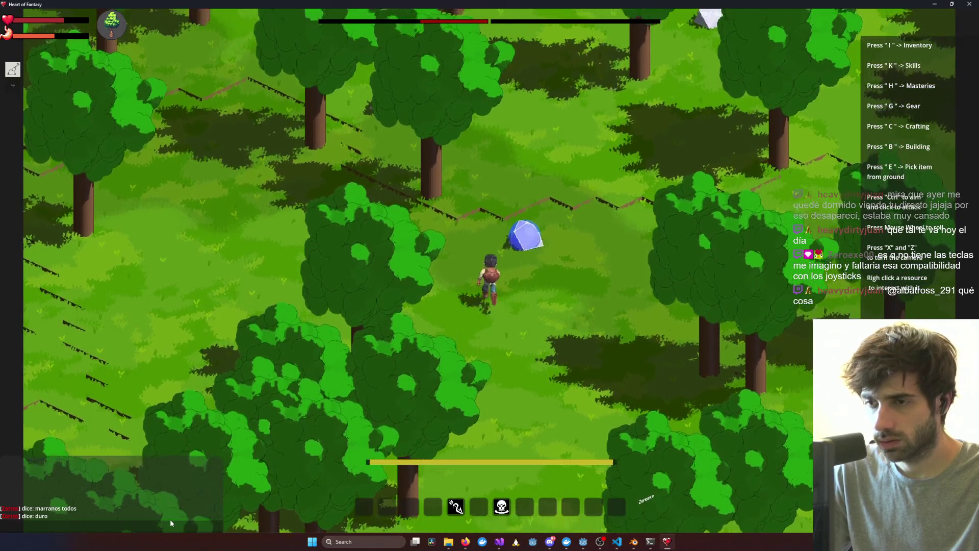
scroll(431, 370, up, 5)
Face the blue crystal and strike it with the green blade
scroll(604, 325, down, 3)
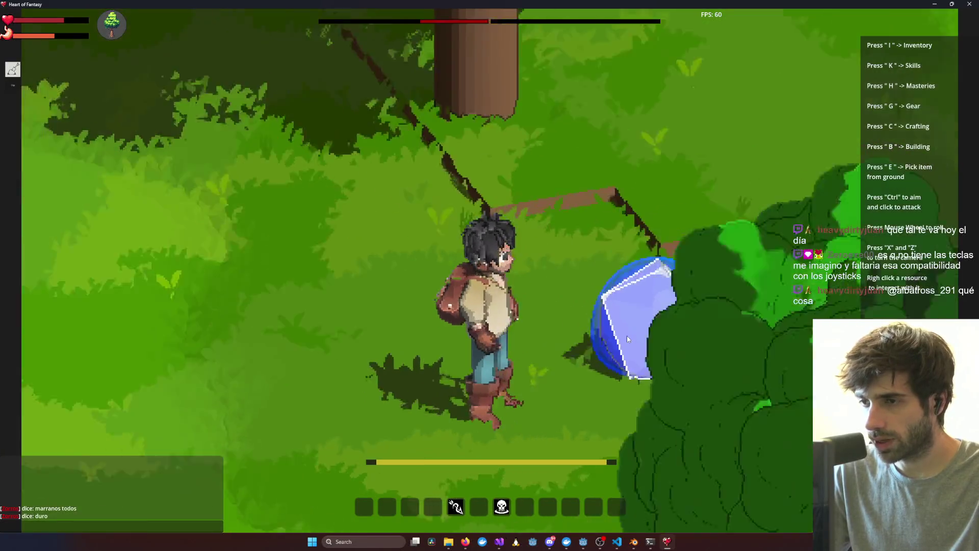
key(x)
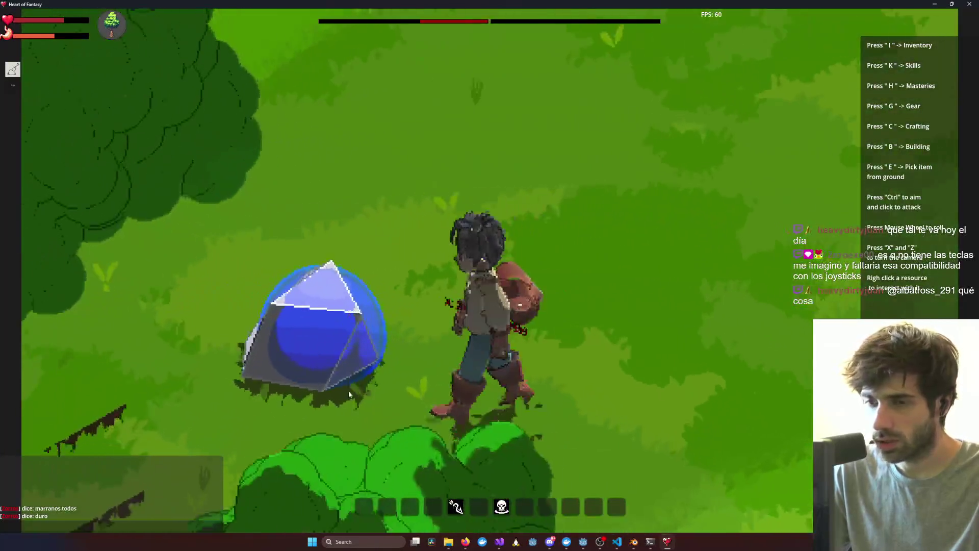
right_click(348, 390)
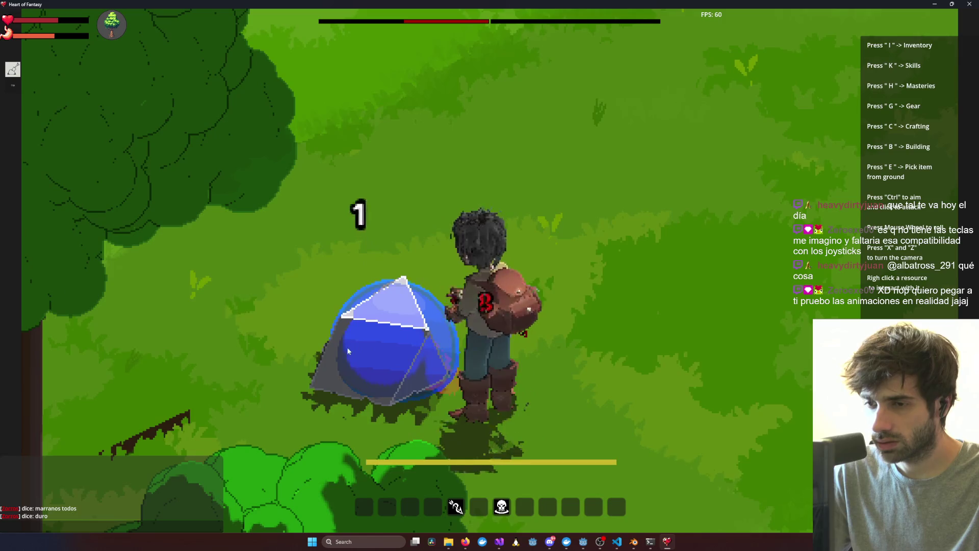
scroll(319, 346, down, 5)
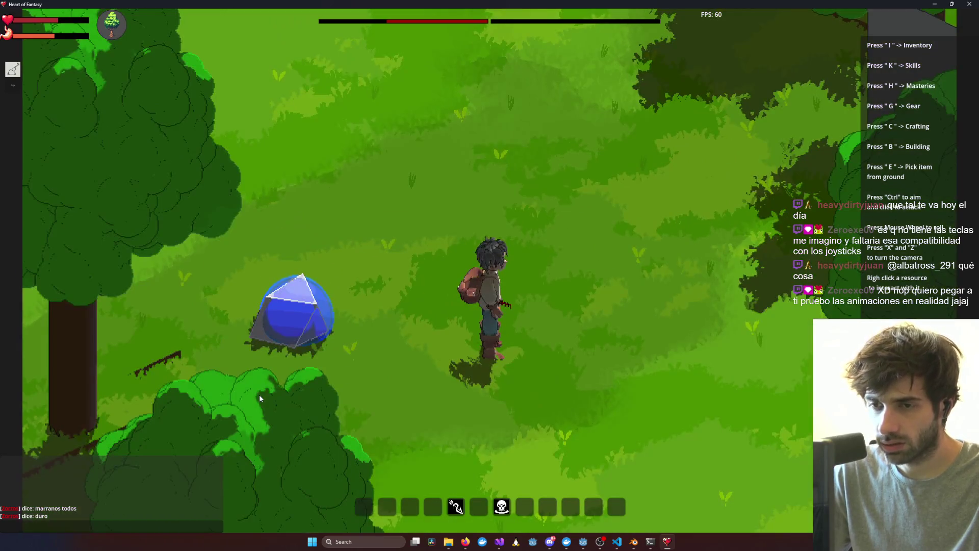
right_click(259, 394)
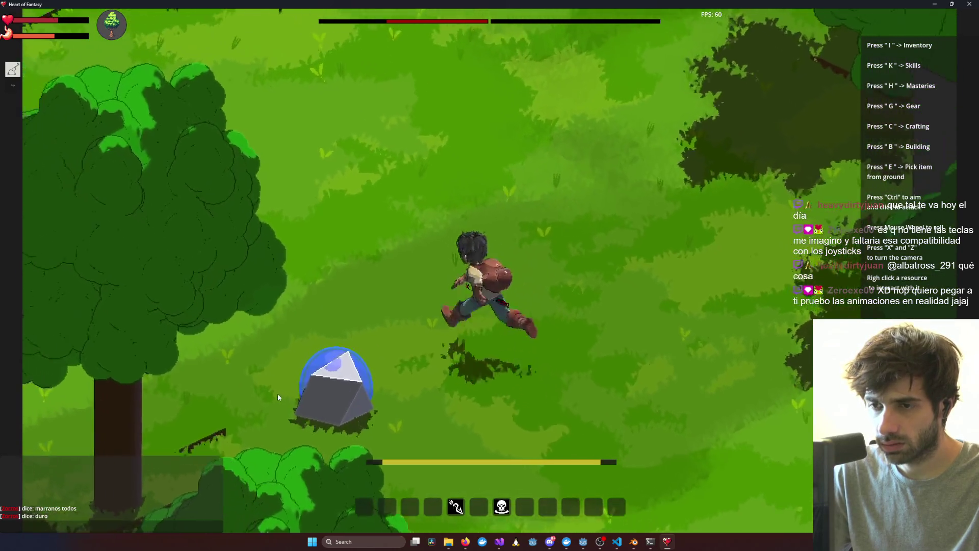
key(x)
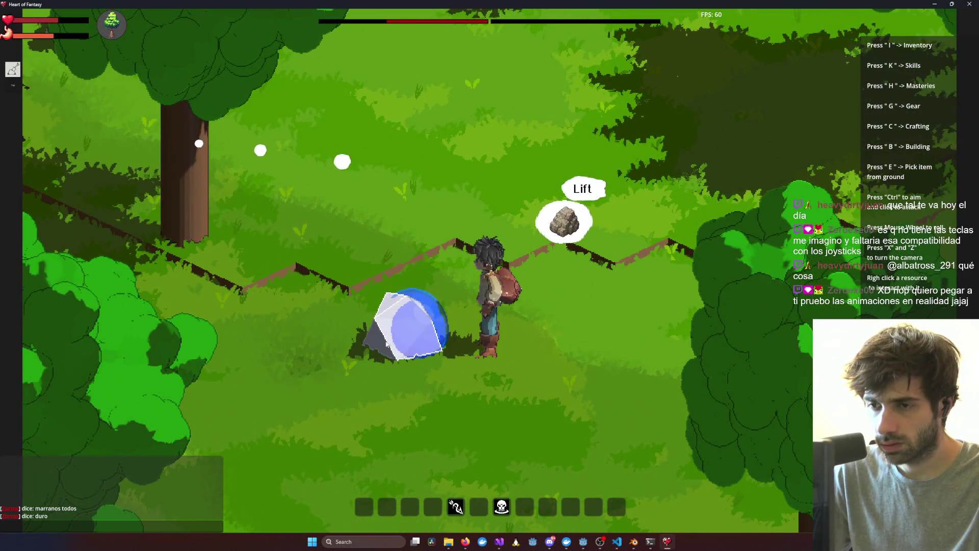
click(438, 331)
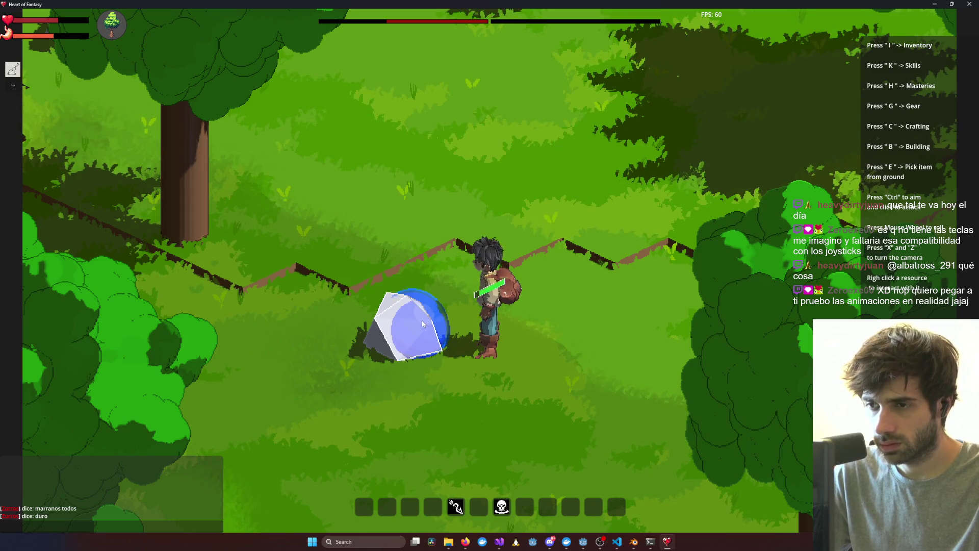
Step away from the slime and place a white crystal on the grass
key(d)
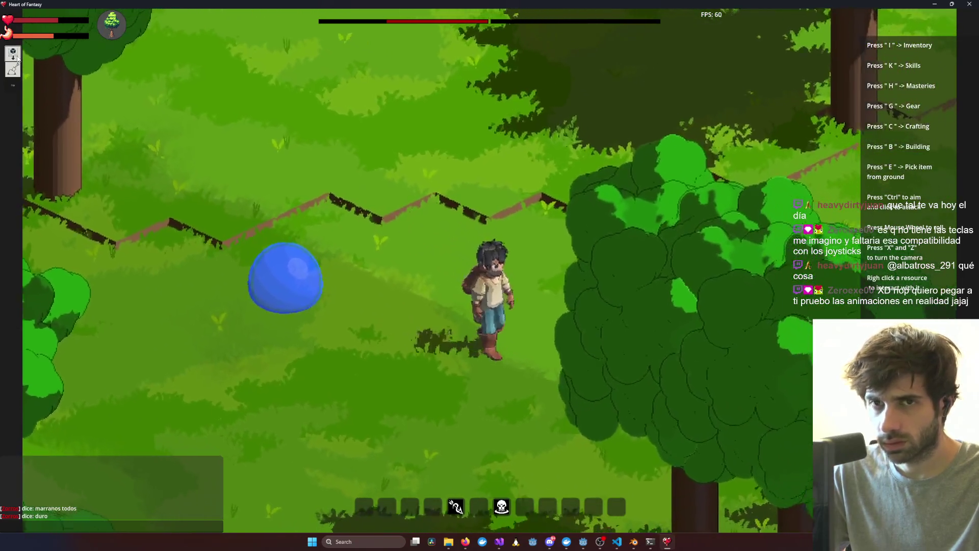
click(15, 56)
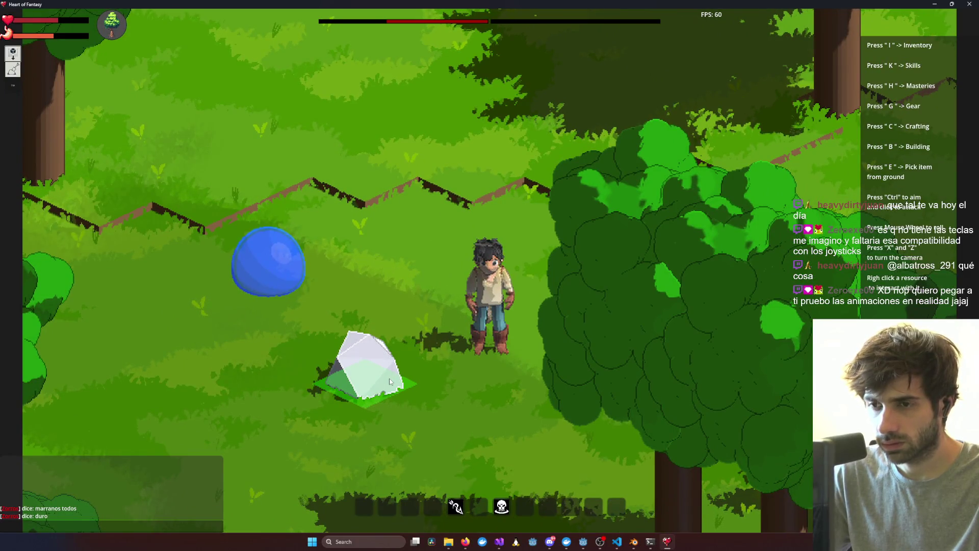
right_click(401, 383)
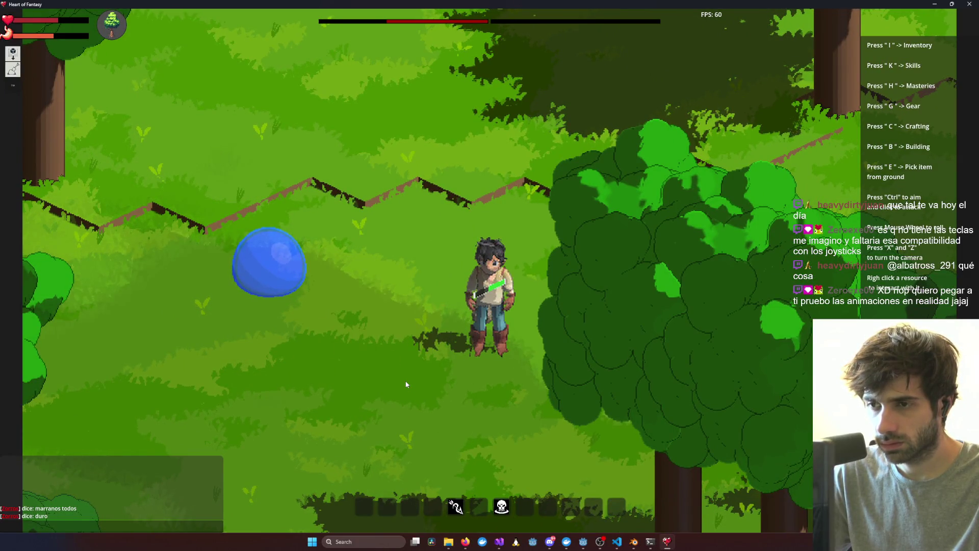
click(407, 384)
Swing the camera out for a wider view, then minimize the game window
key(x)
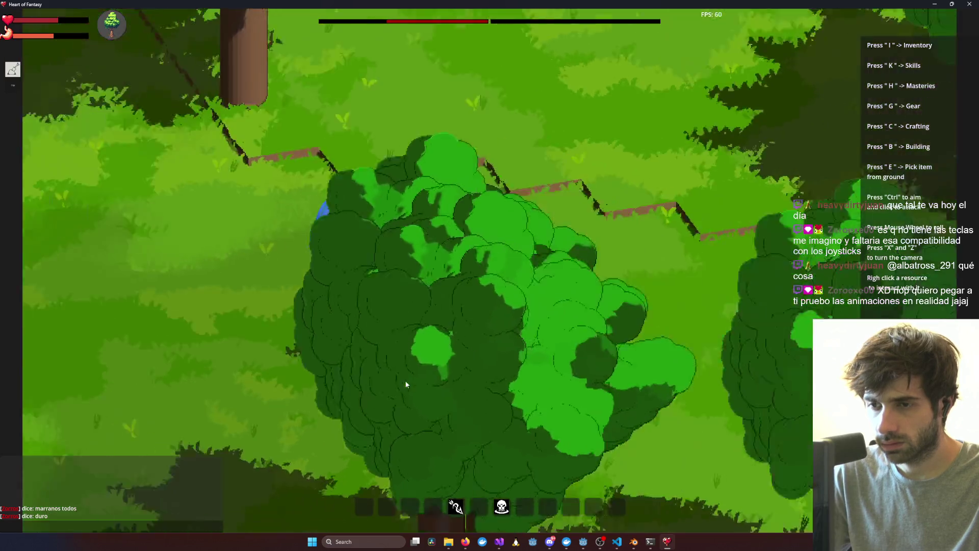
key(x)
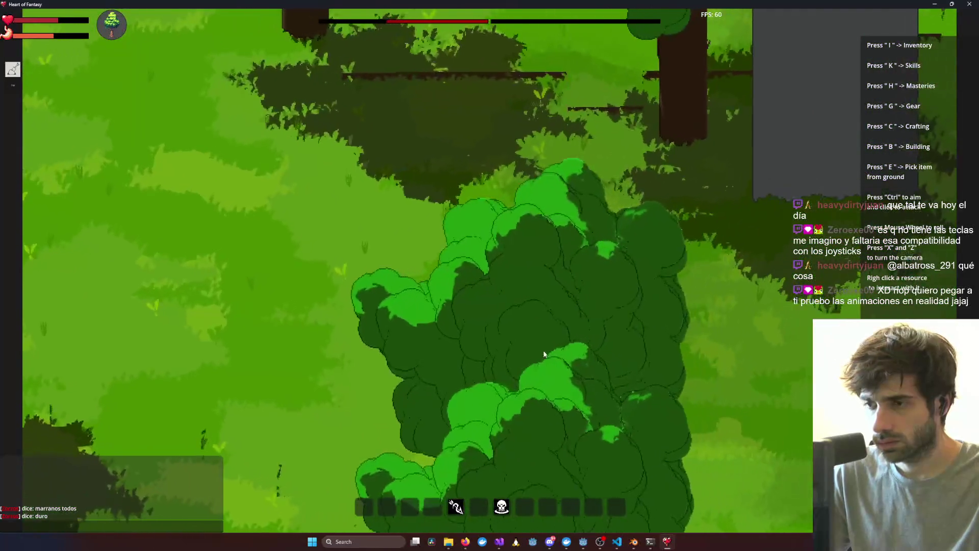
scroll(408, 299, down, 3)
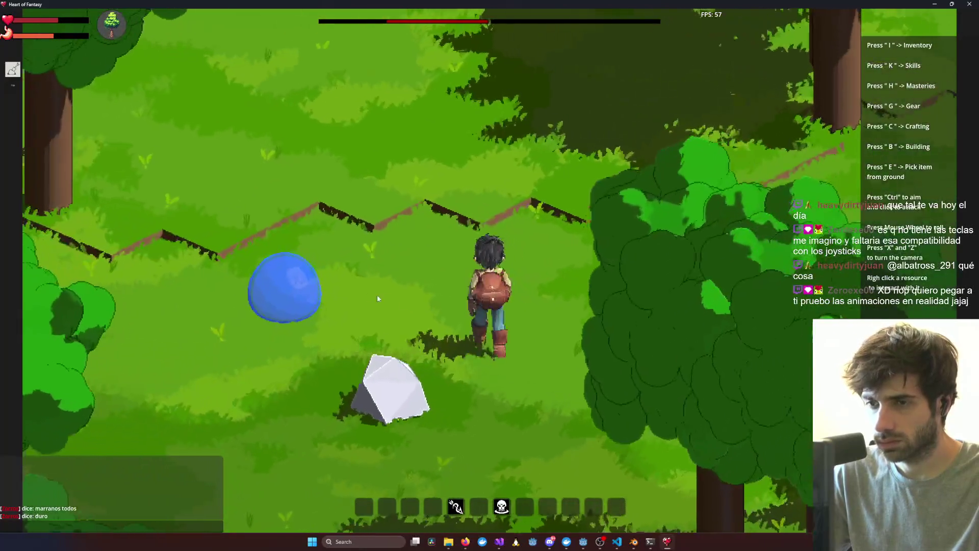
key(x)
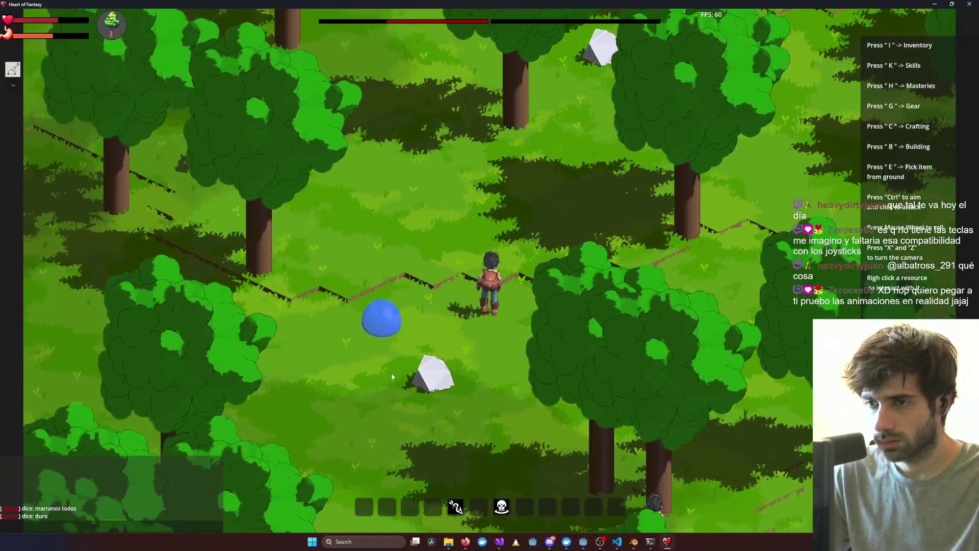
key(x)
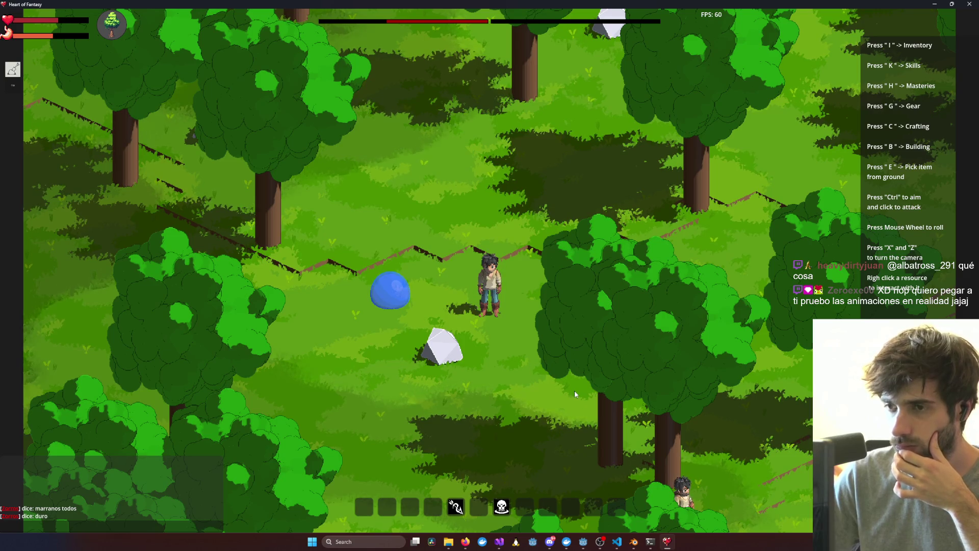
mouse_move(431, 353)
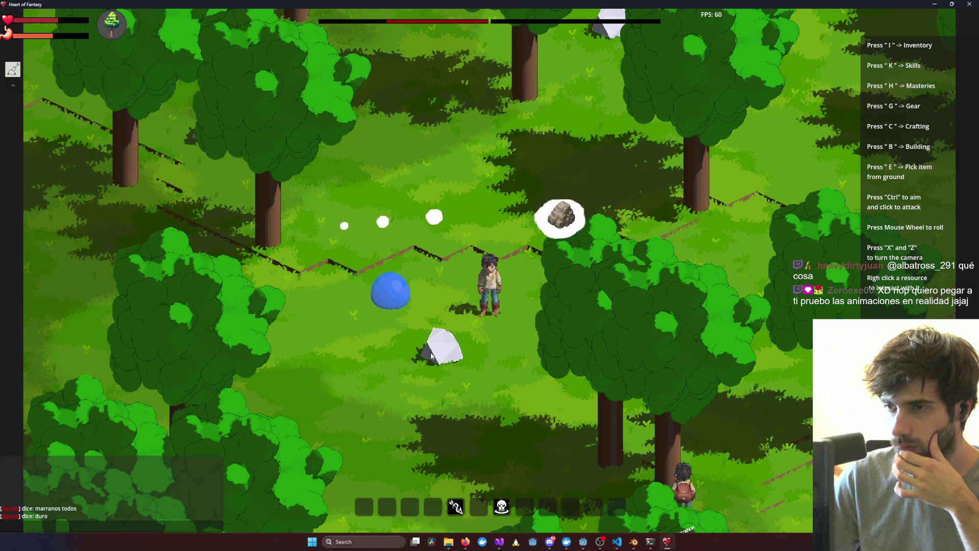
click(934, 5)
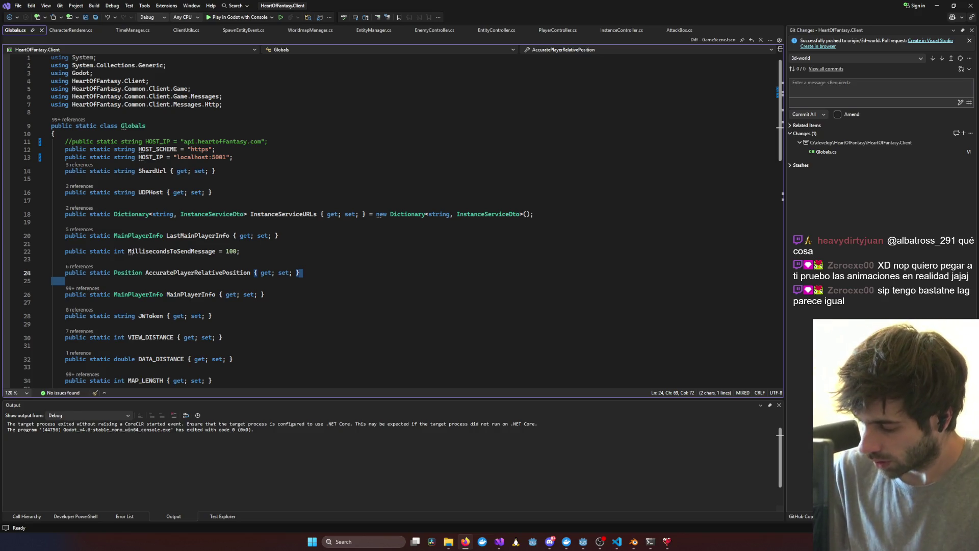
Review Globals.cs around the ShardUrl property, close its tab, and return to the game
click(520, 172)
scroll(519, 180, down, 8)
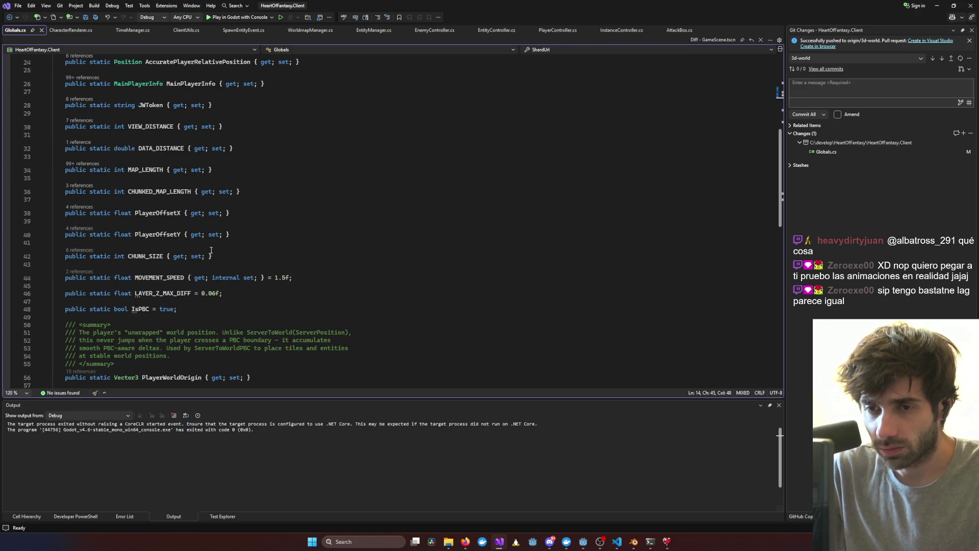
scroll(211, 250, up, 7)
middle_click(19, 32)
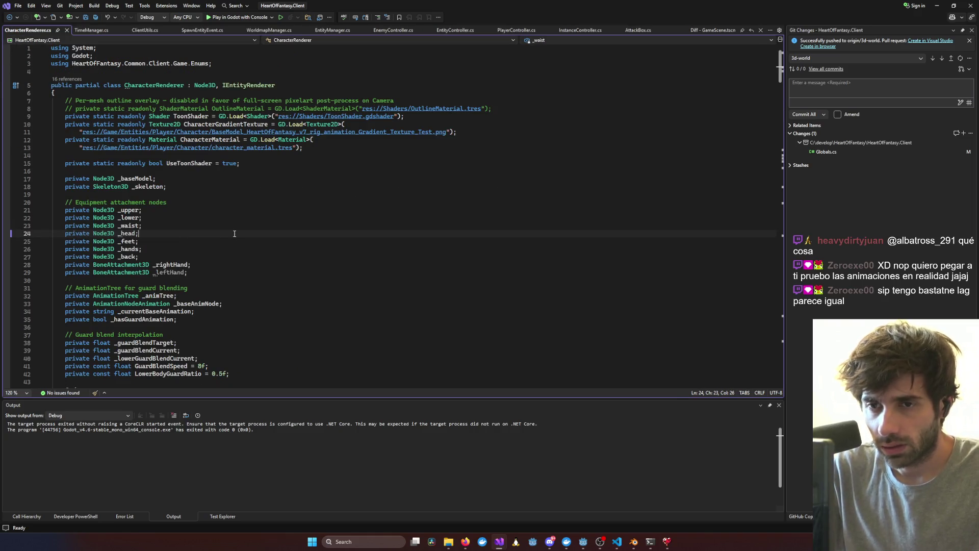
mouse_move(493, 544)
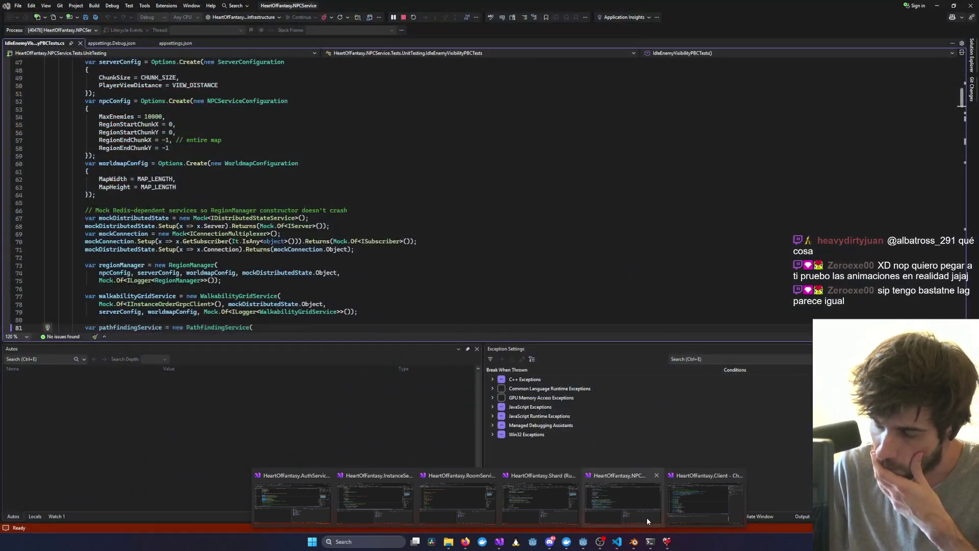
click(665, 544)
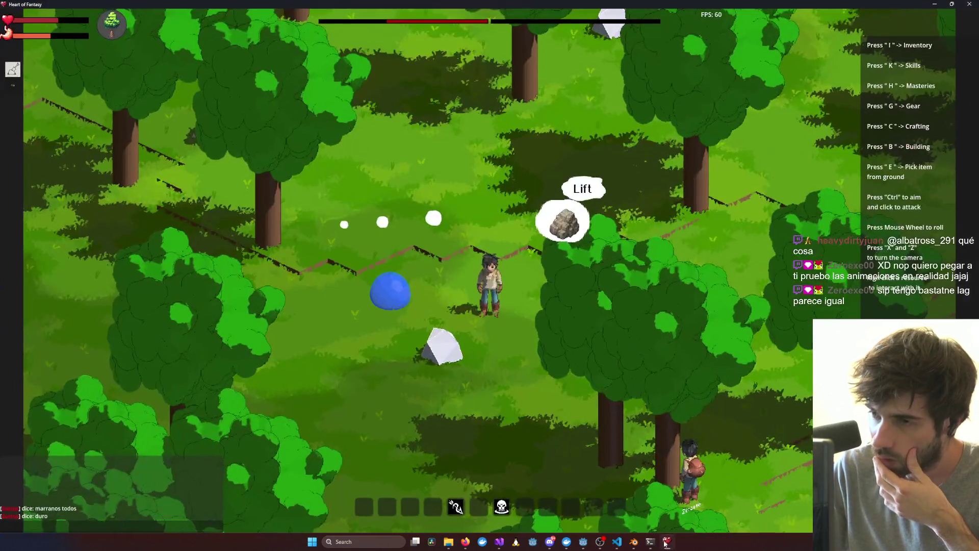
In Godot, change the FileSystem filter from 'Plant' to 'Player3' to find Player3D.tscn
click(583, 543)
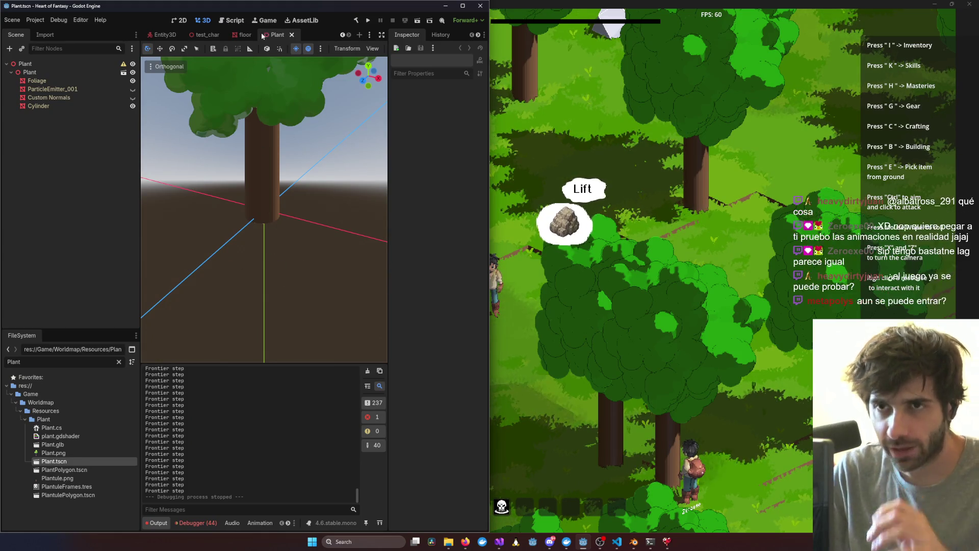
scroll(224, 35, up, 1)
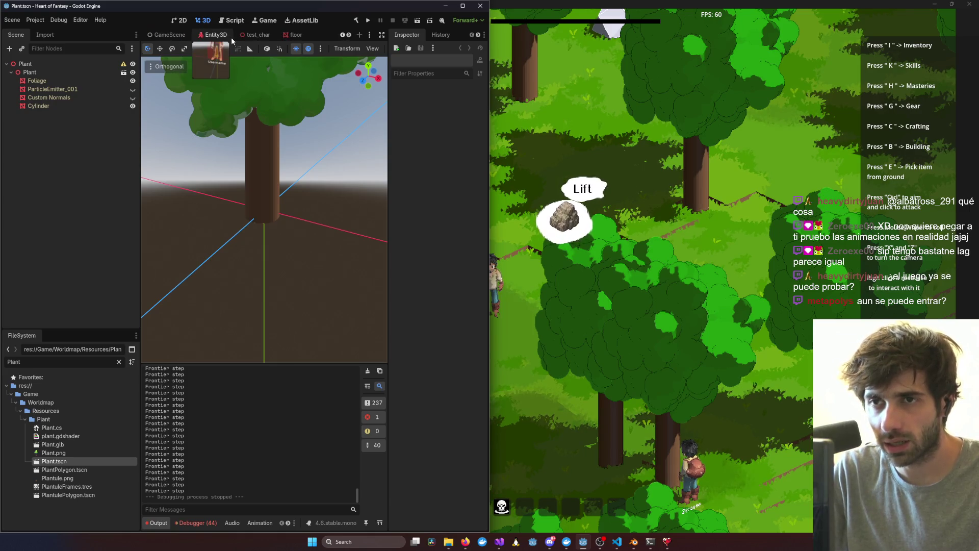
scroll(173, 34, down, 1)
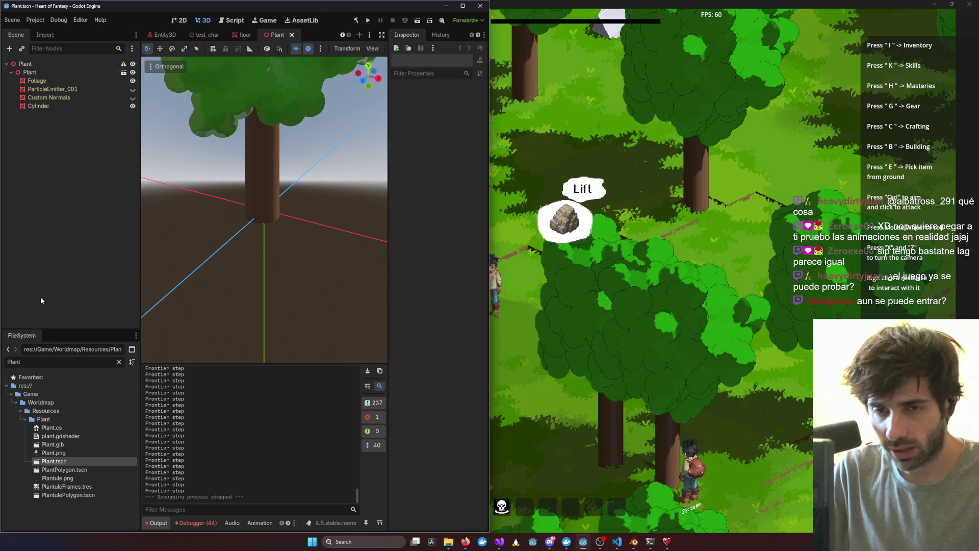
key(BackSpace)
key(BackSpace)
text(yer3D)
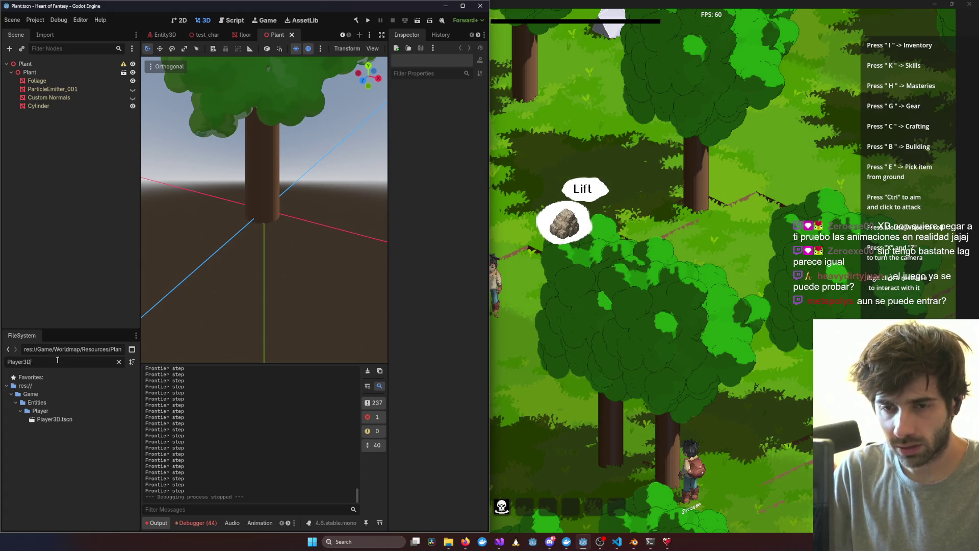
Open Player3D.tscn and inspect its ReferencePixel, ChatBubble and ActionMenuRef nodes
double_click(55, 419)
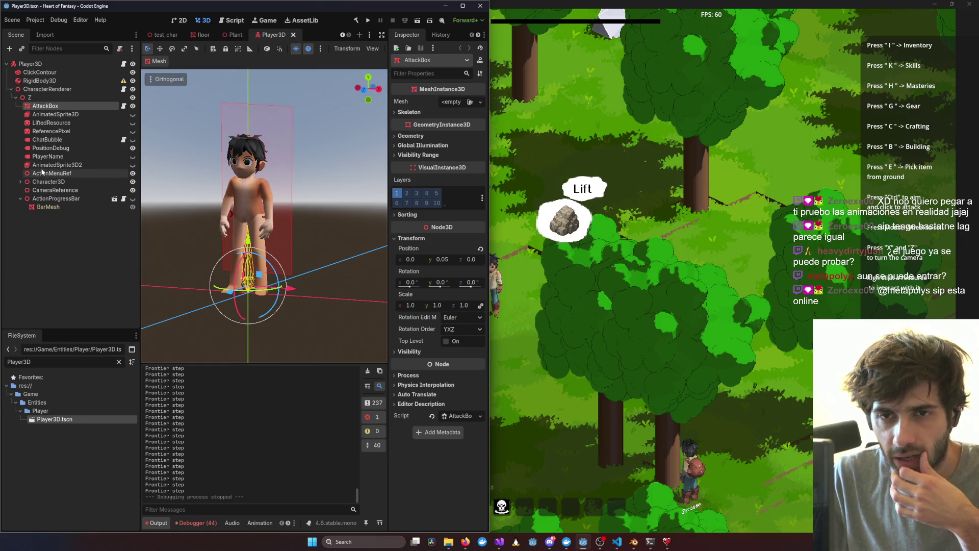
click(52, 132)
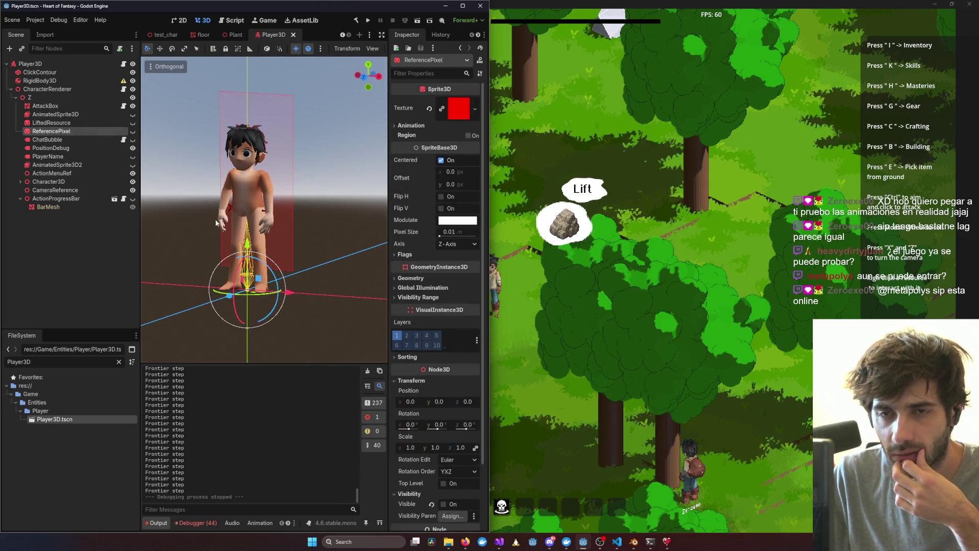
click(63, 138)
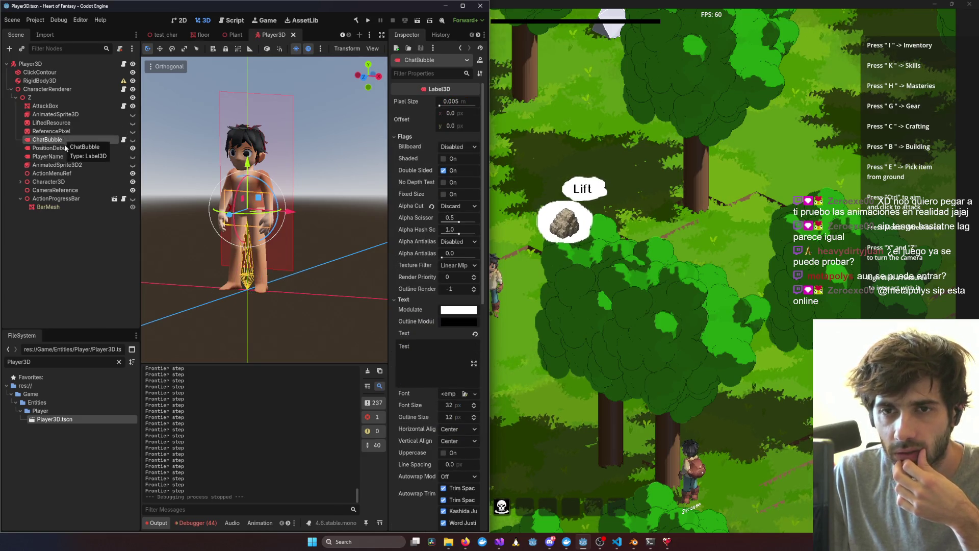
click(64, 175)
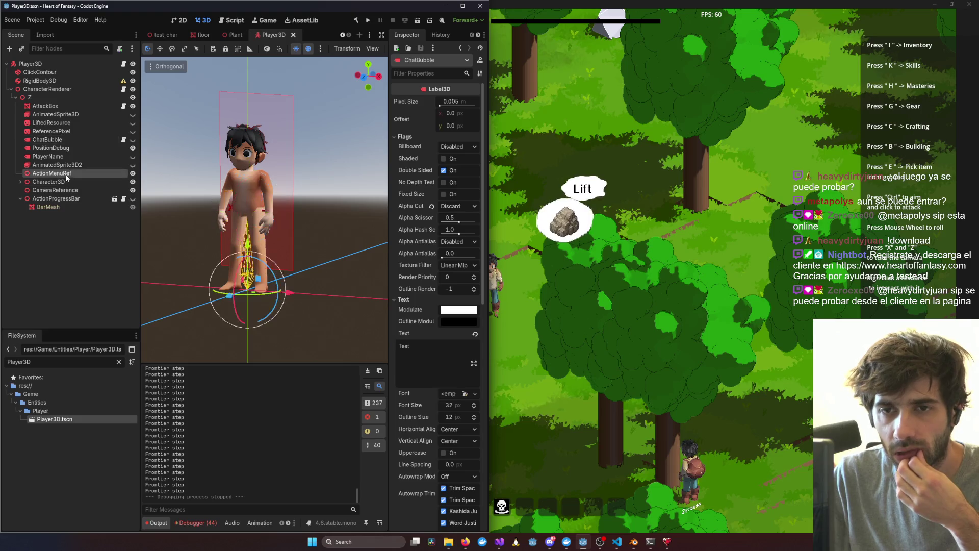
mouse_move(201, 227)
mouse_down()
mouse_move(323, 258)
mouse_move(287, 250)
mouse_move(273, 273)
mouse_move(204, 313)
mouse_move(312, 288)
mouse_up()
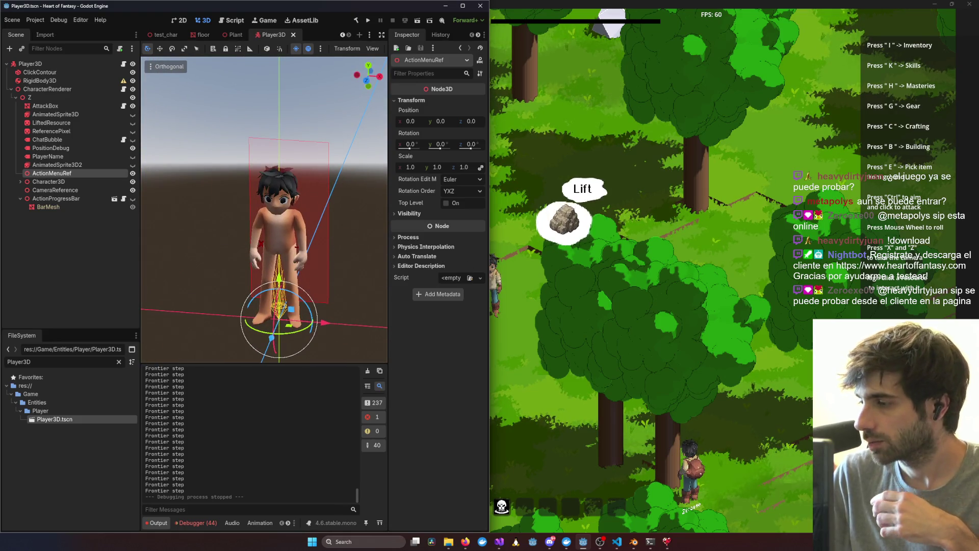
Bring the game forward and shrink it into a smaller window over the editor
key(alt+Tab)
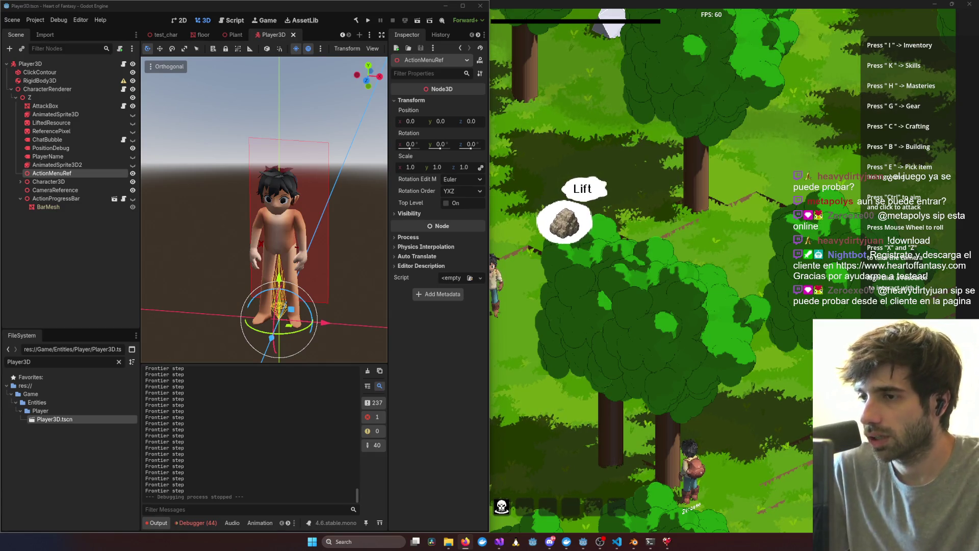
click(837, 182)
mouse_move(582, 3)
mouse_down()
mouse_move(638, 43)
mouse_move(591, 56)
mouse_move(614, 67)
mouse_up()
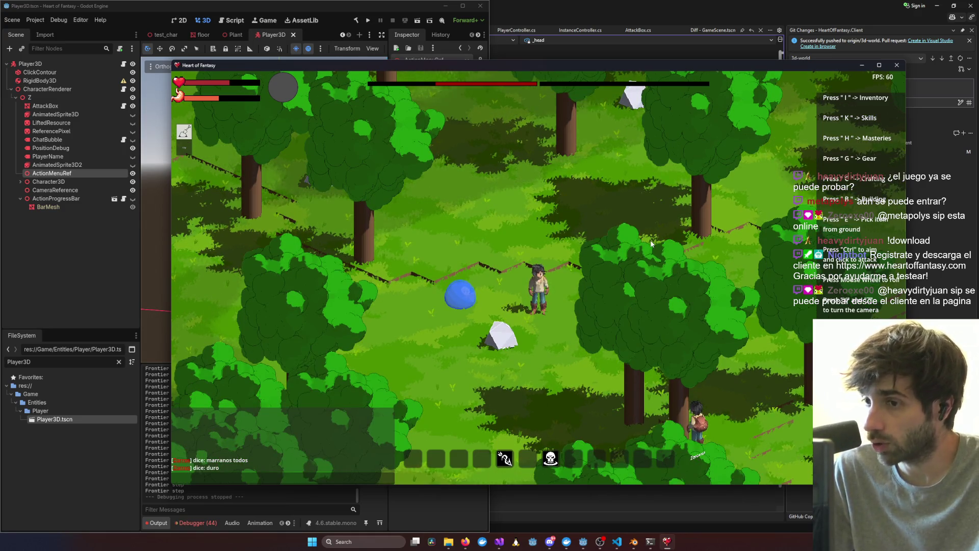
Walk the character to the white rock and start gathering it
key(x)
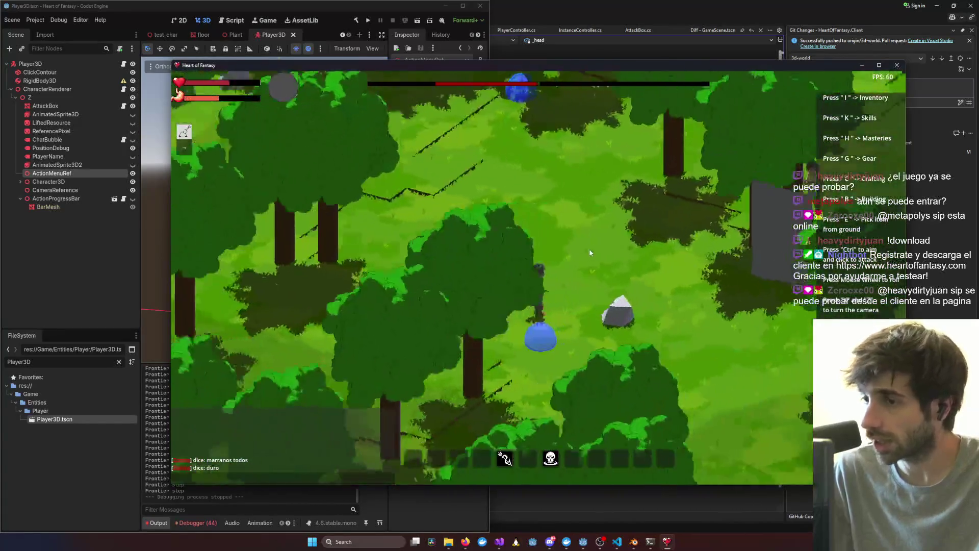
scroll(586, 250, down, 5)
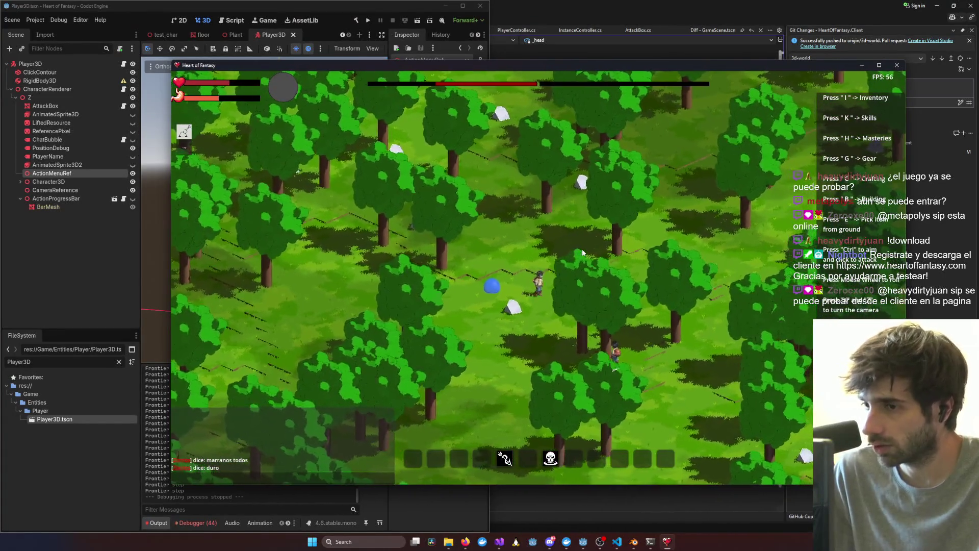
click(512, 288)
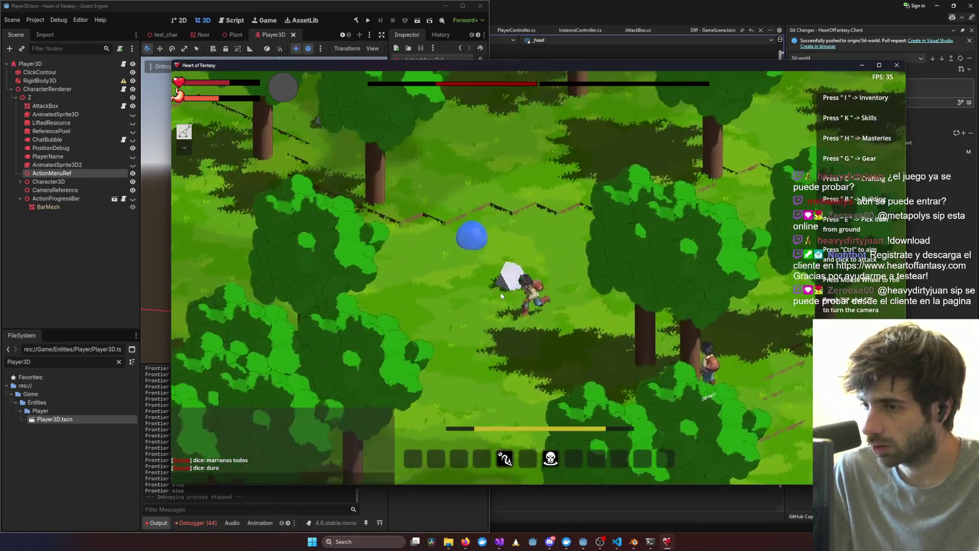
scroll(502, 292, up, 5)
scroll(501, 292, down, 6)
scroll(502, 295, up, 2)
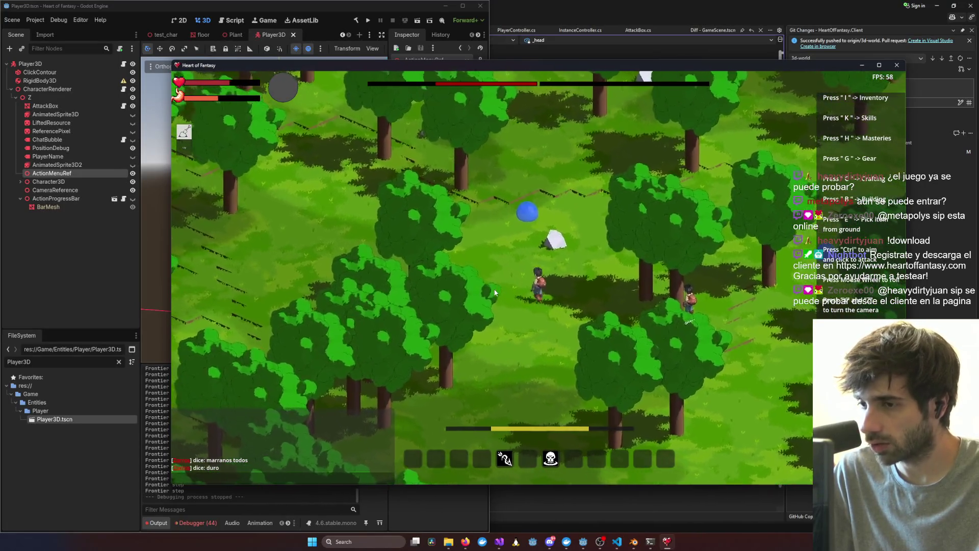
scroll(494, 292, up, 2)
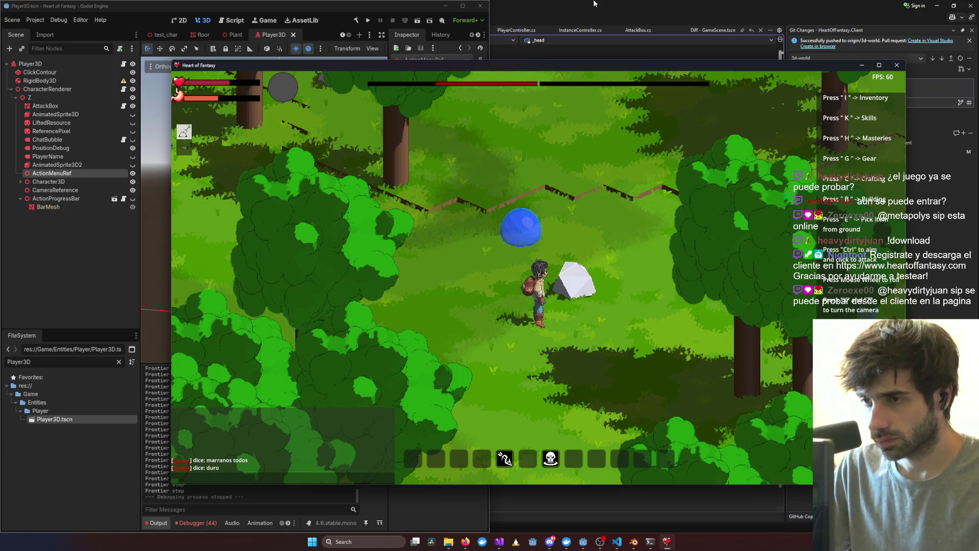
scroll(559, 191, up, 3)
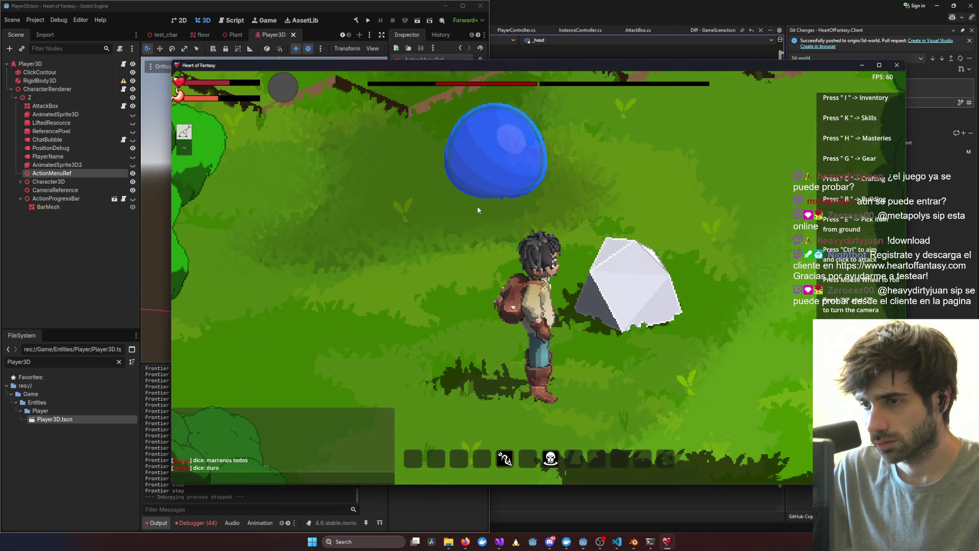
scroll(478, 210, down, 6)
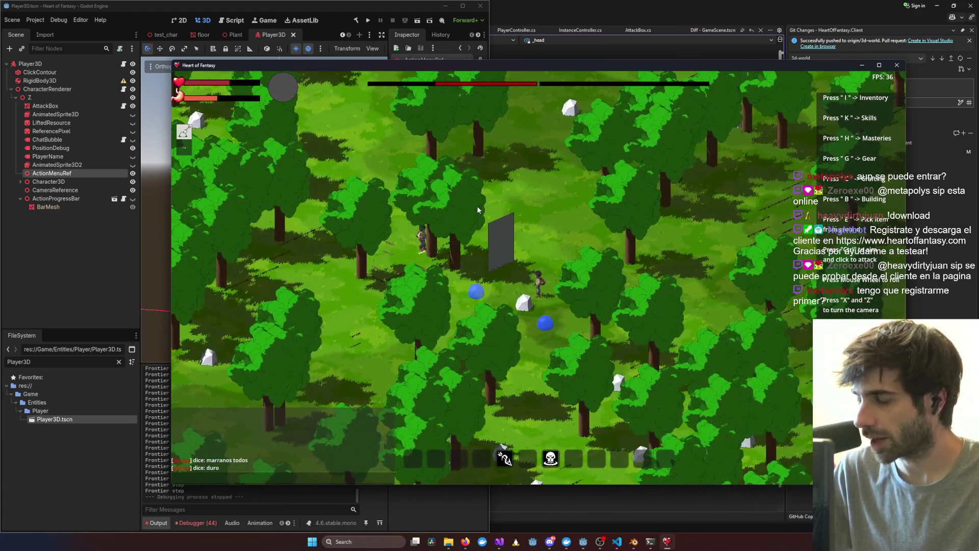
Roam the forest among the blue slimes, walking toward a blue crystal
key(x)
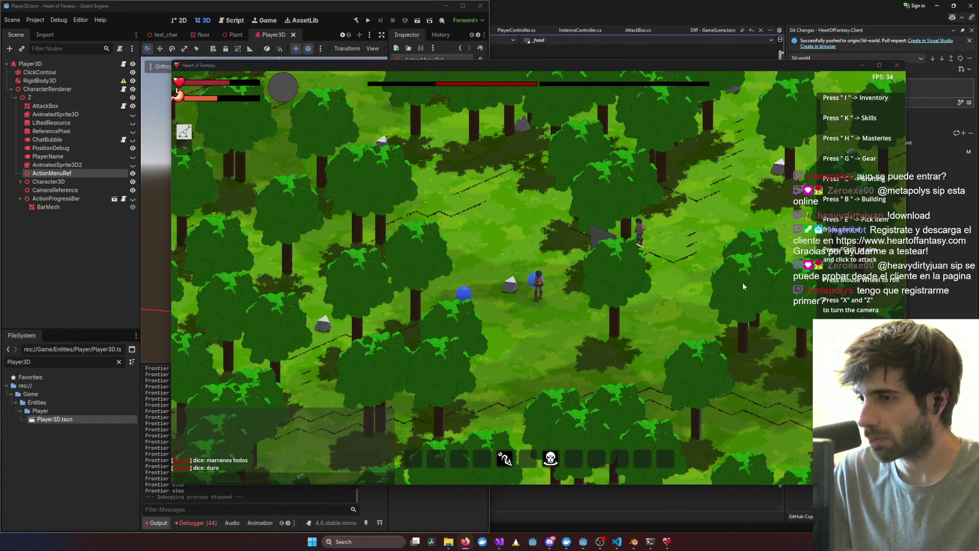
scroll(653, 292, up, 2)
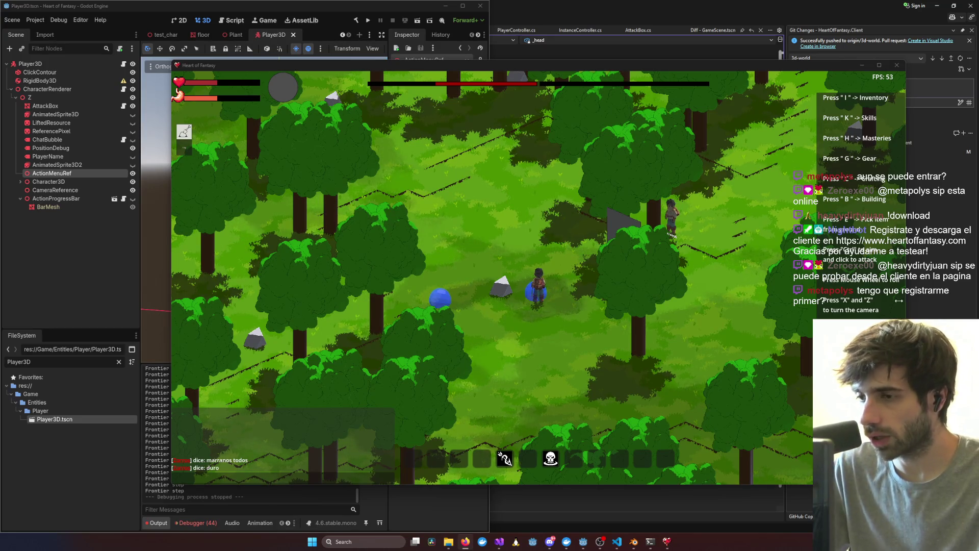
key(s)
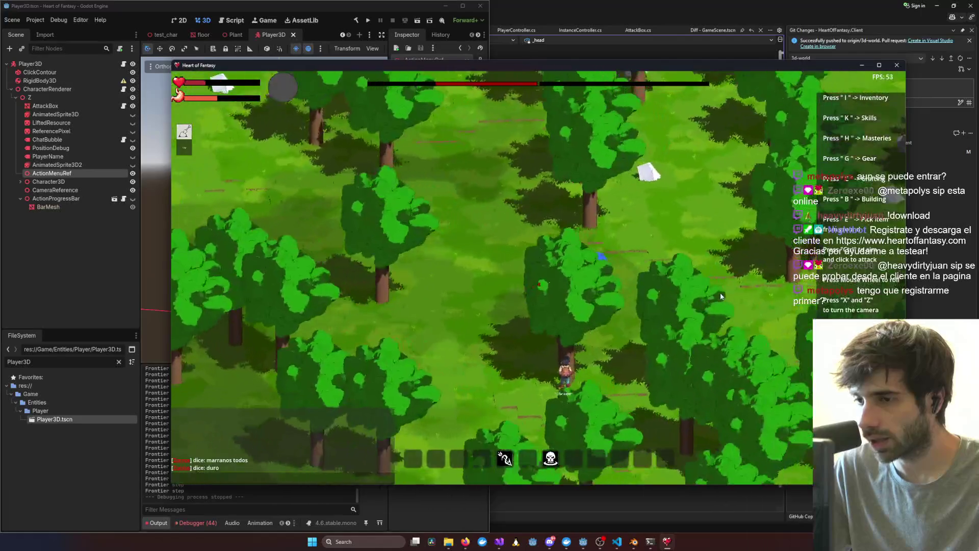
key(w)
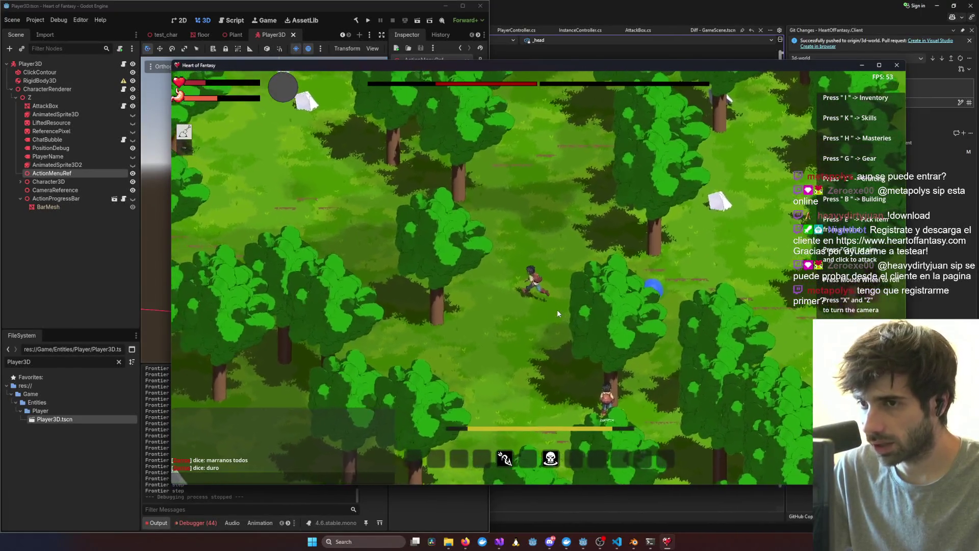
key(a)
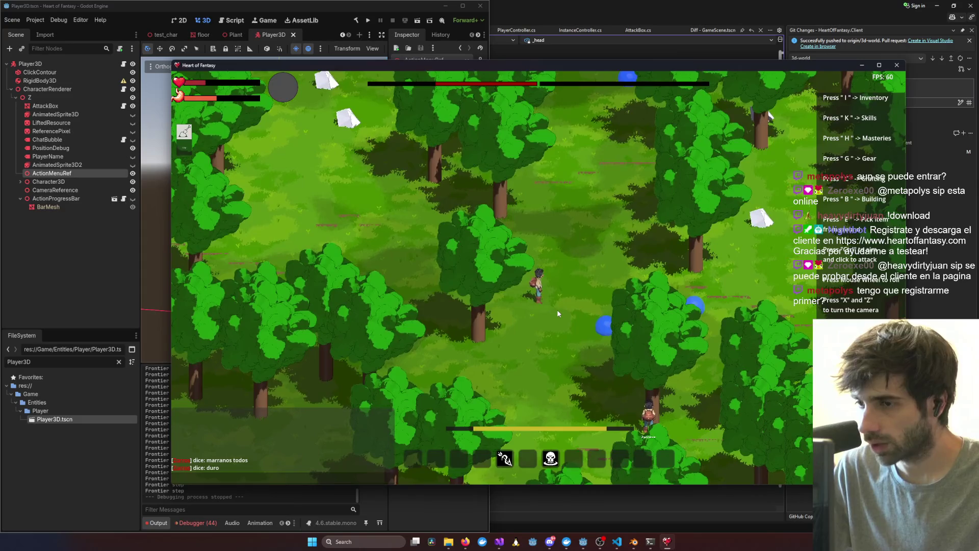
scroll(557, 309, up, 3)
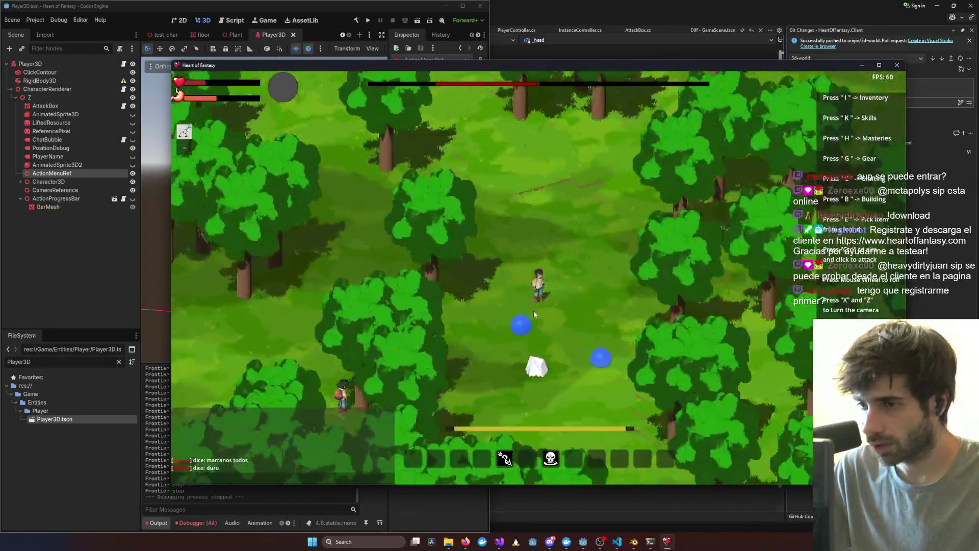
key(w)
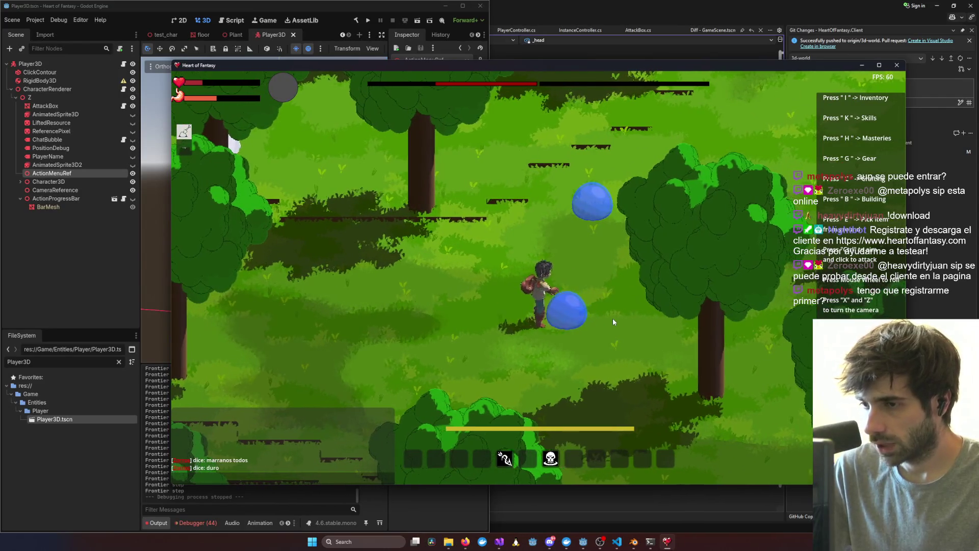
Attack the blue slime, then run the player up-left through the forest
click(588, 326)
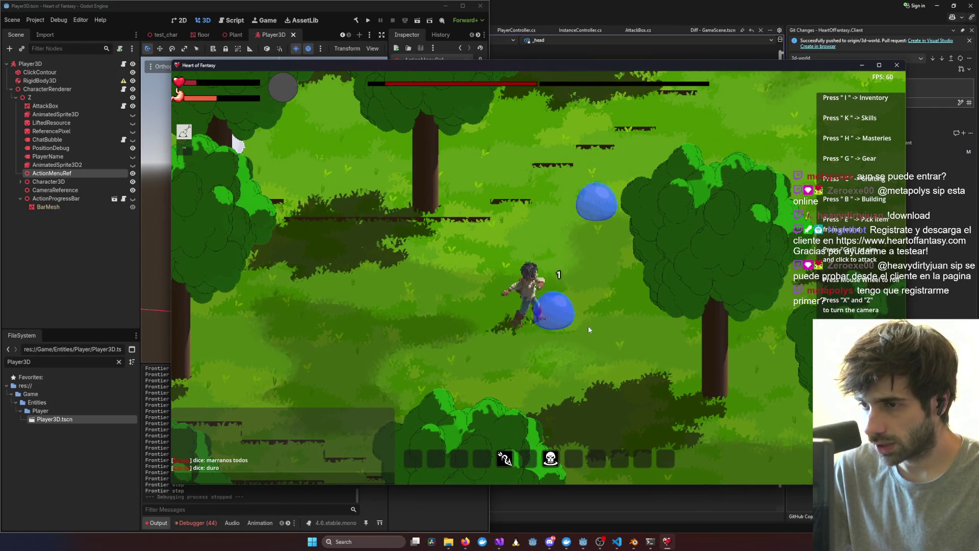
key(w)
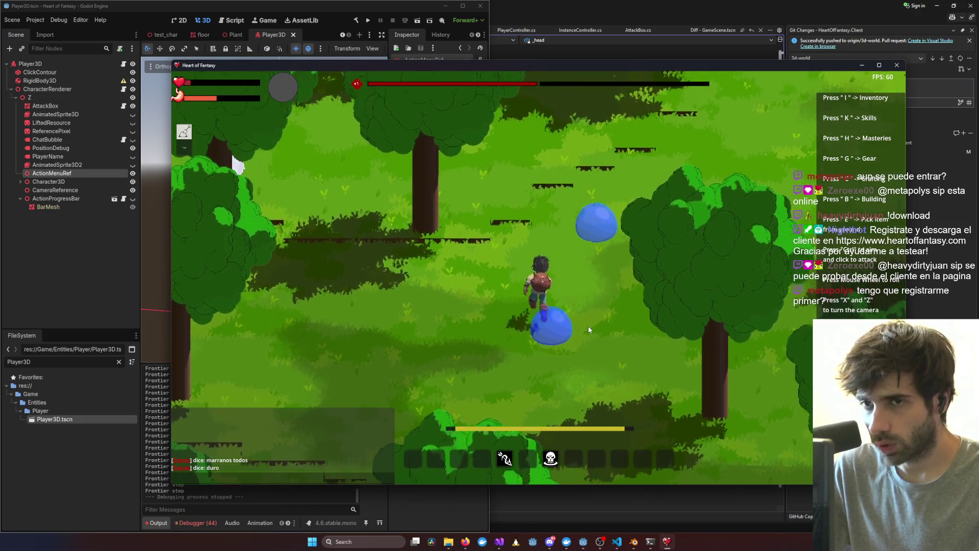
key(a)
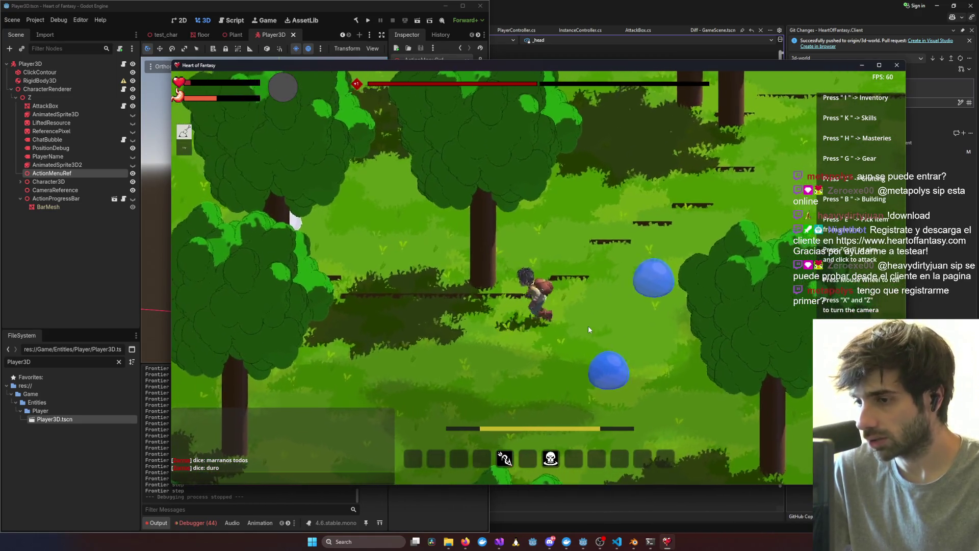
key(w)
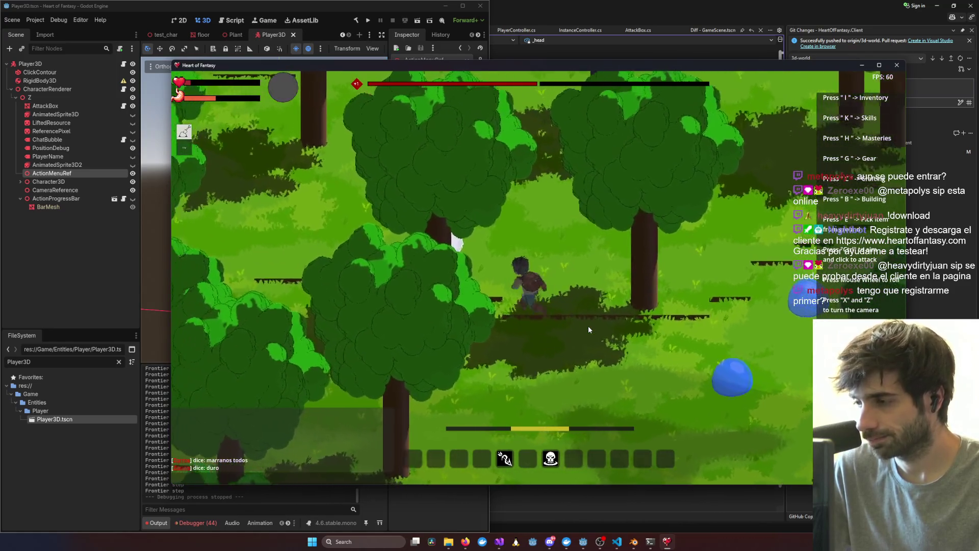
key(a)
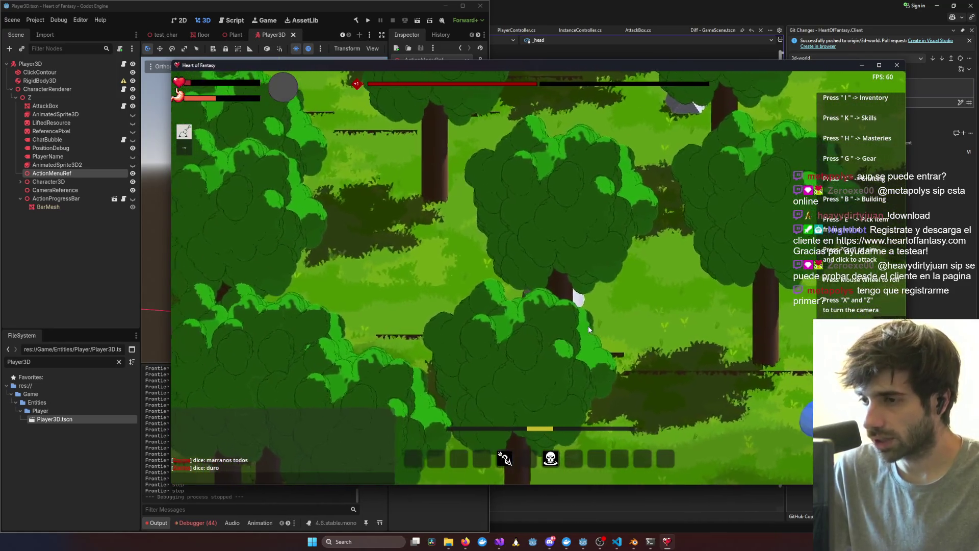
key(a)
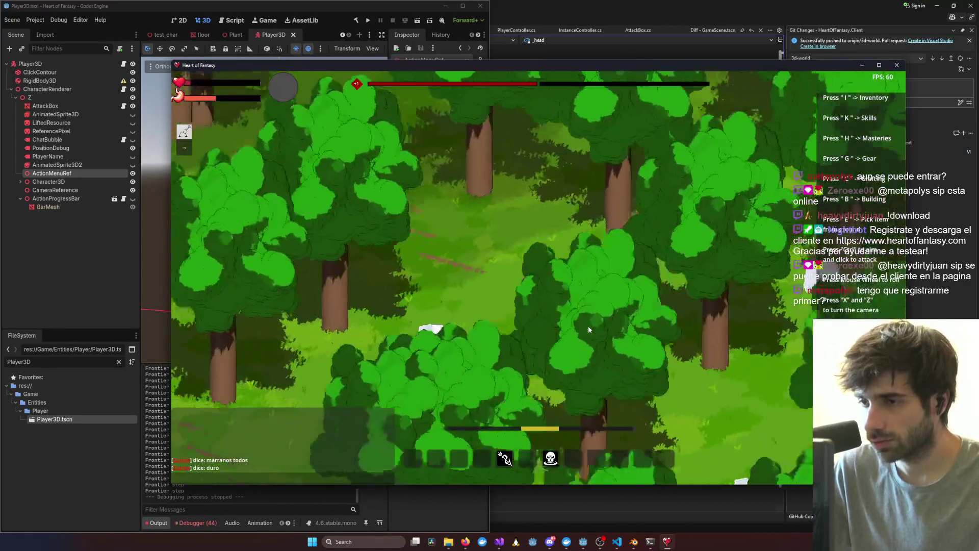
key(a)
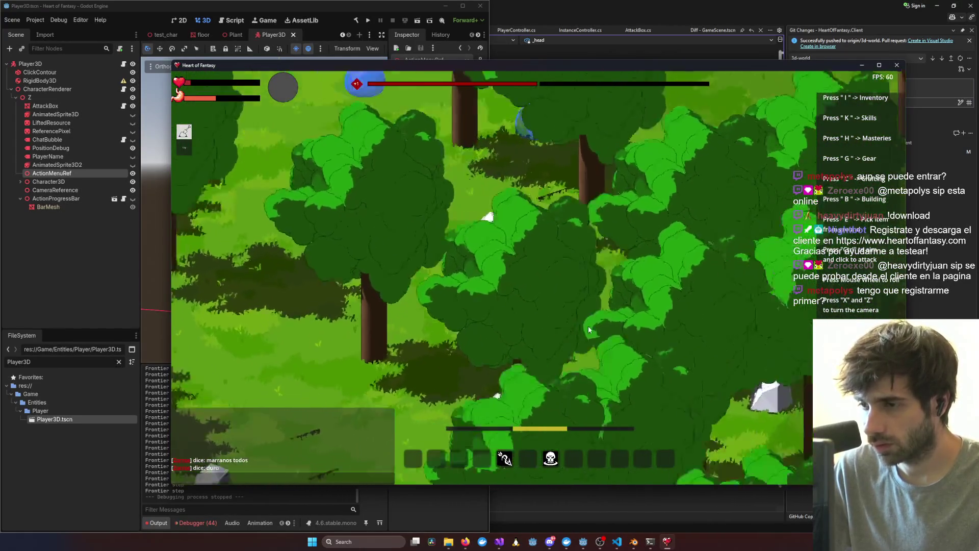
Walk the player down, left, up past the rock, then back down
key(s)
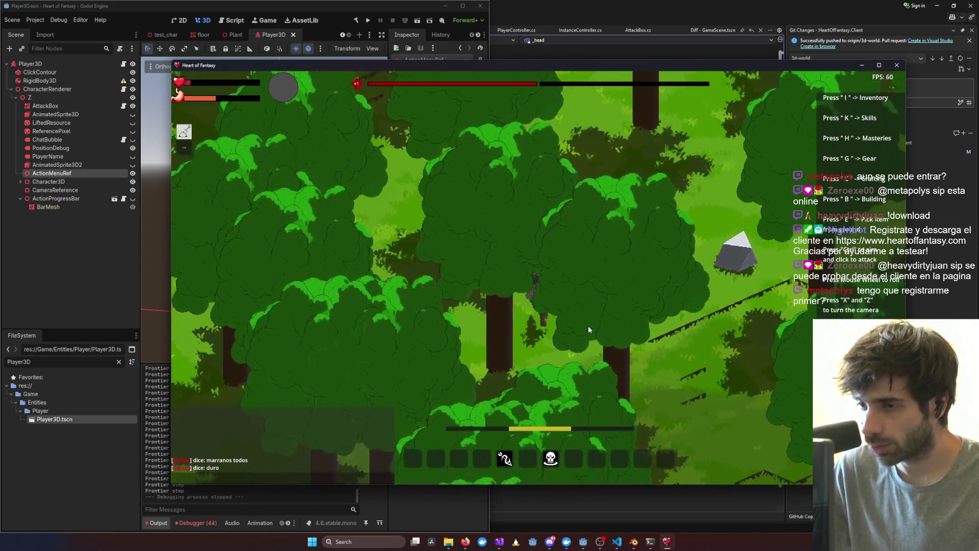
key(s)
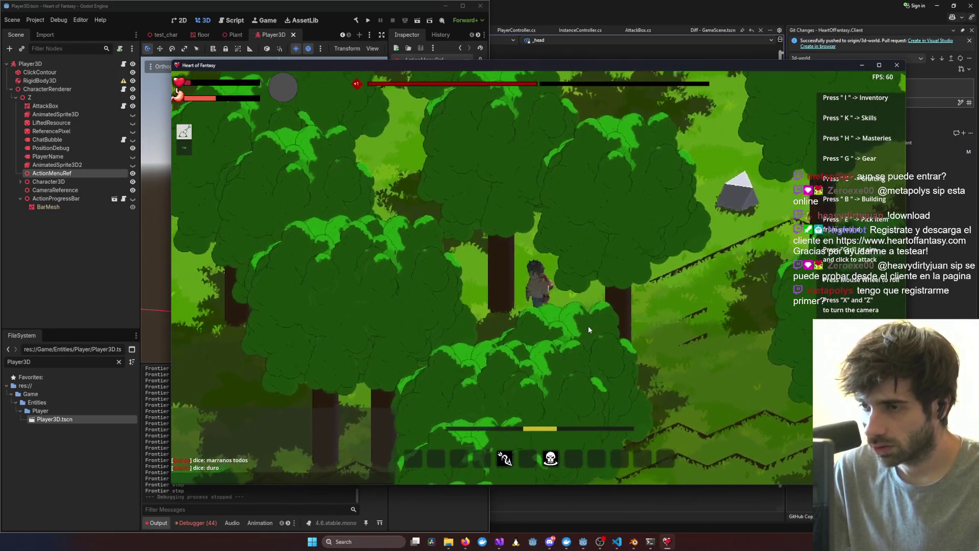
key(a)
key(w)
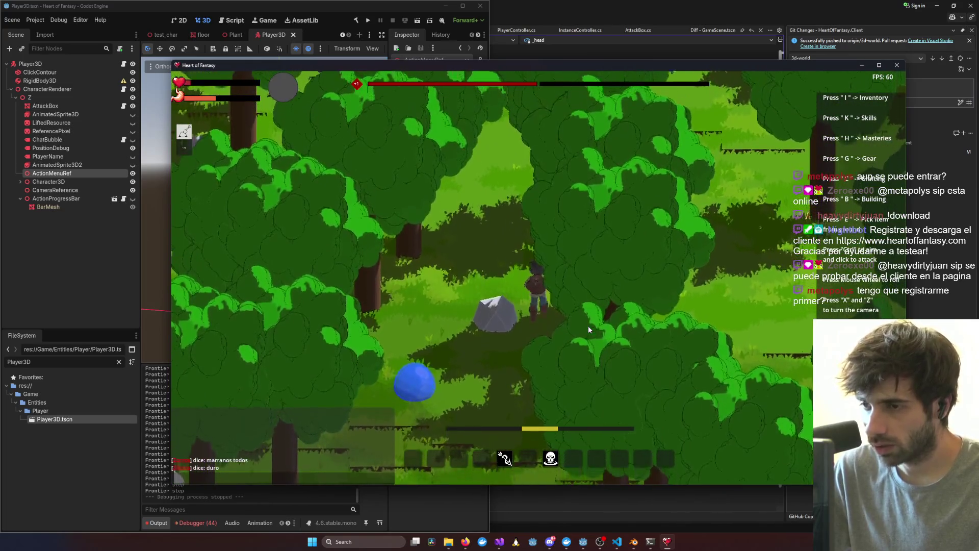
key(w)
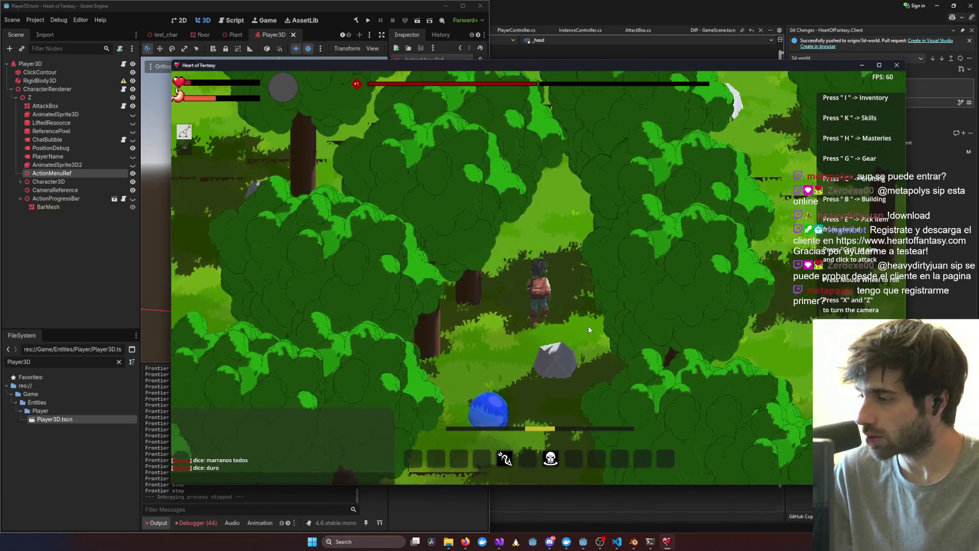
key(w)
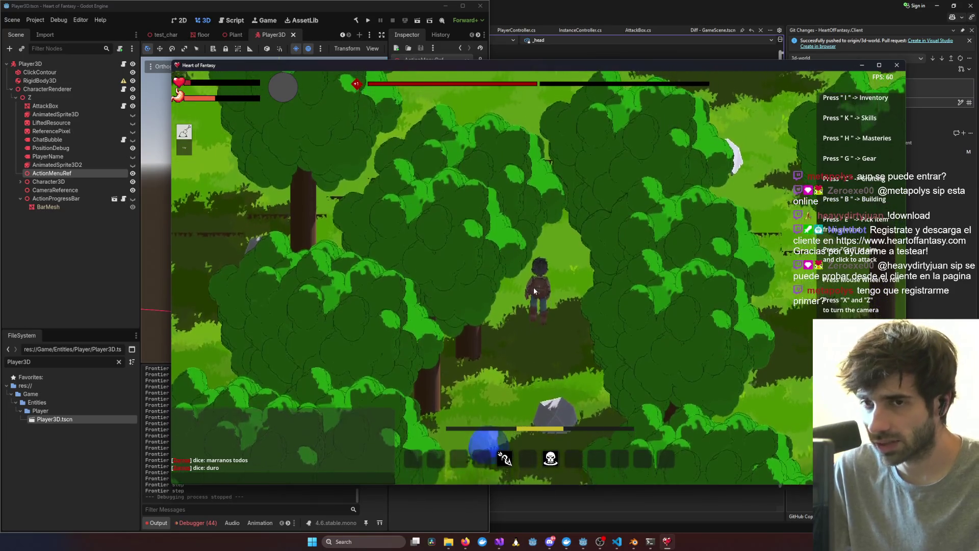
key(s)
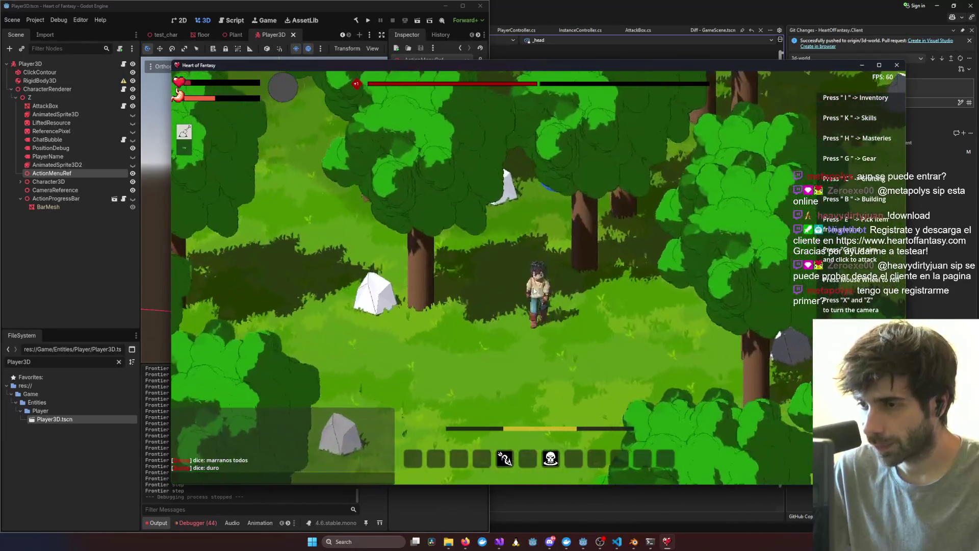
Zoom and rotate the camera around the player, walk into the clearing, and enable creative mode
scroll(533, 289, down, 2)
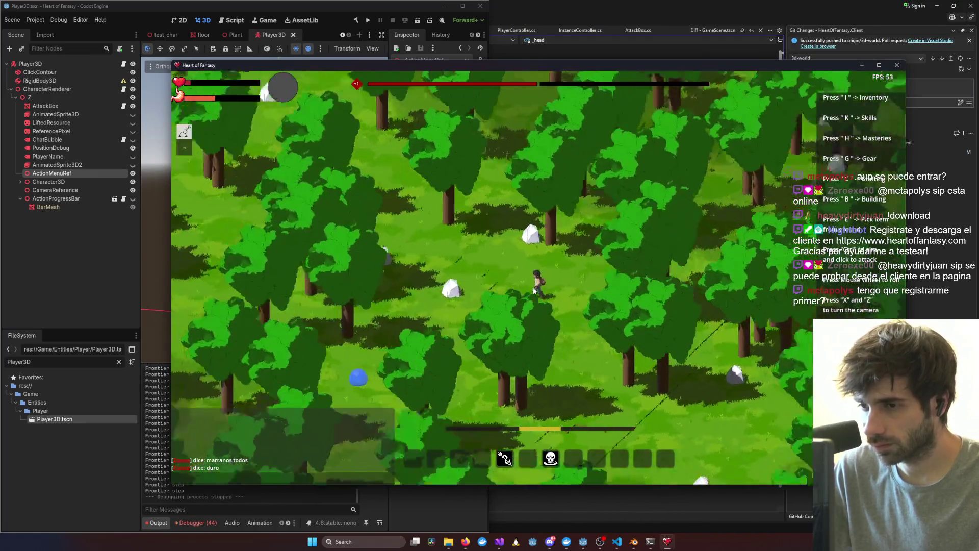
key(x)
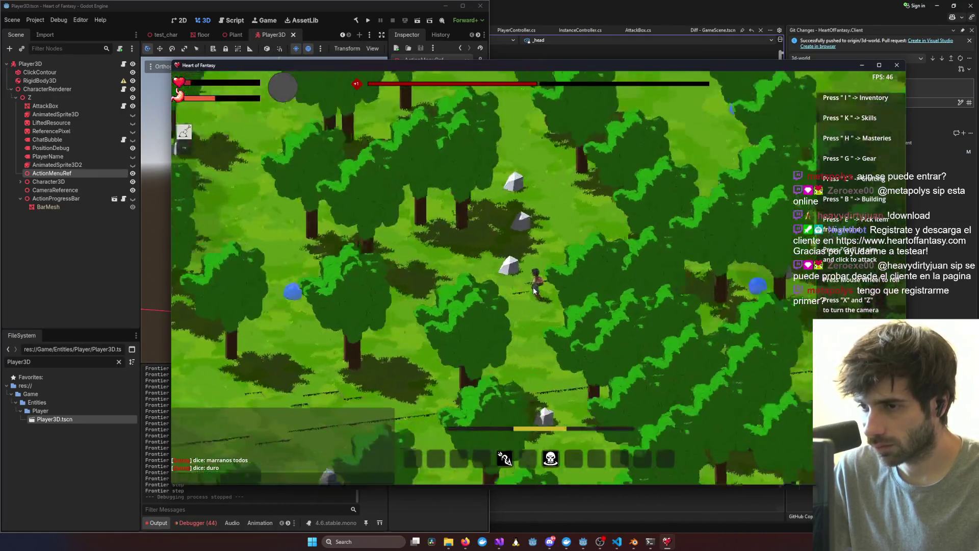
scroll(533, 291, up, 4)
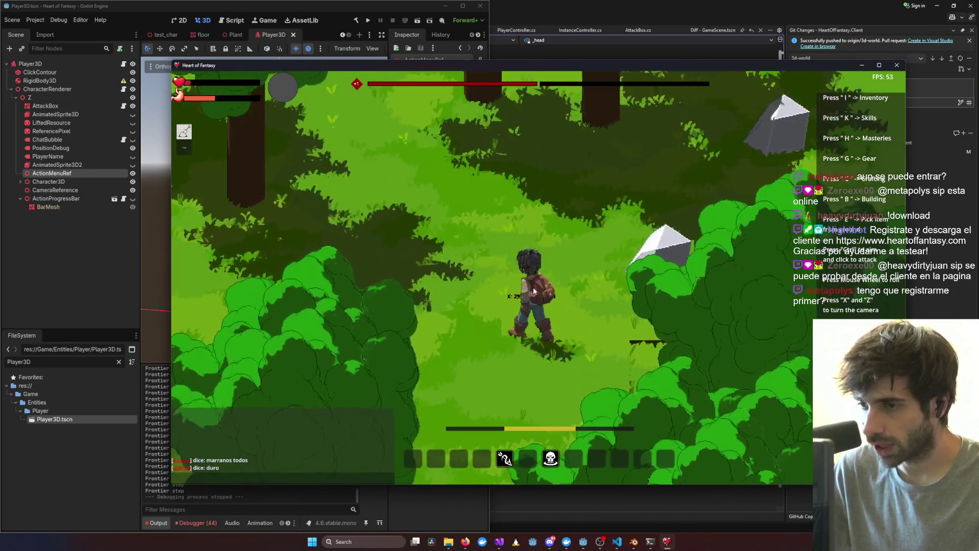
key(w)
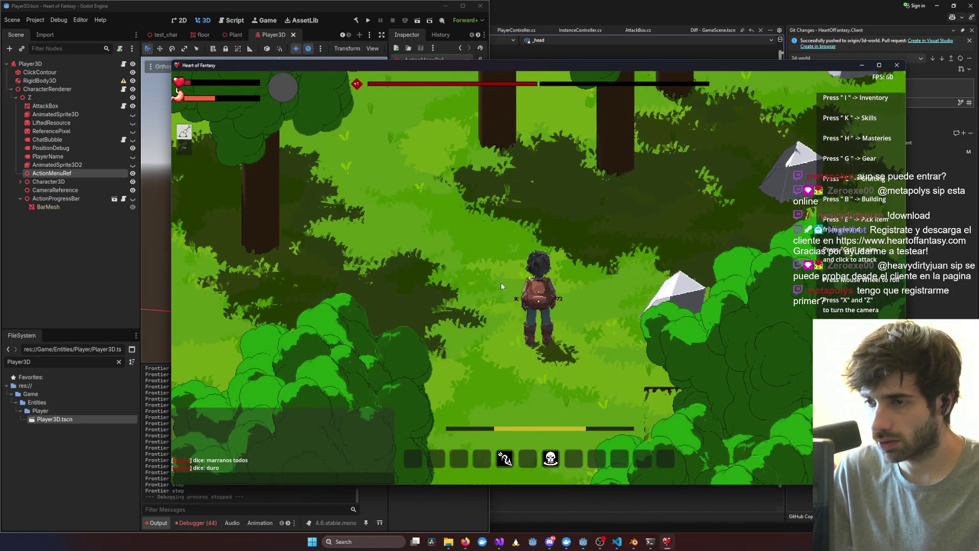
key(s)
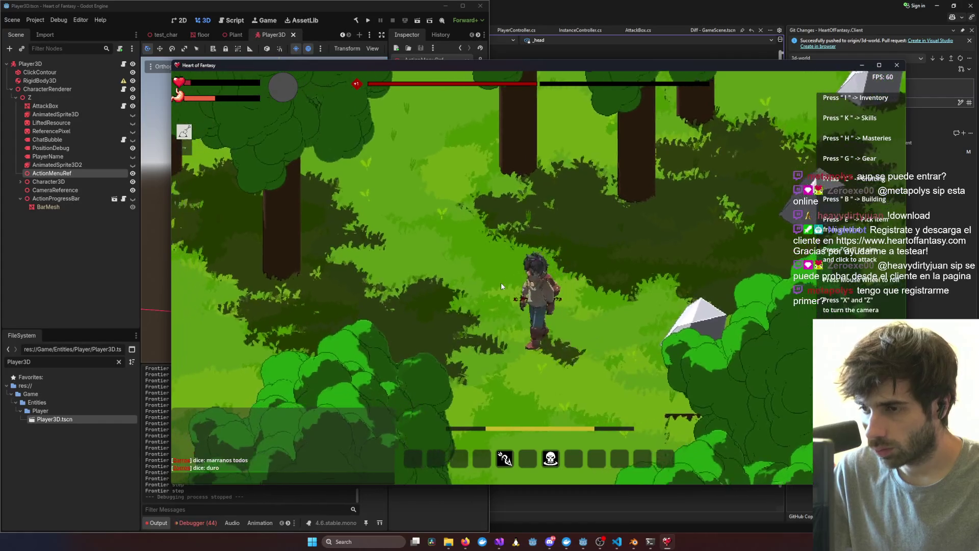
scroll(177, 266, down, 5)
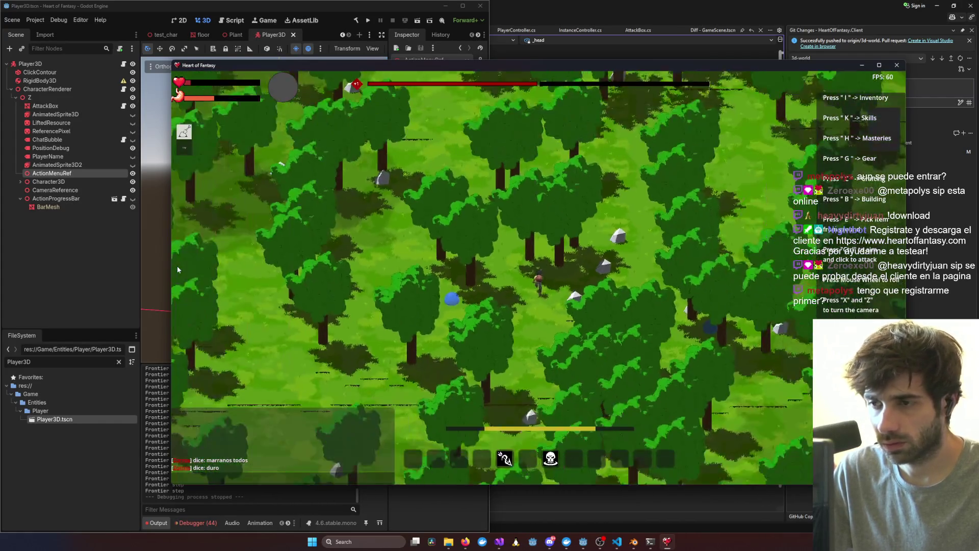
key(w)
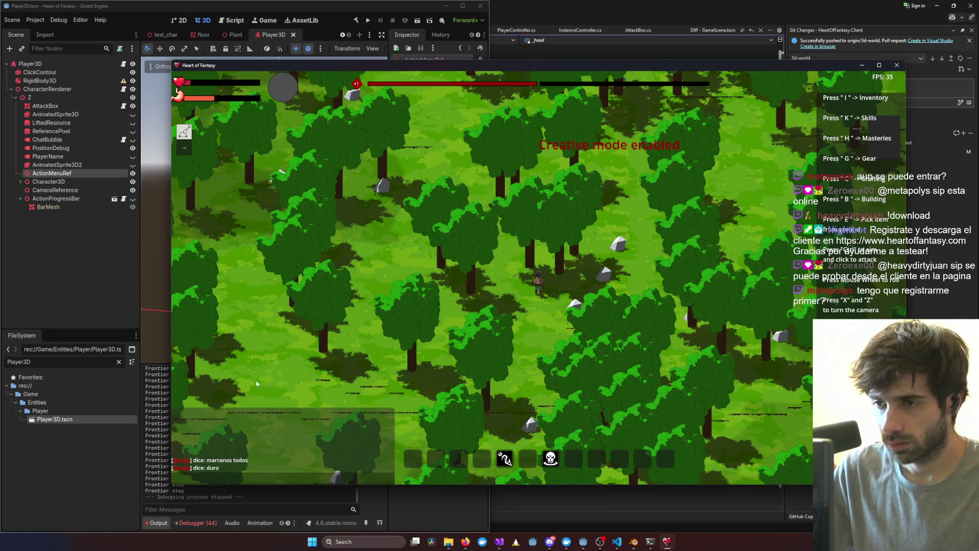
scroll(397, 278, down, 5)
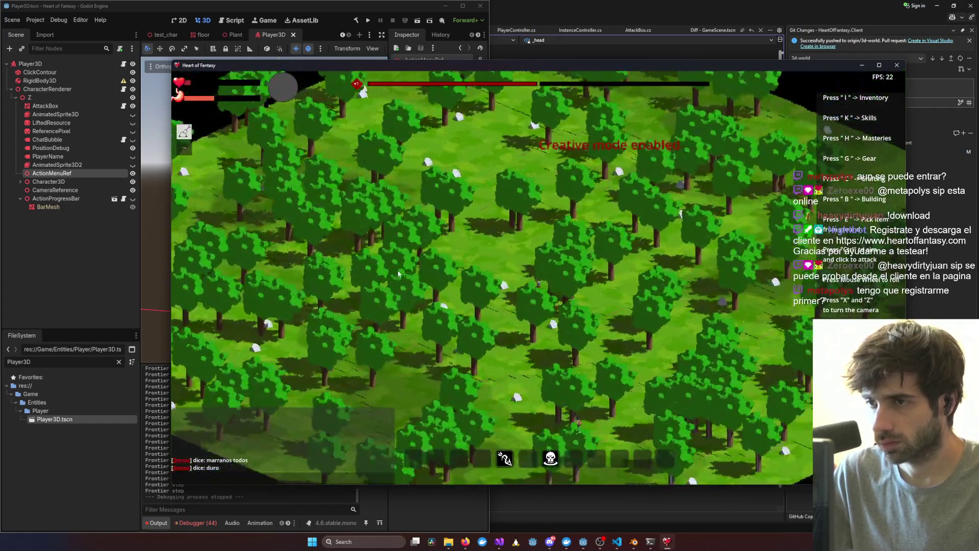
scroll(239, 247, up, 1)
Select ActionMenuRef in Godot's Player3D scene, then return to CharacterRenderer.cs in Visual Studio
click(46, 261)
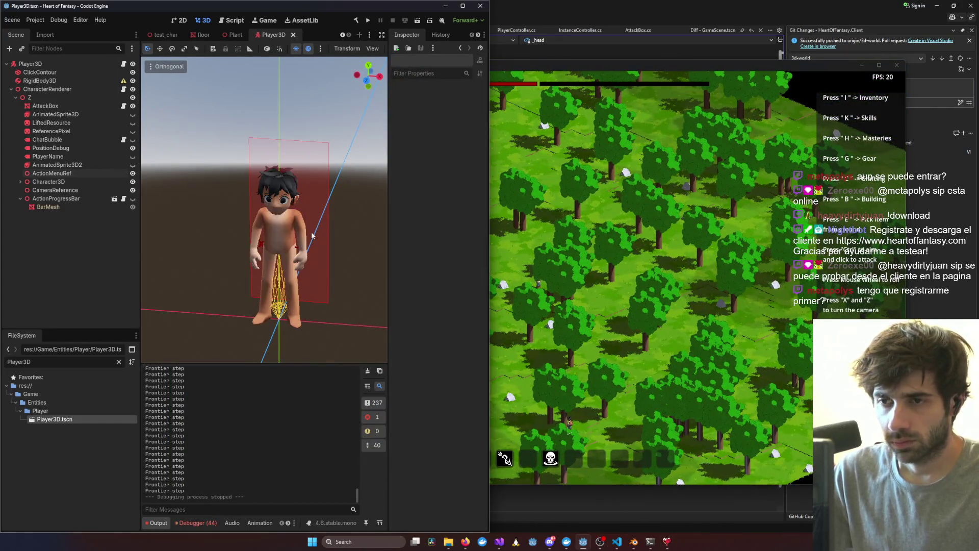
click(88, 173)
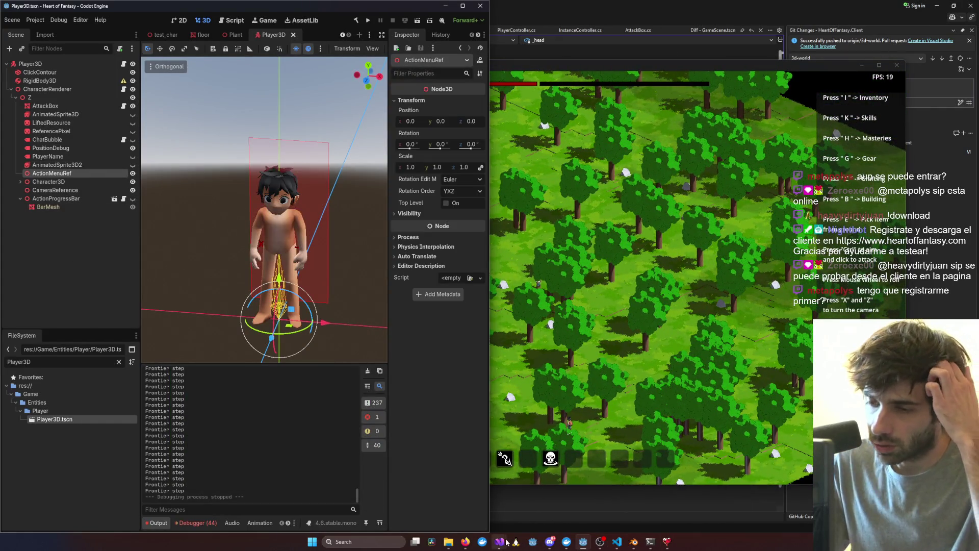
mouse_move(502, 543)
click(690, 484)
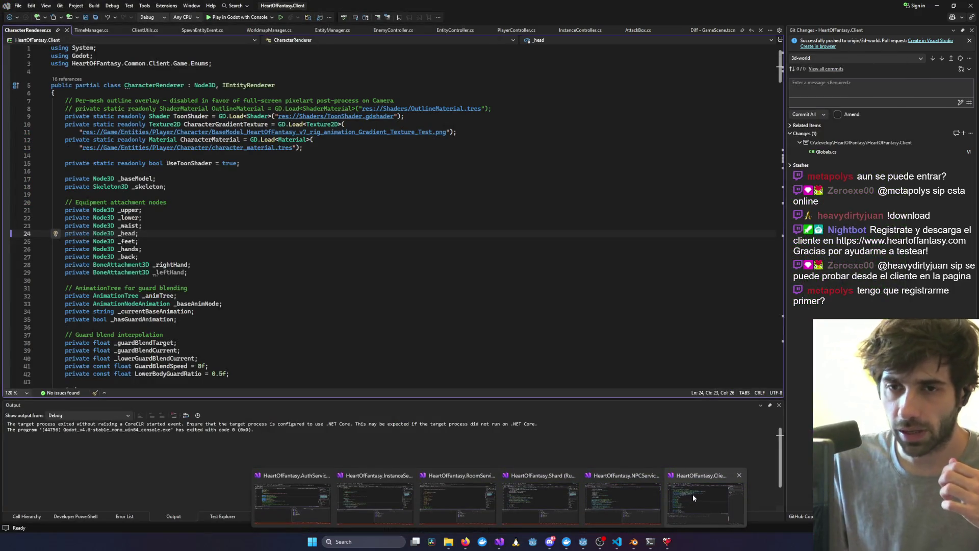